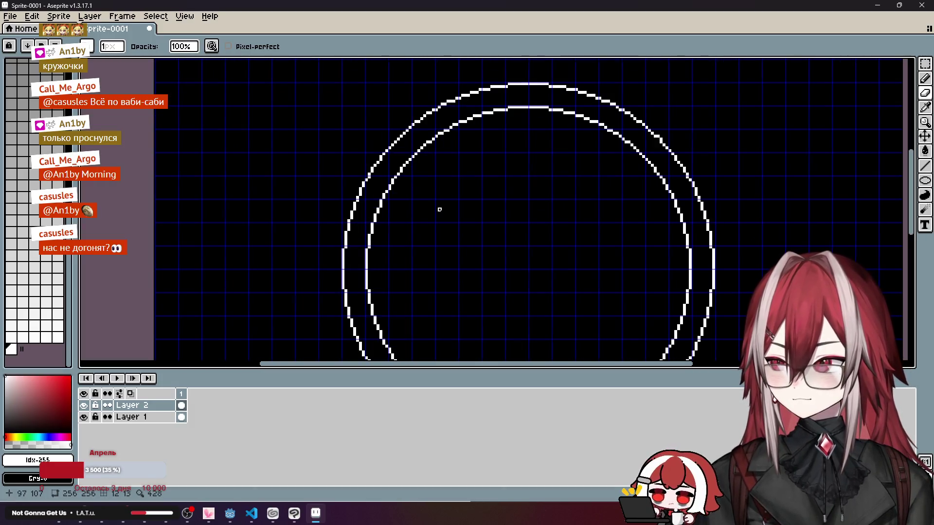
Step: Zoom out and marquee-select the top-right quarter of both white circles
scroll(440, 209, "down", 1)
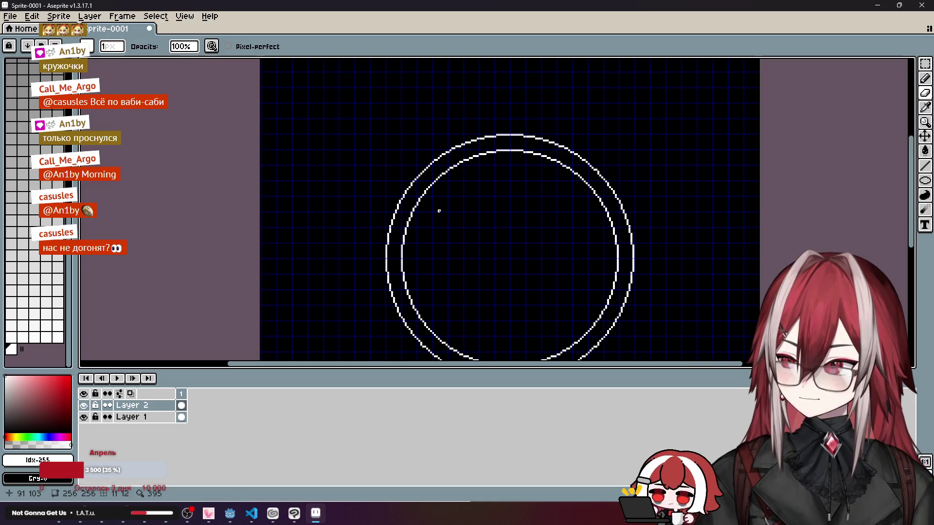
scroll(445, 200, "down", 2)
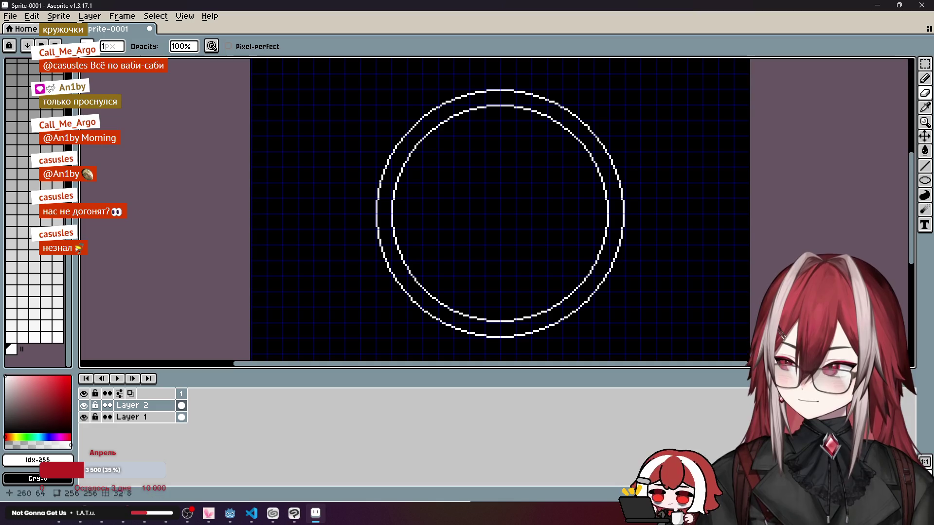
left_click(927, 68)
mouse_move(684, 66)
left_mouse_down()
mouse_move(568, 213)
mouse_move(500, 253)
left_mouse_up()
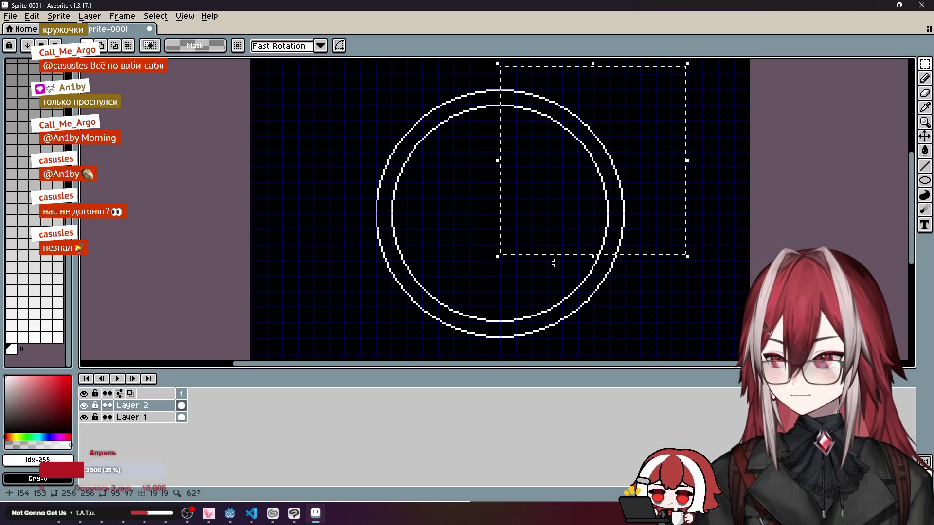
Step: Delete the rings' upper-right quarter, lower half and stray line, keeping the upper-left arcs
key("Delete")
mouse_move(673, 334)
left_mouse_down()
mouse_move(340, 236)
mouse_move(328, 215)
left_mouse_up()
key("Delete")
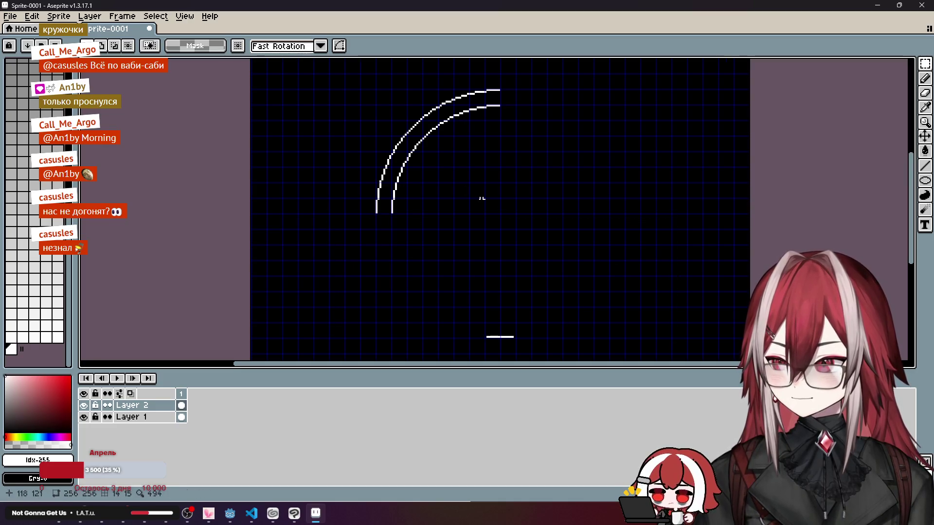
left_click_drag(436, 262, 593, 344)
key("Delete")
scroll(481, 166, "up", 1)
scroll(410, 94, "up", 1)
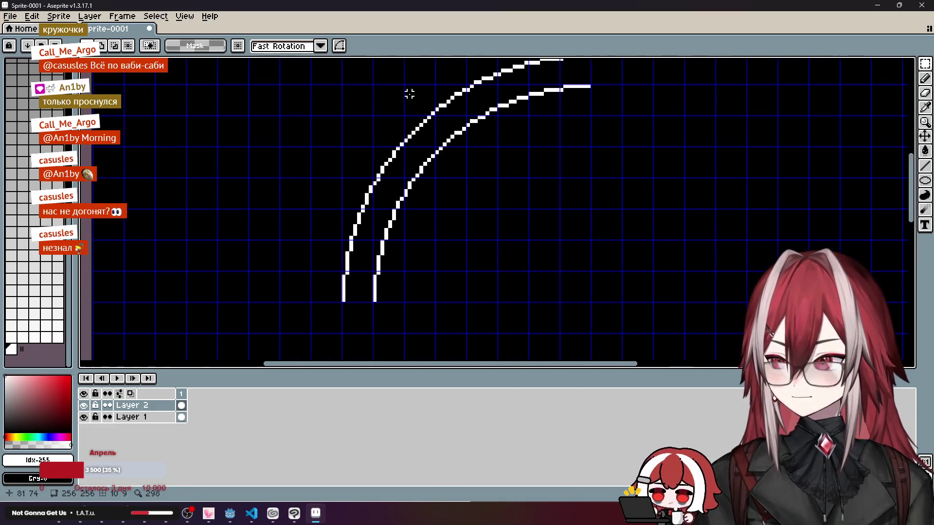
scroll(484, 150, "up", 3)
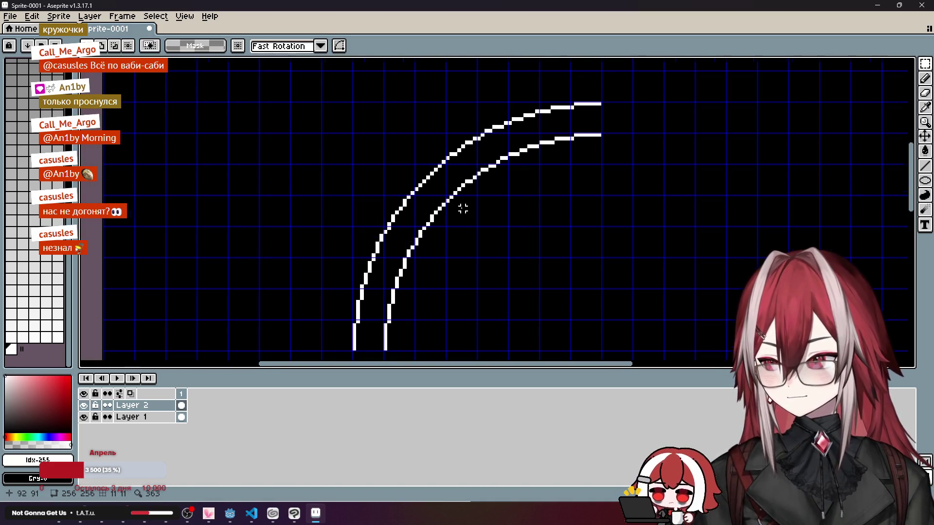
scroll(463, 209, "up", 1)
left_click_drag(476, 202, 485, 194)
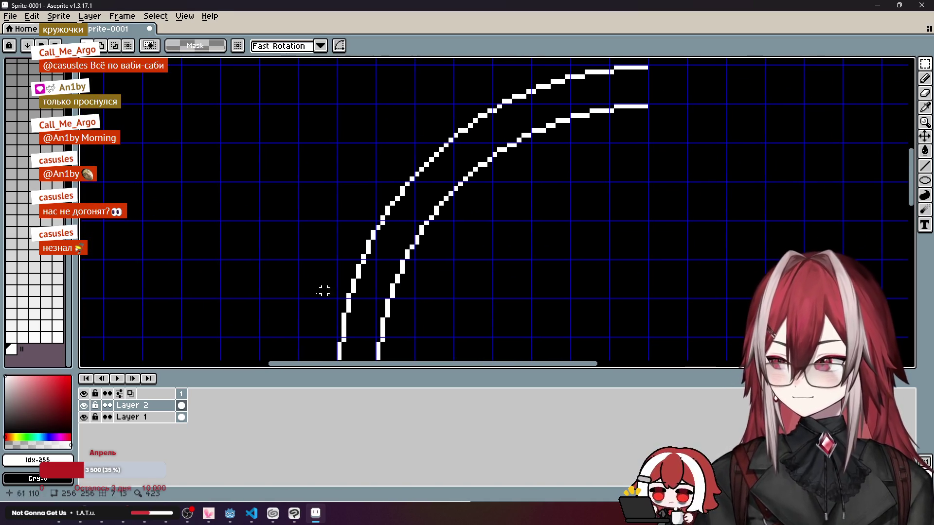
Step: Draw pencil lines joining the bottom and right ends of the two arcs
left_click(925, 78)
scroll(495, 200, "down", 1)
scroll(455, 210, "up", 1)
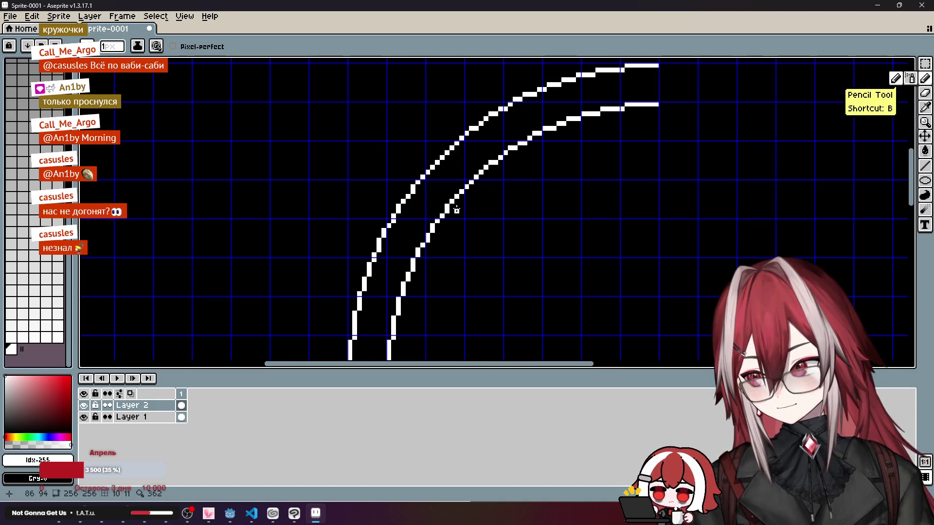
scroll(427, 237, "down", 1)
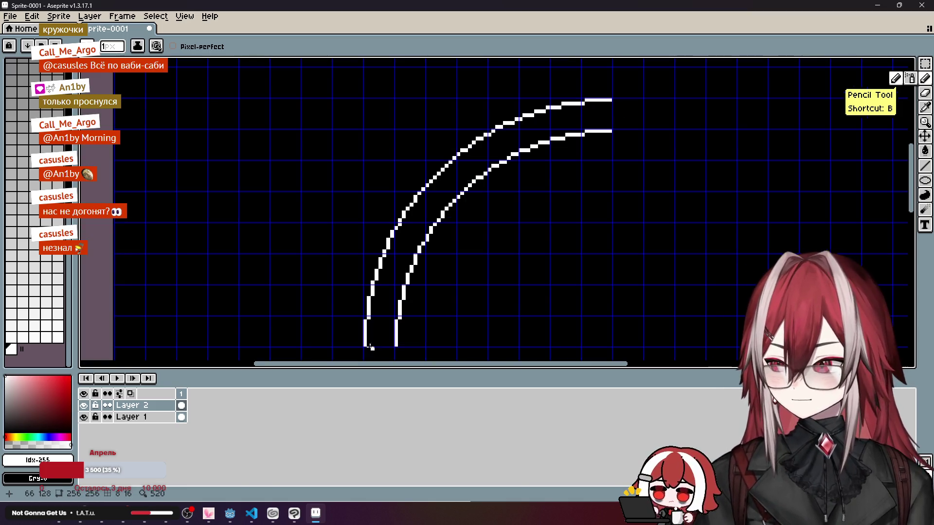
left_click_drag(365, 349, 397, 349)
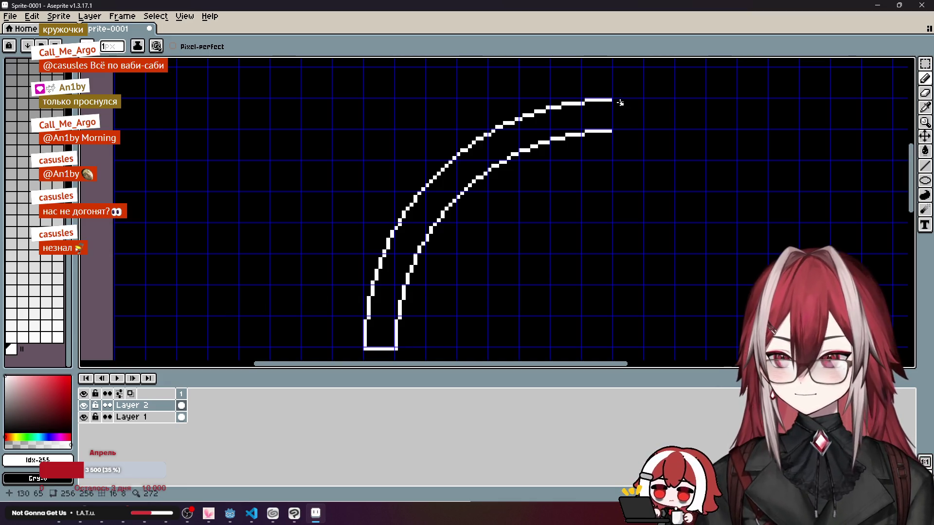
left_click_drag(616, 101, 615, 131)
key("ctrl+z")
left_click(925, 151)
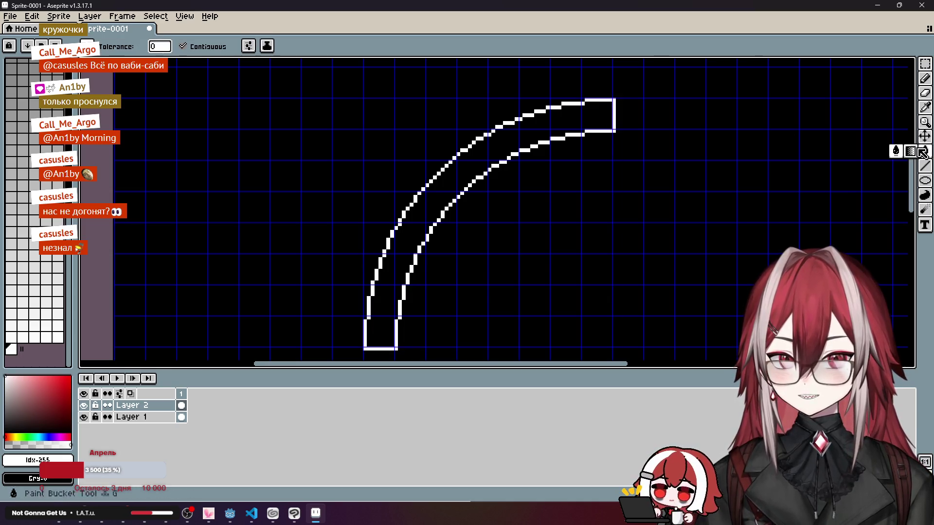
Step: Set the Gradient tool to Radial with Bayer Matrix 8x8 dithering, undoing the test fills
left_click(538, 139)
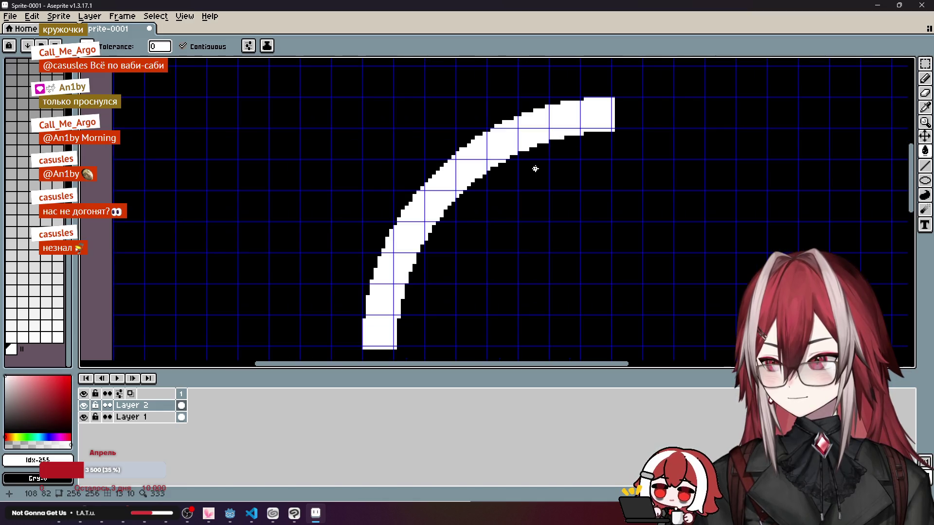
key("ctrl+z")
left_click_drag(925, 151, 898, 152)
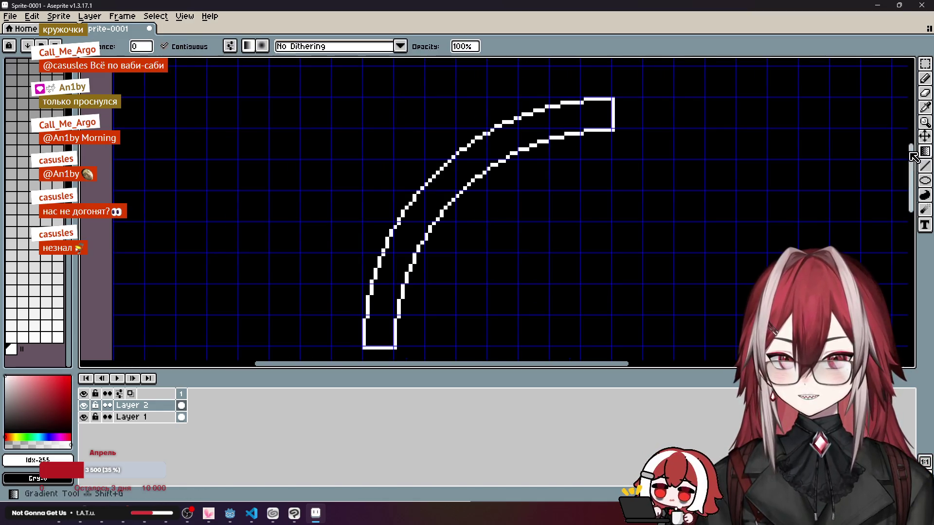
left_click(263, 45)
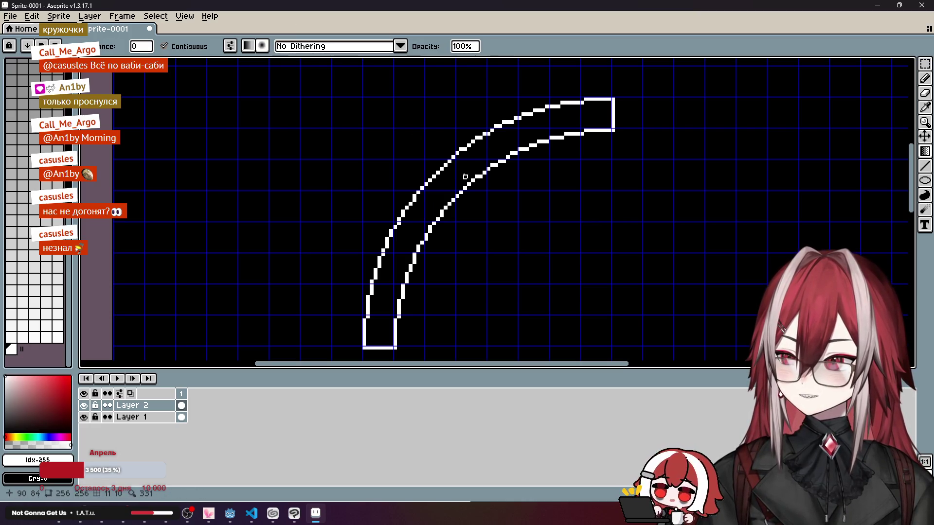
mouse_move(461, 177)
left_mouse_down()
mouse_move(489, 152)
mouse_move(581, 109)
mouse_move(376, 88)
left_mouse_up()
left_click(399, 46)
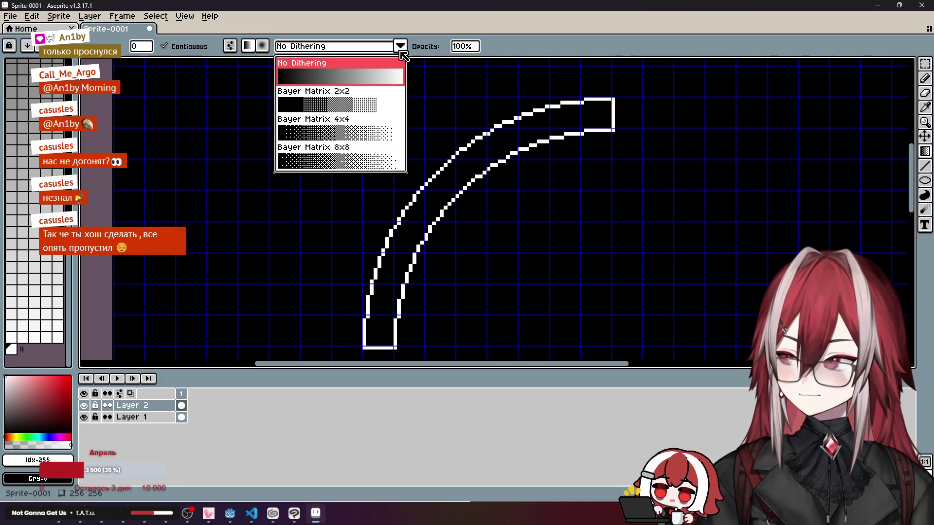
left_click(358, 160)
left_click_drag(418, 236, 449, 130)
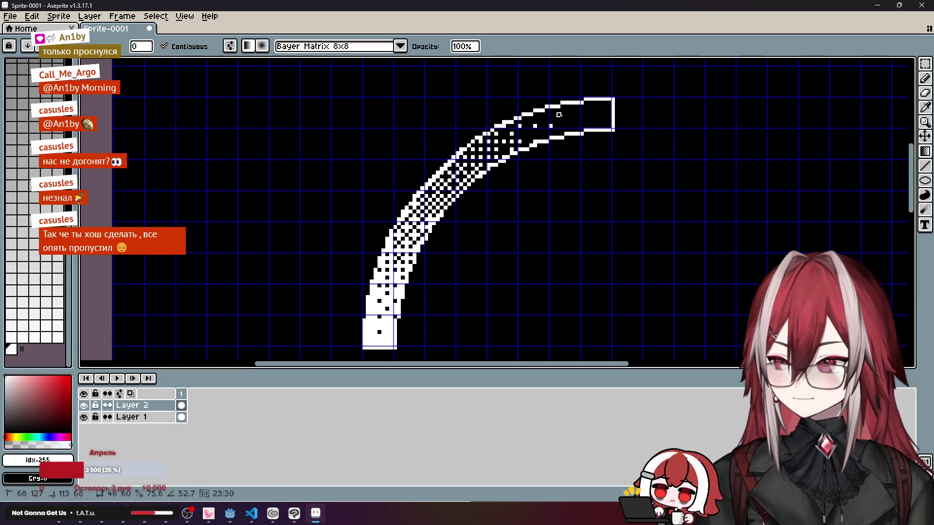
scroll(452, 141, "down", 3)
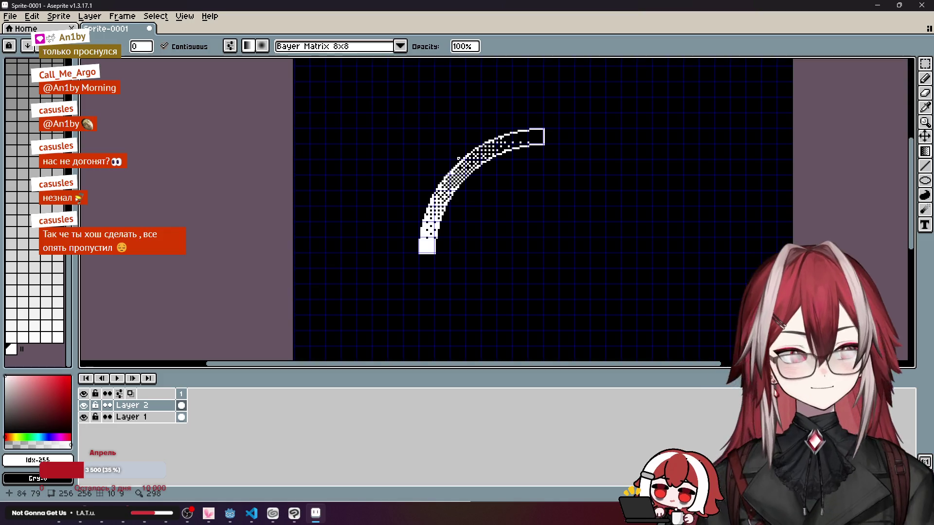
scroll(458, 158, "up", 2)
key("ctrl+z")
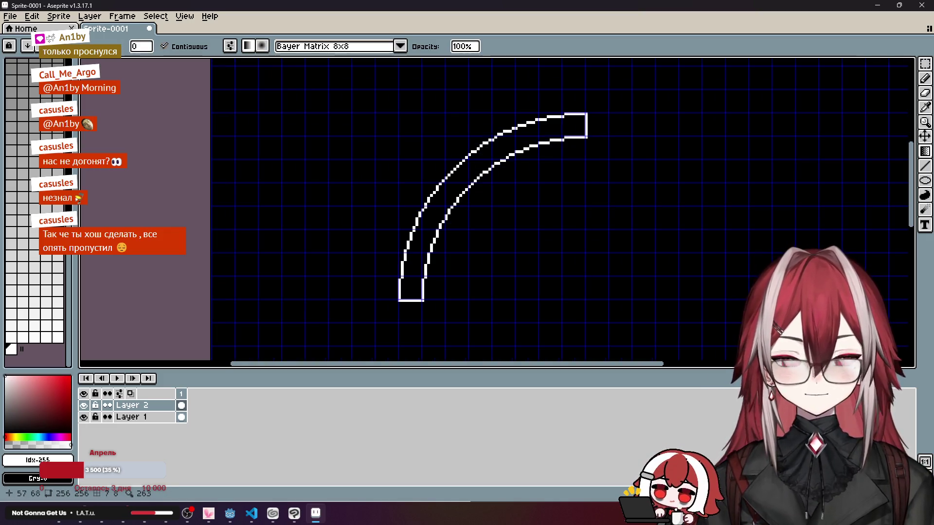
Step: Paste the gold pocket-watch reference into Clip Studio Paint and return to Aseprite
left_click(294, 514)
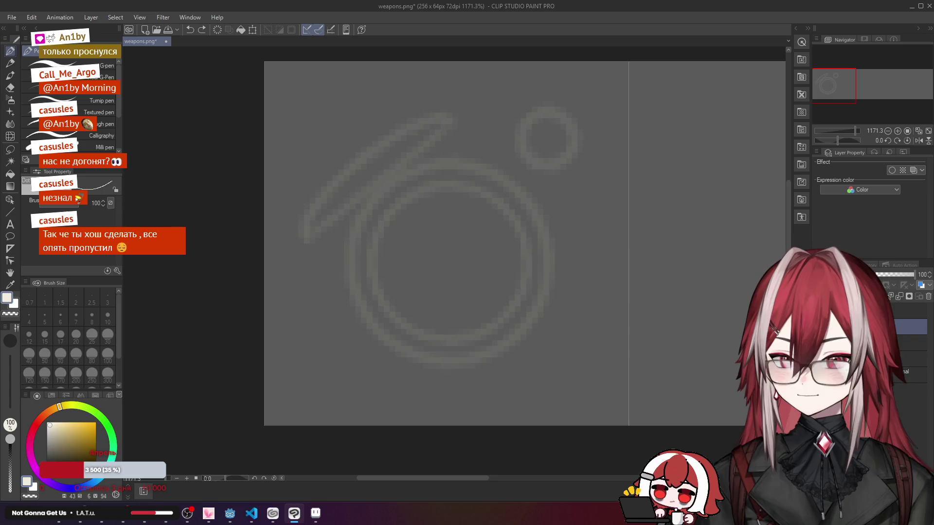
key("ctrl+v")
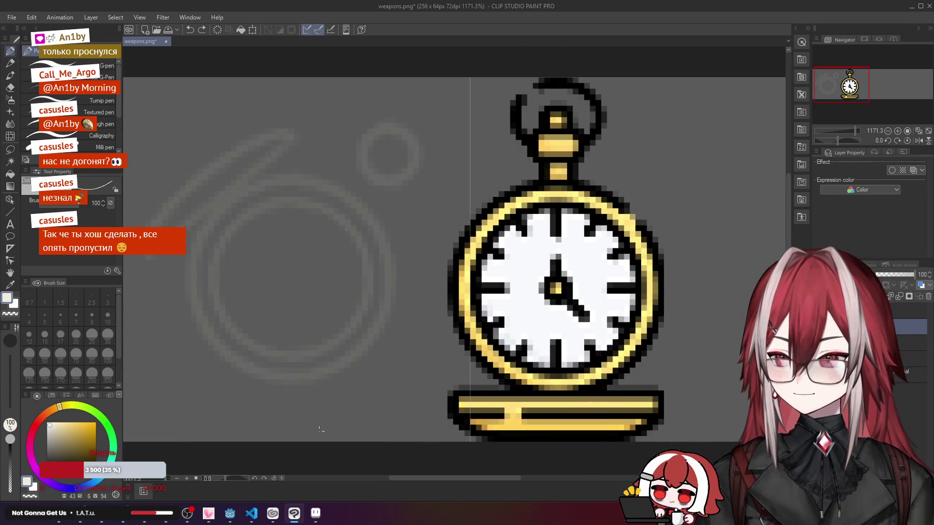
left_click(315, 514)
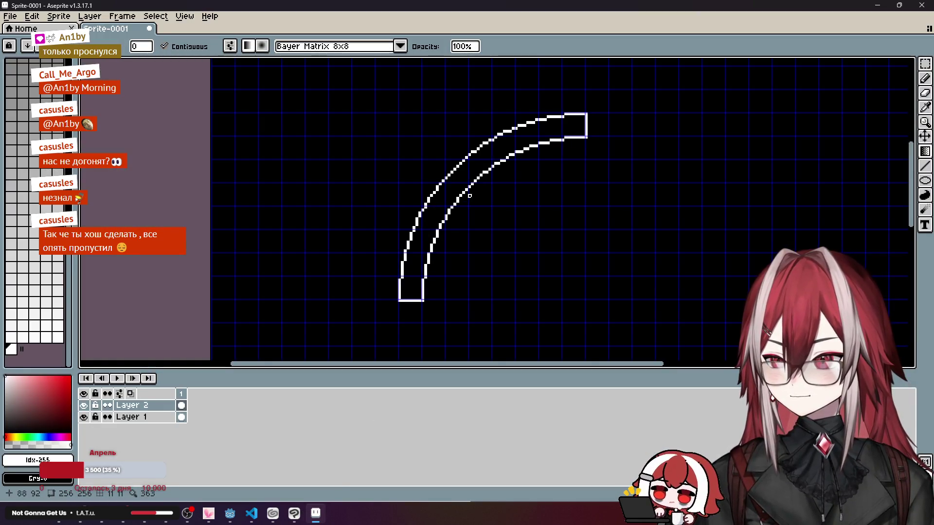
left_click(236, 47)
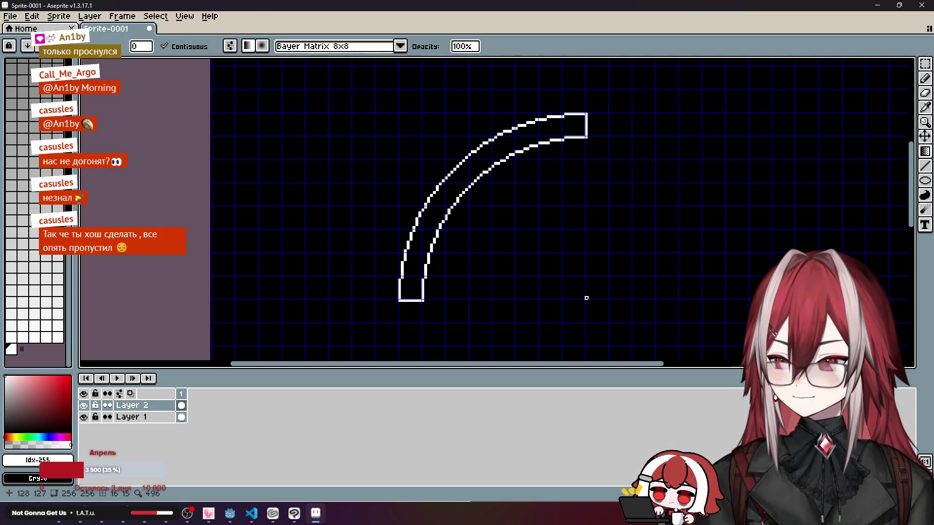
mouse_move(586, 298)
left_mouse_down()
mouse_move(399, 127)
mouse_move(303, 70)
left_mouse_up()
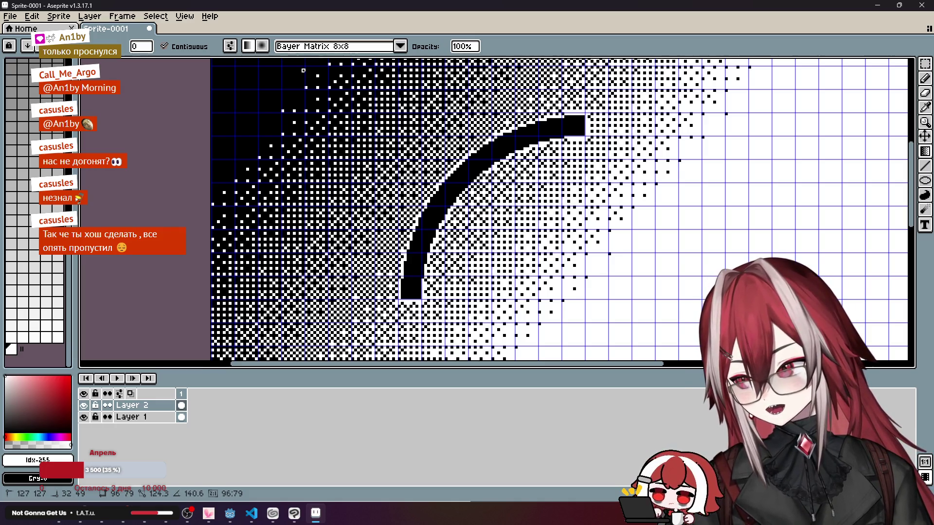
left_click_drag(303, 70, 414, 164)
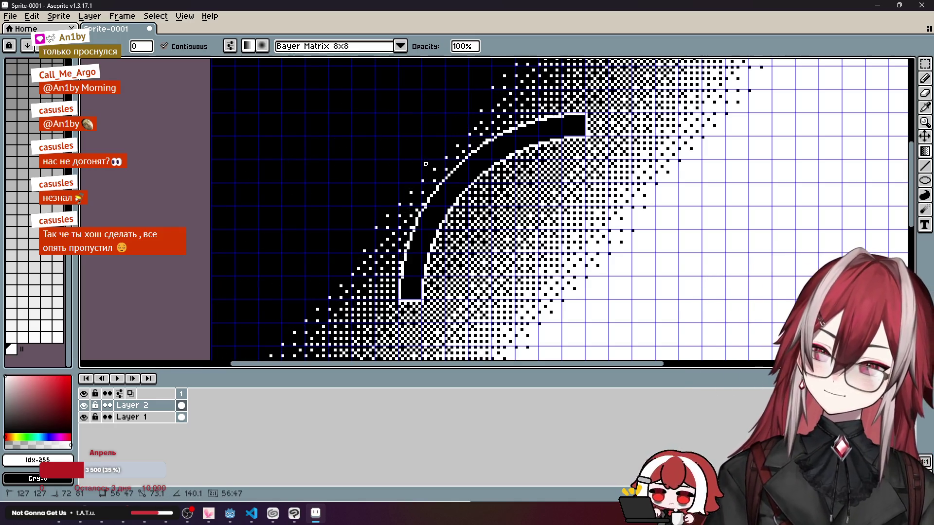
key("ctrl+z")
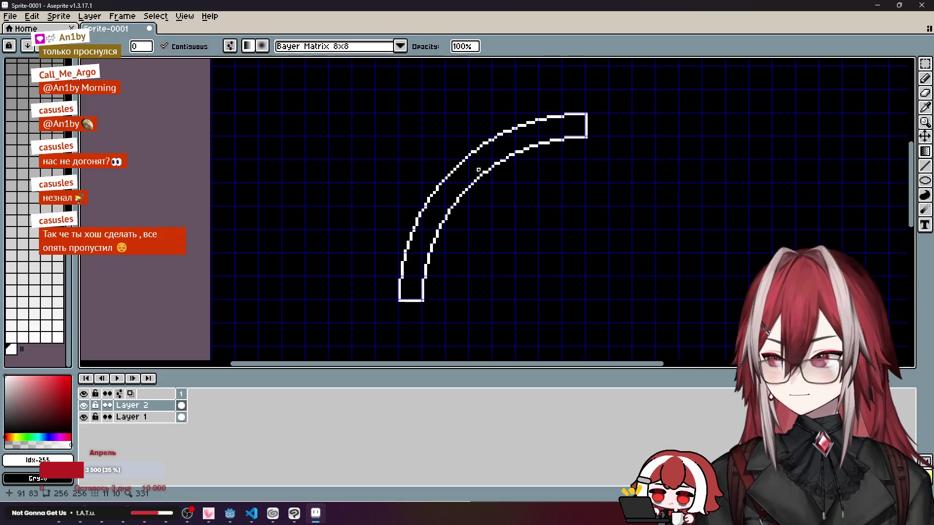
left_click(263, 46)
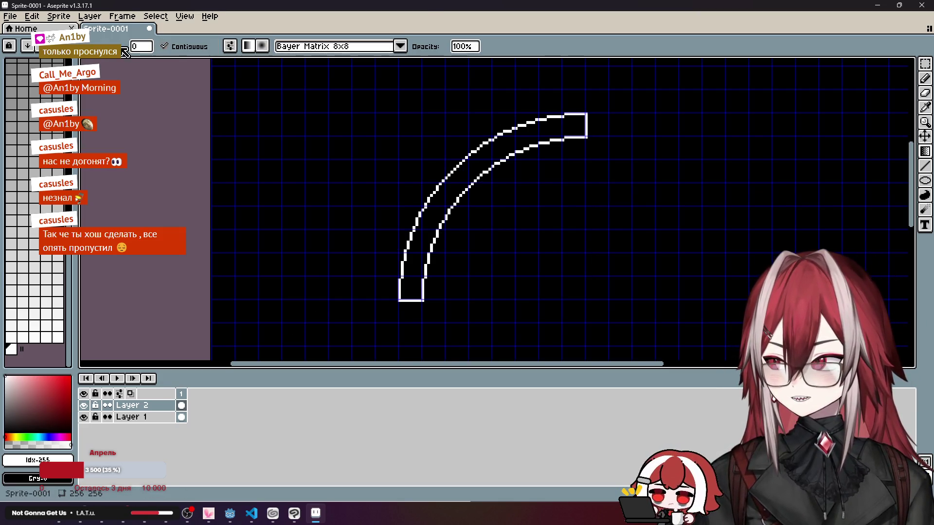
left_click(231, 46)
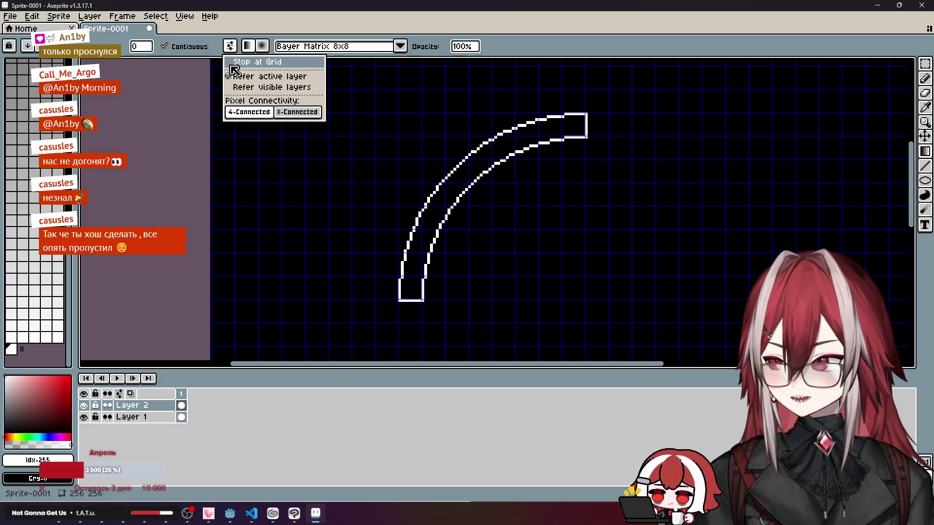
left_click(231, 49)
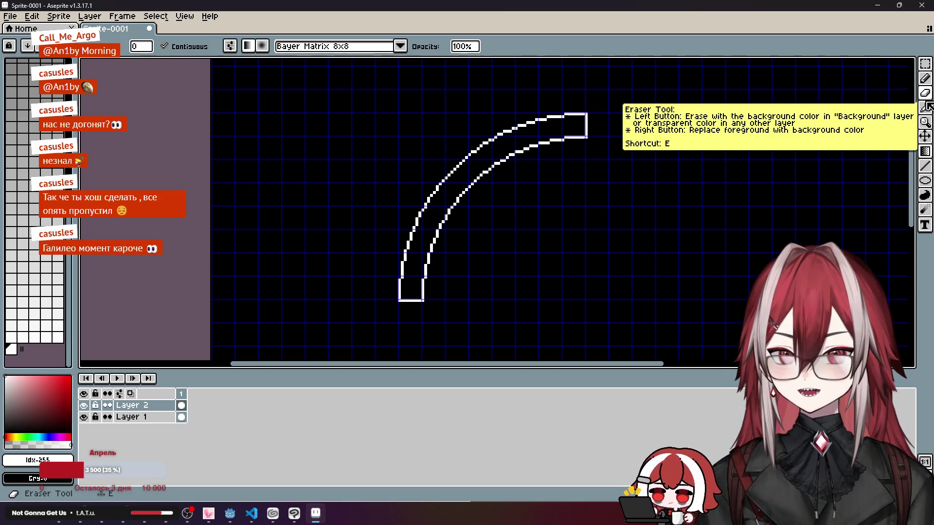
left_click(926, 67)
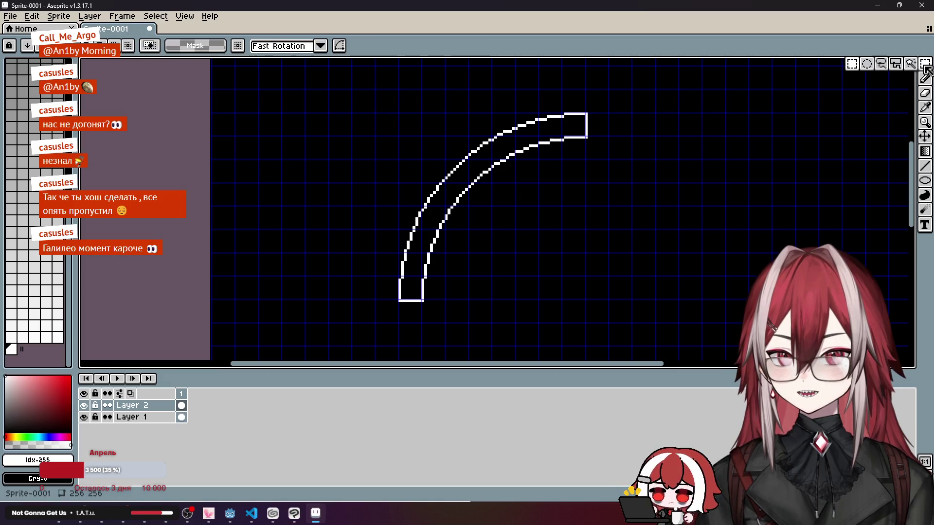
left_click(910, 64)
left_click(517, 155)
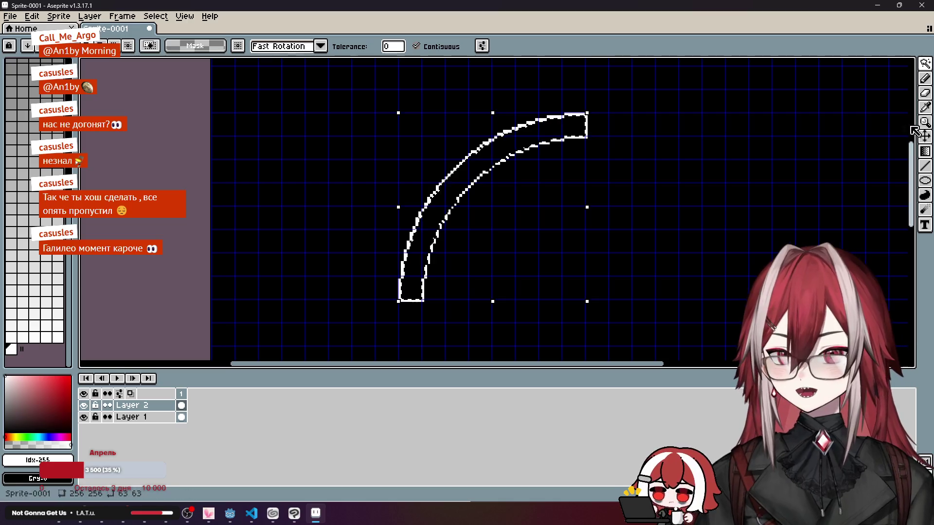
left_click(926, 151)
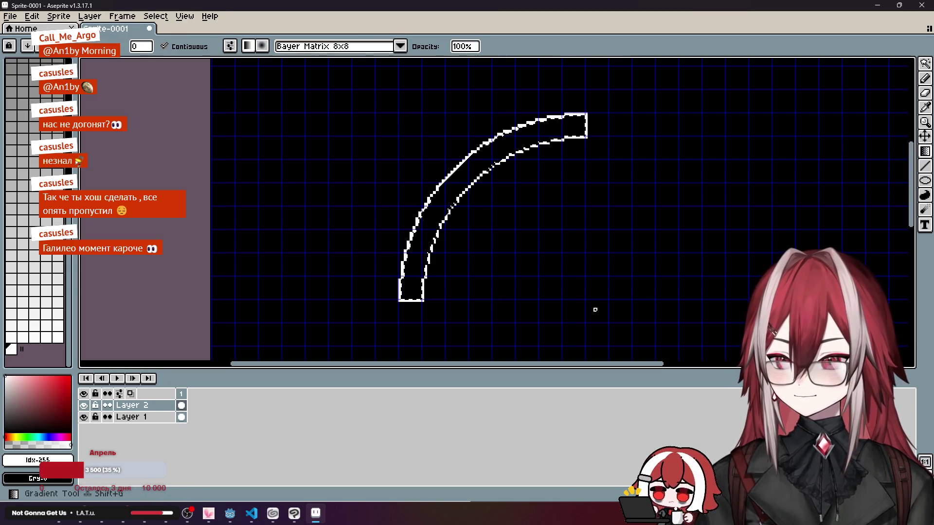
left_click_drag(607, 298, 429, 158)
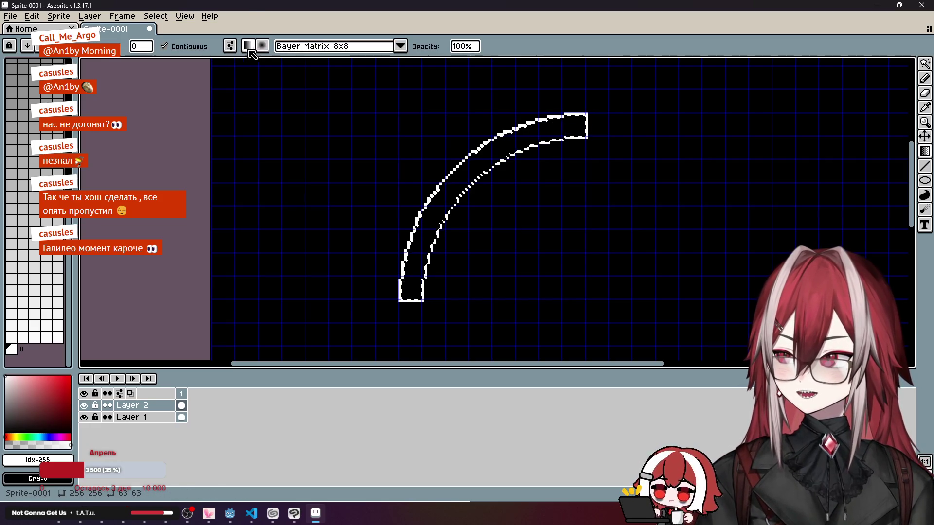
left_click(190, 48)
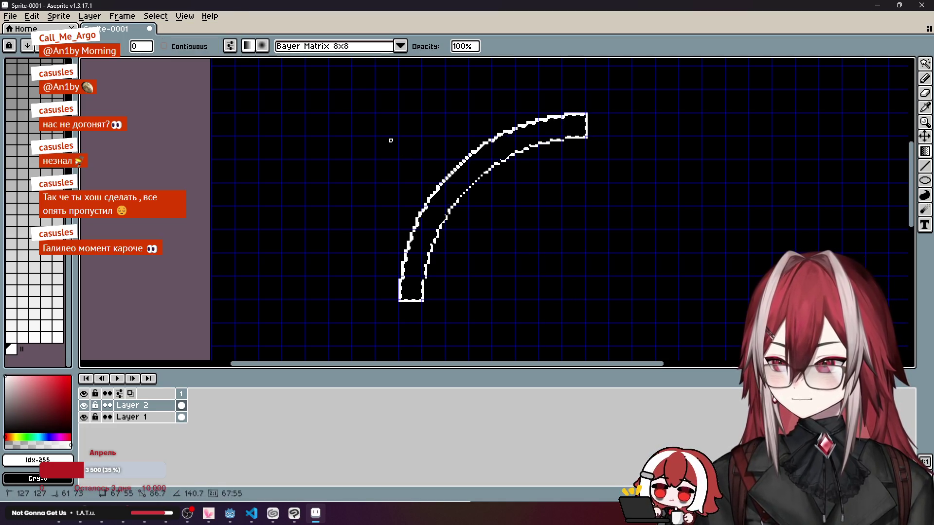
key("v")
left_click_drag(405, 183, 438, 202)
key("Escape")
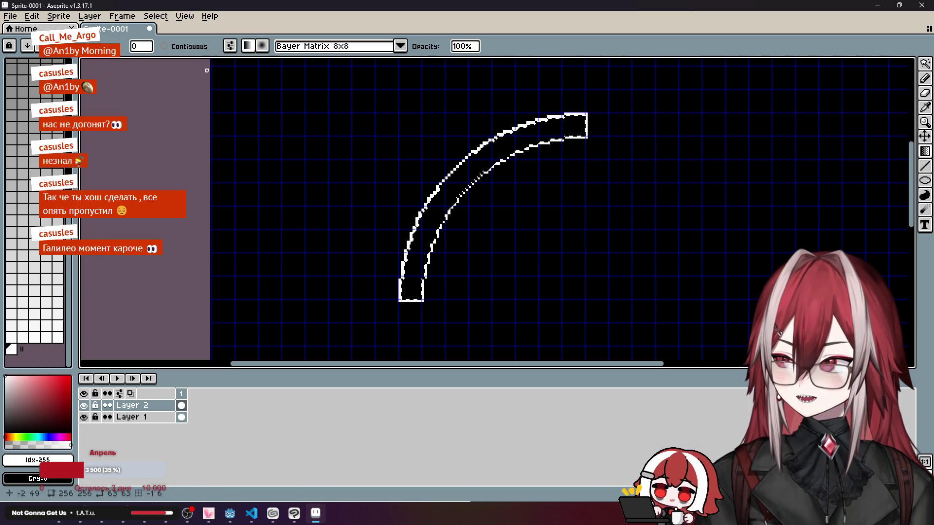
left_click(188, 46)
left_click(231, 47)
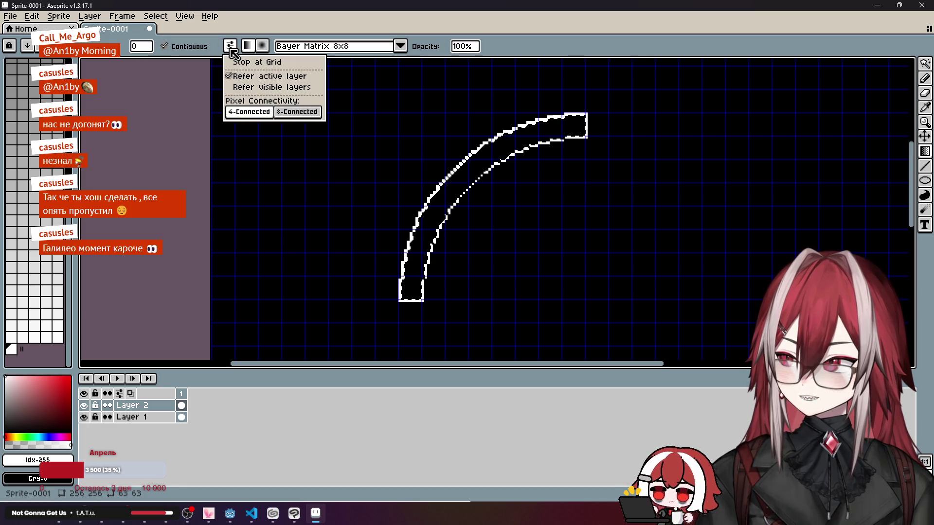
left_click(239, 76)
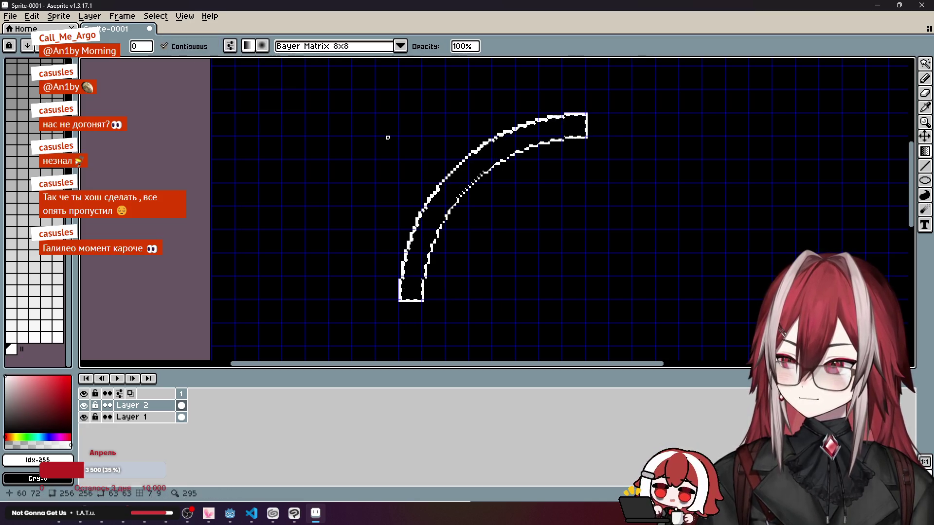
left_click(231, 46)
left_click(239, 77)
left_click(230, 47)
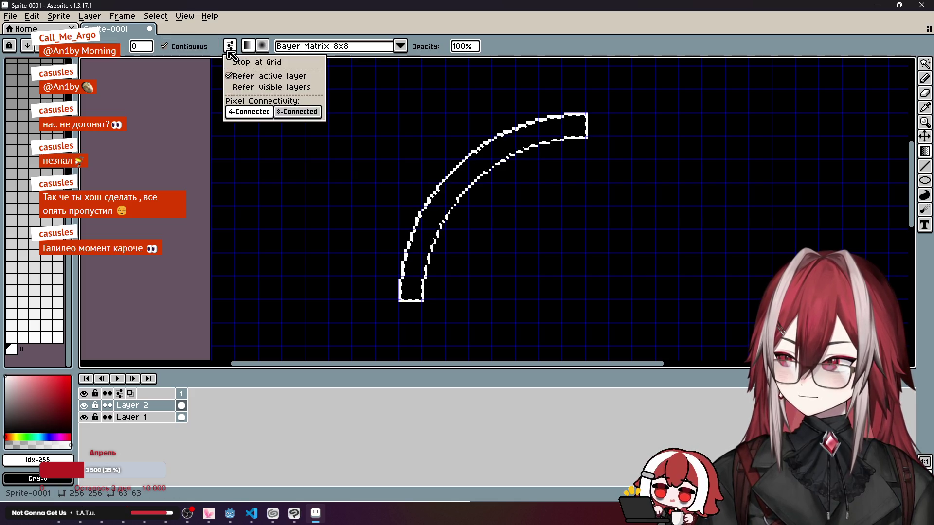
left_click(239, 77)
left_click(230, 46)
left_click(240, 77)
left_click(230, 46)
left_click(230, 46)
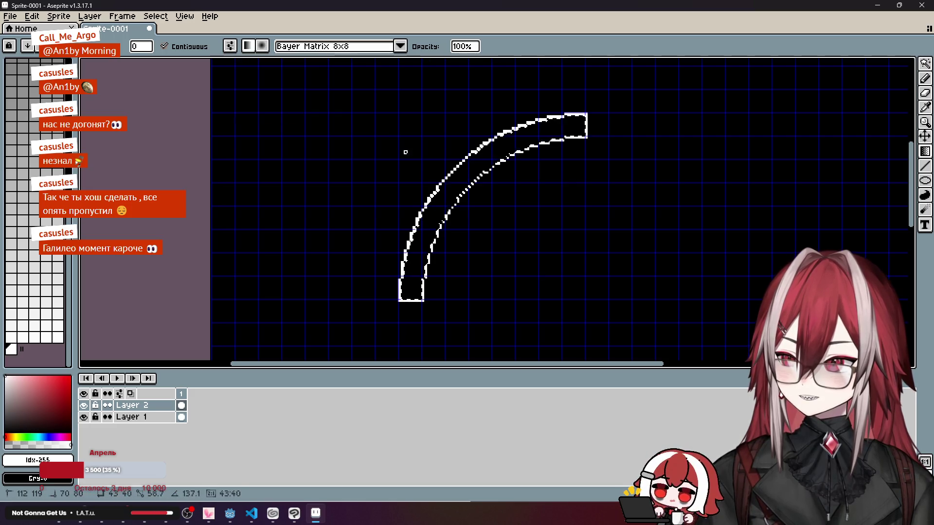
left_click(230, 46)
left_click(239, 77)
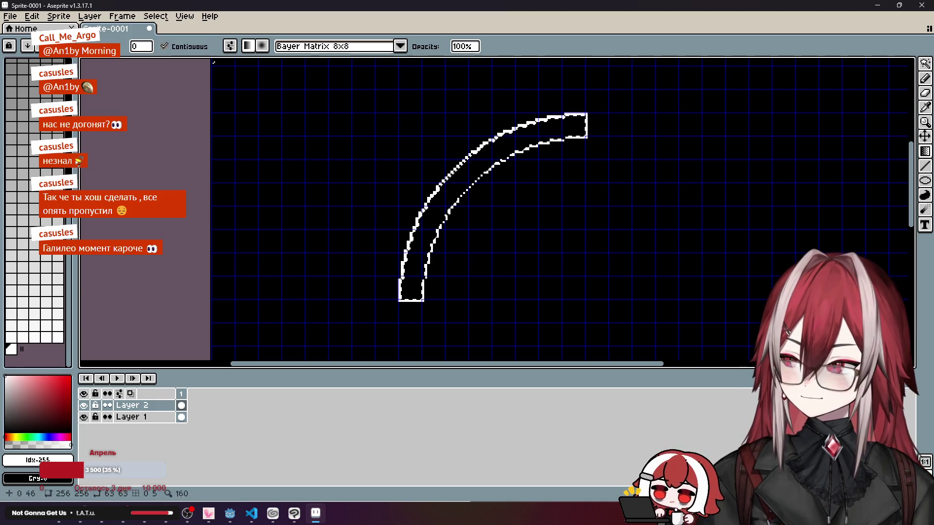
left_click(190, 47)
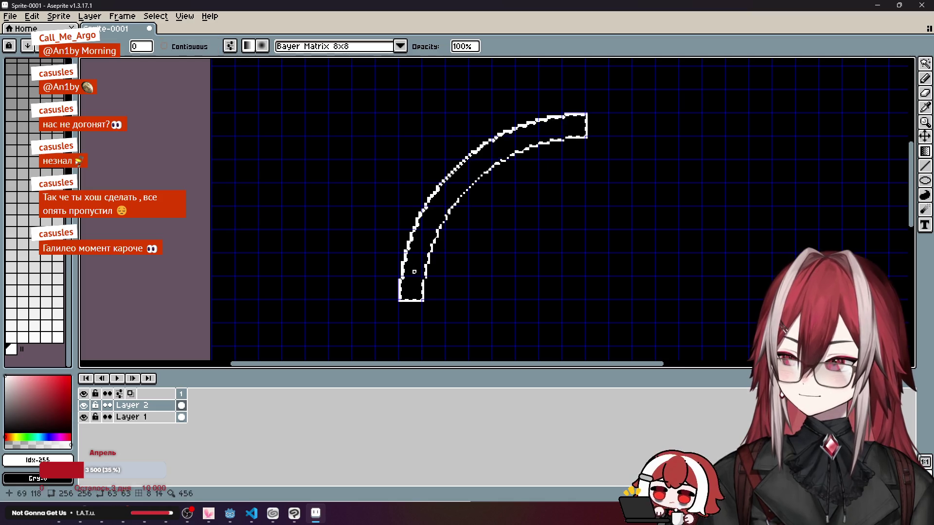
left_click_drag(411, 289, 454, 193)
key("ctrl+z")
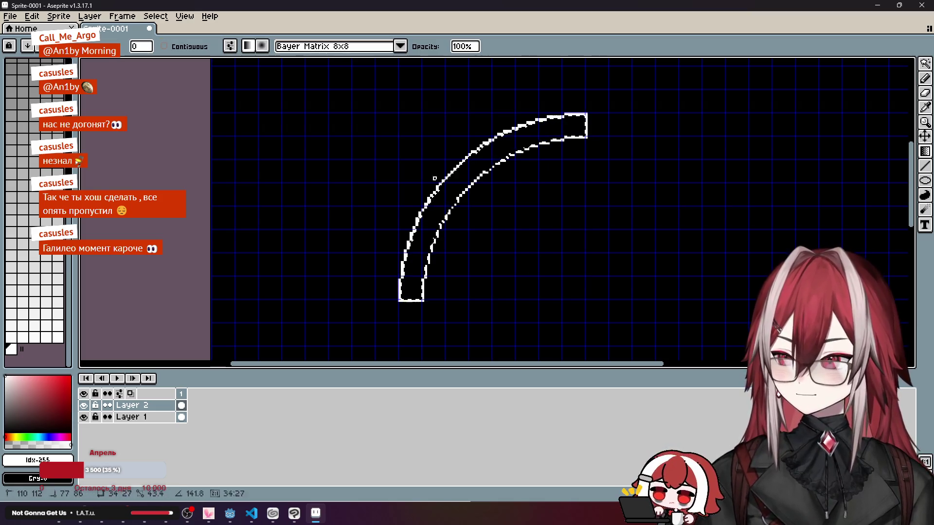
left_click(184, 46)
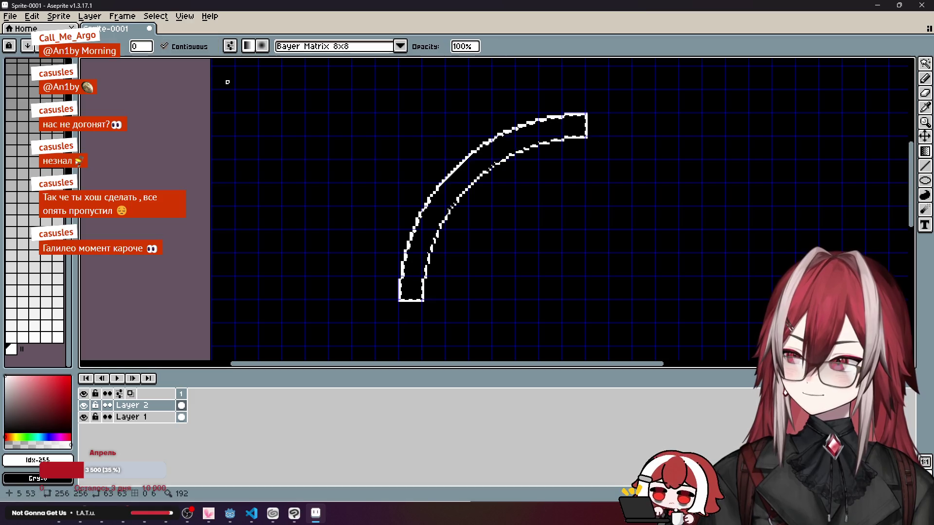
left_click(925, 65)
left_click(852, 64)
left_click(687, 115)
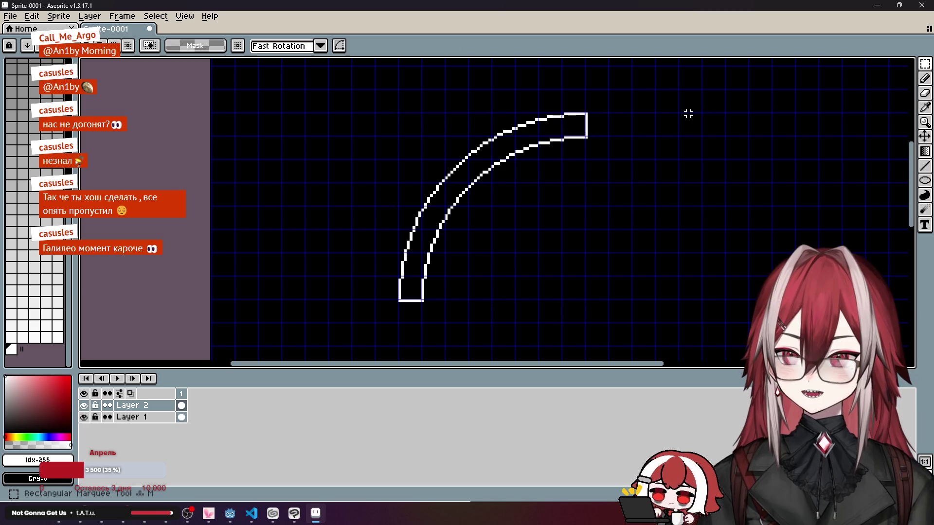
left_click(925, 151)
left_click_drag(477, 237, 394, 153)
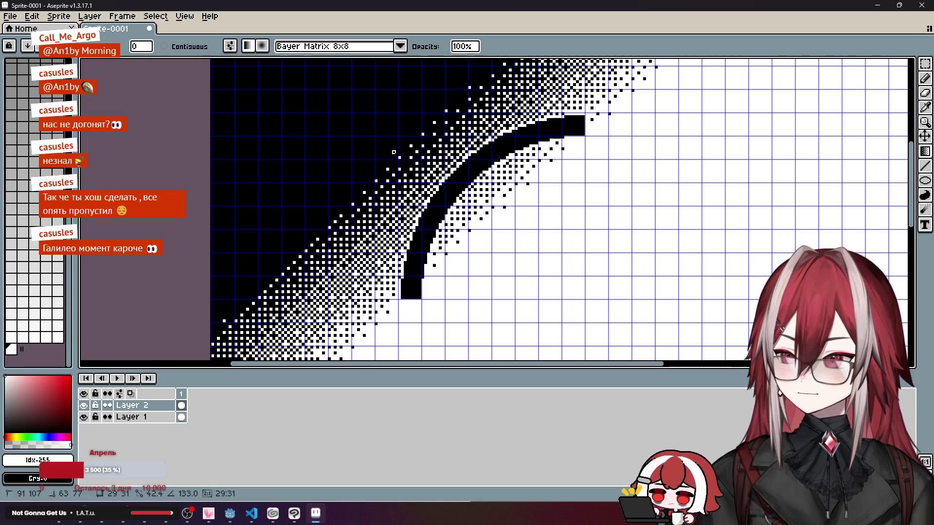
key("ctrl+z")
left_click(164, 47)
left_click_drag(321, 165, 435, 182)
key("ctrl+z")
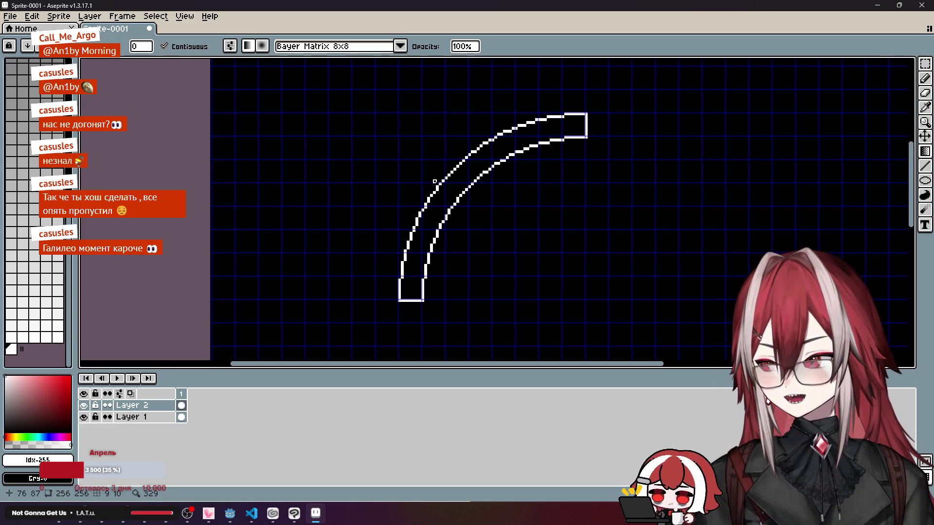
left_click(118, 19)
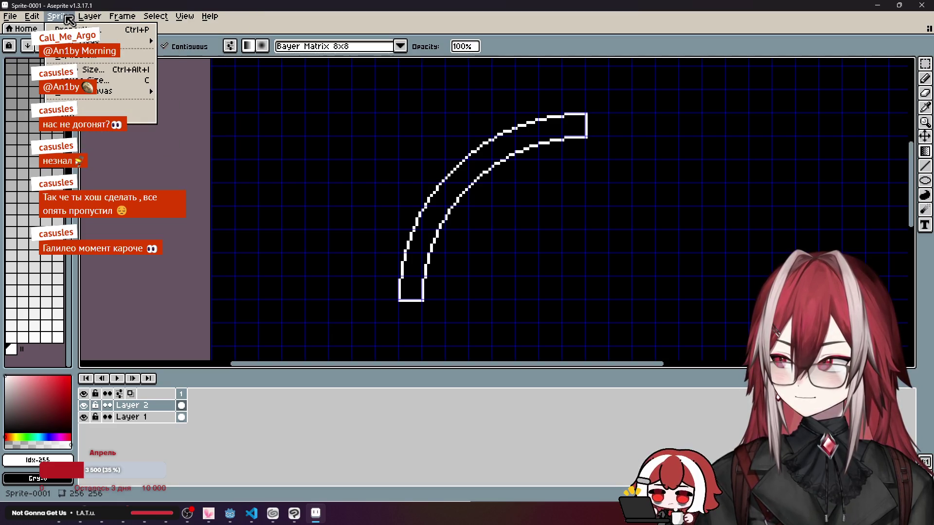
mouse_move(89, 19)
mouse_move(146, 78)
left_click(188, 79)
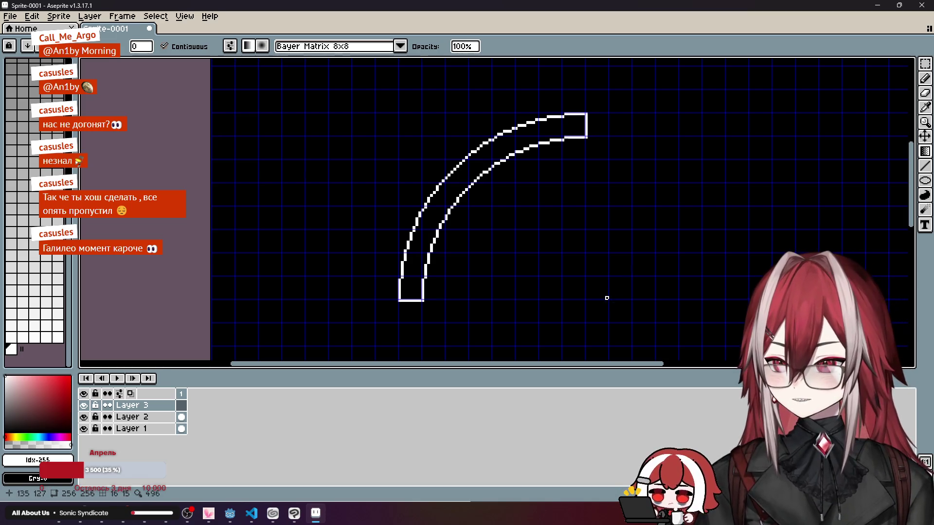
Step: Fill Layer 3 with a diagonal black-to-white Bayer-dithered gradient, then hide it
mouse_move(606, 298)
left_mouse_down()
mouse_move(487, 219)
mouse_move(394, 135)
mouse_move(409, 141)
left_mouse_up()
key("ctrl+z")
scroll(522, 195, "down", 4)
left_click_drag(526, 187, 548, 214)
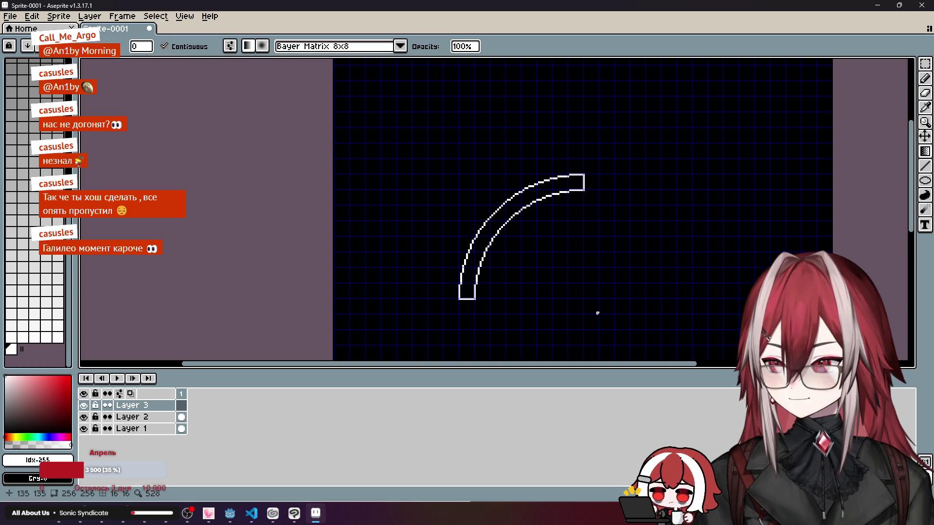
left_click_drag(598, 313, 463, 177)
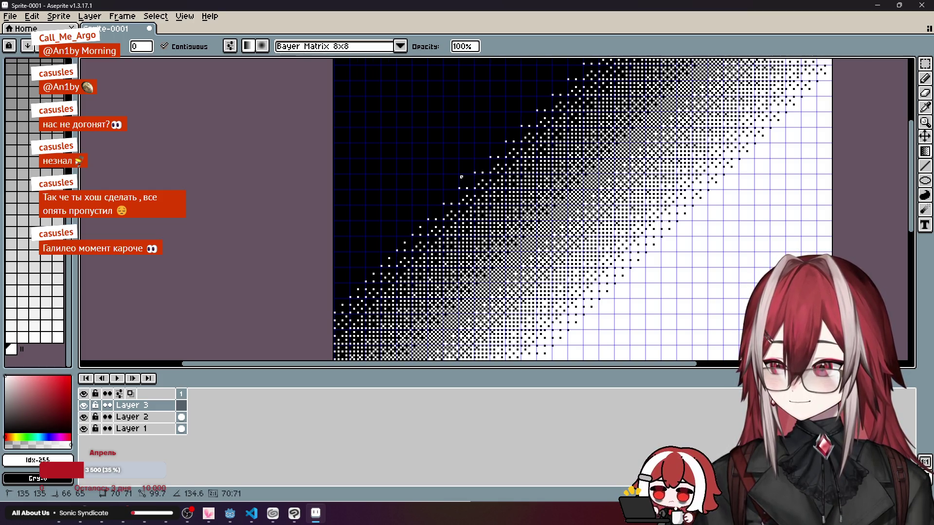
left_click_drag(459, 174, 459, 175)
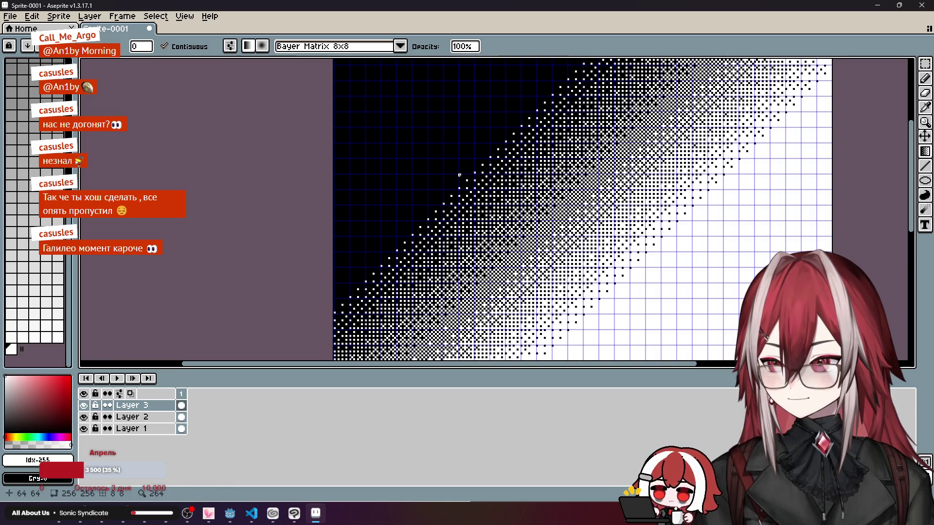
left_click(83, 406)
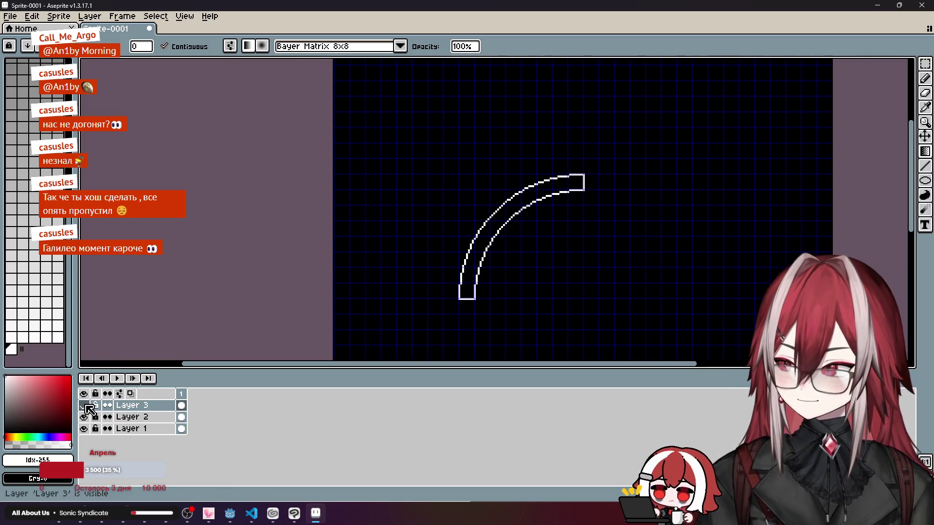
Step: Bucket-fill the band interior with white on Layer 2
left_click(141, 418)
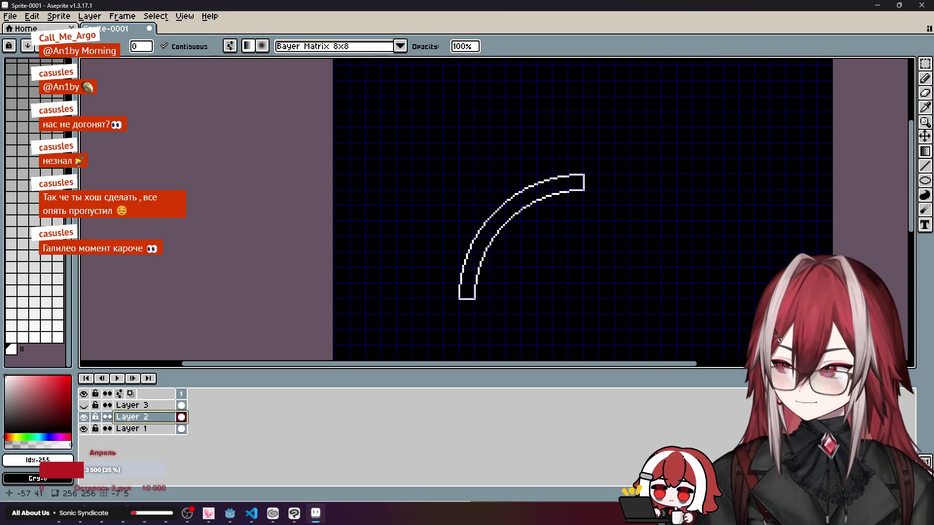
scroll(506, 271, "up", 3)
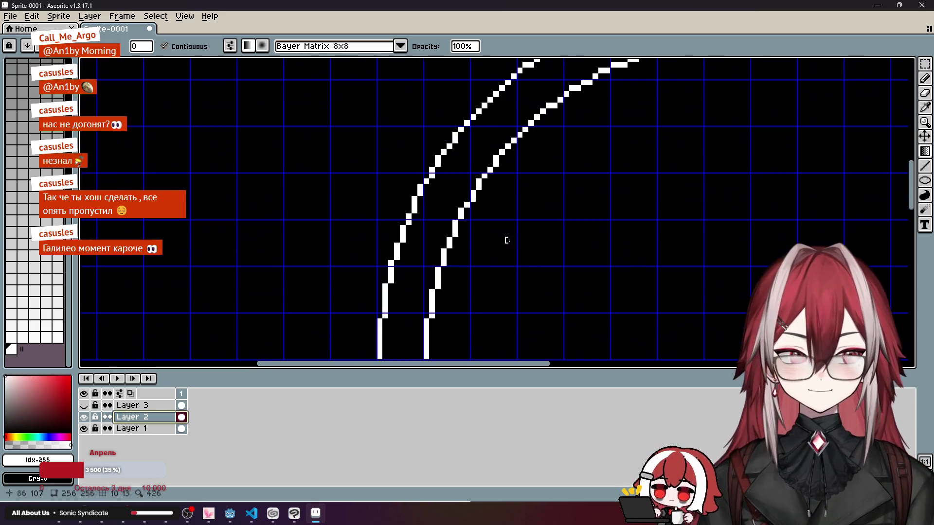
left_click(907, 152)
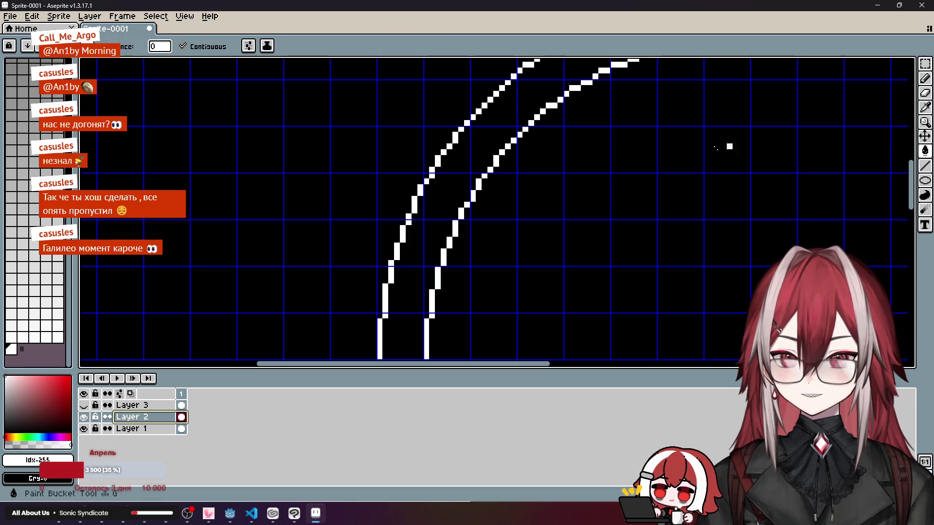
left_click(507, 145)
Step: Magic-wand select the white arc and show the gradient layer again
scroll(506, 145, "down", 2)
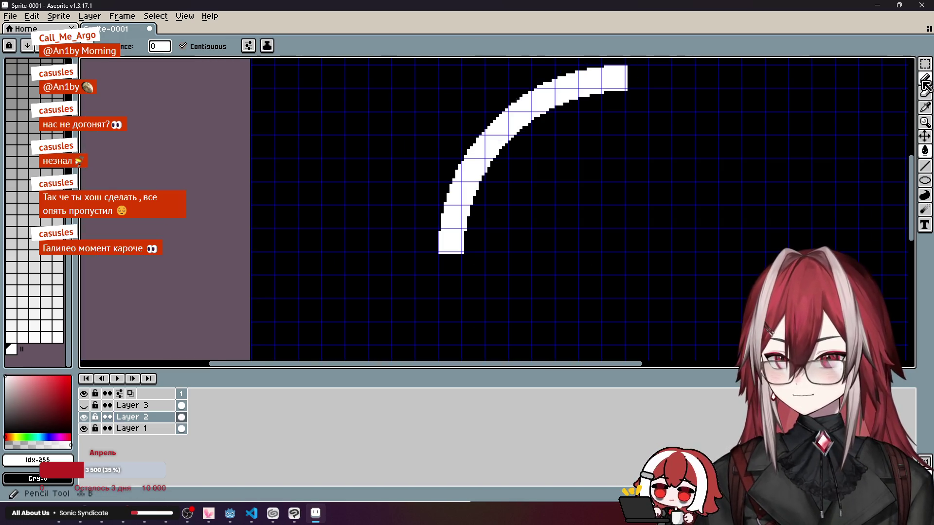
mouse_move(925, 64)
left_mouse_down()
mouse_move(881, 65)
mouse_move(911, 70)
left_mouse_up()
left_click(486, 154)
left_click(84, 406)
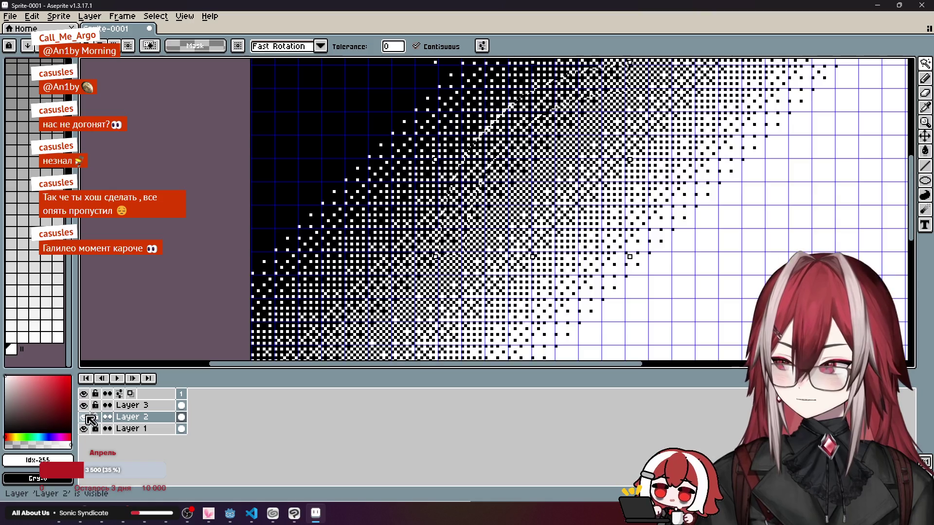
left_click(84, 417)
left_click(131, 405)
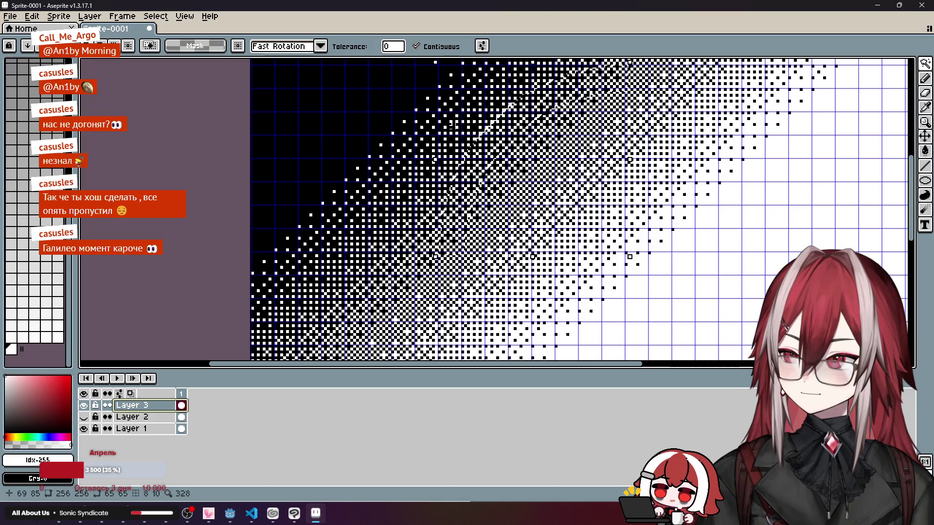
mouse_move(491, 159)
left_mouse_down()
mouse_move(396, 150)
mouse_move(336, 130)
left_mouse_up()
key("ctrl+z")
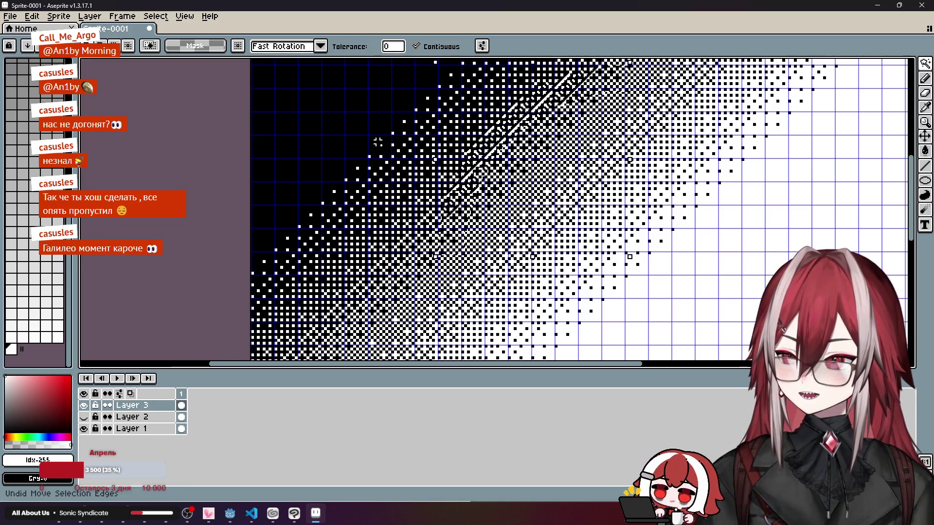
scroll(378, 141, "down", 3)
scroll(438, 138, "up", 4)
scroll(473, 139, "up", 3)
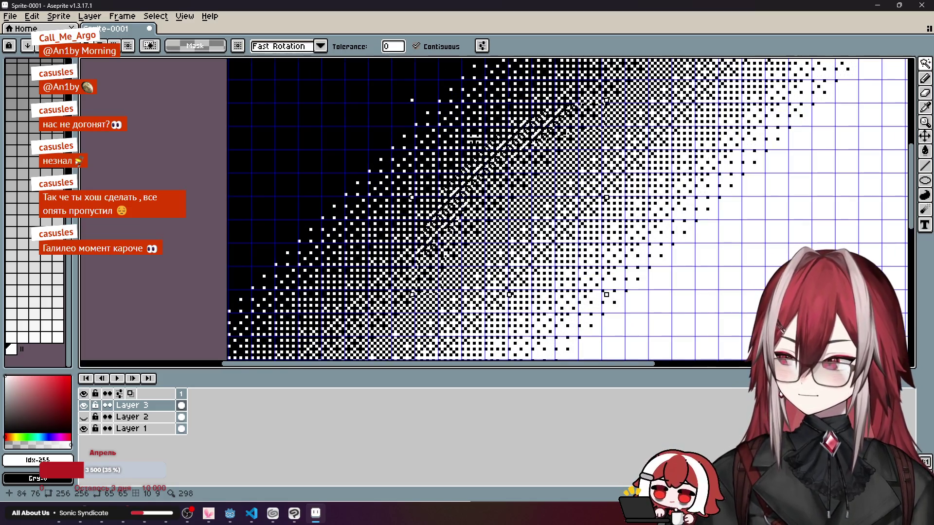
scroll(474, 139, "up", 3)
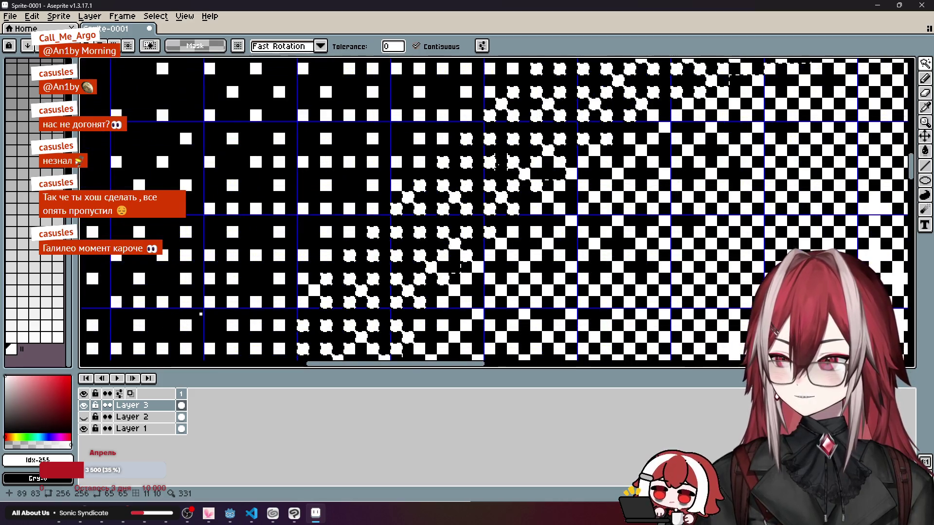
scroll(500, 163, "down", 1)
left_click(89, 16)
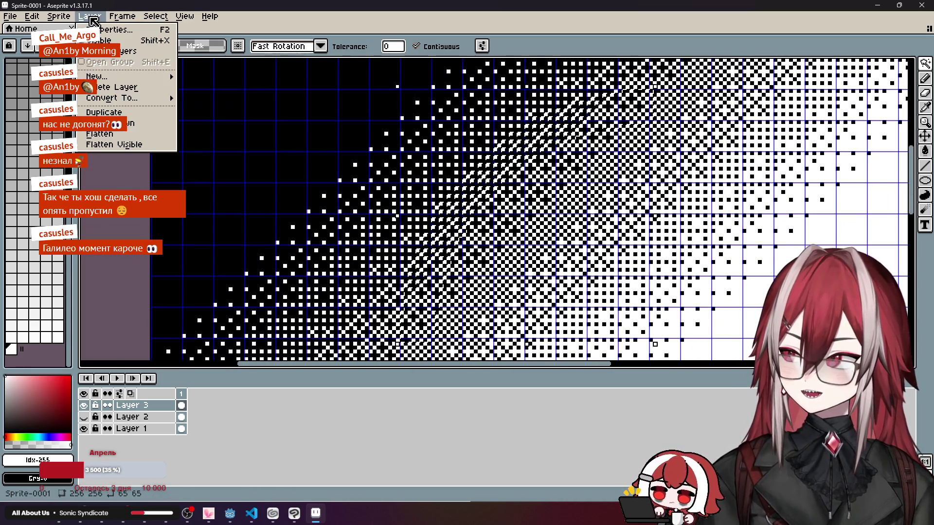
left_click(155, 16)
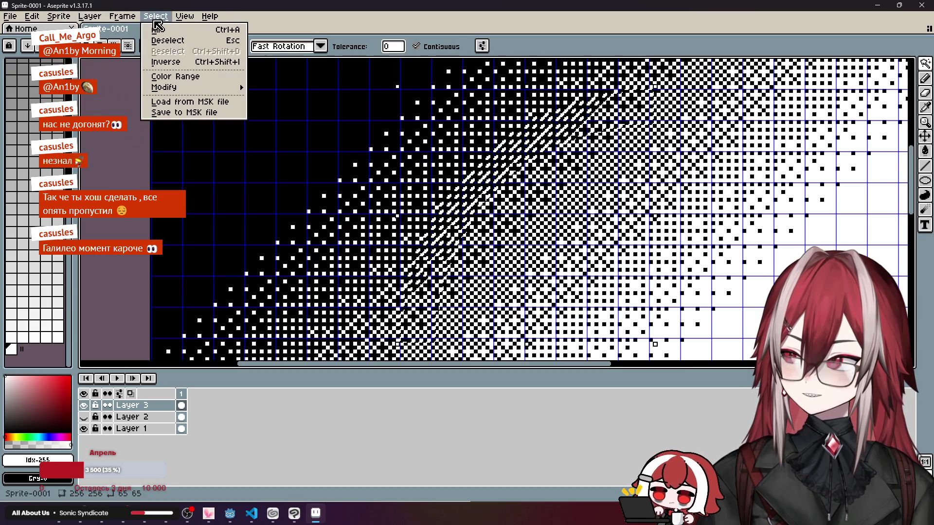
mouse_move(190, 87)
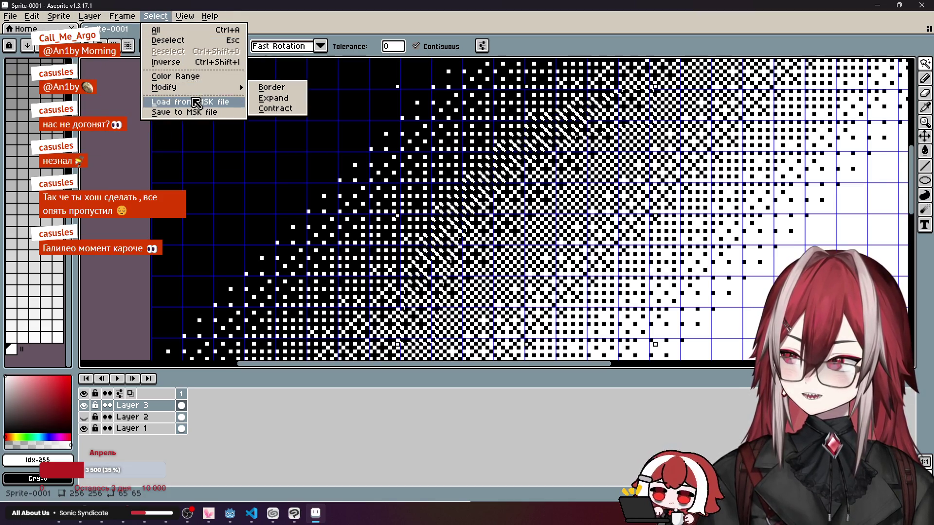
mouse_move(184, 16)
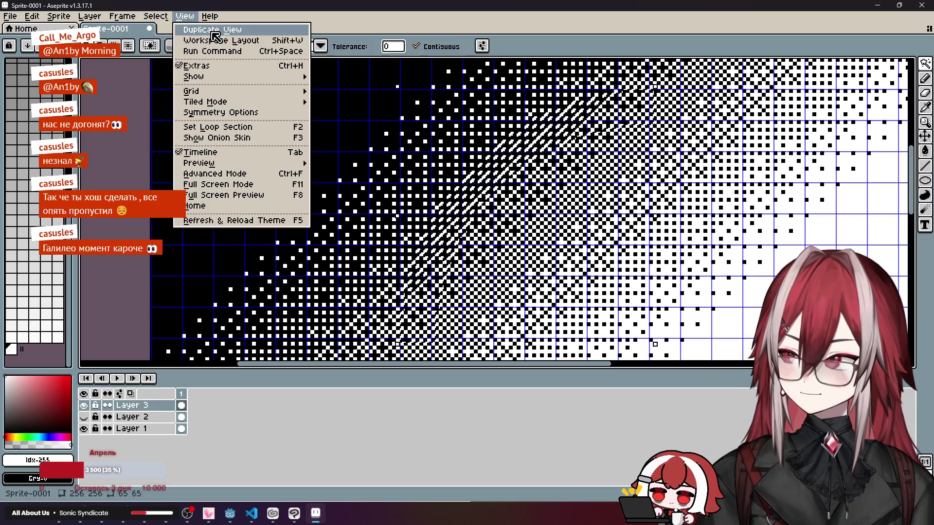
mouse_move(228, 164)
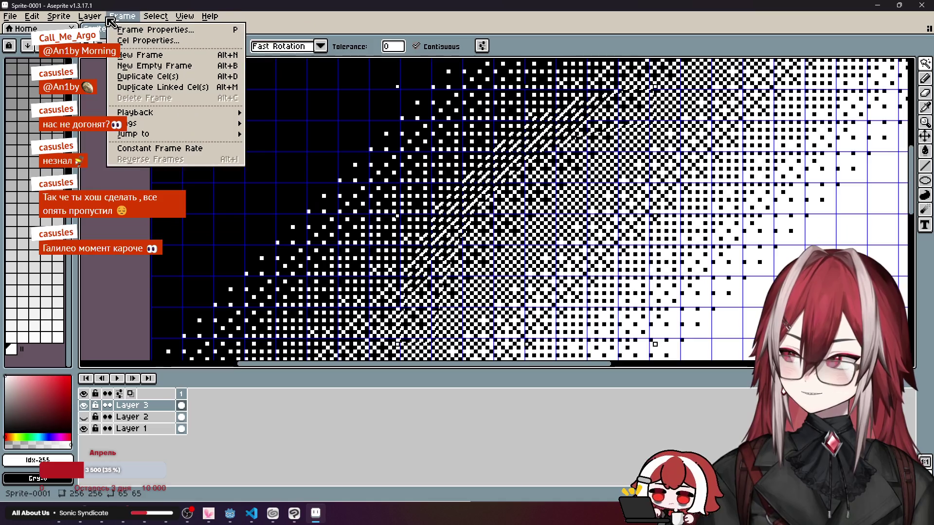
mouse_move(104, 20)
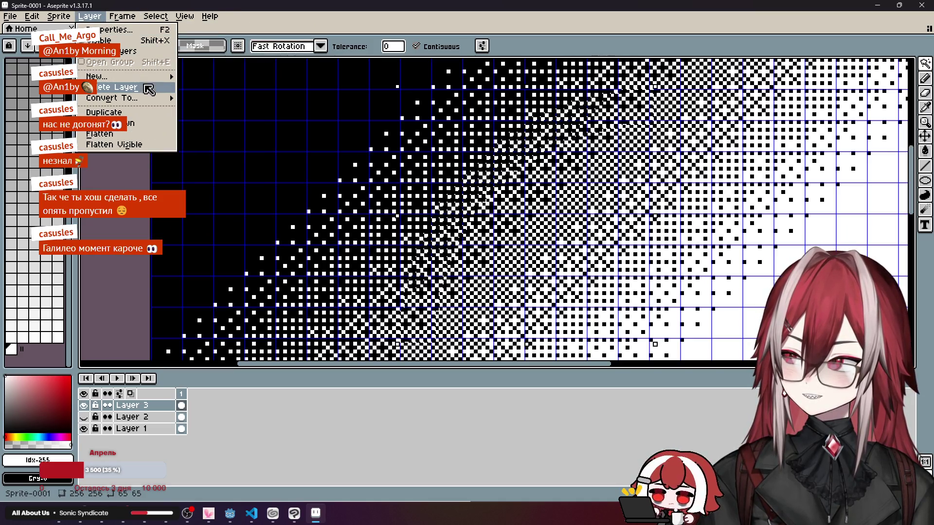
left_click(351, 23)
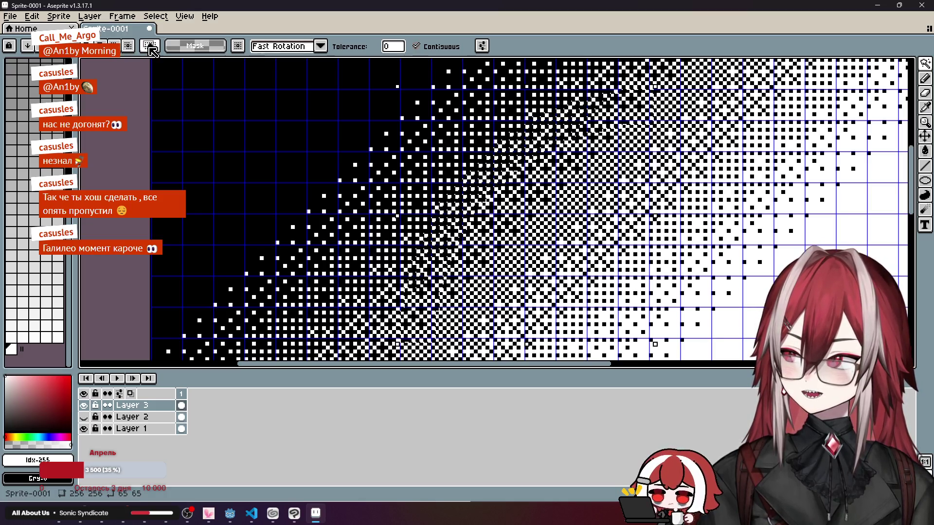
Step: Hide Layer 3, show Layer 2, and undo the arc clear and wand selection
left_click(83, 405)
left_click(84, 417)
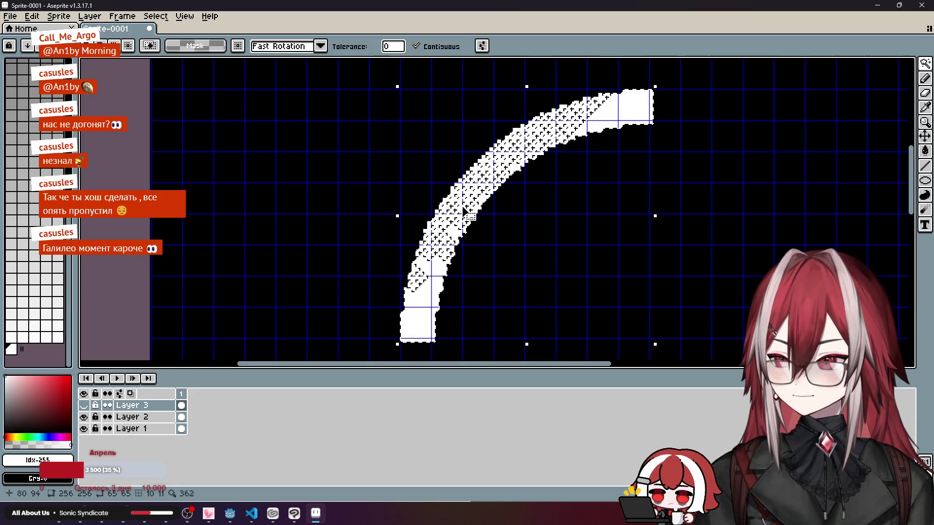
key("alt+Down")
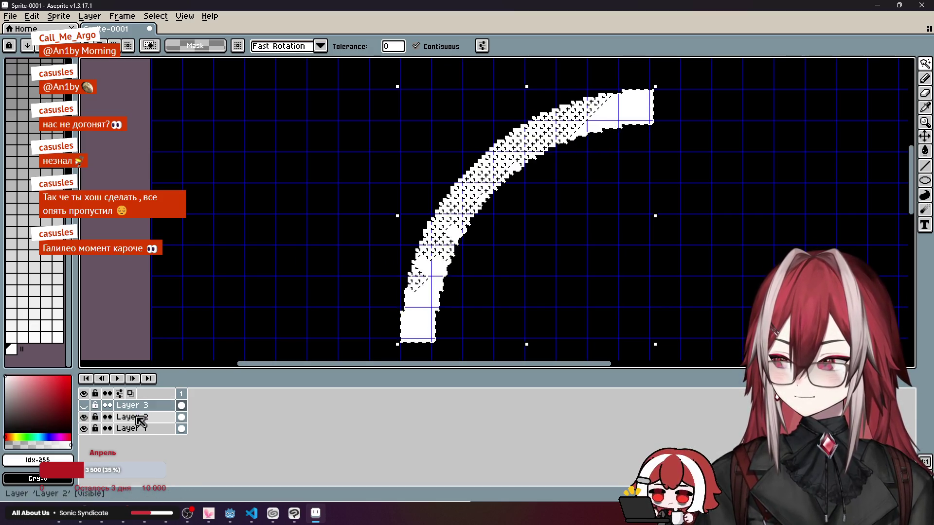
scroll(399, 209, "down", 5)
scroll(394, 207, "up", 3)
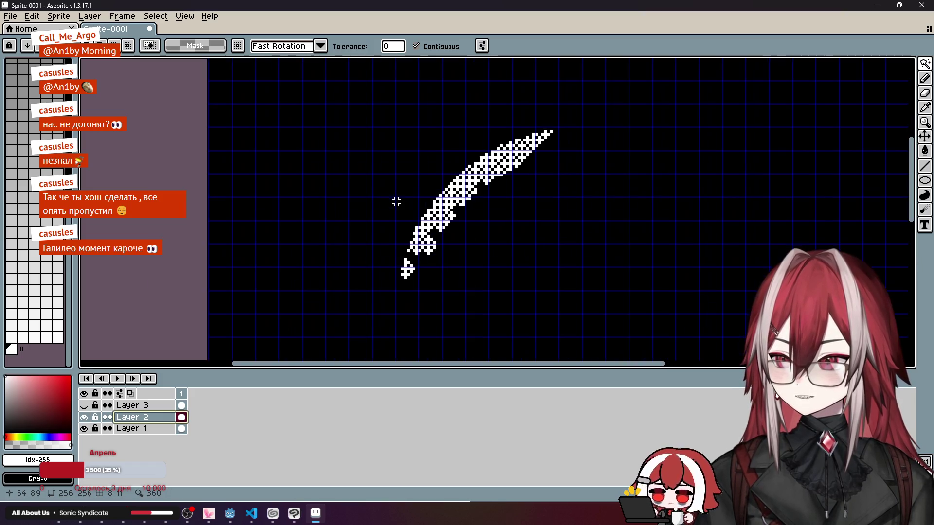
key("ctrl+z")
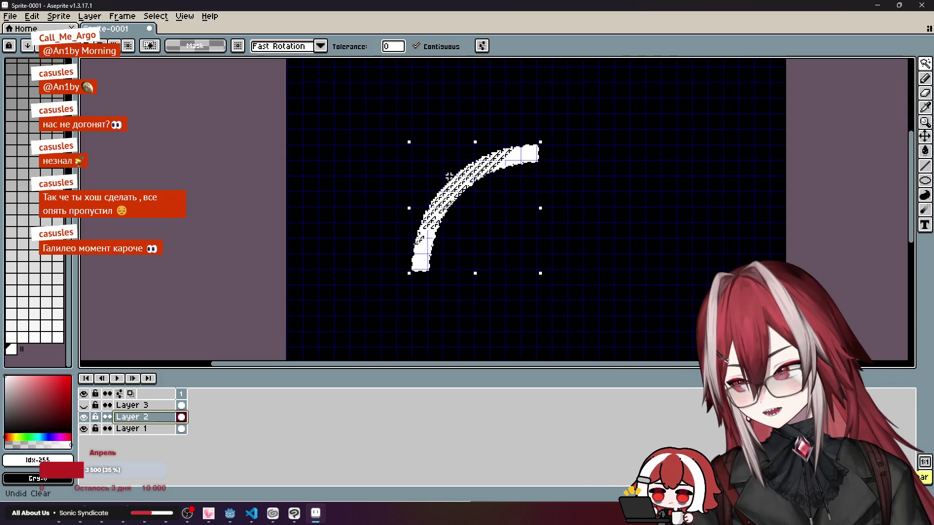
key("ctrl+z")
key("ctrl+z")
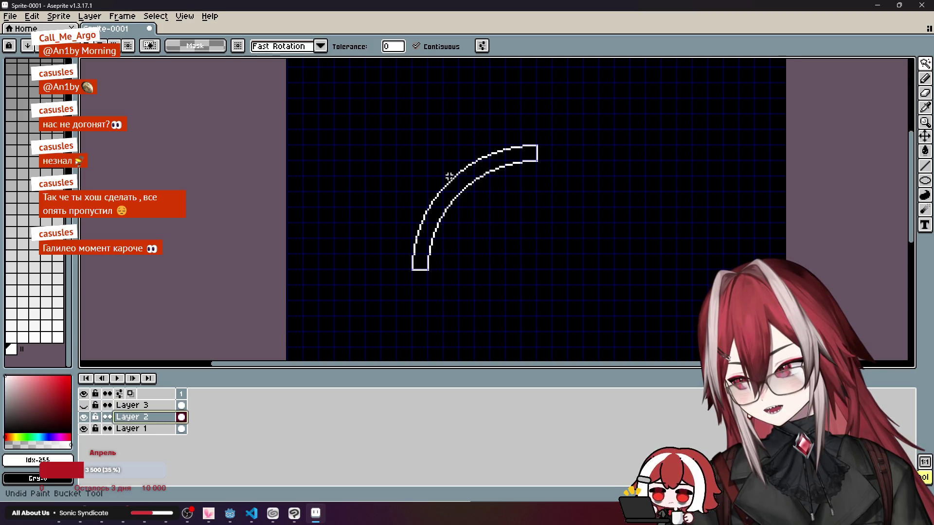
key("ctrl+y")
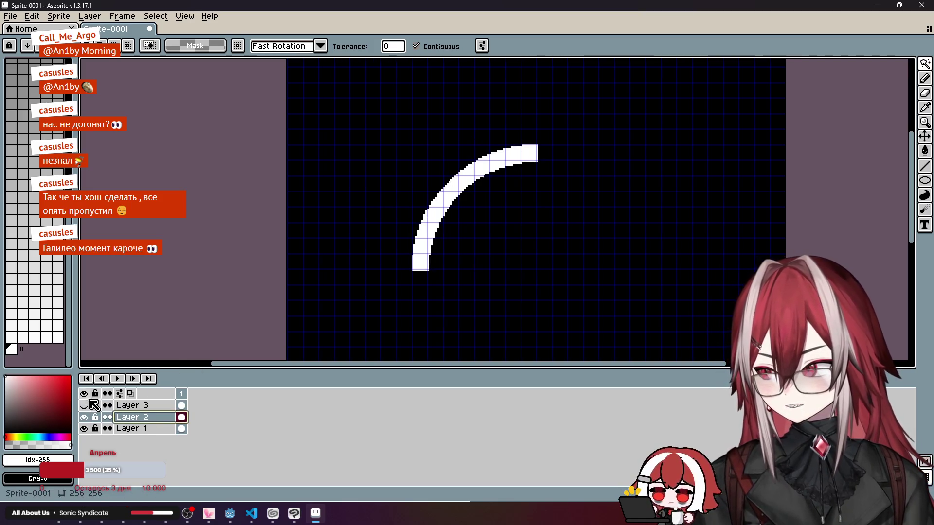
Step: Leave Layer 3 hidden and the white arc visible, dismissing Layer 3's options unchanged
left_click(83, 406)
left_click(84, 417)
left_click(84, 417)
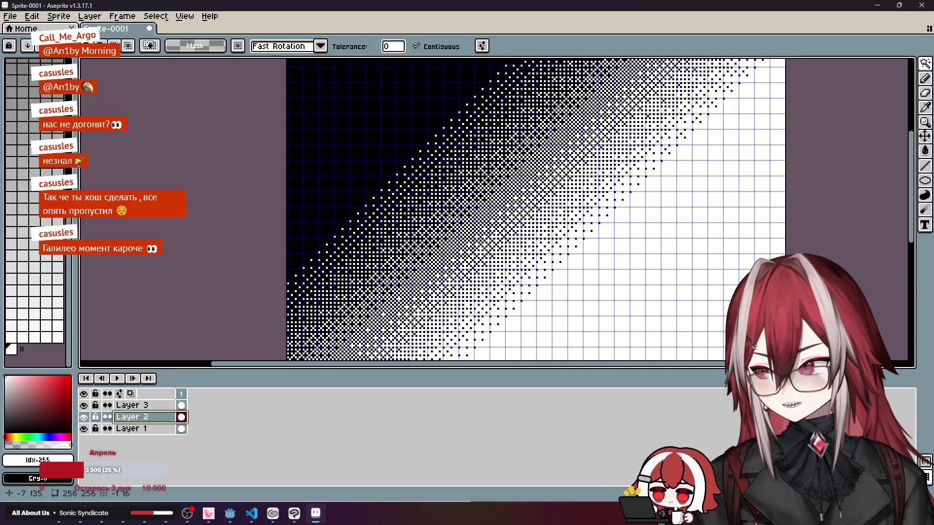
left_click(83, 405)
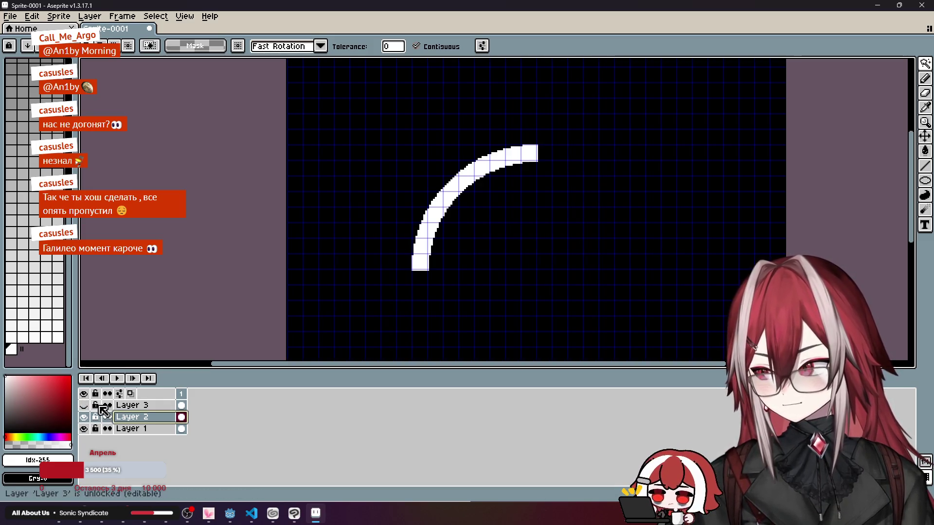
right_click(127, 406)
mouse_move(148, 424)
mouse_move(172, 445)
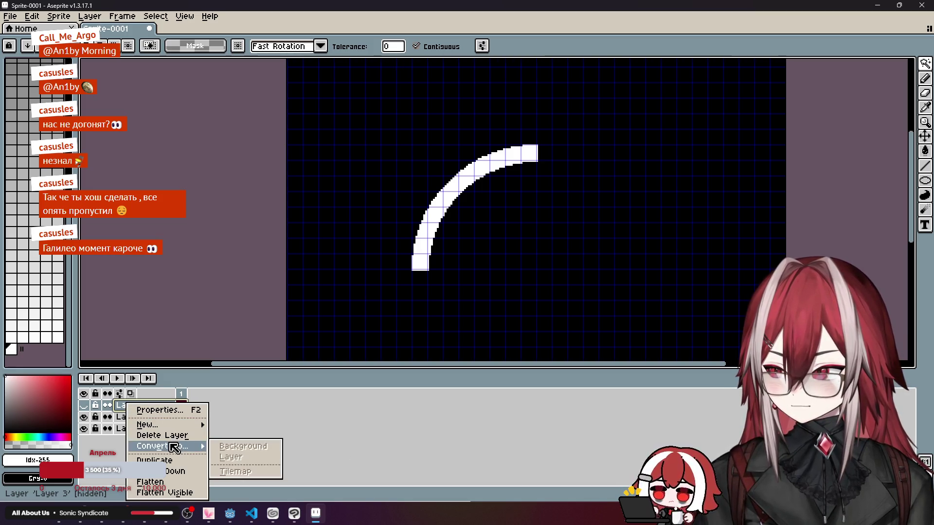
left_click(286, 409)
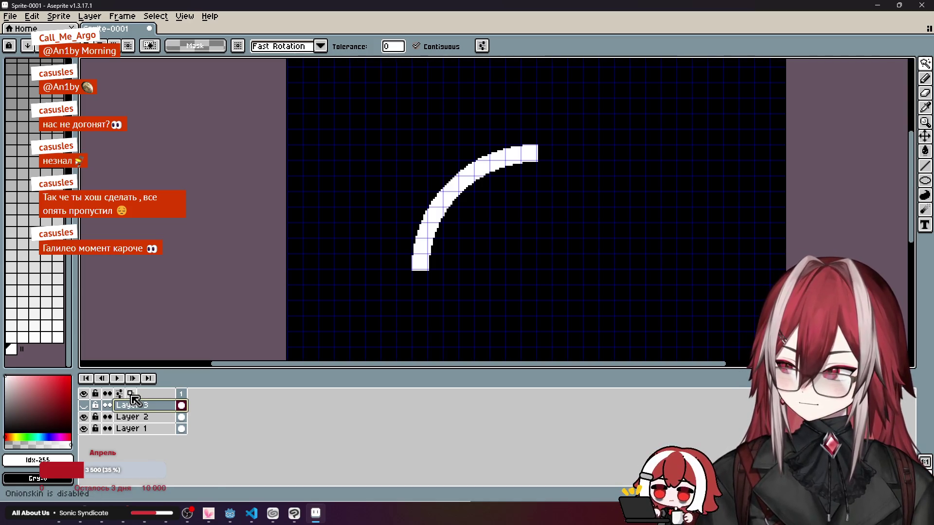
right_click(141, 410)
left_click(290, 409)
Step: Recentre the arc, then bring up Clip Studio Paint framing the sketch and gold watch
scroll(479, 212, "up", 3)
scroll(479, 213, "down", 2)
scroll(479, 213, "down", 1)
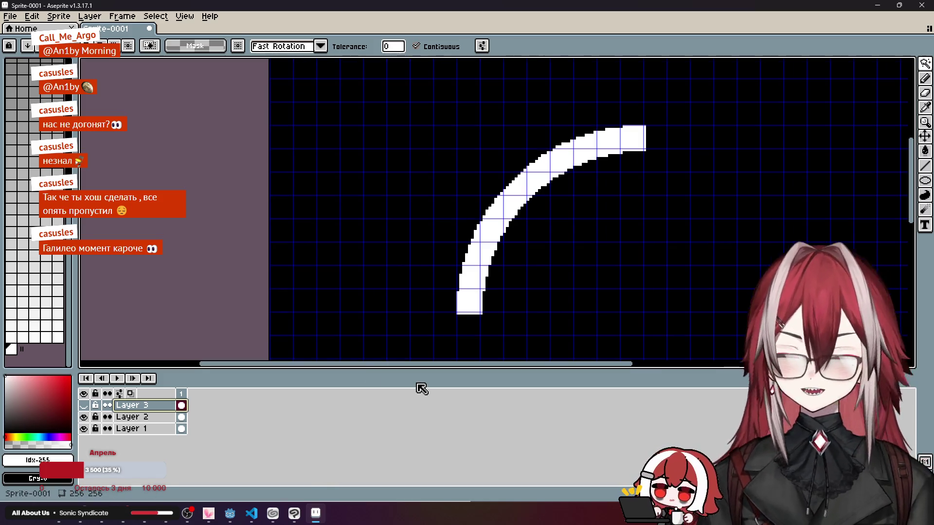
scroll(590, 286, "up", 1)
scroll(592, 235, "down", 1)
left_click_drag(592, 235, 551, 228)
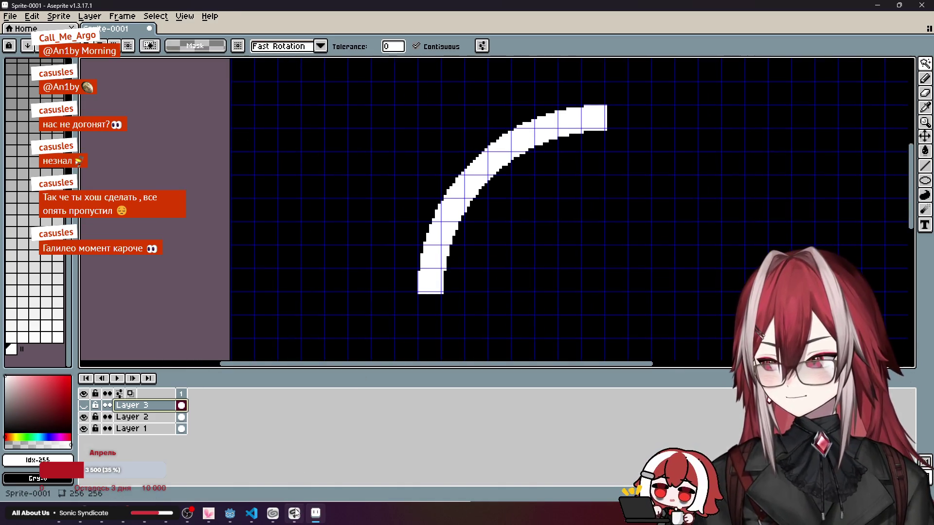
left_click(295, 514)
left_click_drag(365, 261, 465, 246)
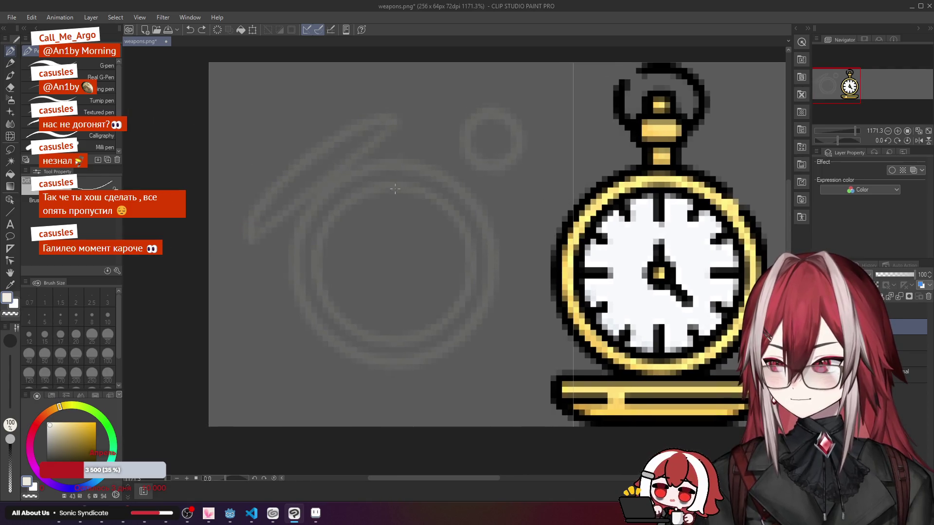
Step: Zoom the canvas and browse the Figure, Balloon and Ruler tool groups
scroll(414, 225, "down", 1)
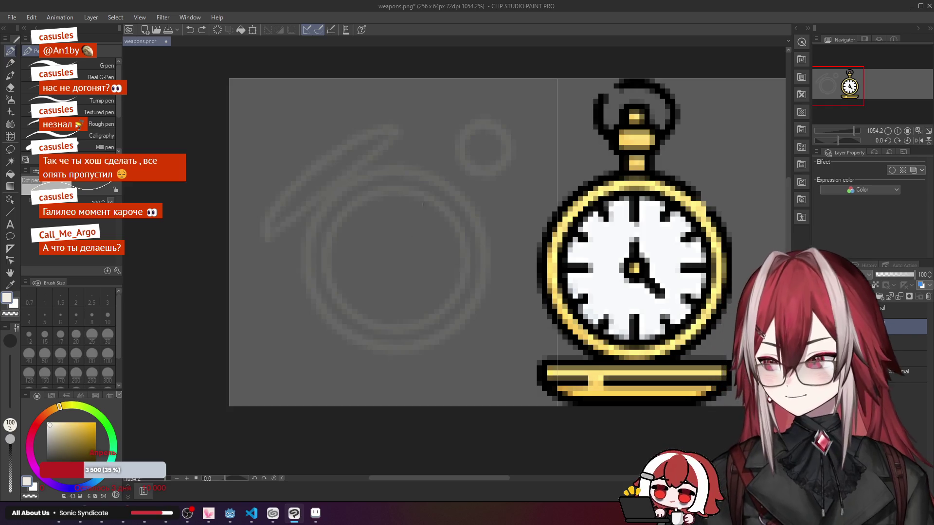
scroll(342, 255, "down", 2)
scroll(340, 258, "up", 3)
scroll(340, 253, "down", 2)
scroll(403, 210, "up", 1)
scroll(416, 241, "up", 1)
scroll(456, 223, "up", 1)
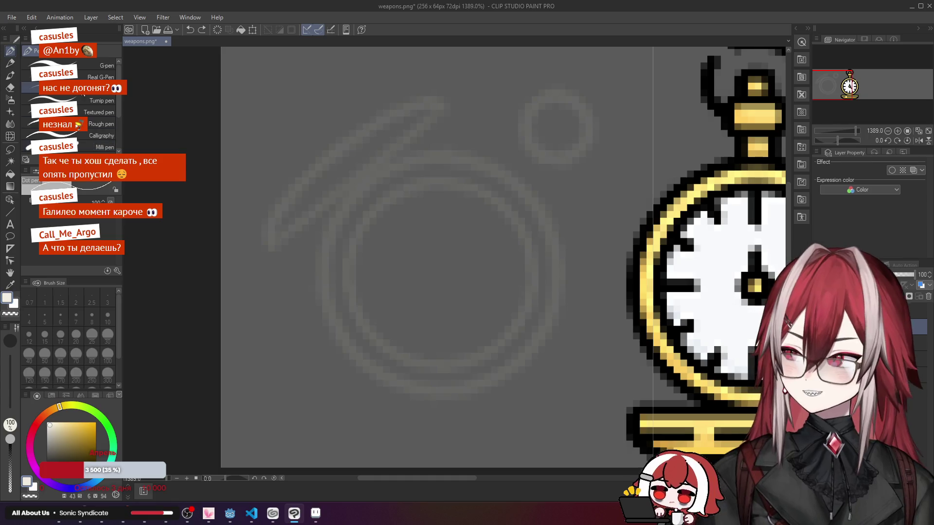
left_click(13, 214)
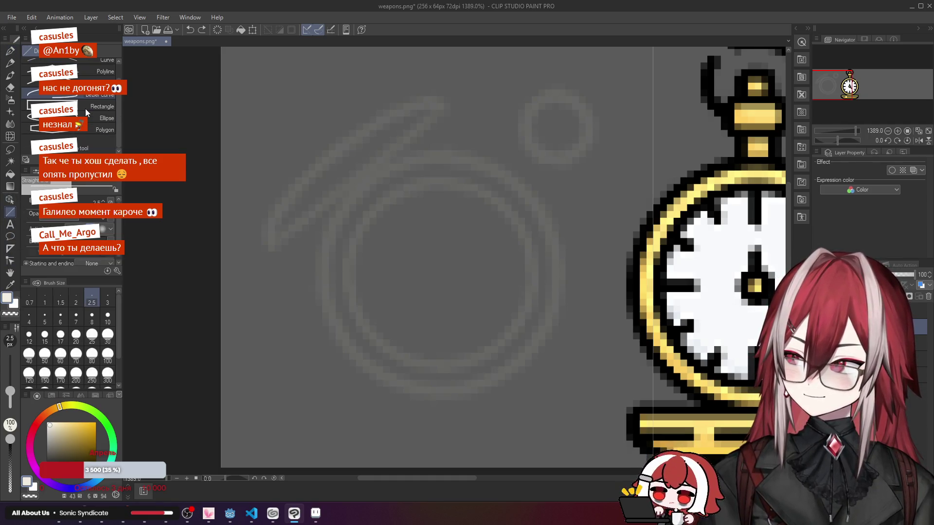
left_click(10, 236)
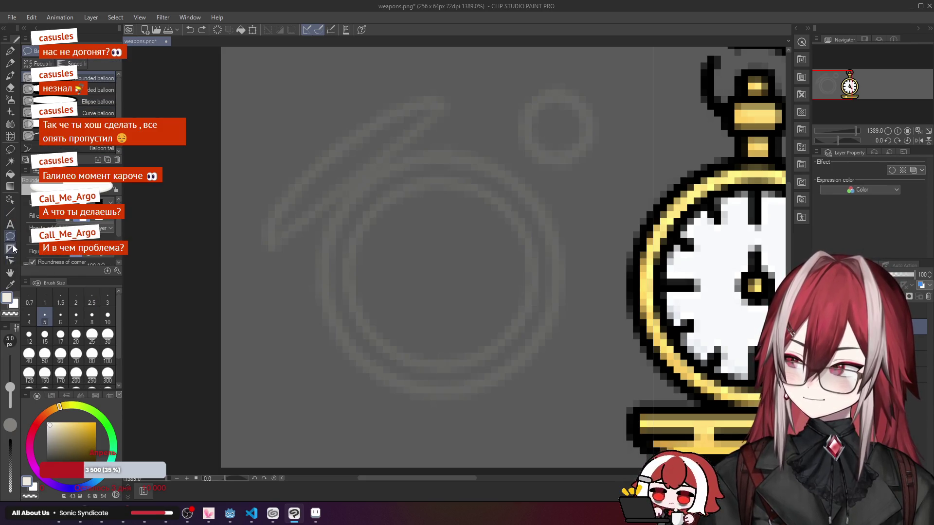
left_click(10, 249)
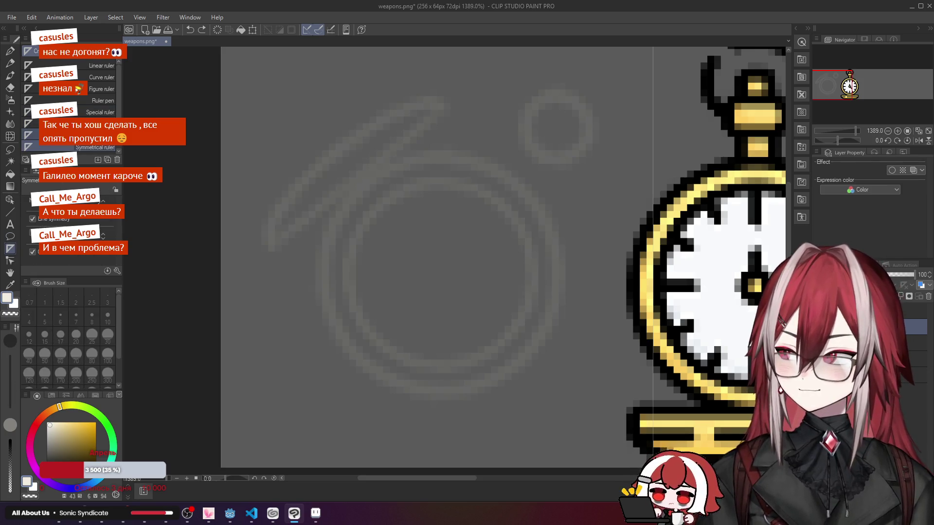
Step: Return to the Pen, undo a trial stroke, and open the View menu
left_click(10, 53)
scroll(414, 158, "up", 1)
left_click_drag(449, 153, 357, 157)
key("ctrl+z")
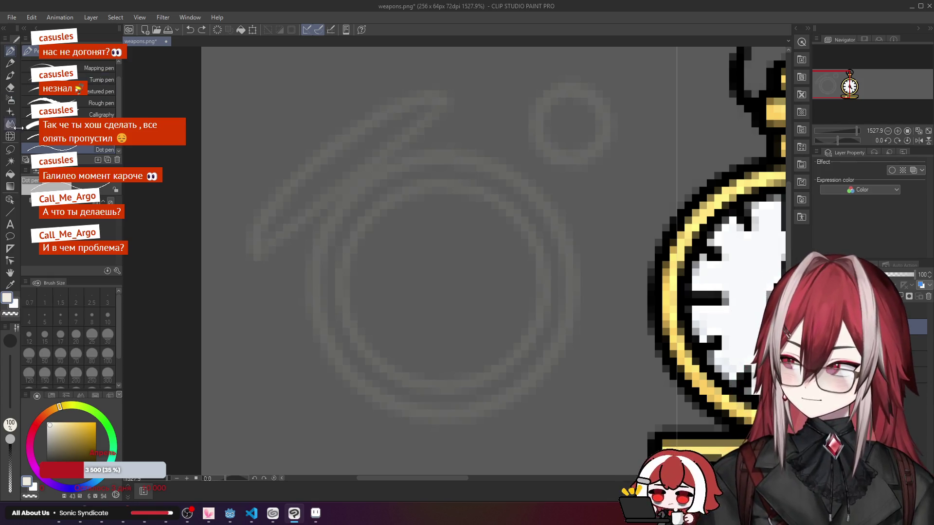
scroll(340, 144, "down", 2)
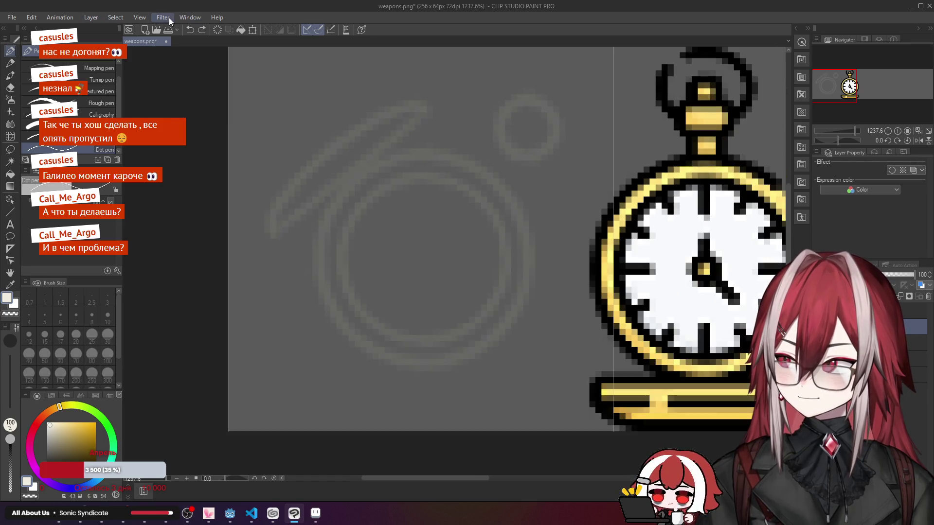
left_click(168, 18)
Step: Set Grid/Ruler Bar Settings to a 64 px gap with 2 divisions, then return to Aseprite
mouse_move(135, 17)
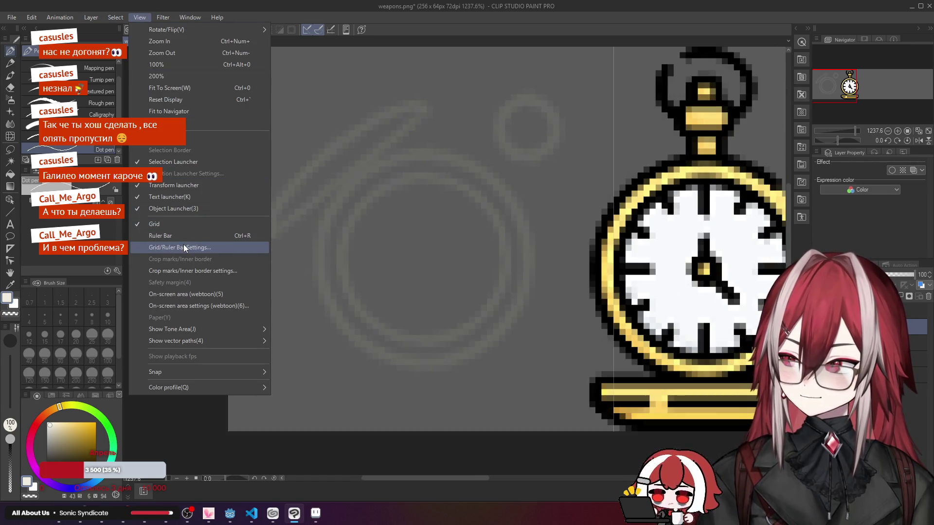
left_click(184, 248)
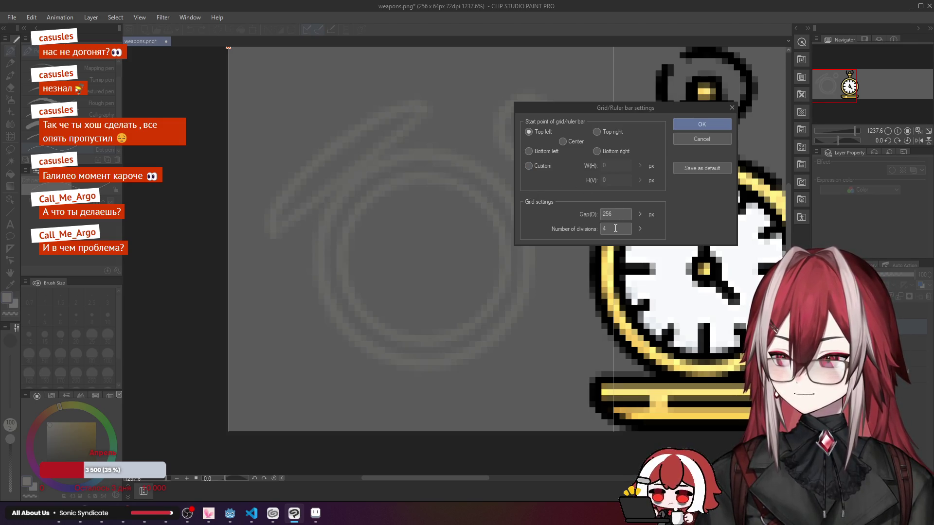
type("2")
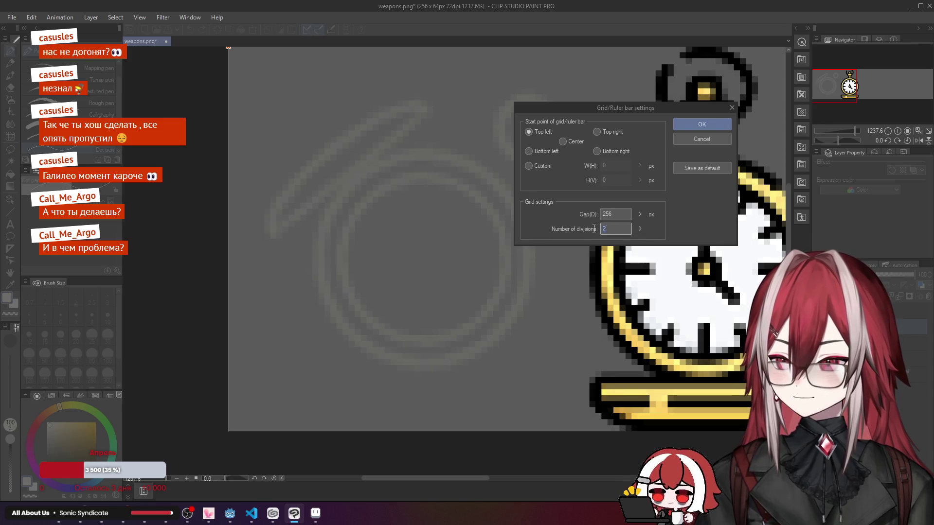
key("BackSpace")
type("3")
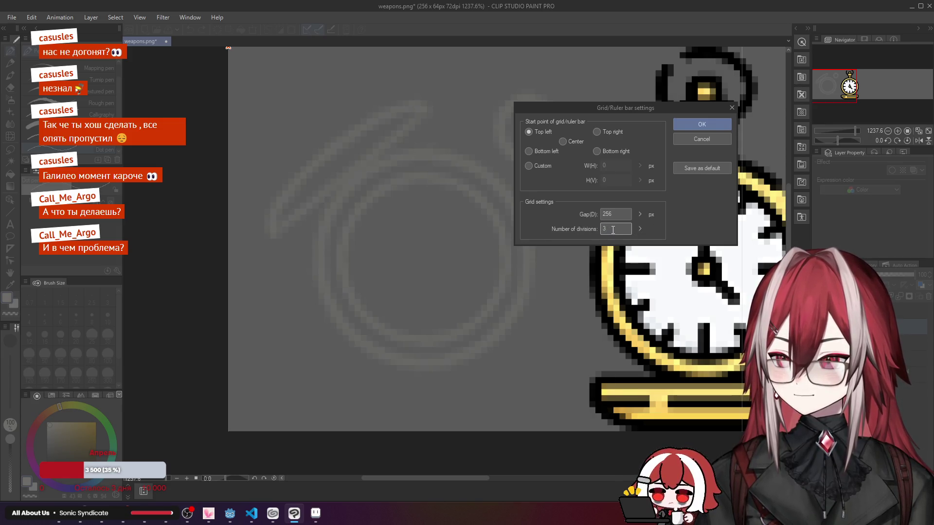
key("BackSpace")
type("4")
key("shift+Tab")
type("128")
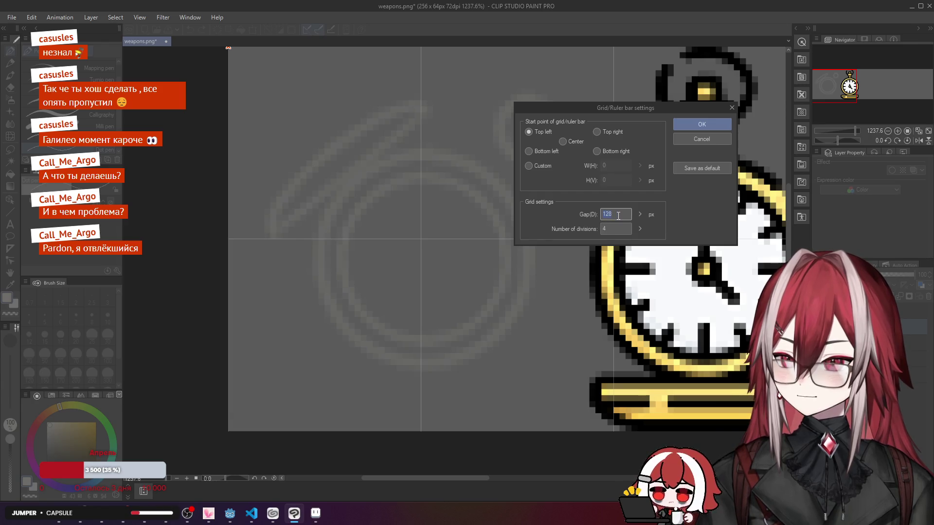
type("64")
key("Tab")
type("0")
key("BackSpace")
type("2")
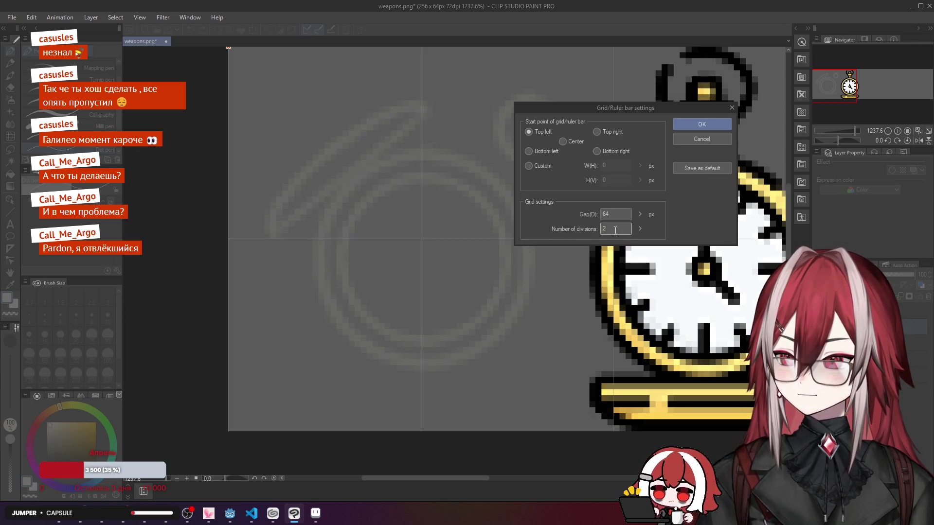
left_click(696, 127)
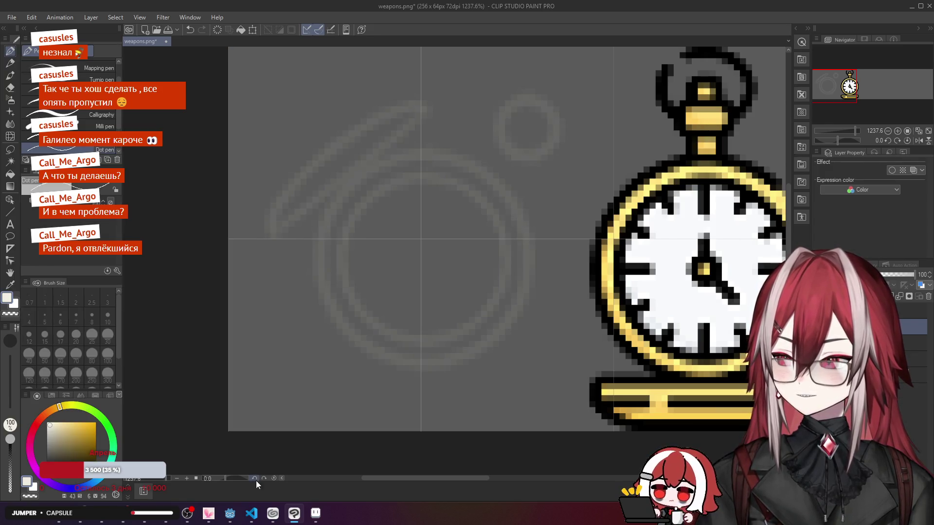
left_click(316, 515)
Step: Bring Clip Studio Paint forward and undo the stray white stroke
scroll(443, 219, "down", 5)
scroll(444, 219, "up", 2)
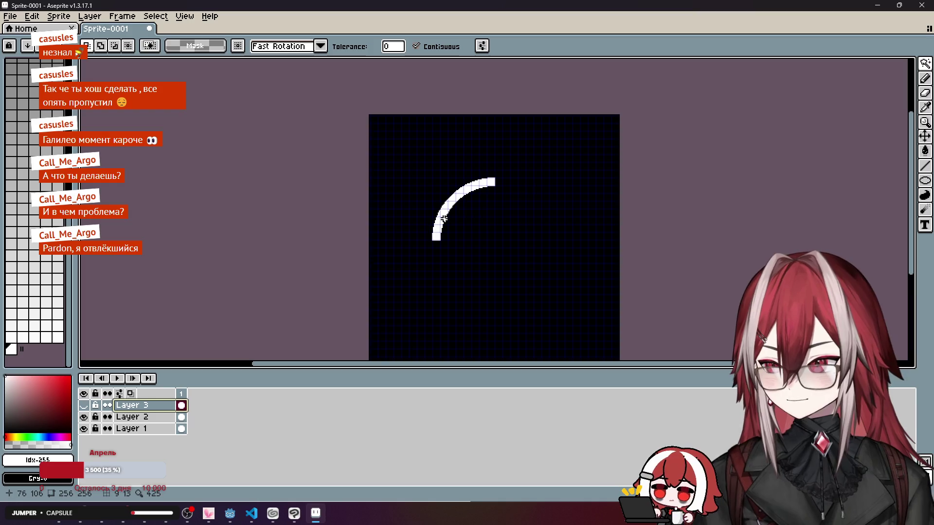
left_click(294, 514)
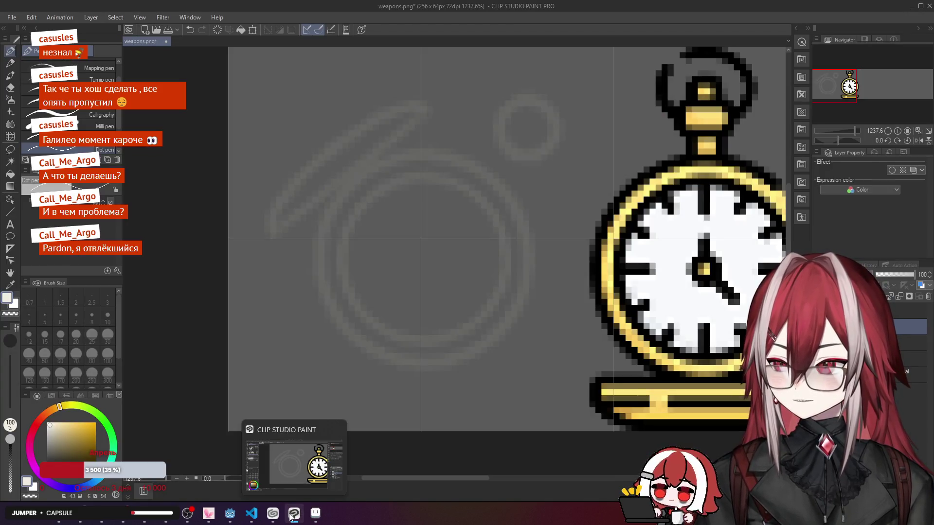
scroll(404, 180, "up", 2)
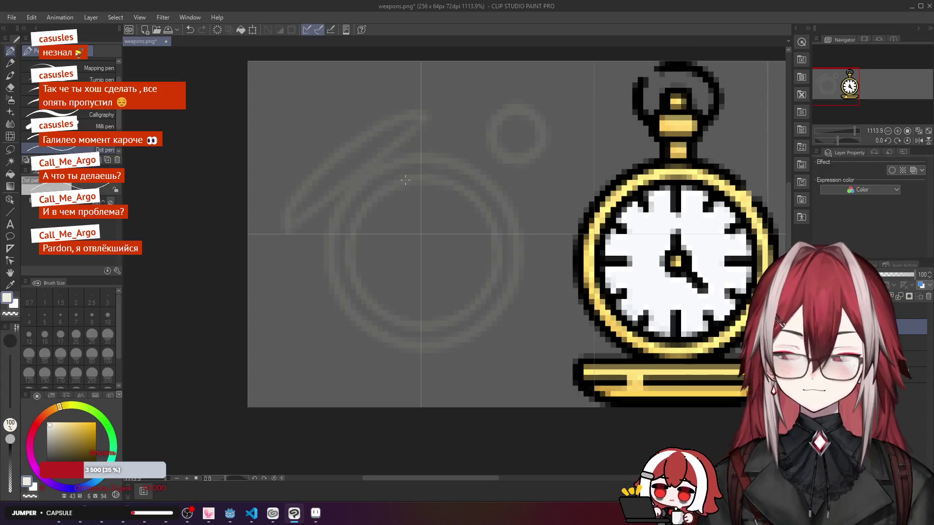
scroll(404, 180, "up", 2)
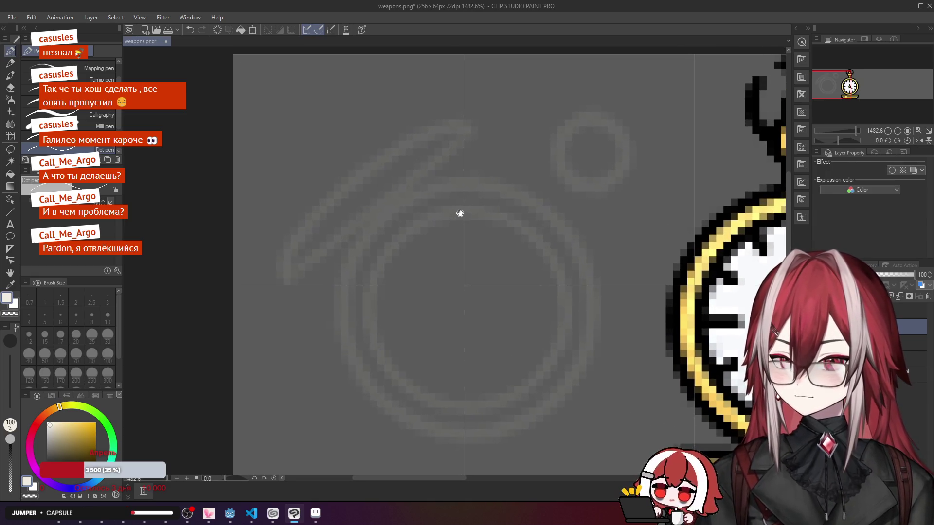
scroll(465, 204, "up", 3)
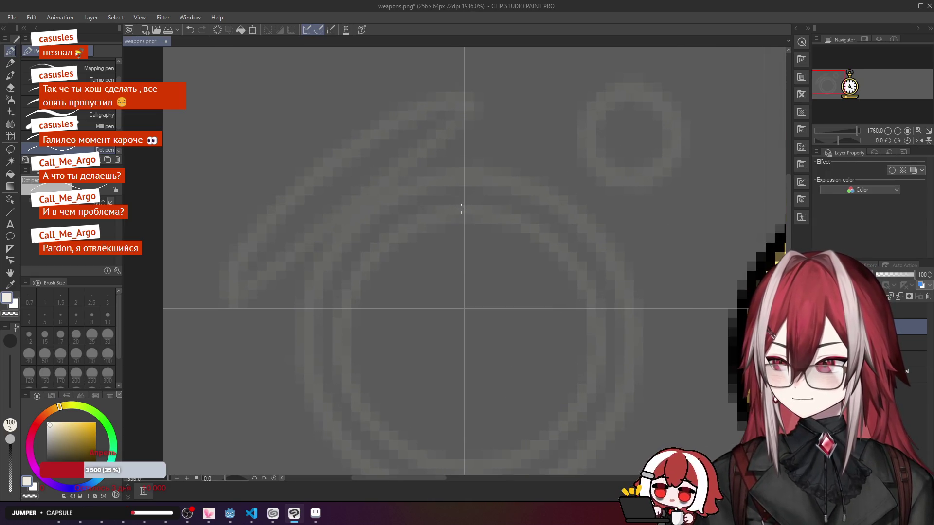
scroll(461, 209, "down", 1)
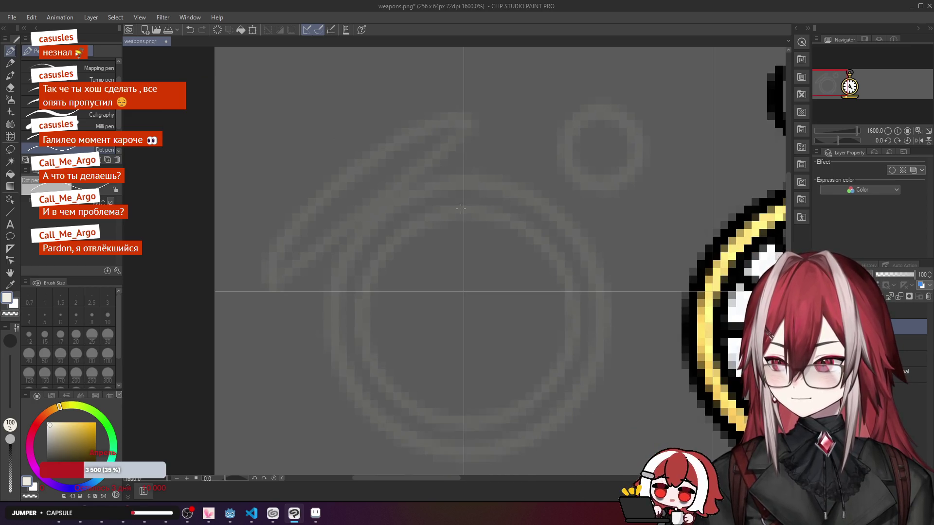
key("ctrl+z")
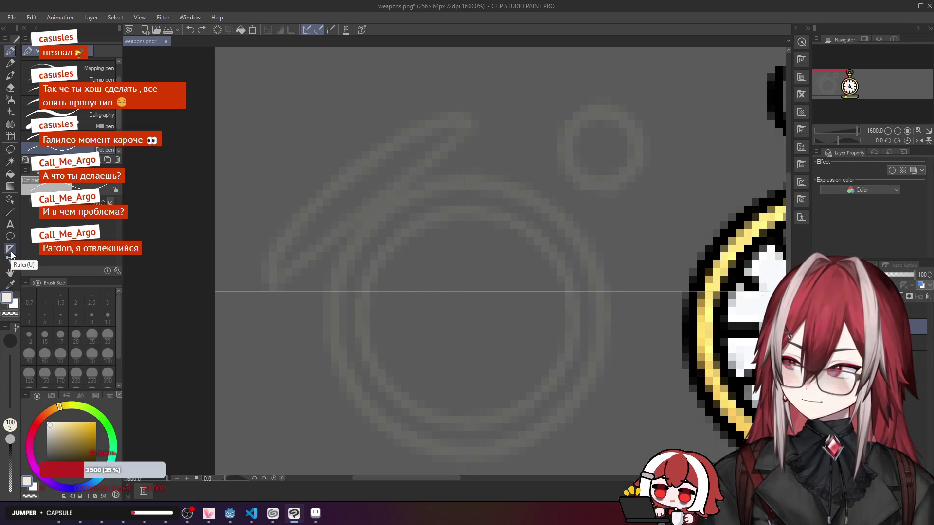
Step: Place a diagonal symmetry ruler through the dial centre, then return to the Pen
left_click(10, 251)
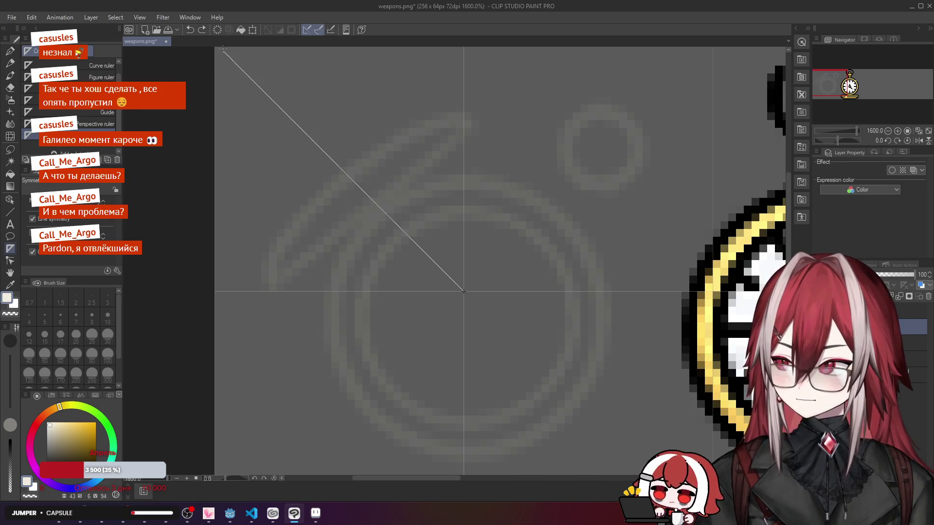
left_click_drag(463, 291, 464, 291)
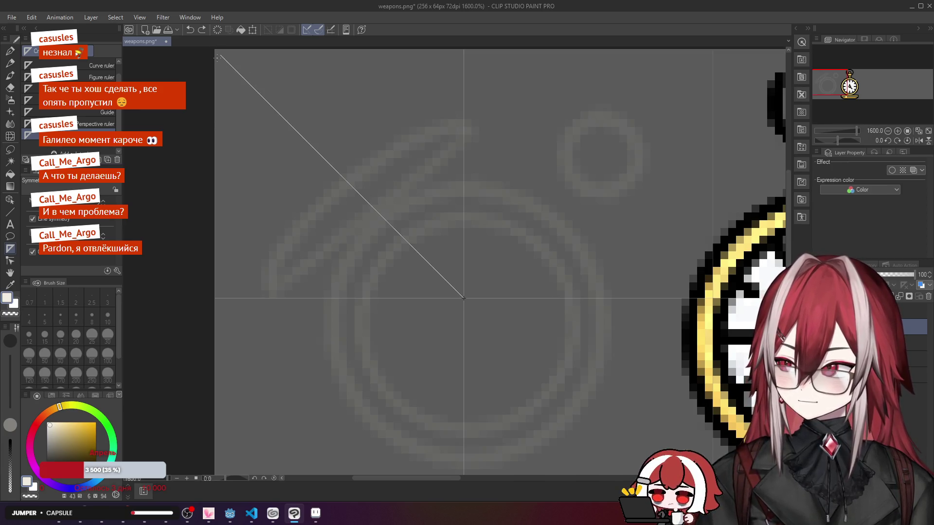
left_click(11, 51)
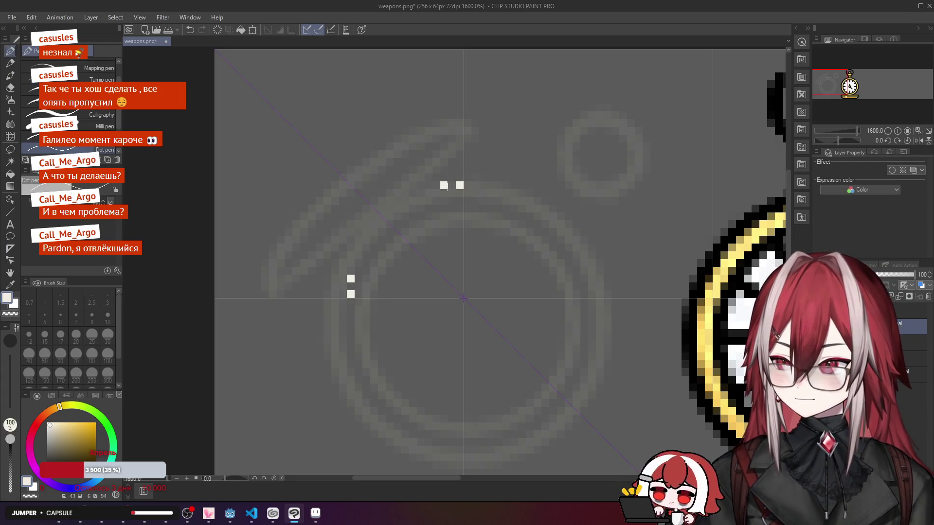
Step: Try a curved stroke along the outer ring, then undo it
left_click_drag(453, 186, 411, 208)
key("ctrl+z")
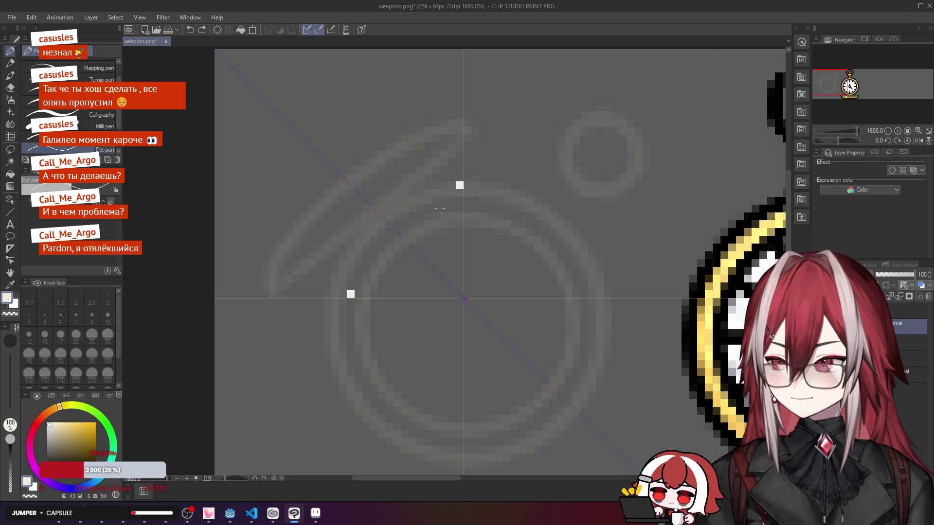
scroll(440, 209, "up", 3)
key("ctrl+z")
key("ctrl+y")
Step: Trace mirrored white pixels from the ring's top down-left along the arc, then undo the last few
left_click_drag(462, 180, 452, 180)
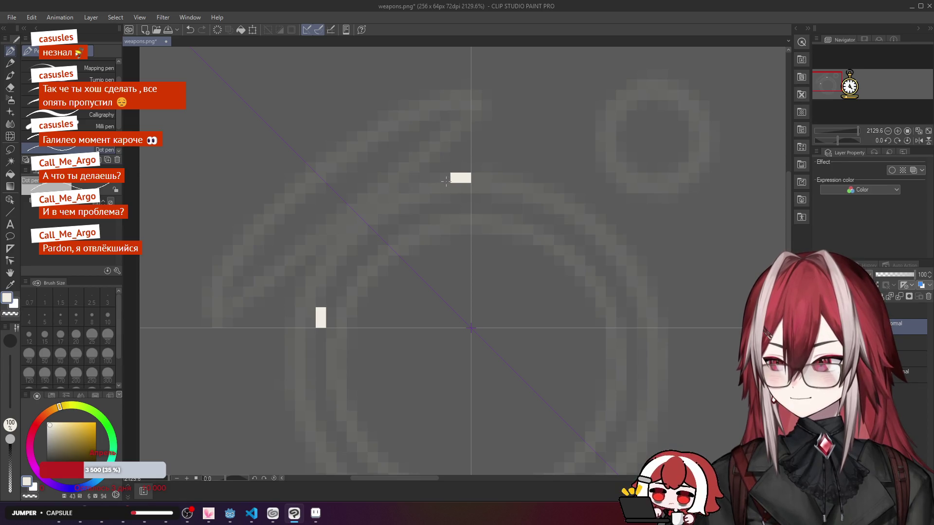
left_click(445, 188)
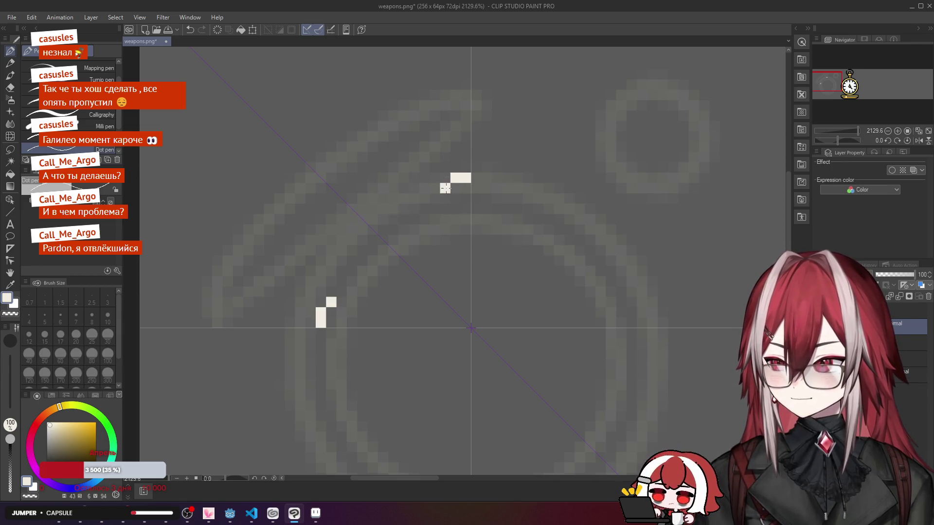
left_click(436, 189)
left_click_drag(424, 198, 415, 198)
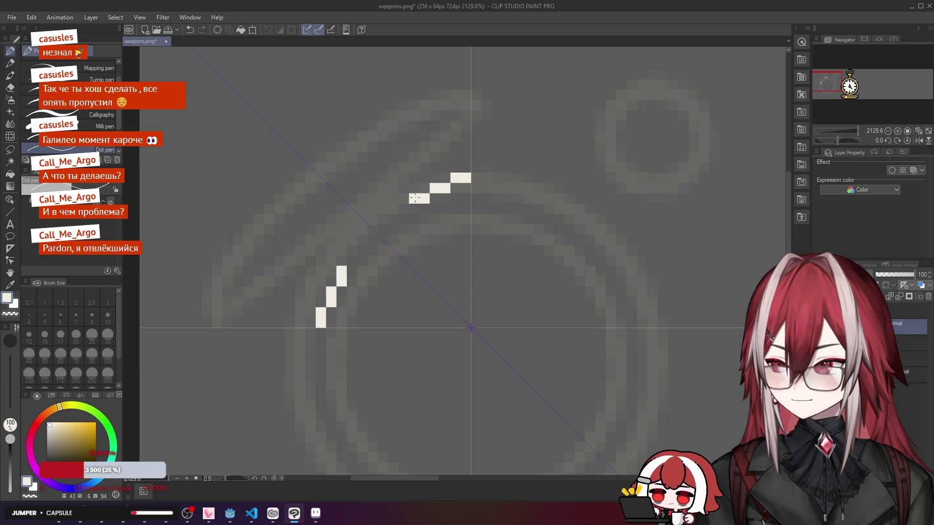
left_click(404, 208)
left_click(394, 209)
left_click(382, 219)
left_click(375, 218)
scroll(430, 232, "down", 3)
scroll(430, 233, "up", 2)
key("ctrl+z")
key("ctrl+z")
key("ctrl+z")
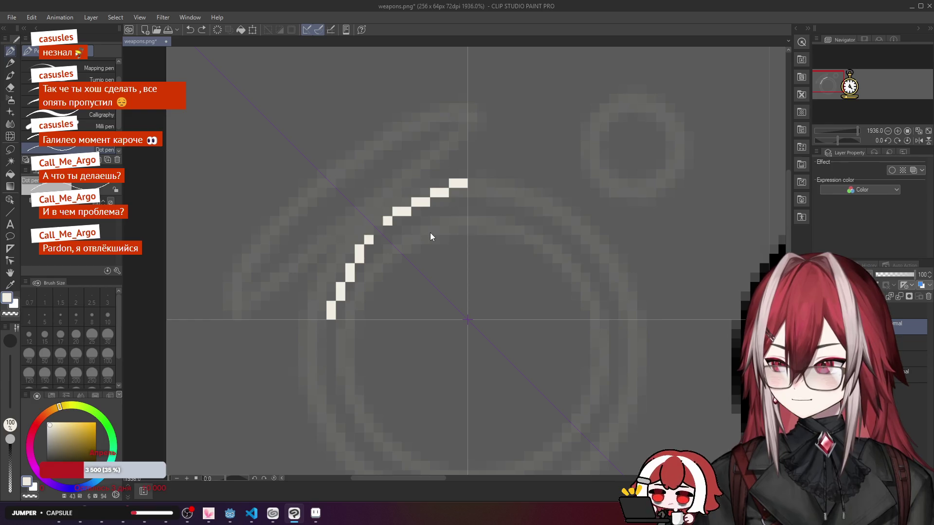
key("ctrl+z")
key("ctrl+z")
key("ctrl+z")
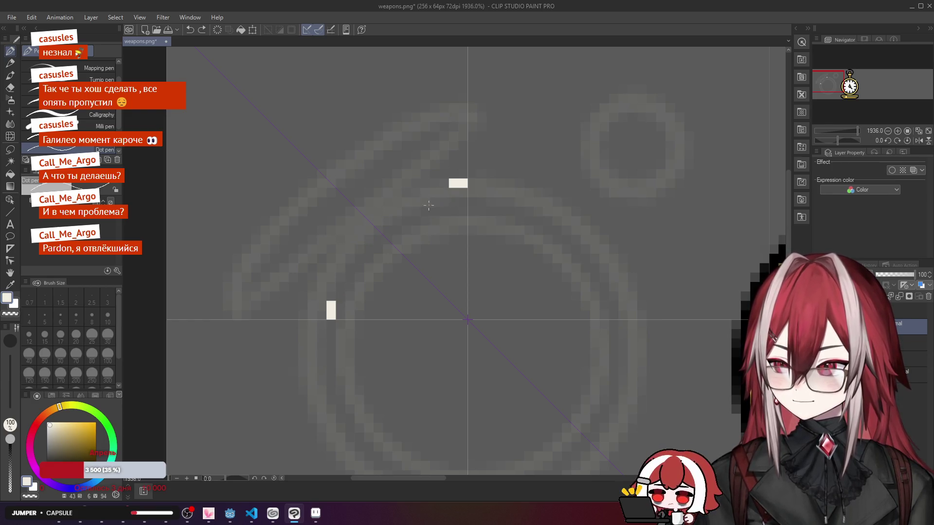
Step: Repaint the top stroke leftward and one step lower-left, then undo the last mirrored pairs
left_click_drag(442, 194, 434, 193)
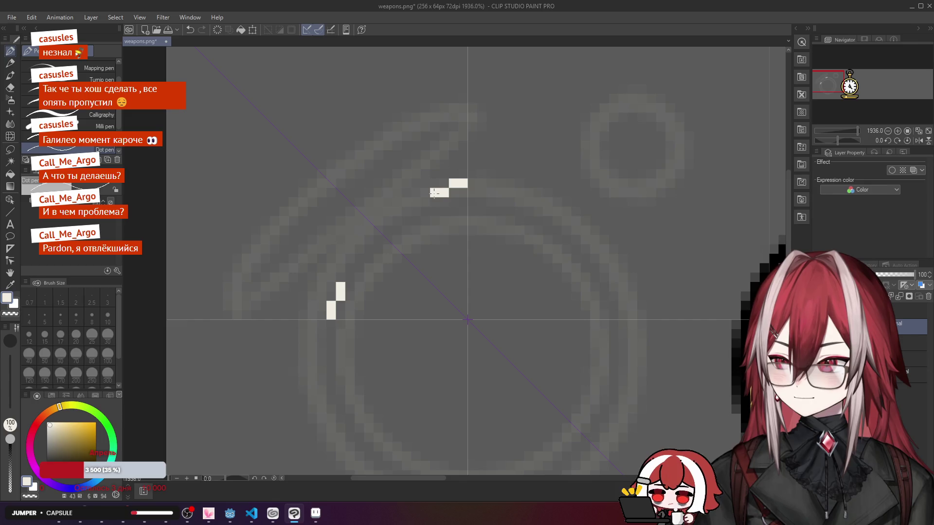
left_click(424, 194)
left_click(411, 203)
left_click(406, 203)
left_click(398, 203)
left_click(386, 211)
left_click(371, 211)
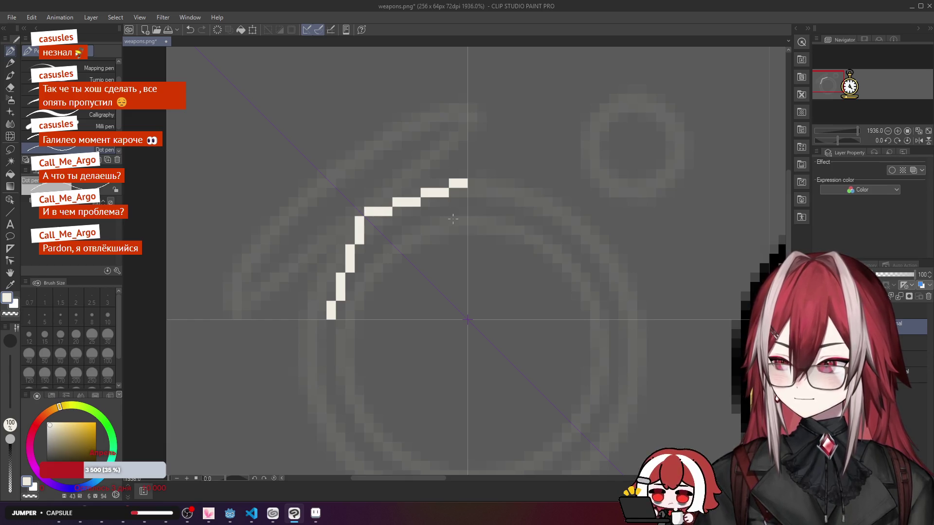
scroll(365, 214, "down", 2)
scroll(365, 214, "up", 4)
key("ctrl+z")
key("ctrl+z")
key("ctrl+z")
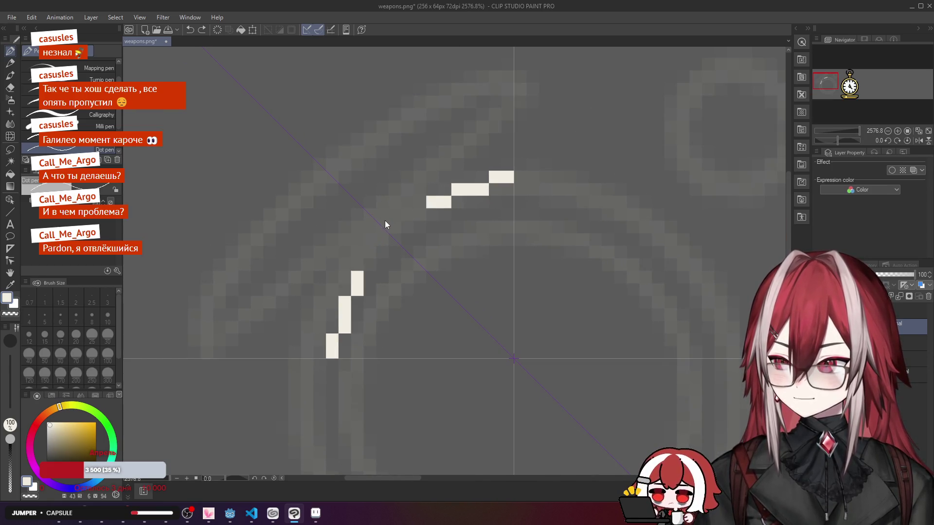
key("ctrl+z")
key("ctrl+z")
Step: Add diagonal pixels and a horizontal run along the arc's top, then undo back to two short strokes
left_click(382, 215)
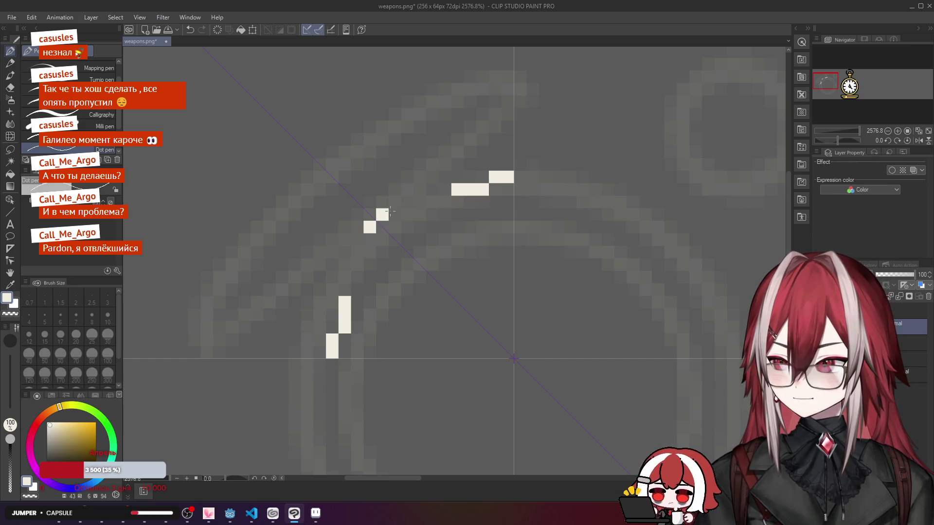
left_click(395, 202)
key("ctrl+z")
left_click_drag(390, 204, 446, 191)
scroll(447, 211, "down", 3)
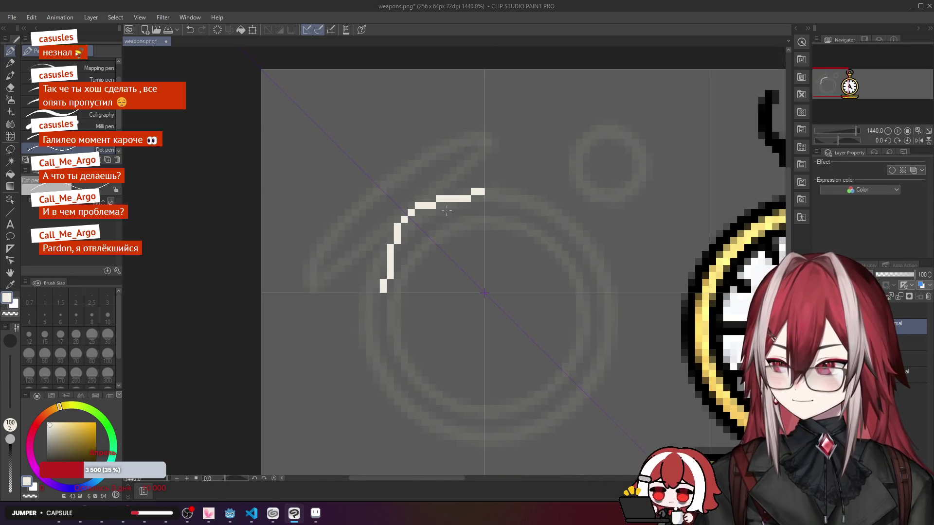
scroll(447, 211, "up", 1)
key("ctrl+z")
key("ctrl+z")
key("ctrl+z")
key("ctrl+z")
key("ctrl+z")
Step: Retrace the upper-left arc as a stair of white pixels stepping down-left from the ring's top
left_click(470, 188)
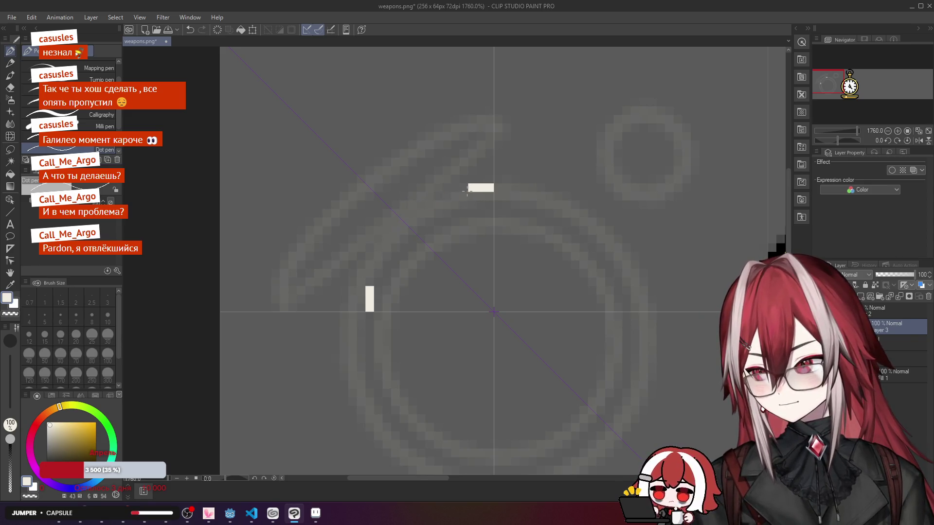
left_click(457, 198)
left_click(464, 196)
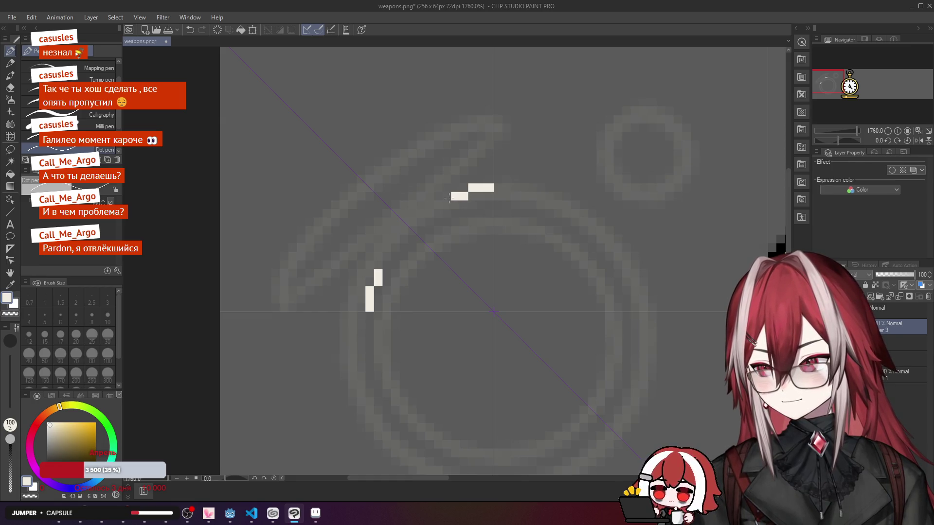
left_click(447, 196)
left_click(438, 205)
left_click(438, 213)
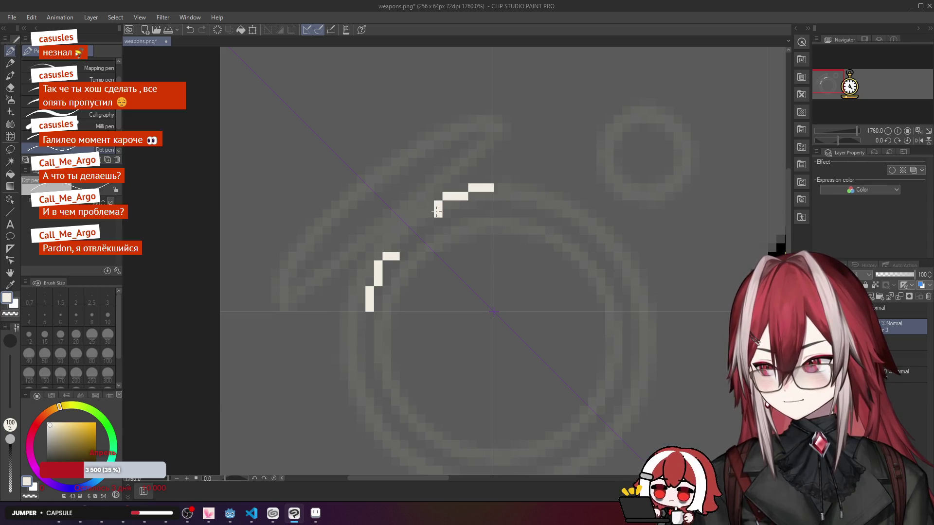
key("ctrl+z")
left_click(428, 213)
left_click(421, 222)
key("ctrl+z")
left_click(412, 223)
left_click(421, 214)
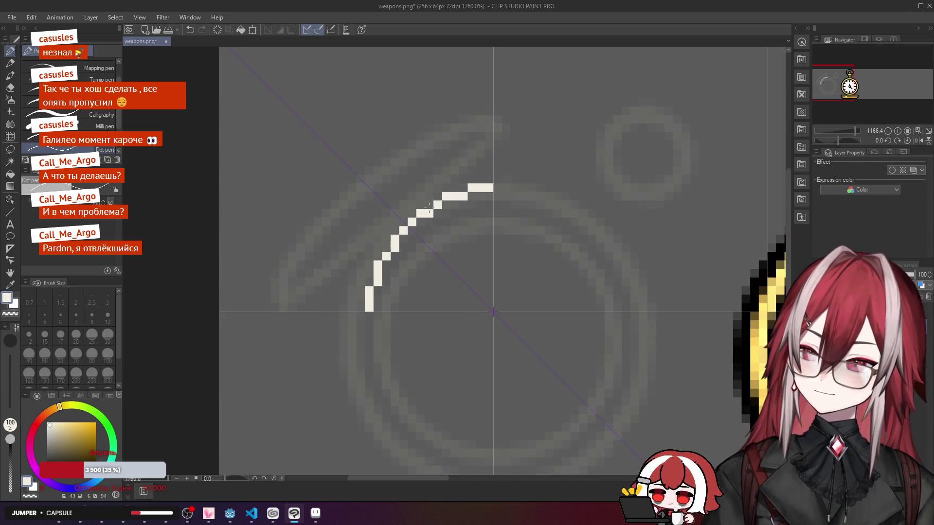
left_click(430, 205)
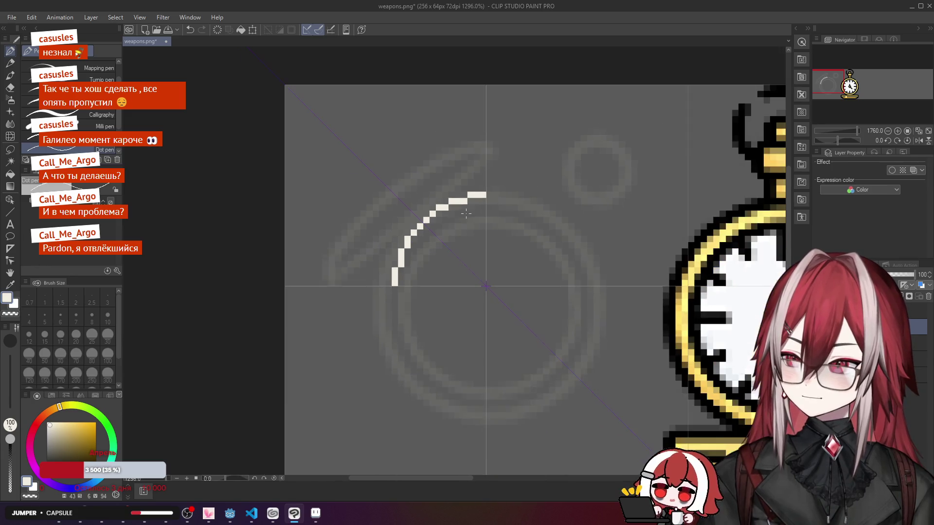
Step: Smooth and thicken the arc with extra pixels, undoing the misplaced ones
scroll(424, 220, "up", 1)
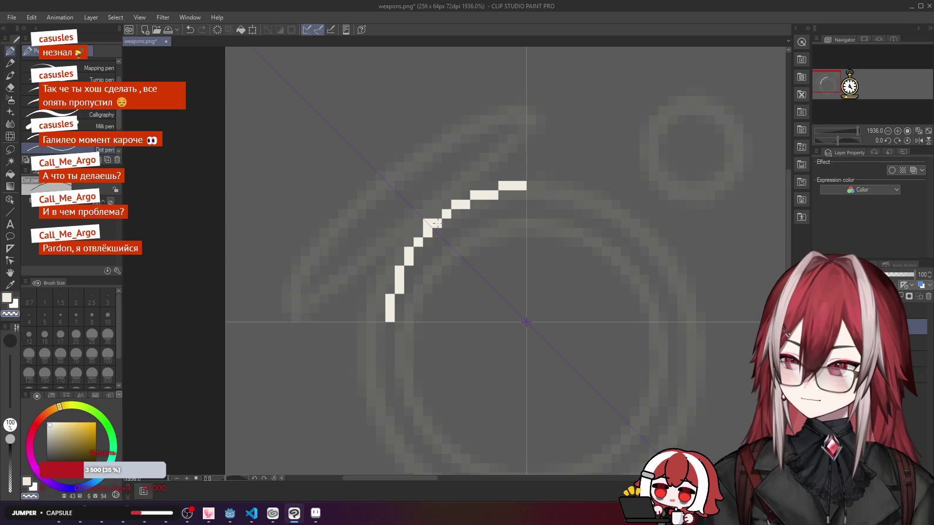
scroll(457, 225, "down", 2)
scroll(457, 225, "down", 1)
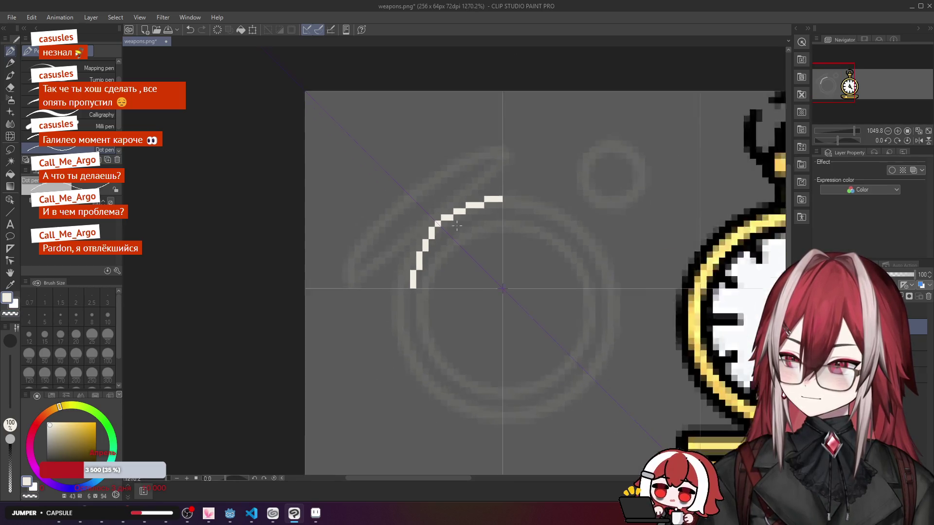
scroll(442, 216, "up", 2)
key("ctrl+z")
left_click(418, 212)
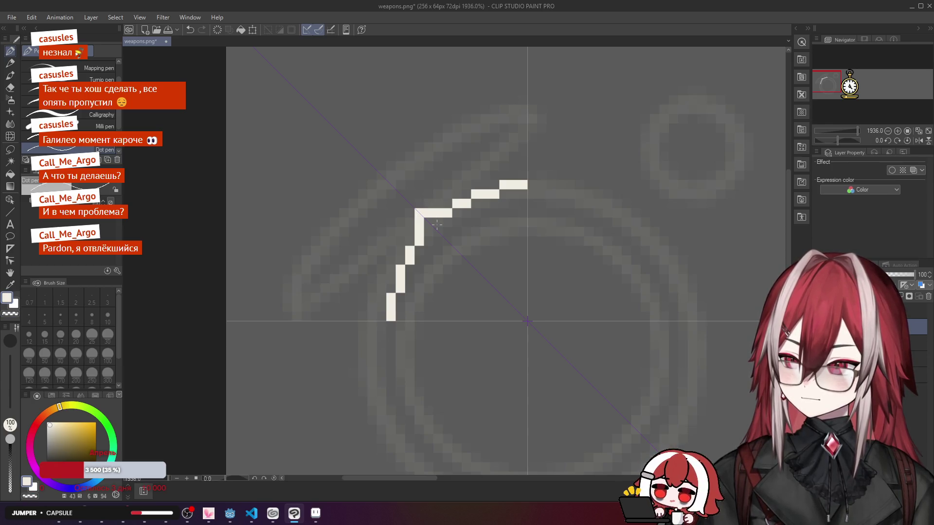
scroll(441, 222, "up", 1)
left_click(444, 211)
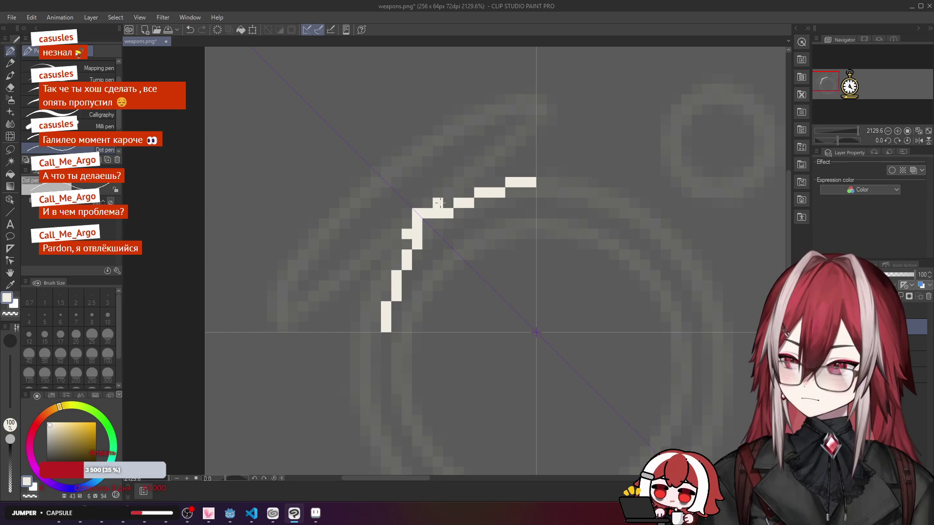
key("ctrl+z")
key("ctrl+z")
scroll(440, 228, "down", 3)
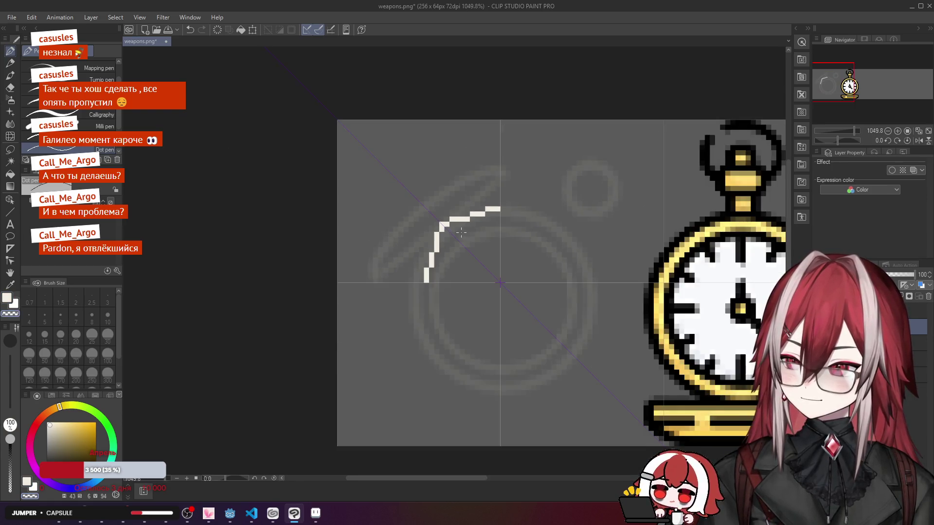
Step: Erase misplaced upper-arc pixels with transparent colour and repaint the top step one row higher
key("c")
left_click(474, 213)
left_click(467, 213)
key("c")
left_click_drag(467, 204, 472, 203)
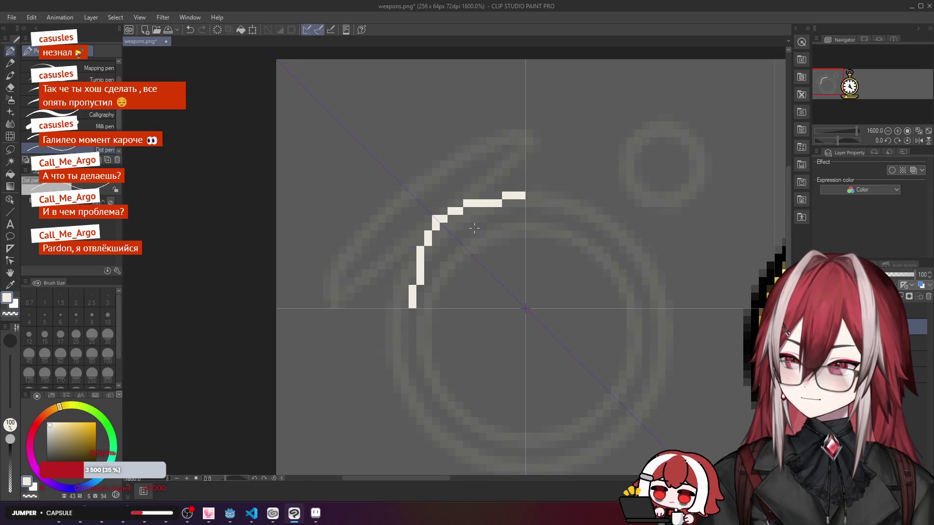
scroll(474, 228, "down", 3)
scroll(475, 226, "up", 4)
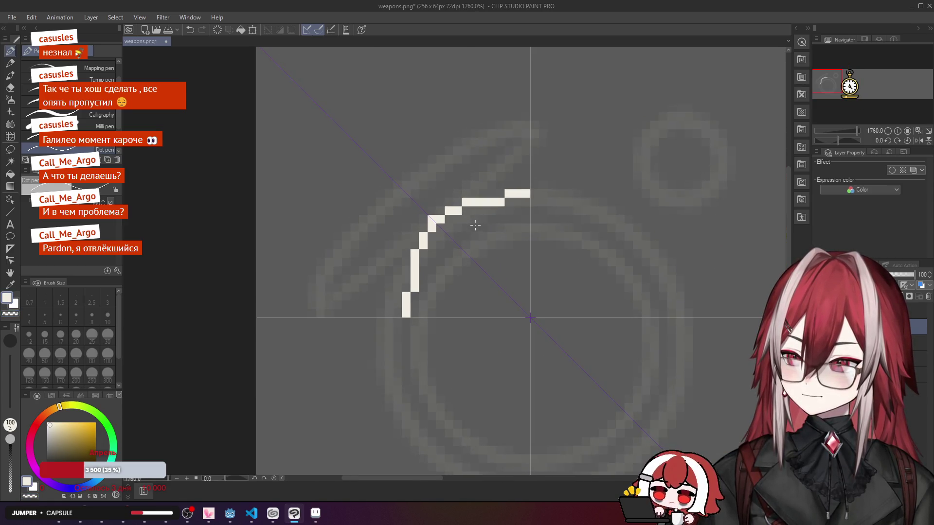
left_click(407, 288)
key("c")
left_click(415, 288)
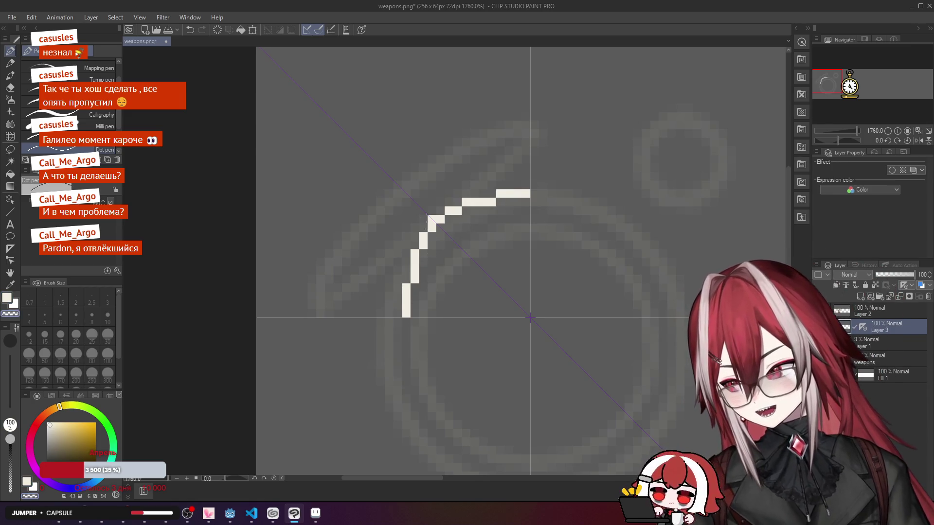
Step: Fix stray mirrored pixels, redraw the arc as a stepped line, then undo the white arc strokes
left_click(439, 216)
key("c")
left_click(440, 212)
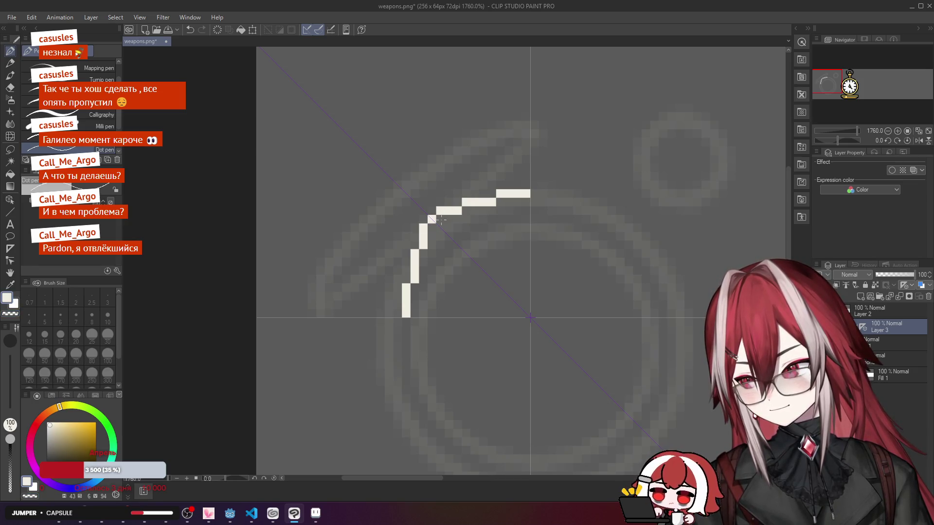
left_click(466, 210)
key("c")
left_click(464, 209)
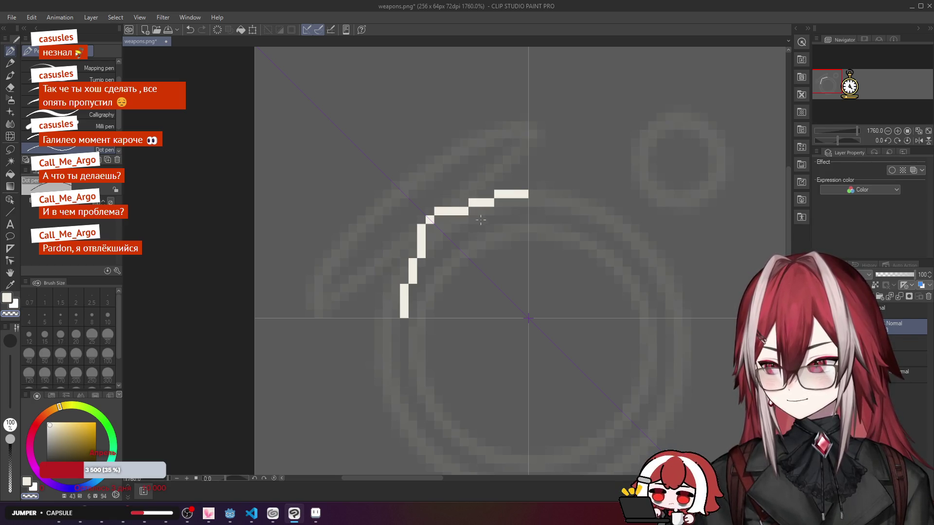
scroll(512, 207, "down", 3)
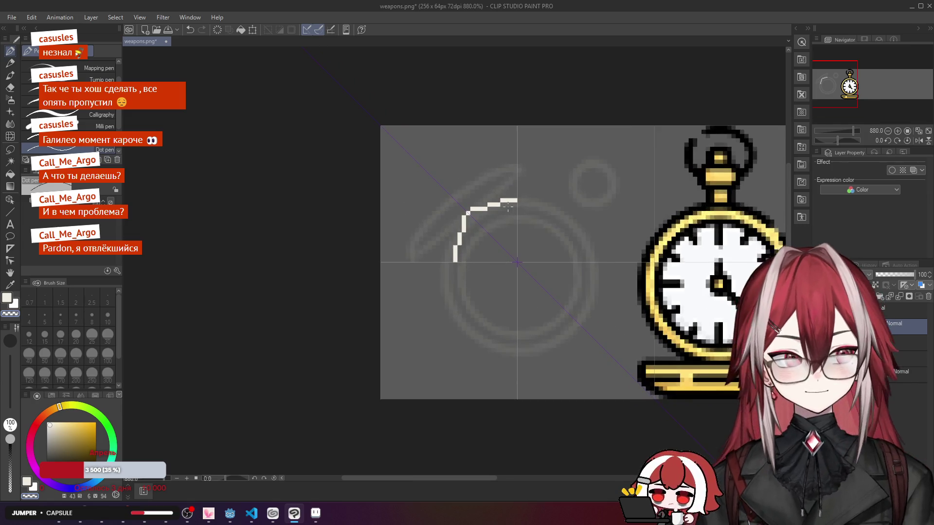
scroll(508, 206, "up", 1)
mouse_move(460, 214)
left_mouse_down()
mouse_move(449, 257)
mouse_move(477, 214)
left_mouse_up()
key("ctrl+z")
key("ctrl+z")
key("ctrl+z")
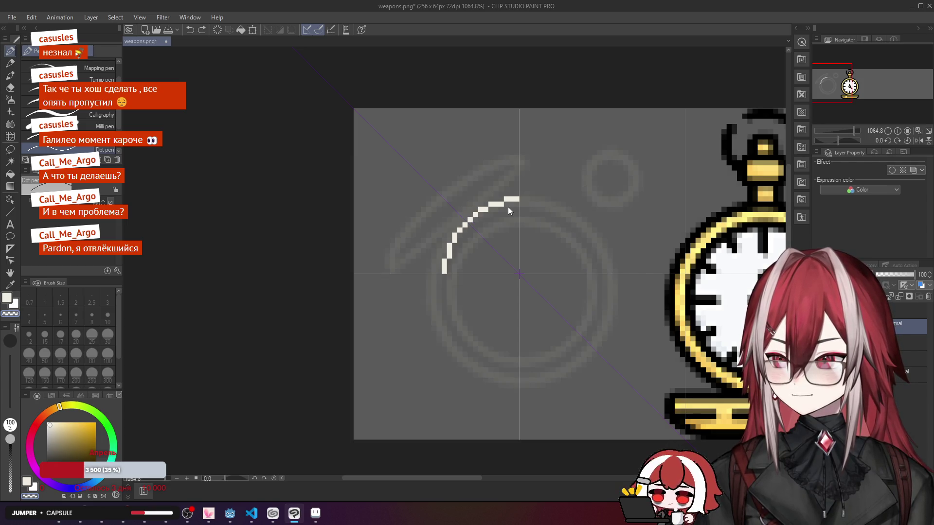
key("ctrl+z")
key("ctrl+z")
key("ctrl+z")
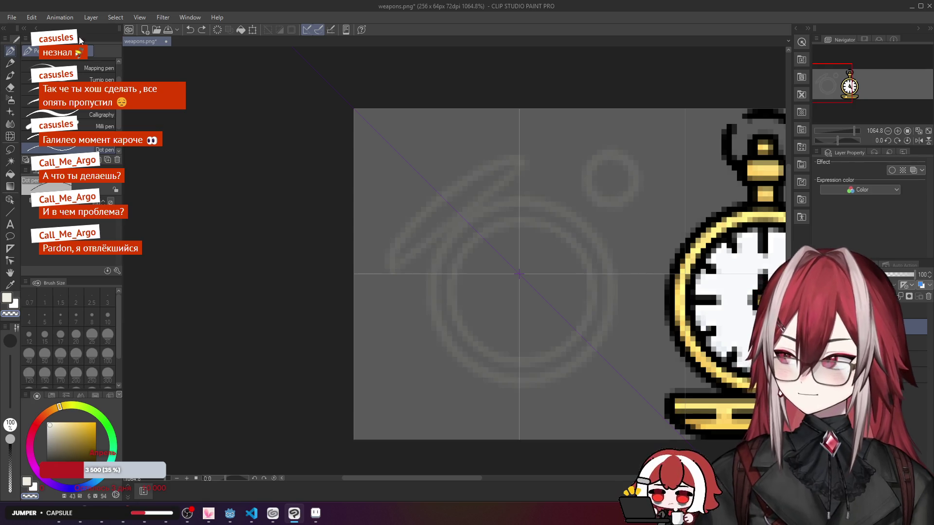
Step: Rotate the symmetry axis to run from bottom-left to top-right
left_click(10, 260)
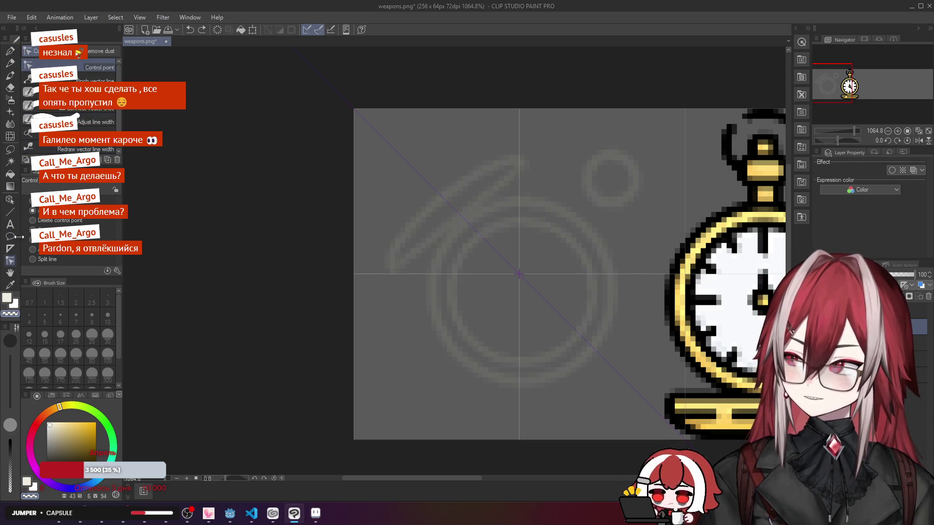
left_click(10, 249)
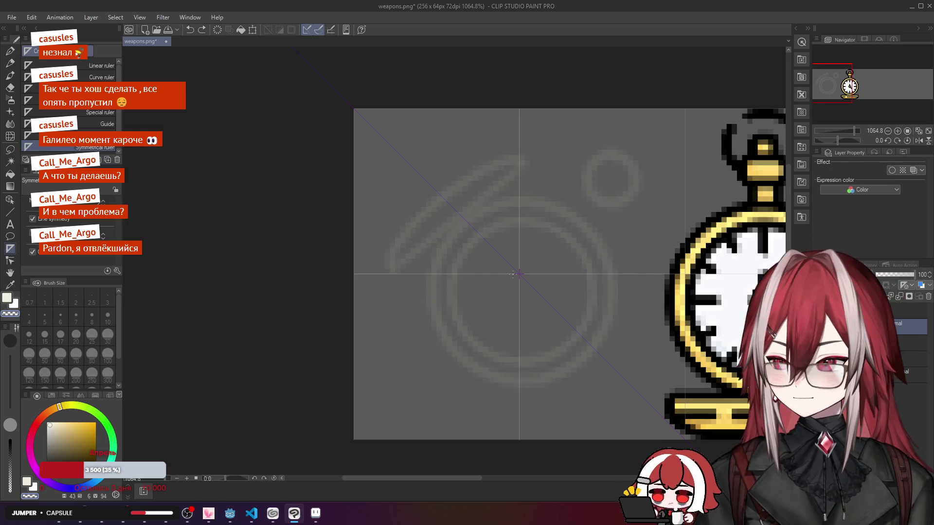
scroll(519, 274, "up", 2)
left_click_drag(520, 275, 366, 428)
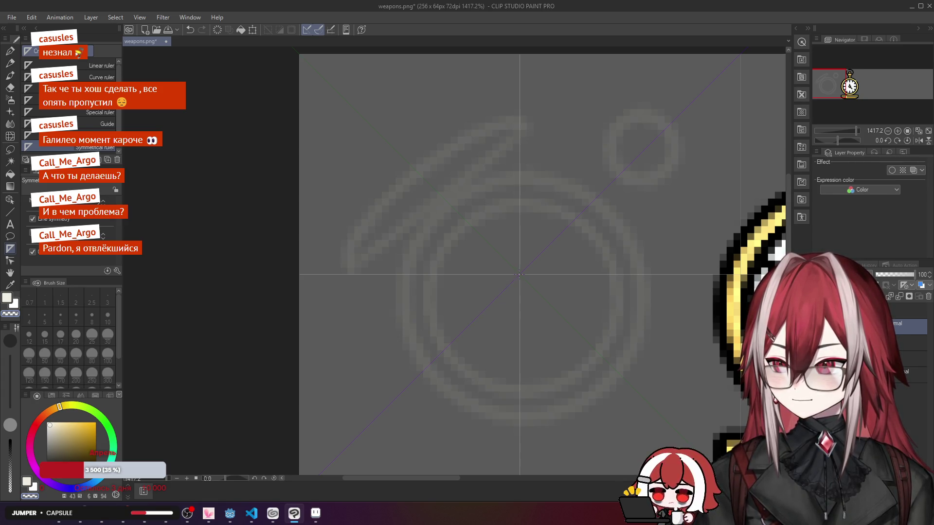
Step: Draw mirrored test strokes with the Dot pen, then undo them
key("p")
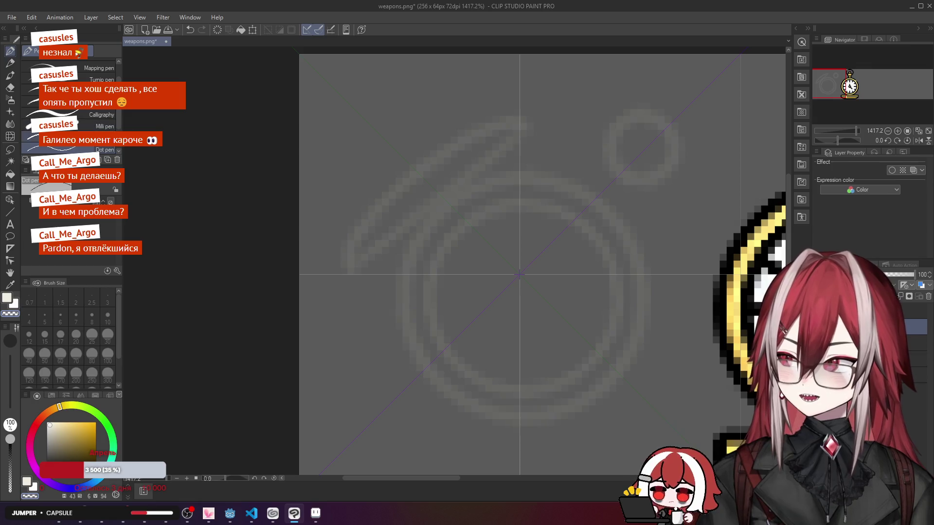
mouse_move(410, 195)
left_mouse_down()
mouse_move(505, 189)
mouse_move(563, 166)
mouse_move(538, 189)
mouse_move(564, 204)
mouse_move(586, 194)
left_mouse_up()
key("ctrl+z")
key("ctrl+z")
mouse_move(493, 175)
left_mouse_down()
mouse_move(459, 192)
mouse_move(486, 181)
left_mouse_up()
key("ctrl+z")
key("ctrl+z")
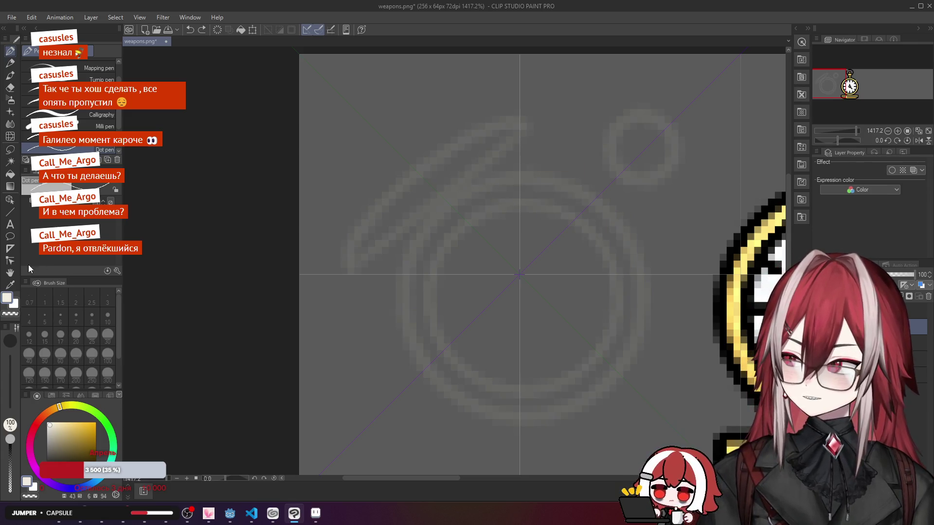
Step: Try a horizontal symmetry axis through the centre, undoing it each time
left_click(10, 249)
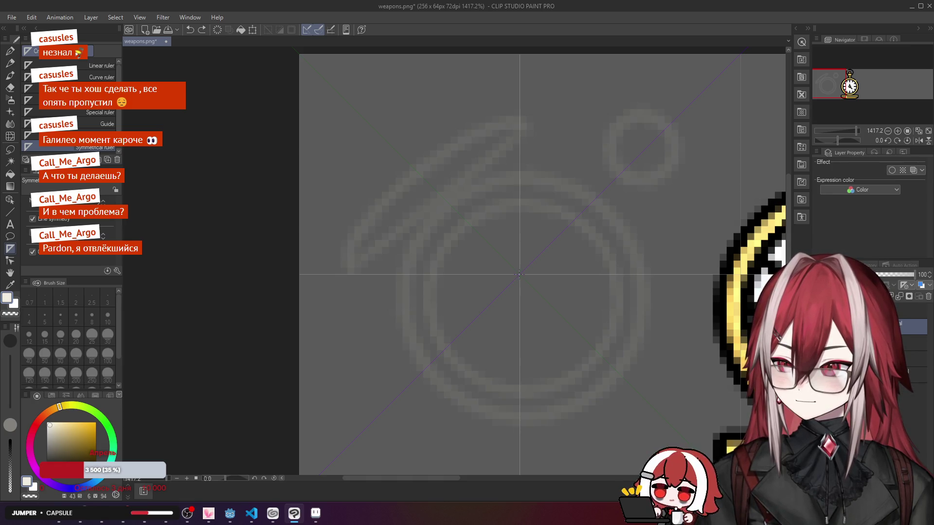
left_click_drag(520, 274, 418, 275)
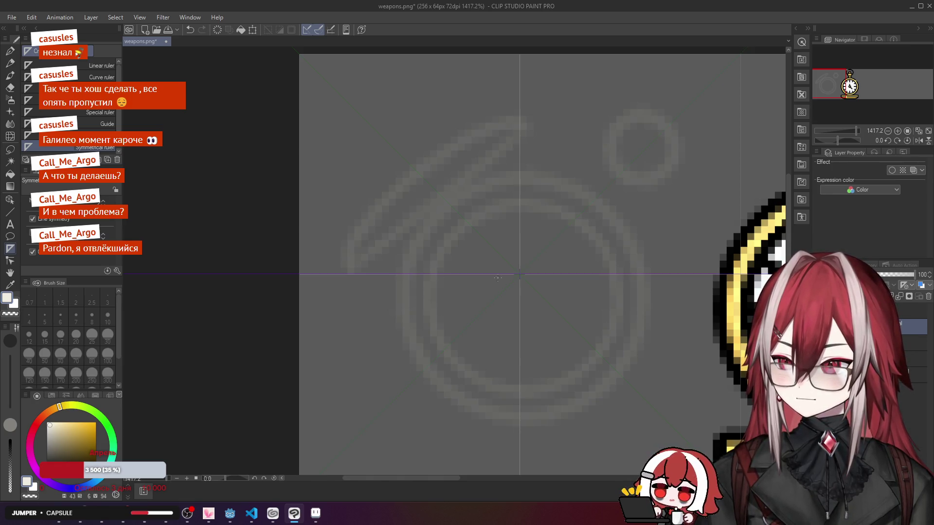
key("ctrl+z")
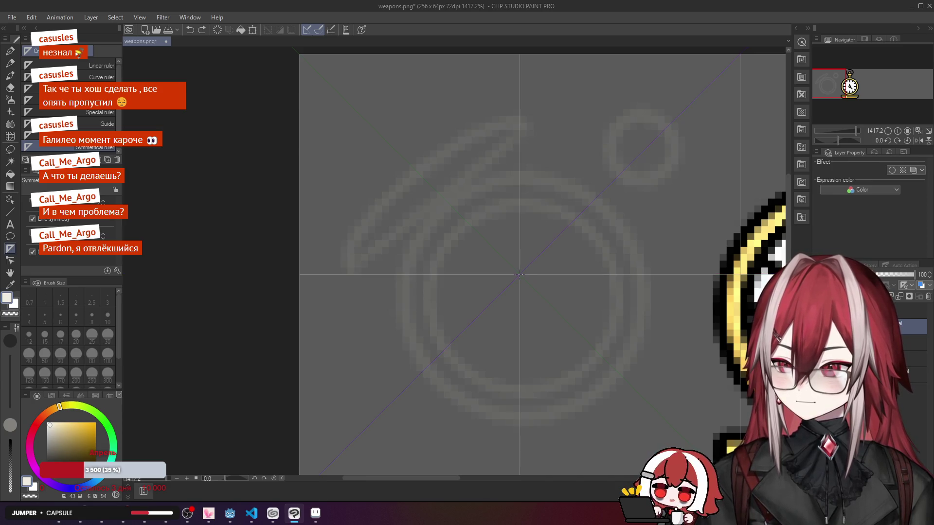
scroll(519, 275, "up", 4)
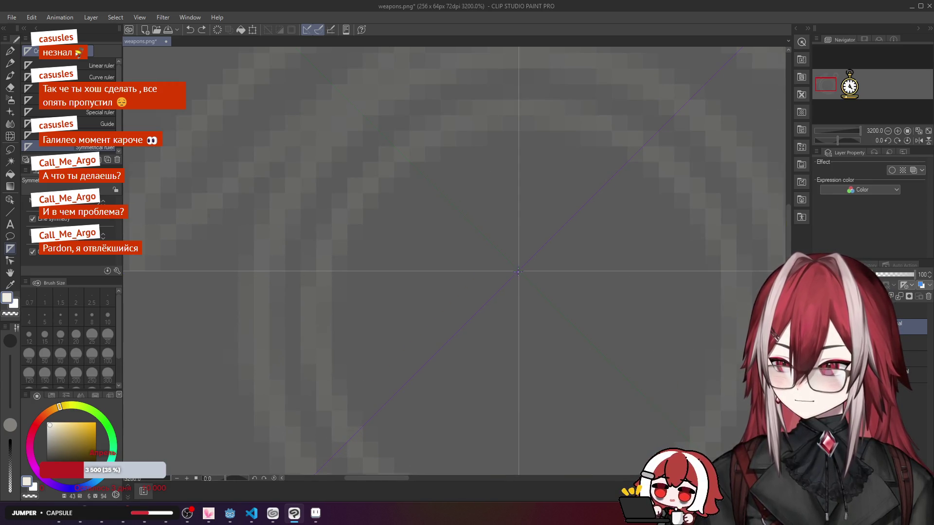
left_click_drag(519, 271, 380, 271)
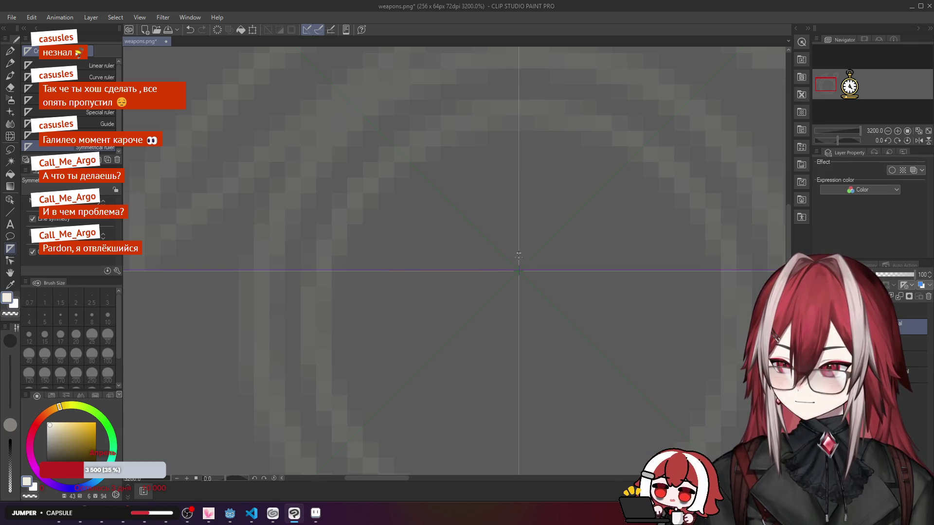
scroll(519, 254, "down", 2)
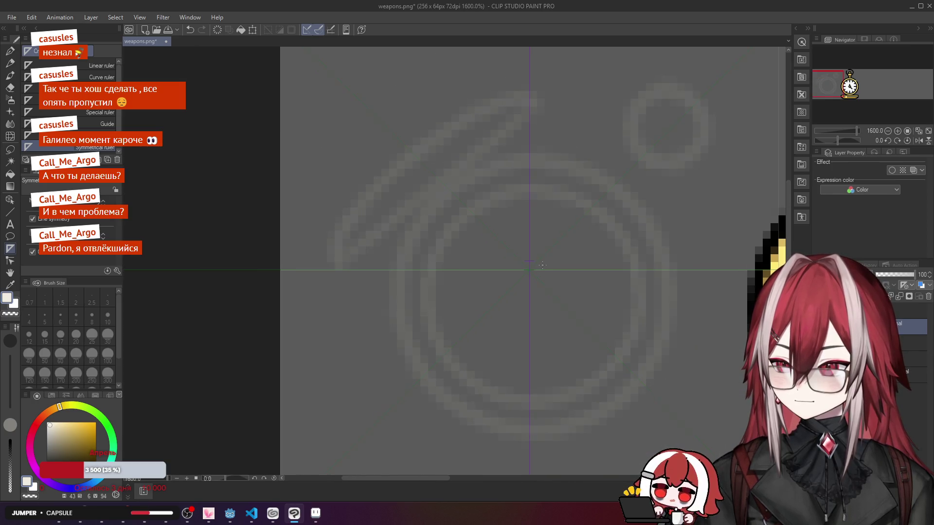
scroll(528, 271, "up", 2)
key("ctrl+z")
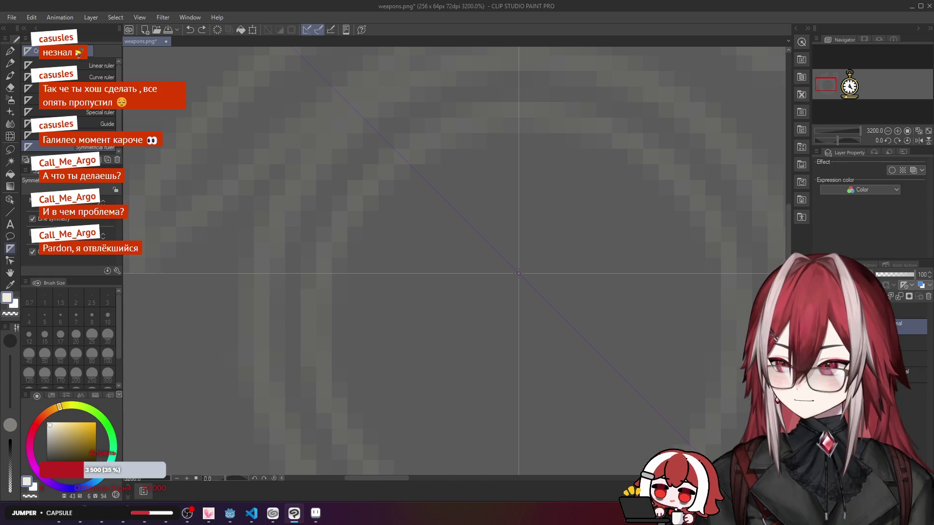
Step: Lay the axis horizontally, then vertically, and finally tilt it to a 45° diagonal through the centre
left_click_drag(519, 274, 345, 273)
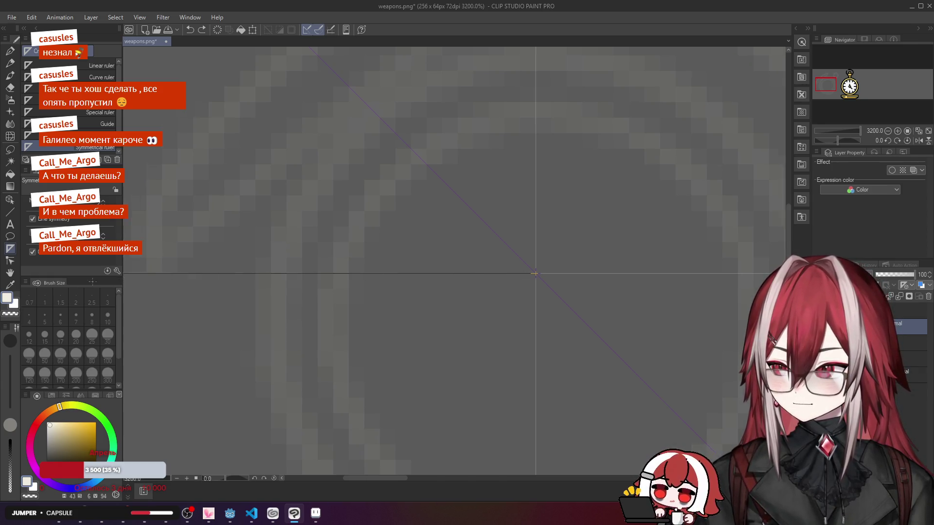
scroll(275, 278, "down", 1)
scroll(286, 263, "up", 2)
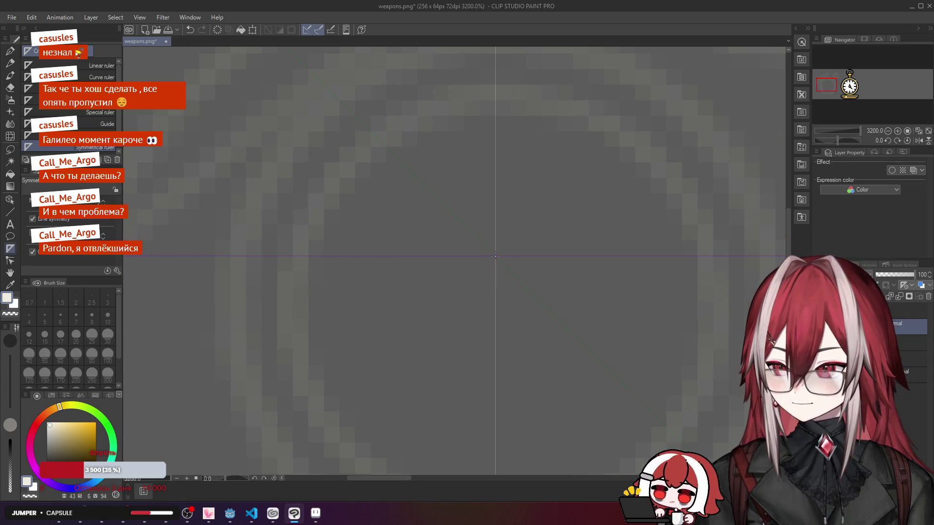
left_click_drag(495, 257, 497, 224)
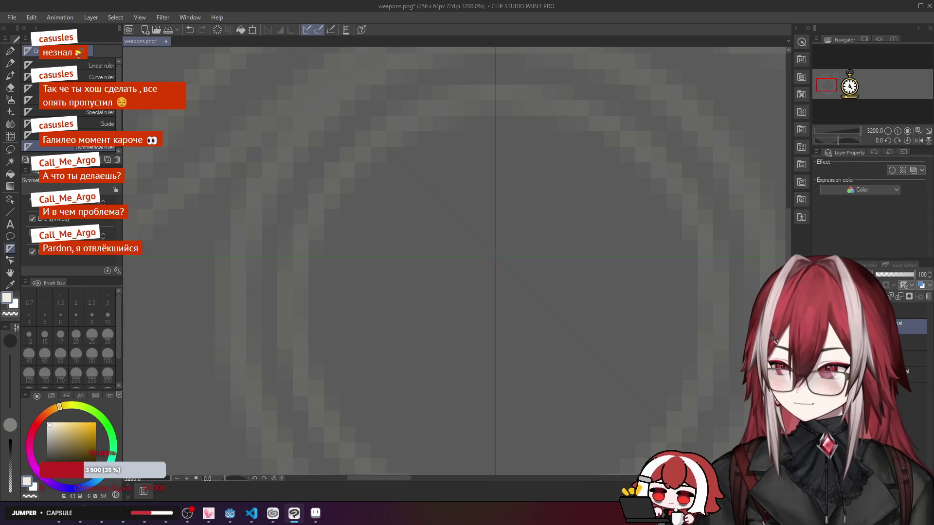
left_click_drag(495, 256, 292, 460)
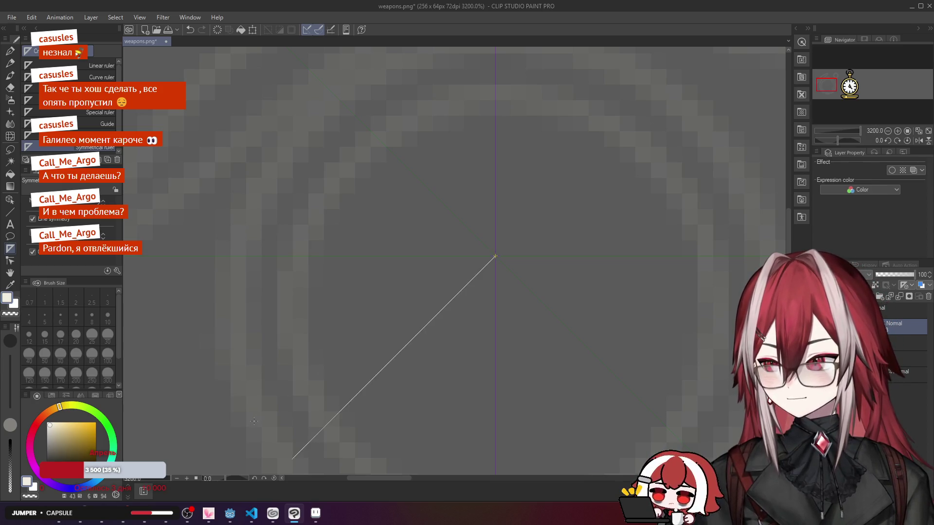
Step: With the Dot pen, draw outer and inner ring arcs mirrored across the diagonal, then undo them
scroll(397, 333, "down", 2)
scroll(397, 333, "down", 2)
scroll(394, 292, "up", 1)
key("b")
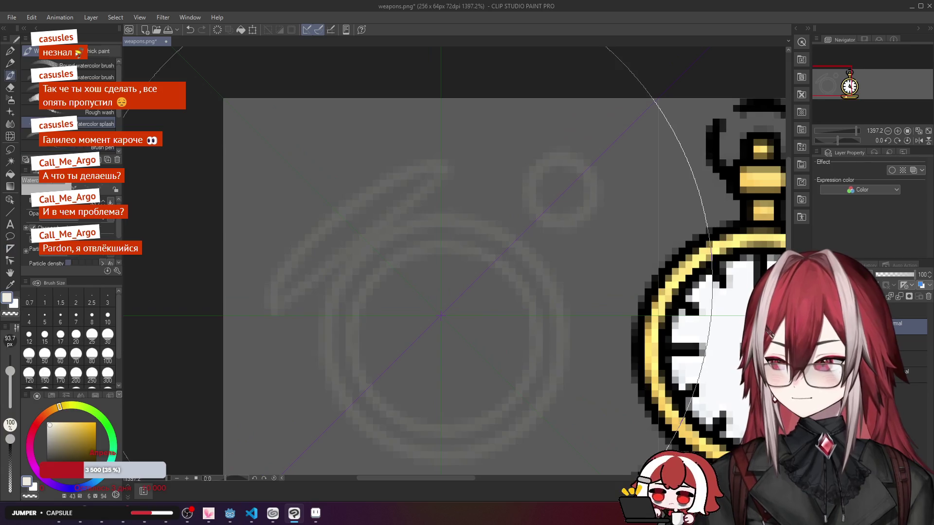
key("p")
mouse_move(417, 217)
left_mouse_down()
mouse_move(355, 277)
mouse_move(368, 324)
mouse_move(457, 238)
mouse_move(487, 228)
mouse_move(500, 248)
left_mouse_up()
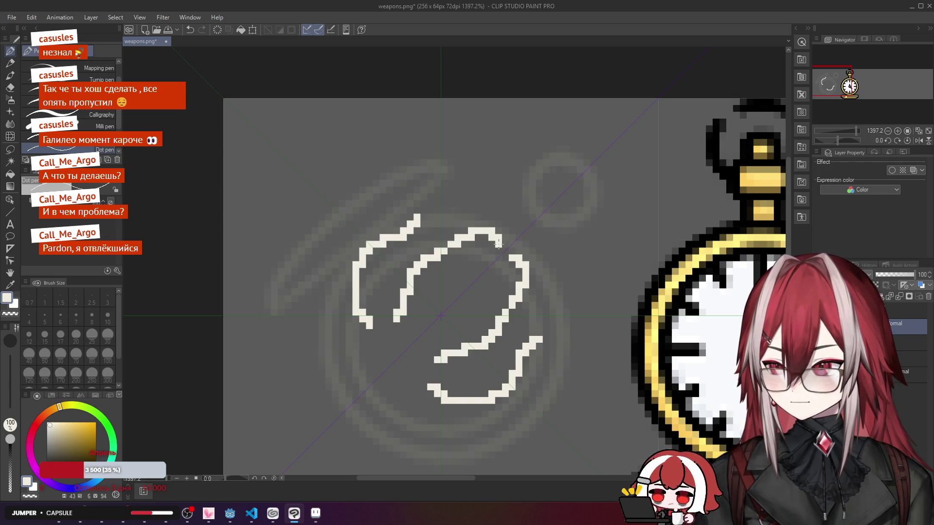
key("ctrl+z")
key("ctrl+z")
left_click_drag(475, 209, 540, 292)
key("ctrl+z")
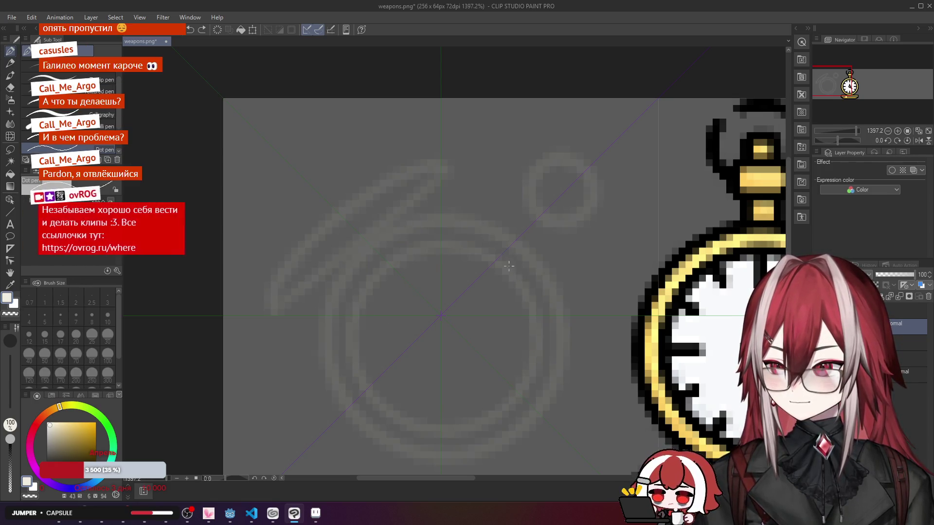
left_click_drag(469, 236, 494, 246)
left_click_drag(511, 263, 516, 272)
key("ctrl+z")
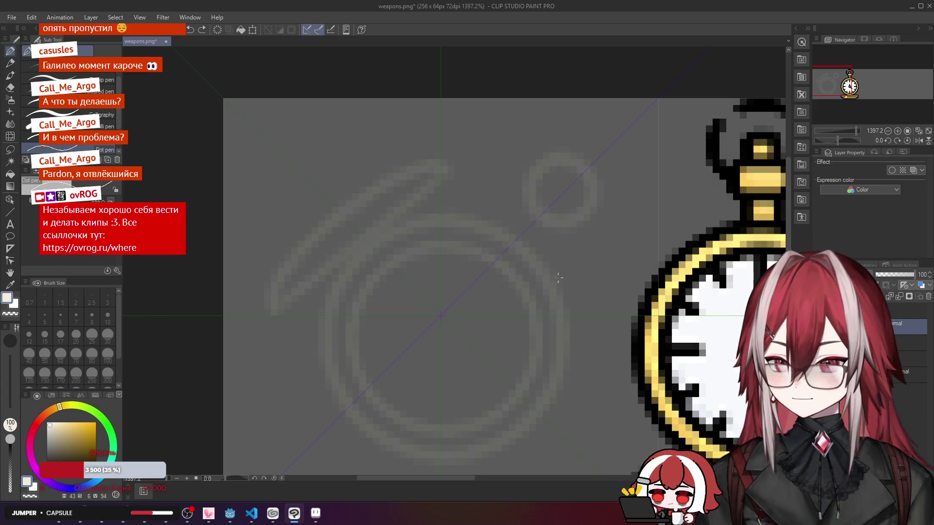
Step: Draw a trial stroke and a mirrored arc on the dial, undoing each
scroll(564, 280, "down", 2)
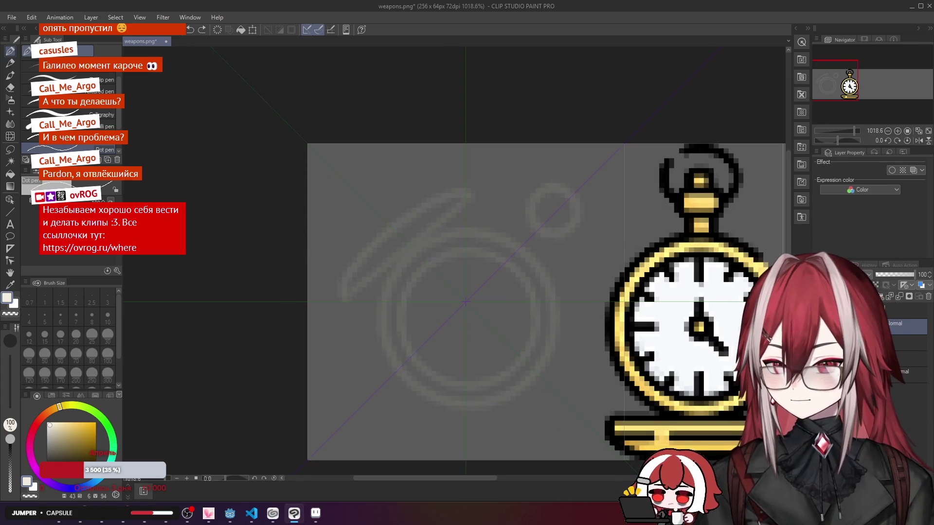
left_click_drag(512, 249, 454, 345)
key("ctrl+z")
mouse_move(504, 271)
left_mouse_down()
mouse_move(529, 292)
mouse_move(526, 307)
left_mouse_up()
key("ctrl+z")
key("ctrl+z")
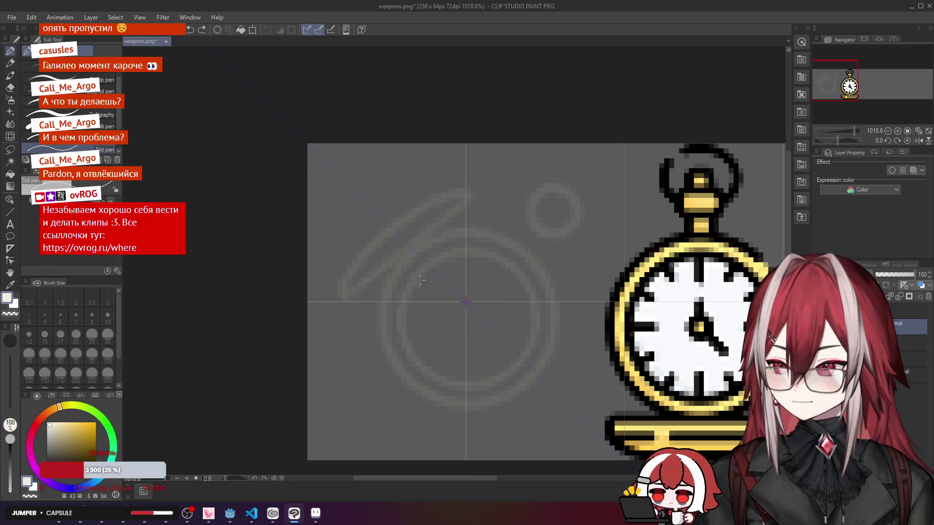
scroll(400, 281, "up", 1)
Step: Place a perspective ruler, undo it, and redo to bring back the symmetry ruler lines
left_click(10, 249)
scroll(74, 110, "down", 2)
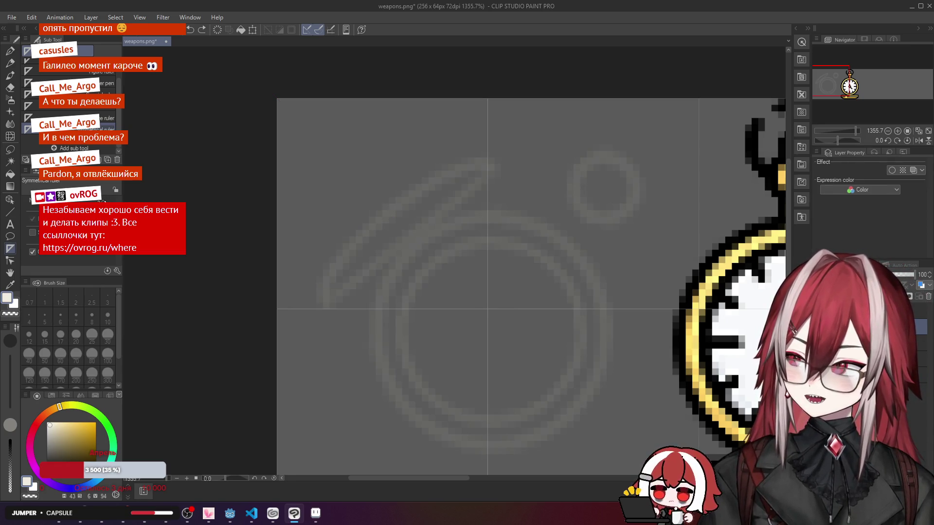
left_click_drag(412, 269, 539, 338)
left_click_drag(464, 322, 527, 268)
key("ctrl+z")
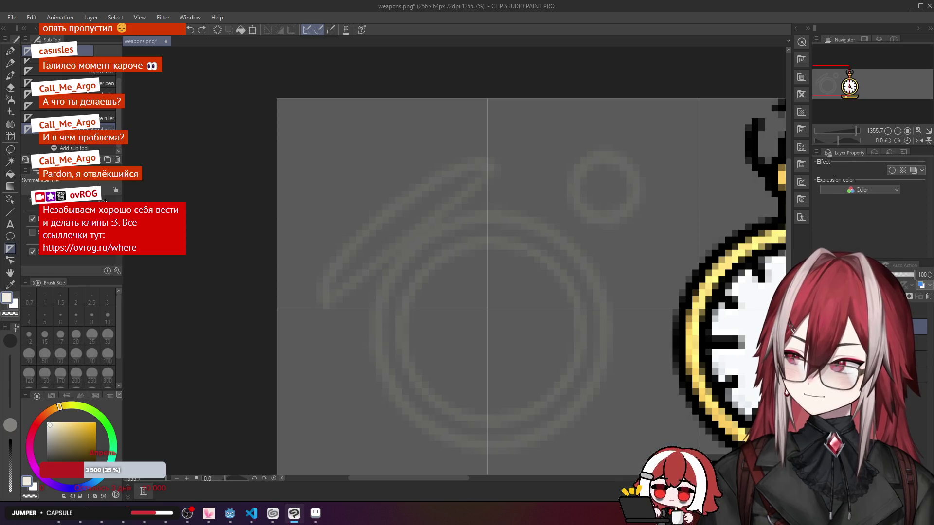
scroll(486, 308, "up", 2)
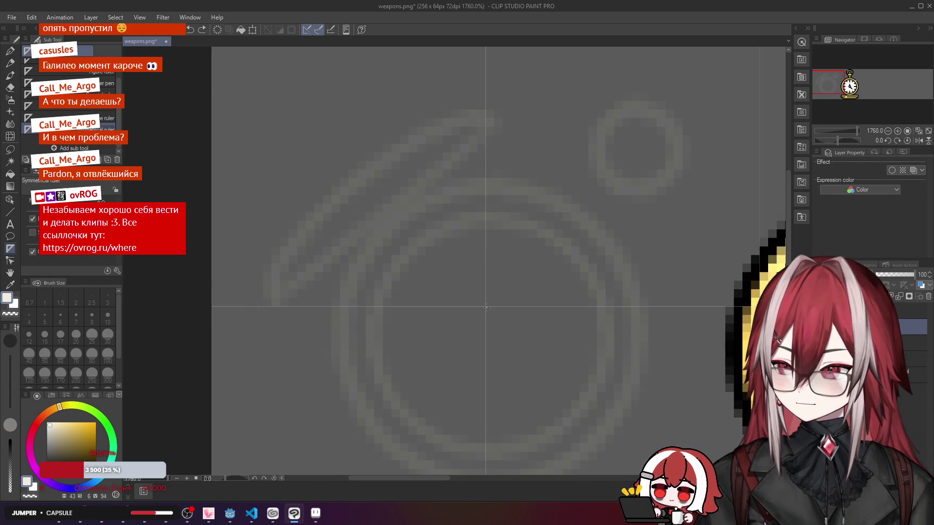
key("ctrl+y")
scroll(516, 190, "down", 2)
Step: Draw an eight-way mirrored chevron with the Dot pen, then undo it
key("p")
mouse_move(468, 179)
left_mouse_down()
mouse_move(440, 199)
mouse_move(480, 210)
left_mouse_up()
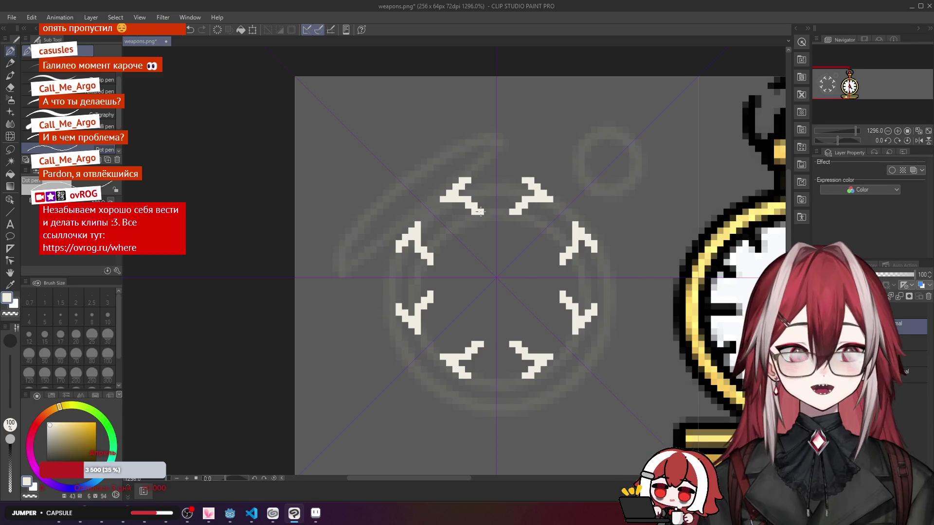
key("ctrl+z")
scroll(486, 194, "up", 2)
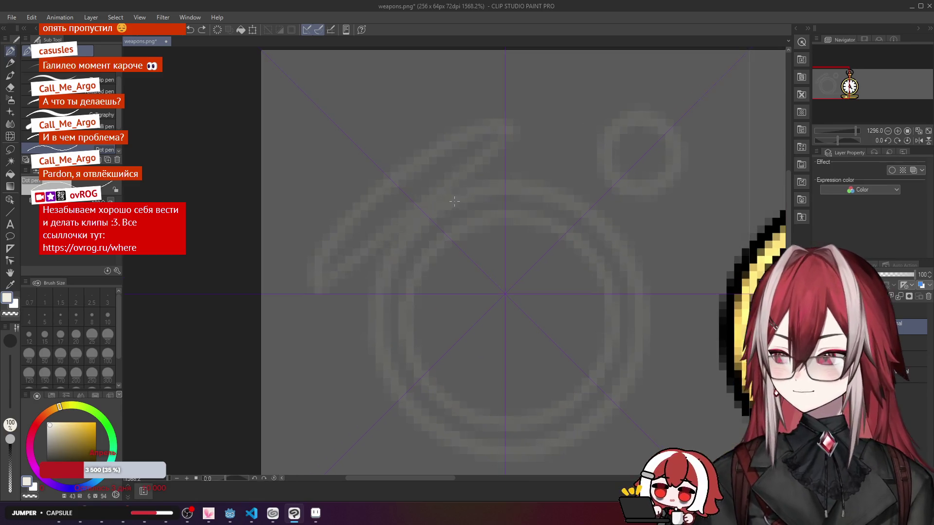
Step: Draw the circle's mirrored top, side and diagonal arcs, then undo the last two diagonal edits
mouse_move(504, 181)
left_mouse_down()
mouse_move(515, 182)
mouse_move(491, 182)
left_mouse_up()
left_click(485, 190)
left_click(476, 191)
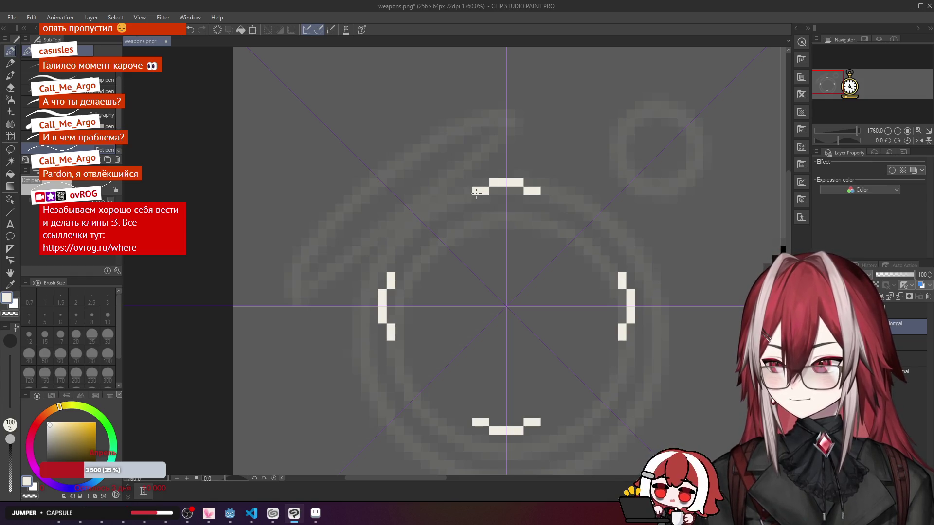
left_click(463, 199)
mouse_move(450, 205)
left_mouse_down()
mouse_move(419, 229)
mouse_move(427, 217)
left_mouse_up()
scroll(433, 219, "down", 3)
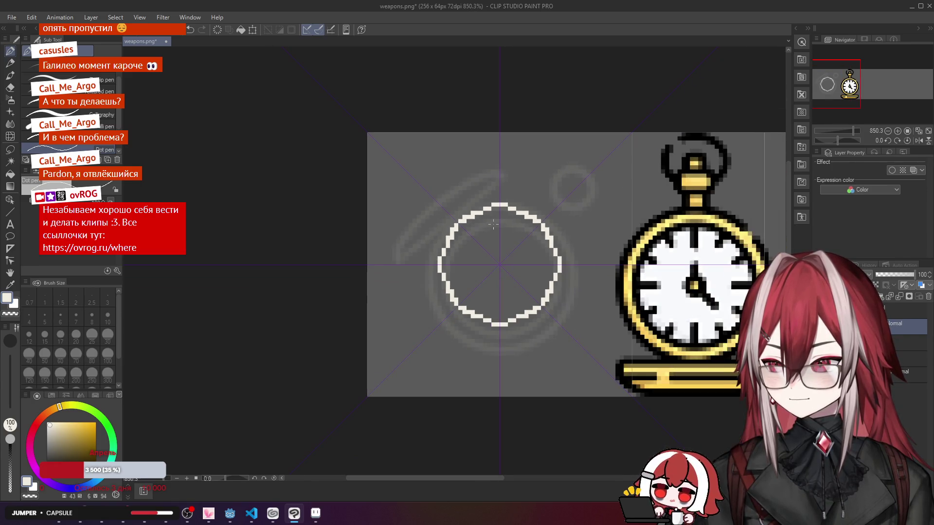
scroll(493, 224, "up", 2)
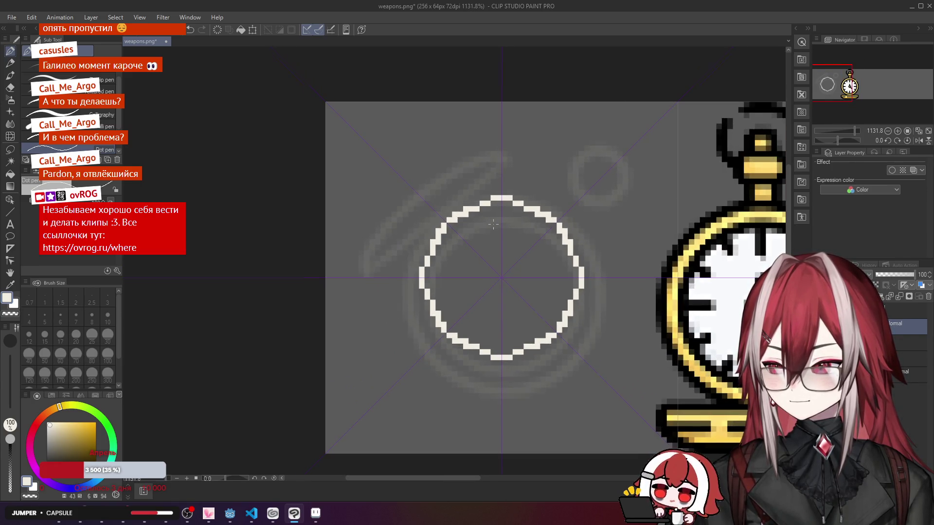
scroll(493, 223, "up", 1)
scroll(489, 215, "up", 1)
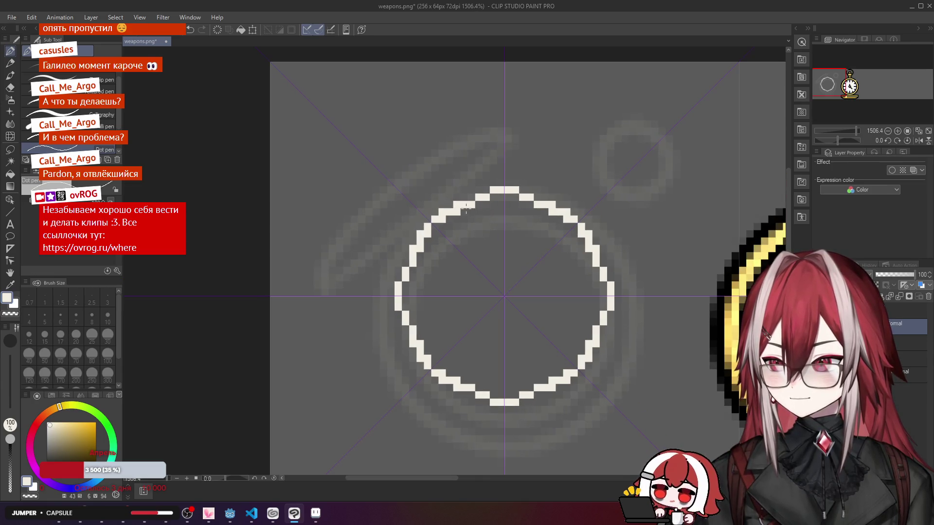
key("ctrl+z")
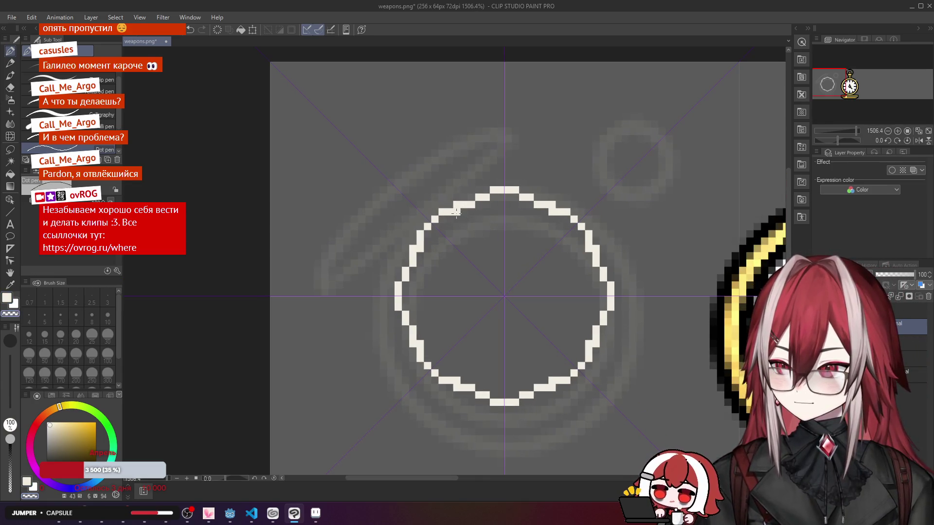
key("ctrl+z")
Step: Refine the circle's four corners by switching between white and transparent to paint and erase step pixels
key("c")
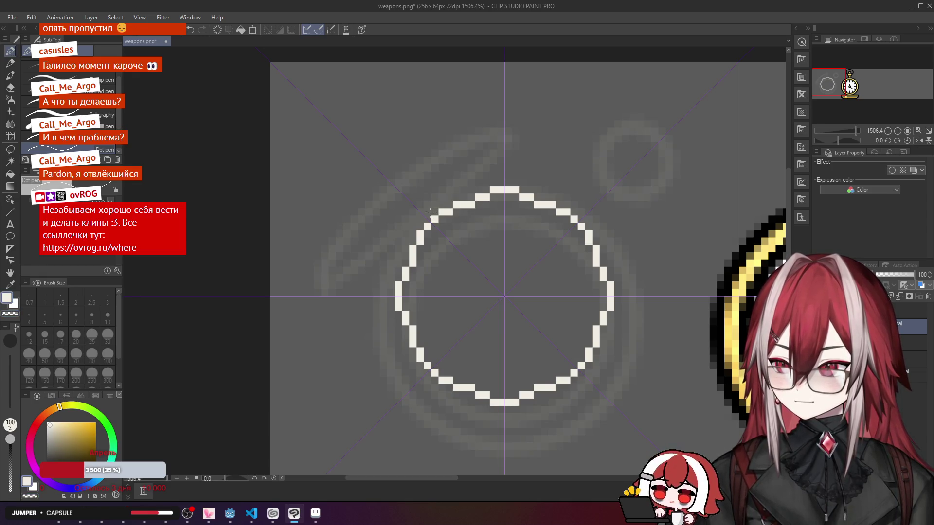
left_click_drag(431, 213, 422, 218)
key("c")
left_click(432, 220)
key("c")
left_click(422, 213)
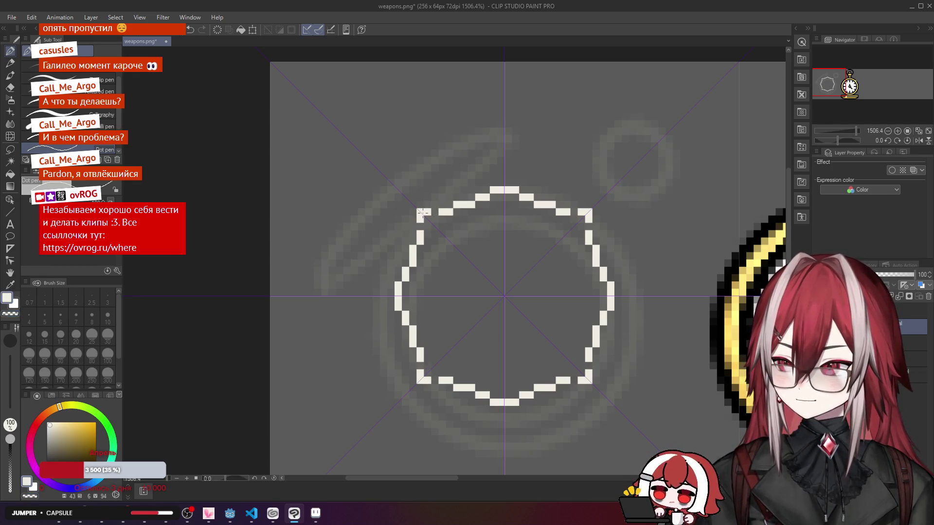
key("c")
left_click(421, 214)
key("c")
left_click(419, 213)
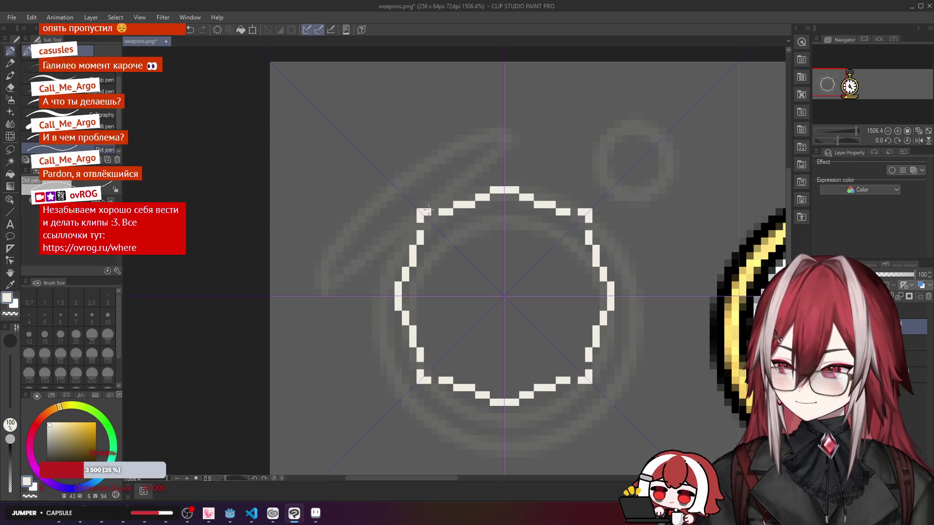
key("c")
left_click(420, 213)
key("c")
left_click(434, 219)
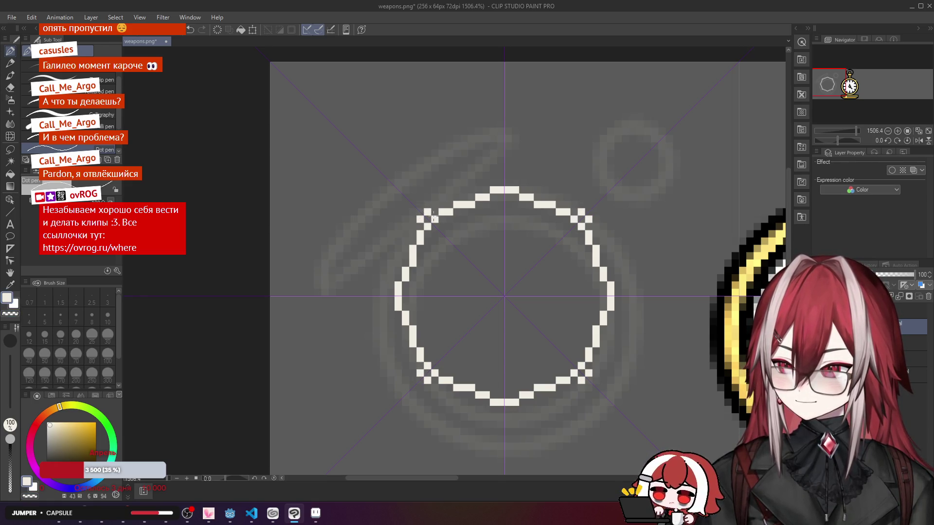
key("c")
left_click(428, 213)
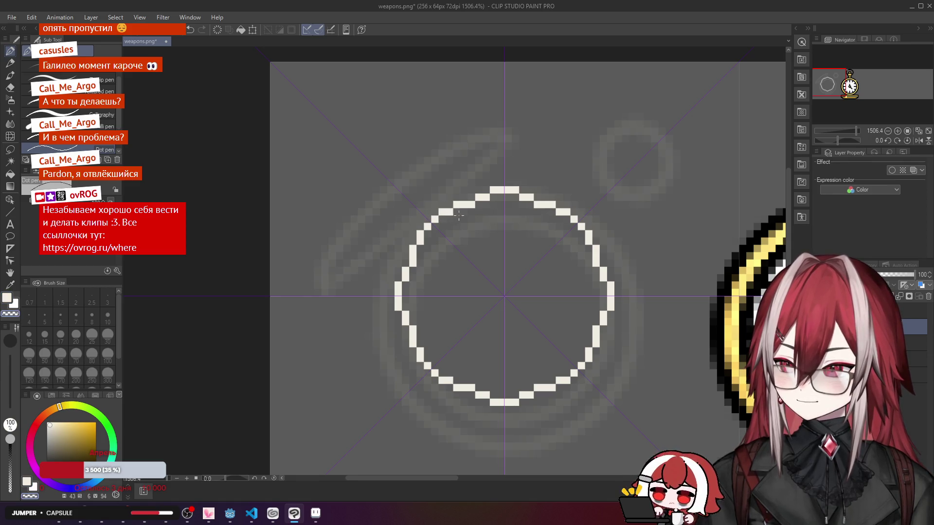
key("c")
left_click(442, 219)
key("c")
Step: Add a pixel at the top of the circle and move the upper-left step one row higher
scroll(474, 217, "down", 3)
scroll(486, 205, "up", 4)
left_click(488, 191)
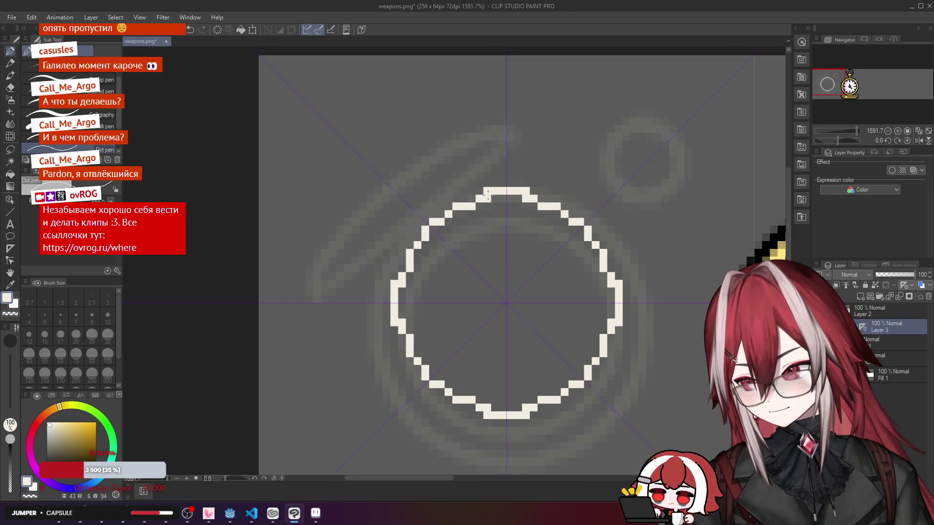
key("c")
left_click(488, 199)
key("c")
key("c")
left_click(472, 207)
key("c")
left_click(471, 198)
Step: Undo a misplaced pixel and fill the missing pixel on the circle's upper-left edge
scroll(467, 203, "down", 3)
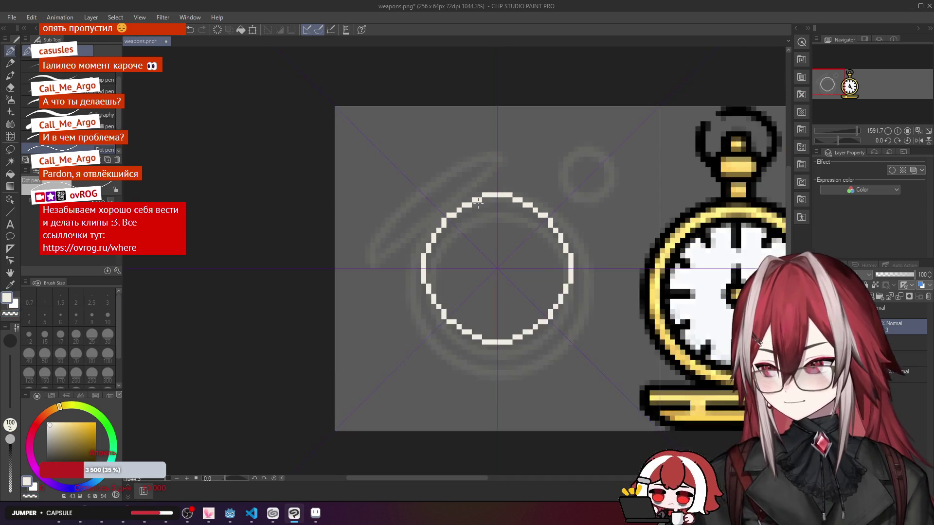
scroll(469, 204, "up", 2)
scroll(474, 204, "down", 4)
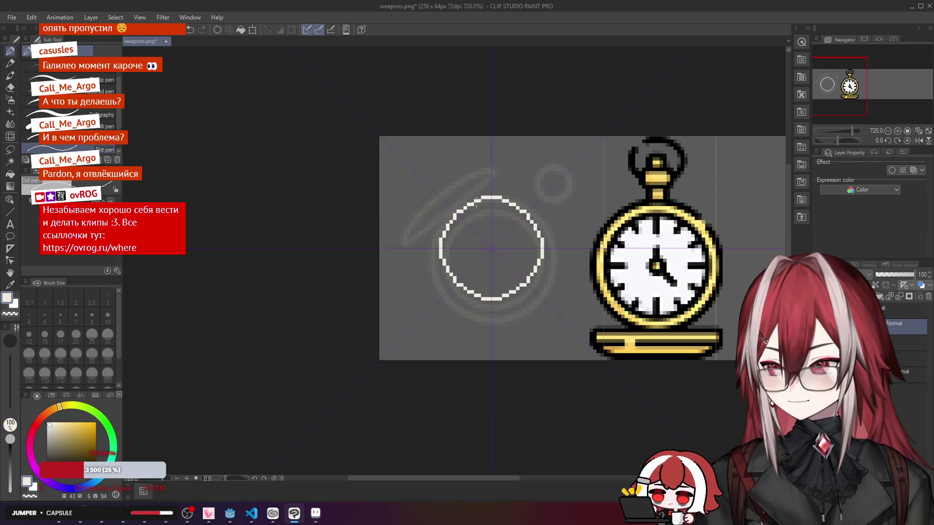
scroll(475, 202, "down", 2)
scroll(474, 199, "up", 5)
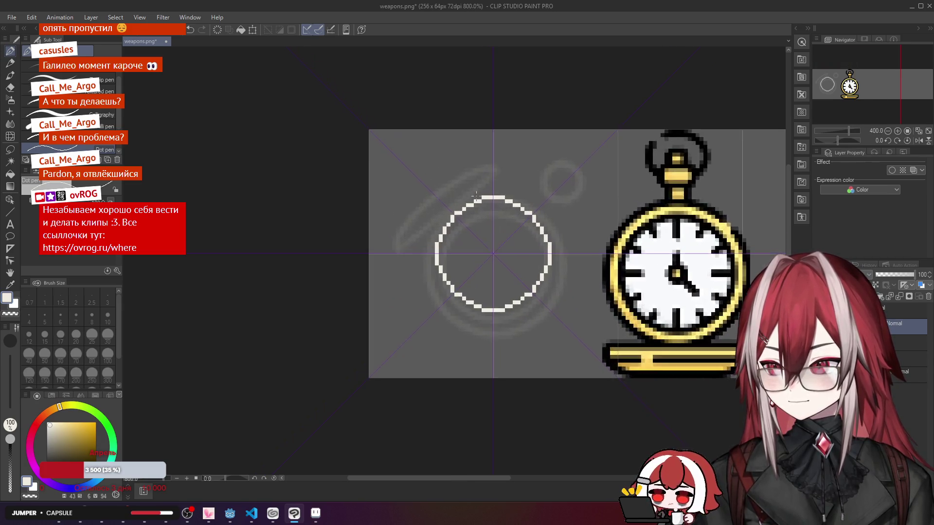
scroll(448, 208, "up", 2)
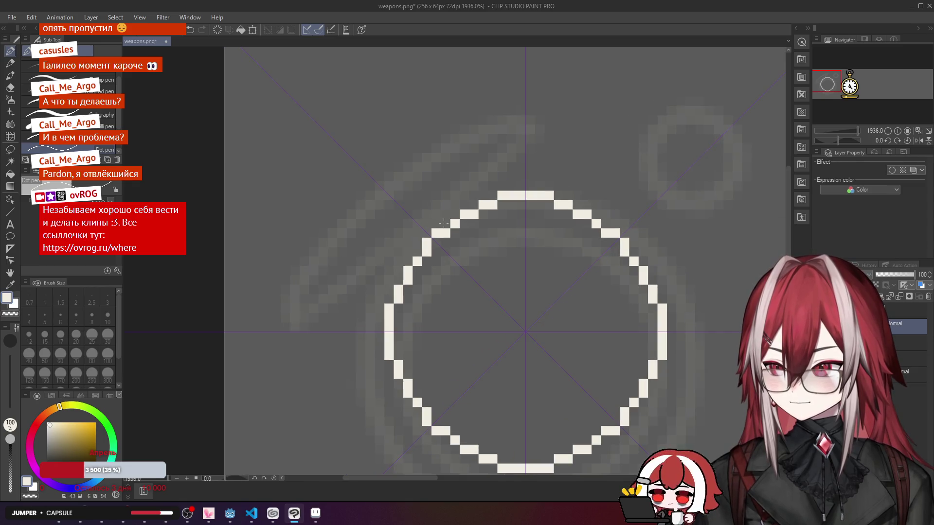
scroll(445, 224, "down", 6)
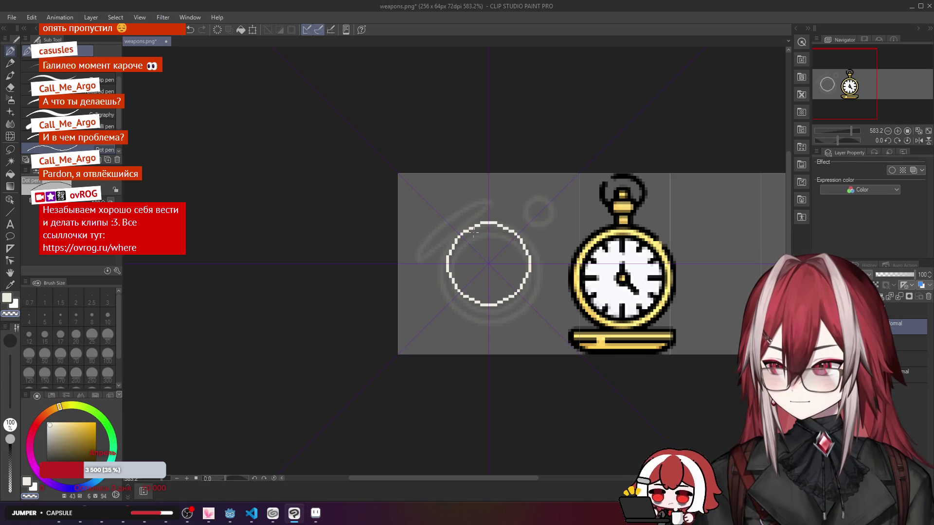
scroll(473, 233, "up", 1)
scroll(474, 233, "up", 1)
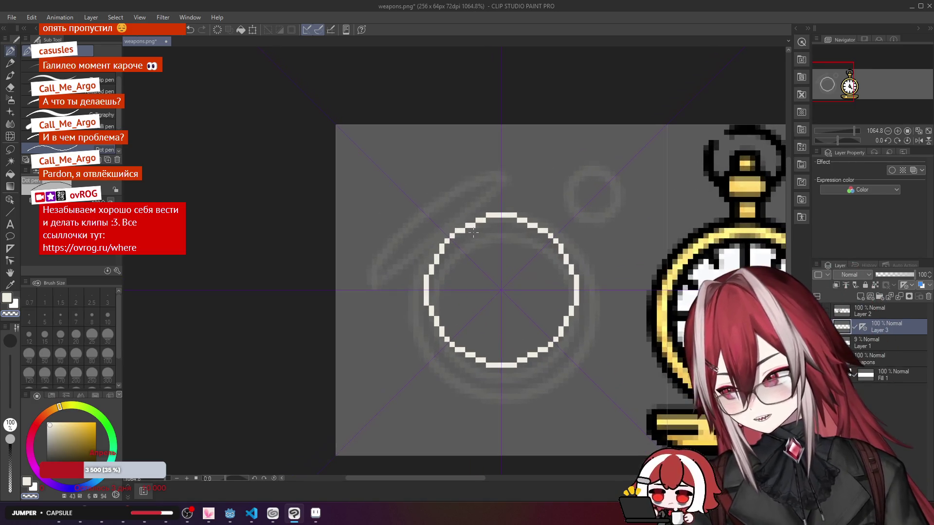
scroll(474, 232, "up", 2)
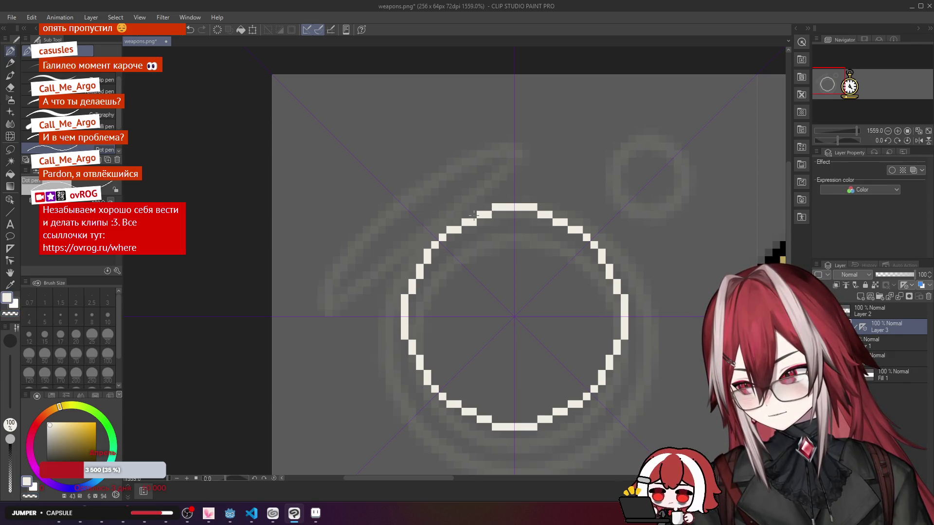
left_click(473, 214)
scroll(474, 224, "down", 5)
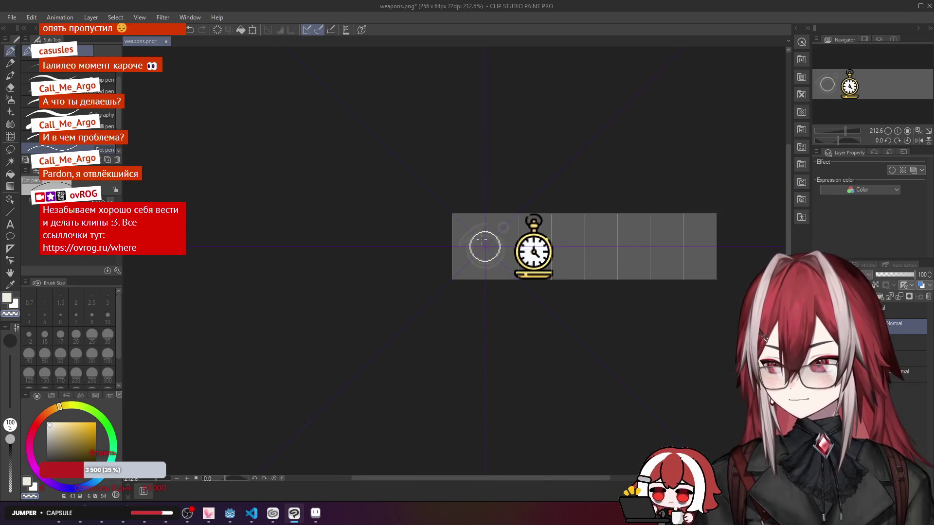
scroll(482, 229, "up", 5)
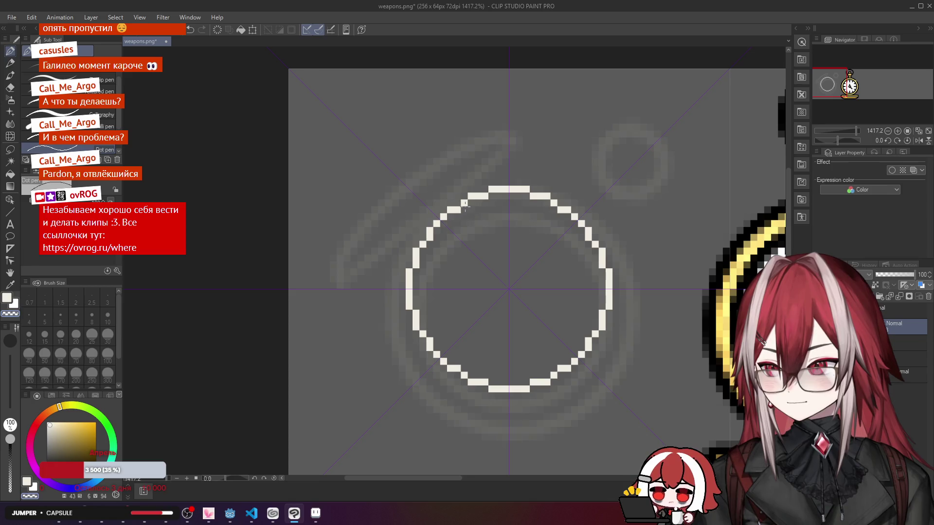
key("ctrl+z")
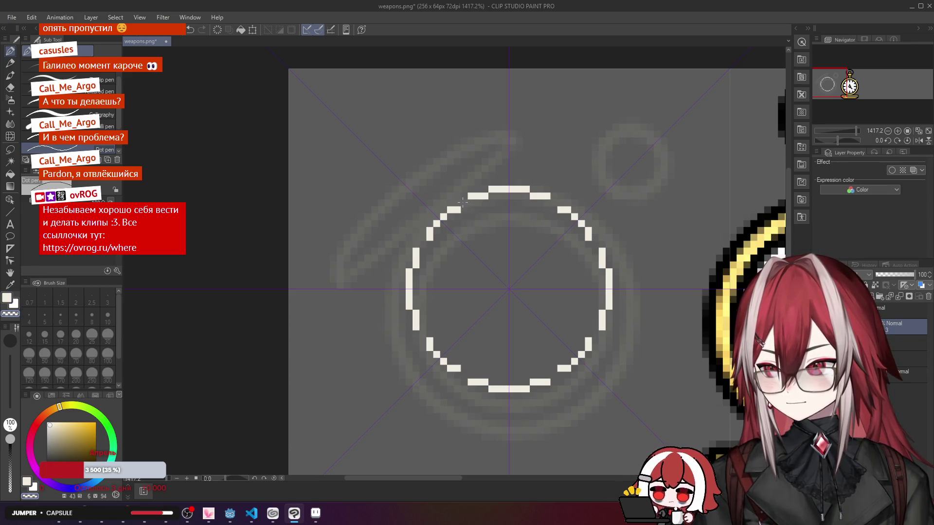
left_click(463, 202)
scroll(478, 221, "down", 1)
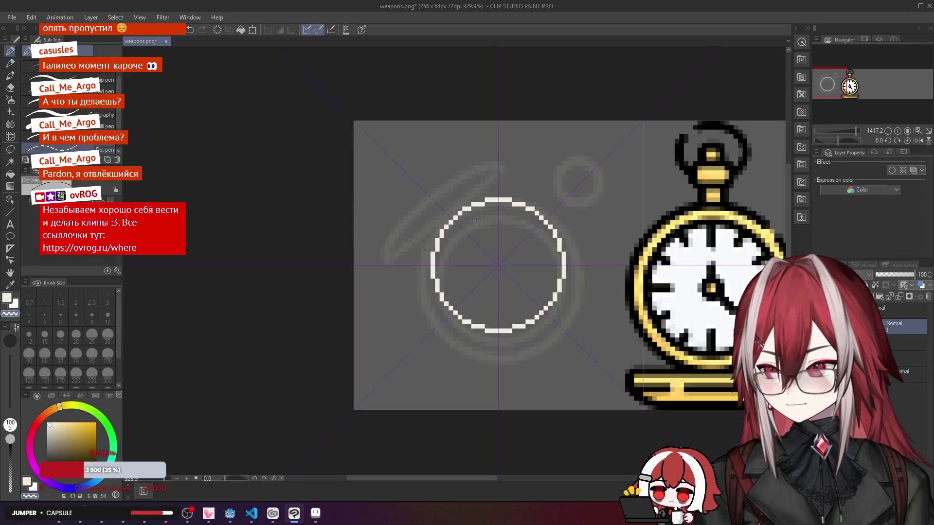
scroll(478, 221, "down", 3)
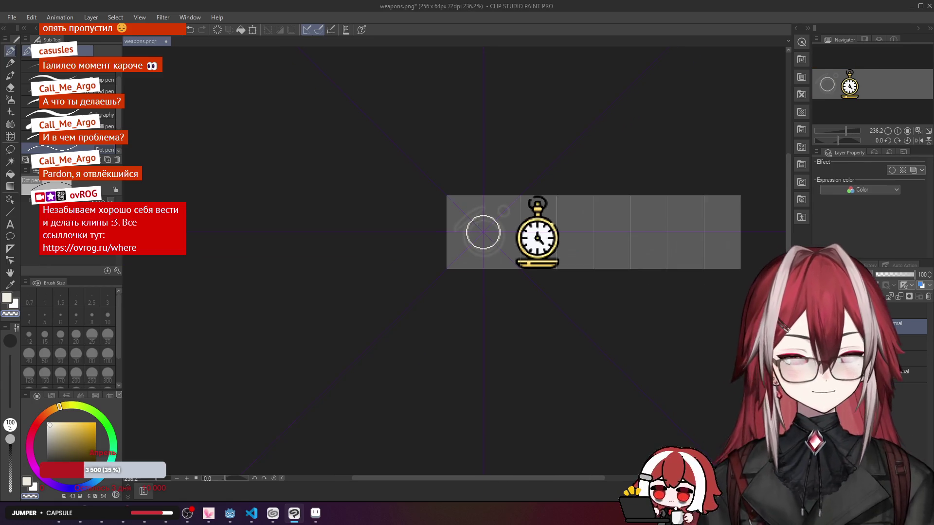
scroll(478, 223, "up", 1)
scroll(485, 240, "up", 4)
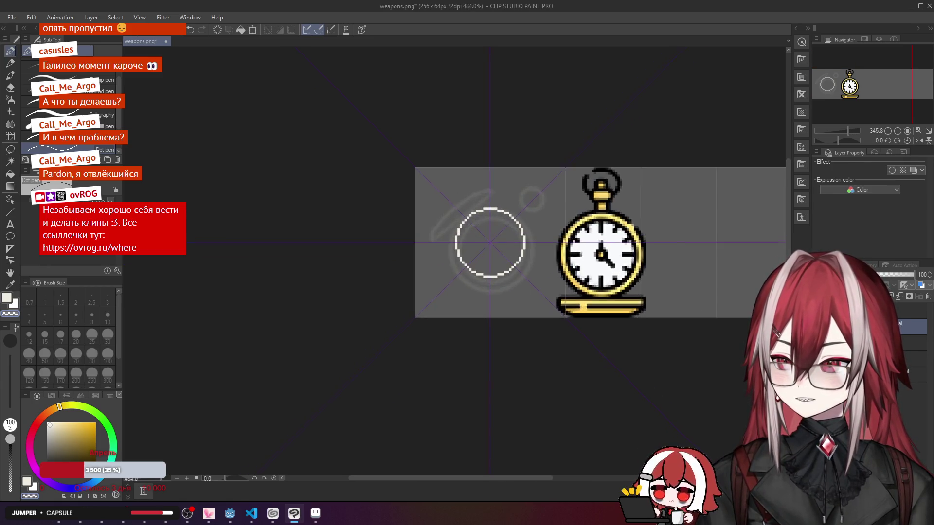
Step: Recentre the circle, then draw the outer ring's mirrored arcs, diagonals and longer top and bottom rows
mouse_move(480, 221)
left_mouse_down()
mouse_move(495, 232)
mouse_move(501, 200)
left_mouse_up()
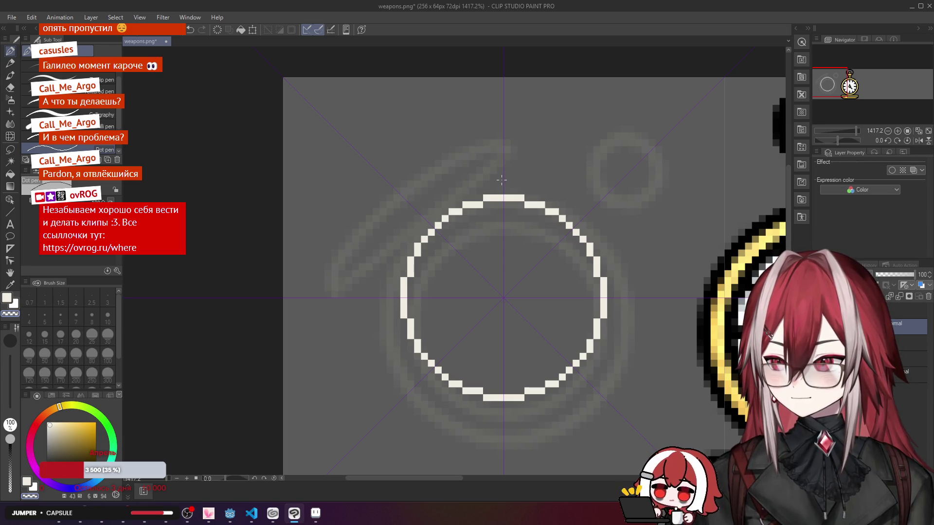
mouse_move(496, 178)
left_mouse_down()
mouse_move(508, 178)
mouse_move(489, 177)
left_mouse_up()
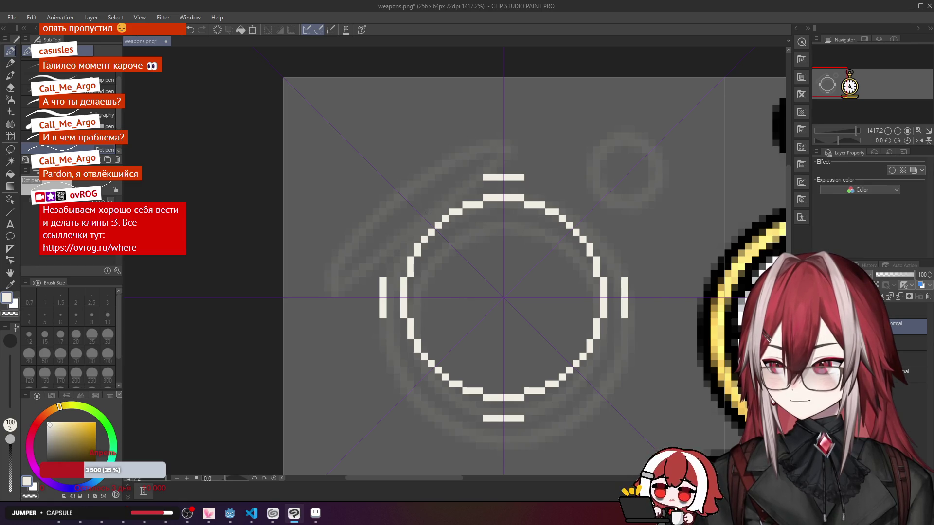
left_click_drag(418, 218, 474, 181)
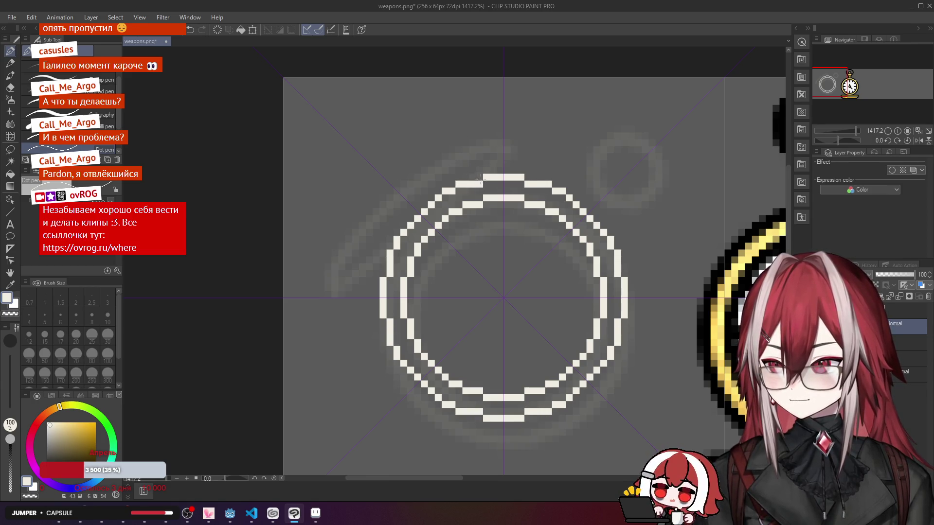
left_click(480, 177)
scroll(481, 177, "down", 5)
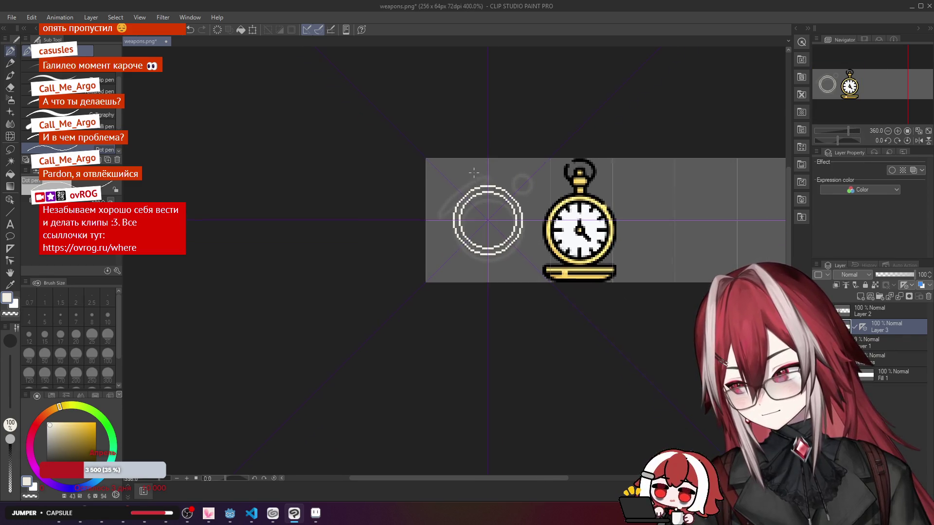
Step: Reshape the outer ring's upper-left staircase by erasing old step pixels and filling a gap
scroll(466, 187, "up", 5)
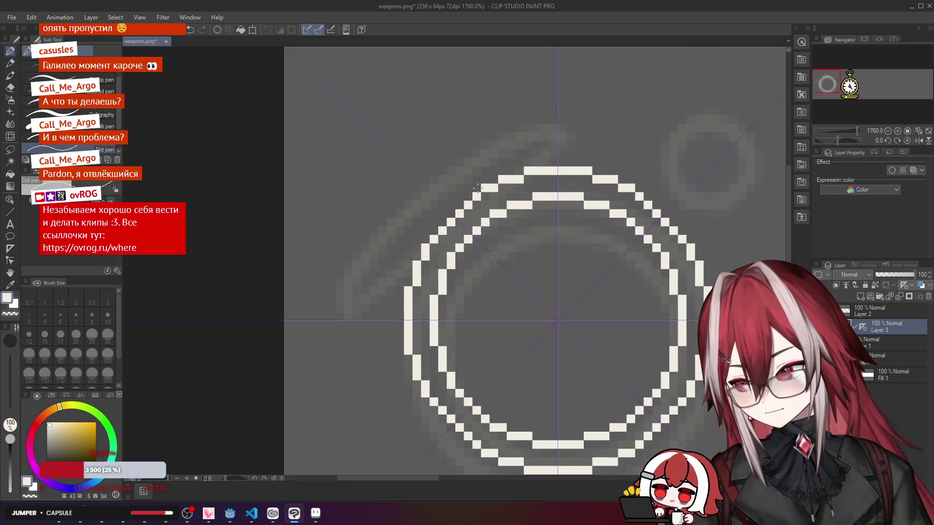
left_click(478, 188)
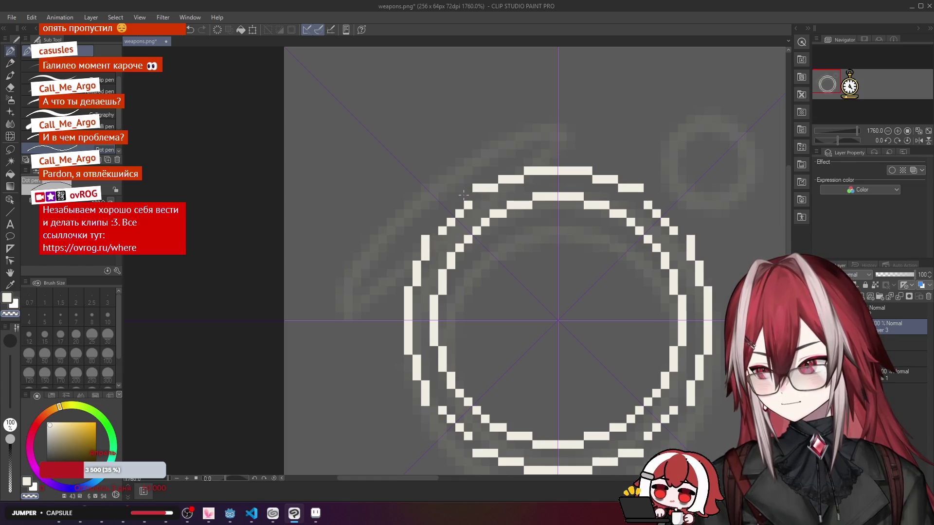
left_click(467, 196)
key("c")
left_click_drag(467, 205, 462, 210)
left_click(451, 209)
scroll(467, 208, "down", 3)
scroll(475, 206, "up", 1)
Step: Switch between white and transparent to fill gaps and erase step pixels along the outer ring's diagonal
key("c")
key("c")
left_click(463, 209)
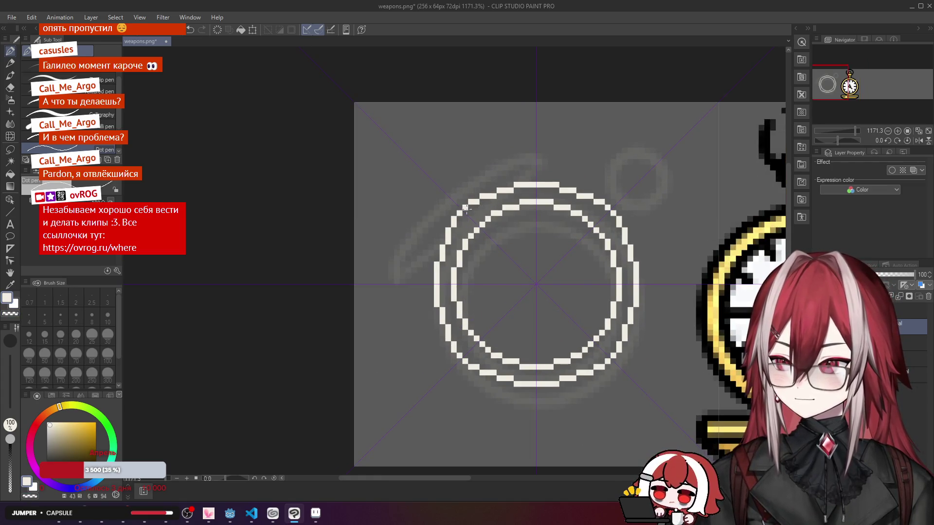
left_click_drag(465, 207, 458, 215)
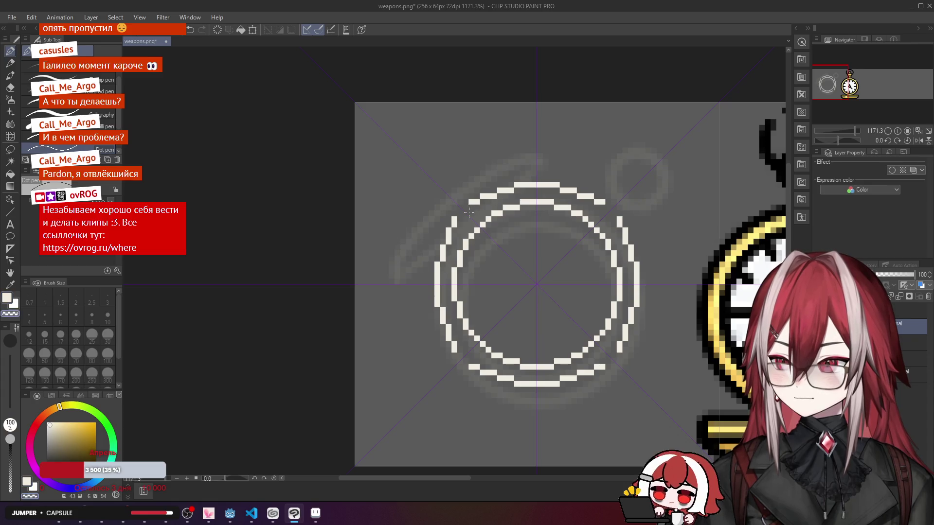
left_click(472, 211)
key("c")
left_click(472, 202)
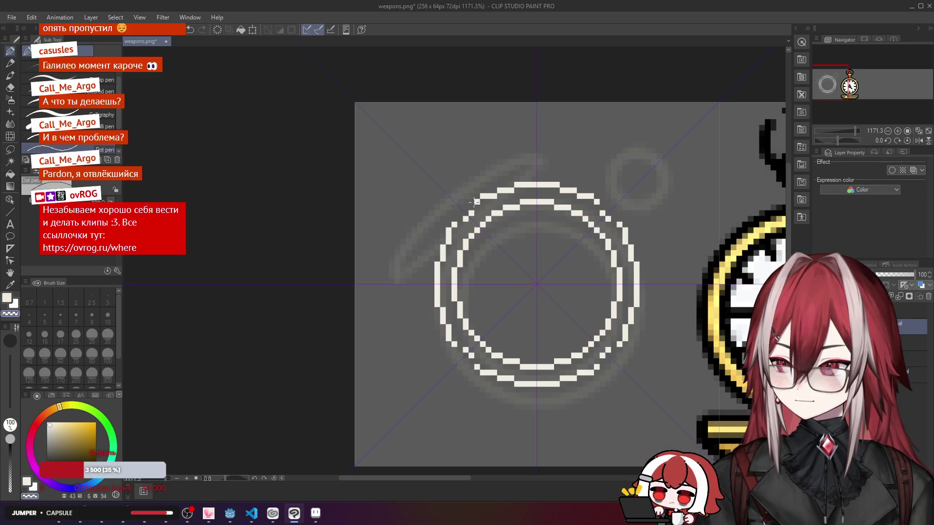
key("c")
left_click(476, 208)
key("c")
left_click(477, 201)
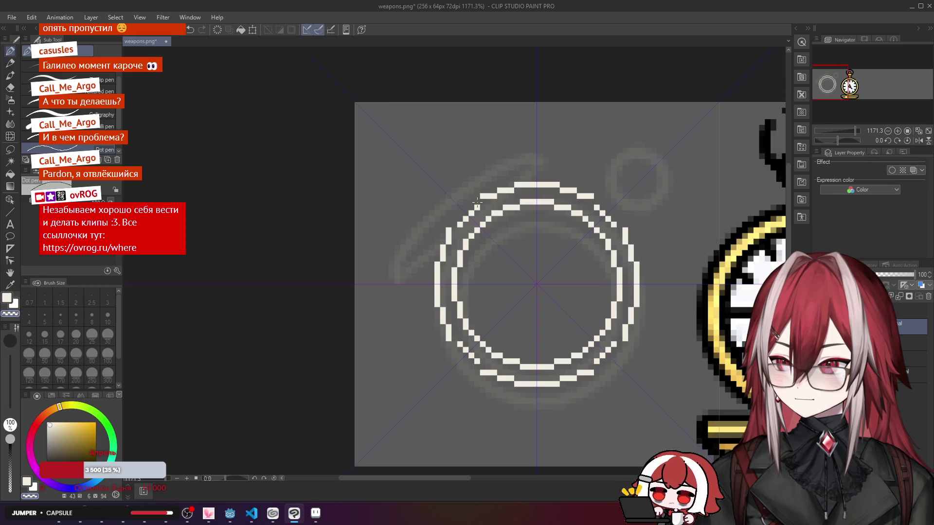
key("c")
key("c")
left_click(483, 196)
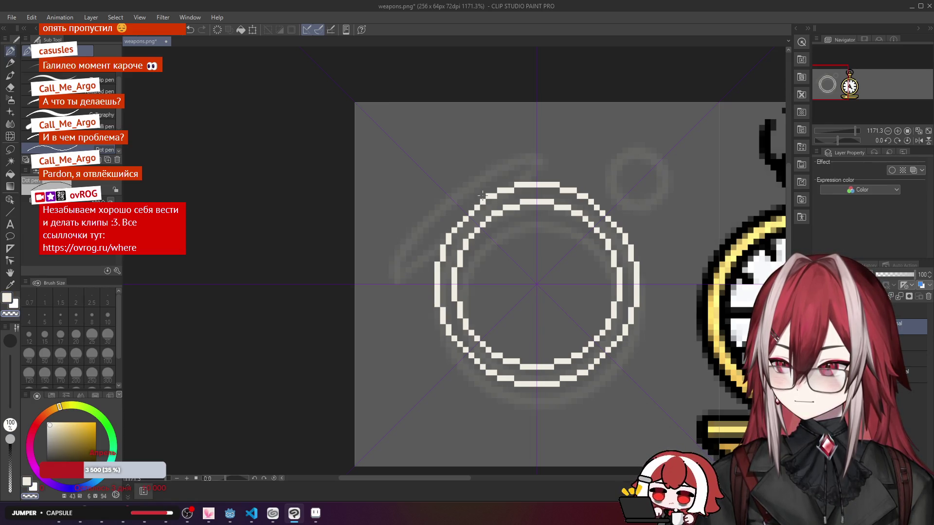
scroll(492, 196, "down", 3)
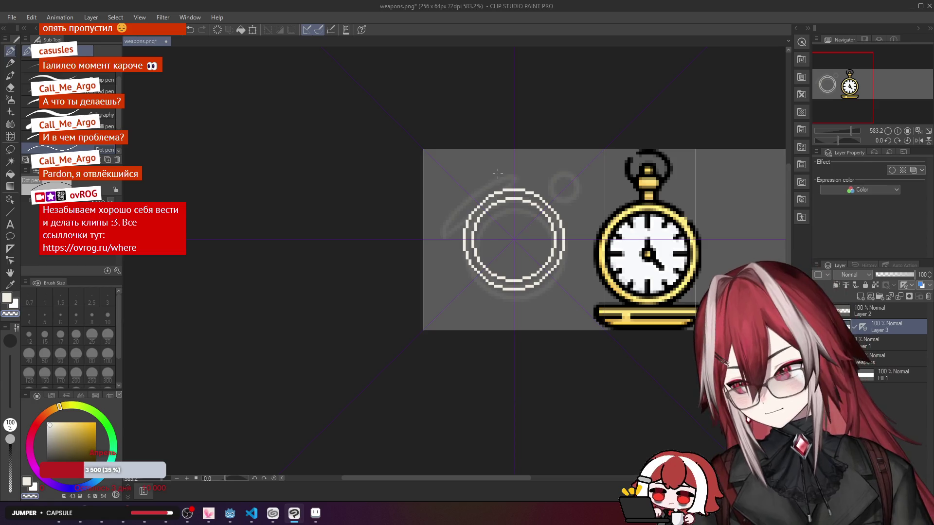
scroll(498, 173, "up", 5)
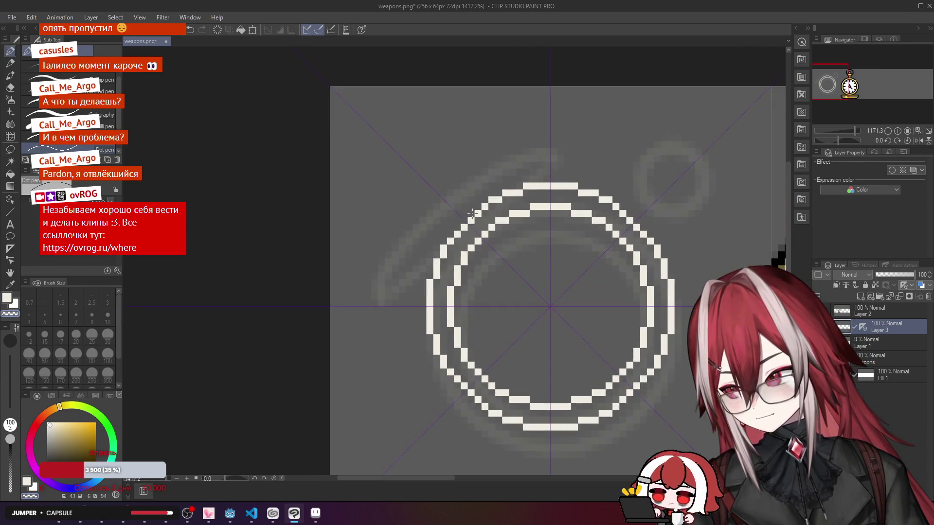
Step: Add a run of white pixels along the outer ring's upper-left edge, undoing the last one
left_click(465, 220)
left_click(471, 217)
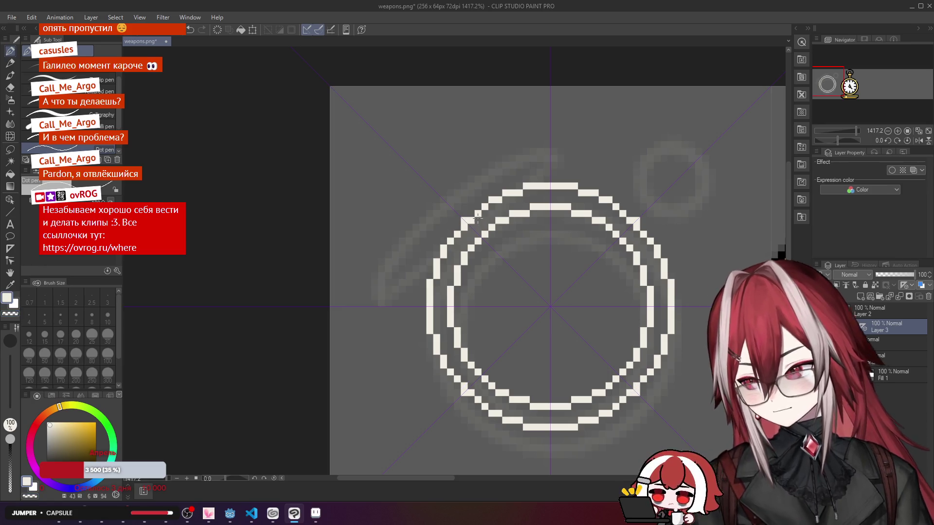
left_click(478, 214)
left_click(485, 211)
key("ctrl+z")
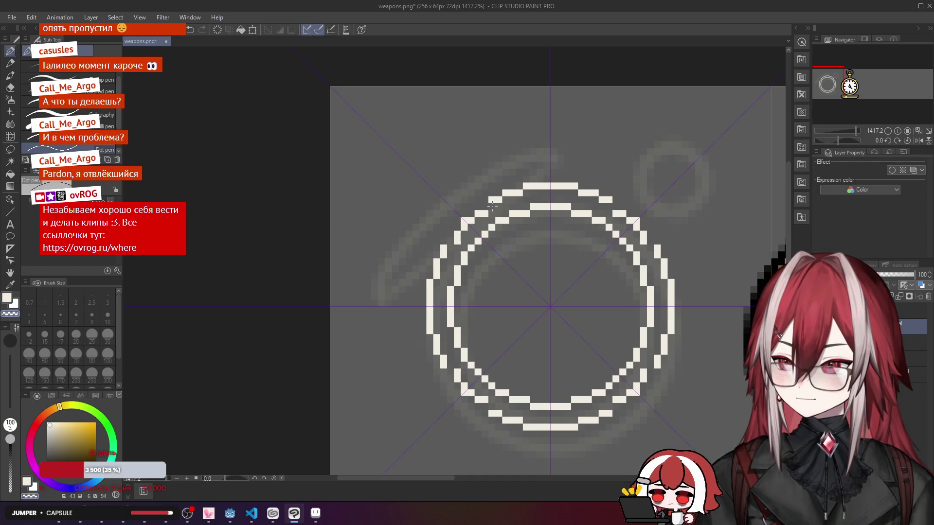
Step: Erase one upper-left ring pixel, then add two white pixels to even out that diagonal
scroll(475, 223, "down", 1)
key("c")
left_click(470, 228)
key("c")
left_click(472, 219)
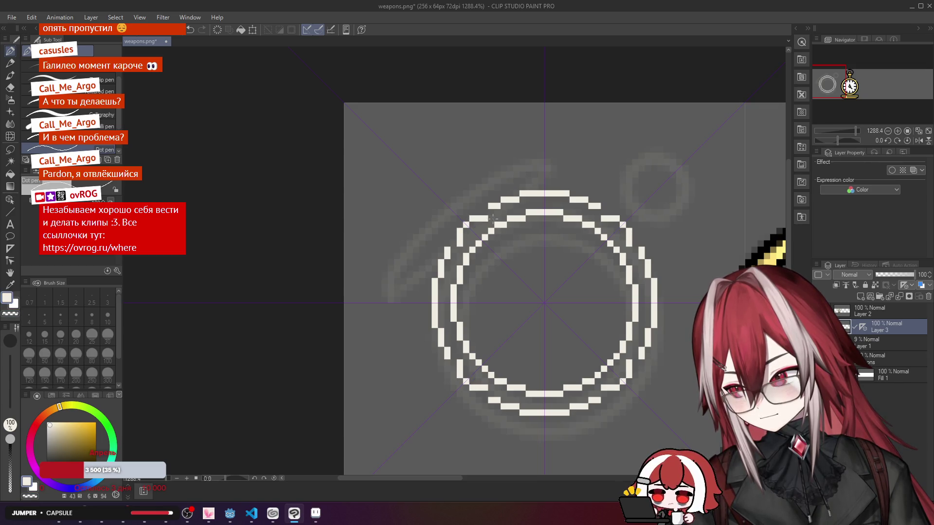
scroll(487, 218, "down", 8)
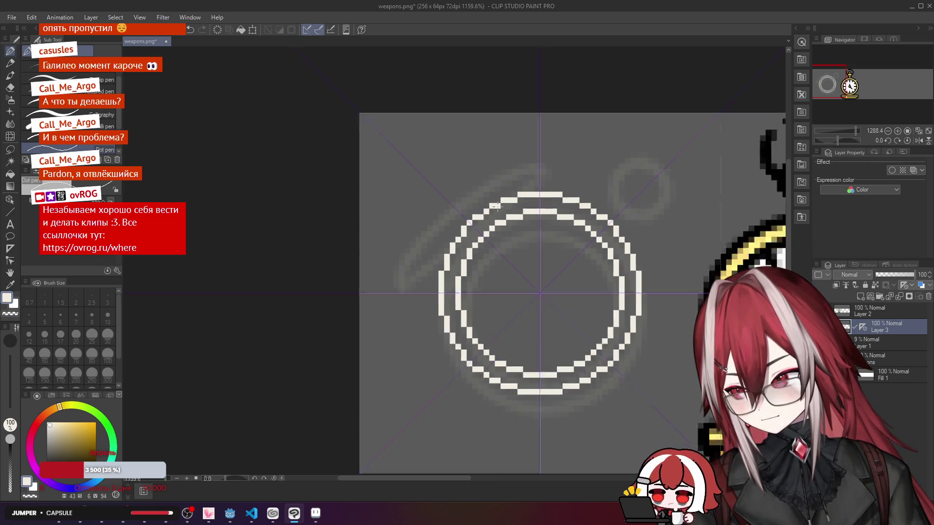
scroll(493, 187, "down", 2)
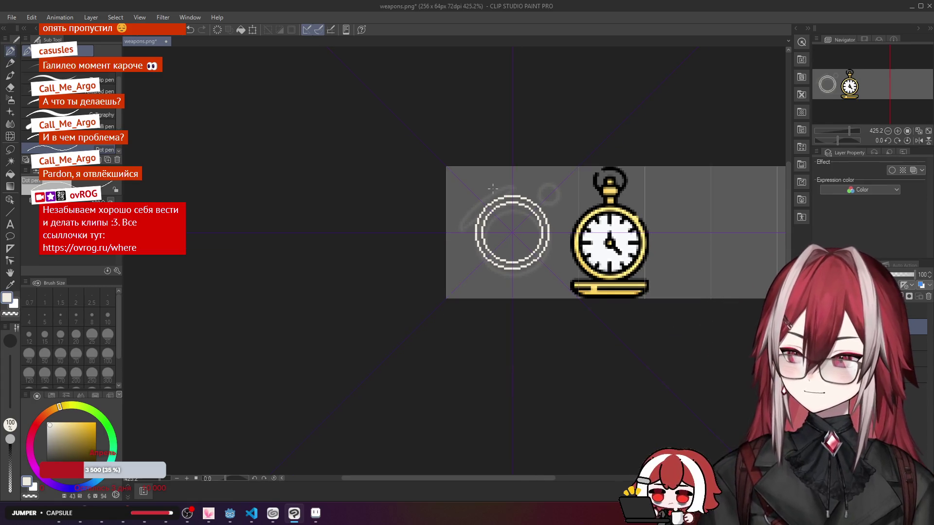
scroll(493, 188, "up", 6)
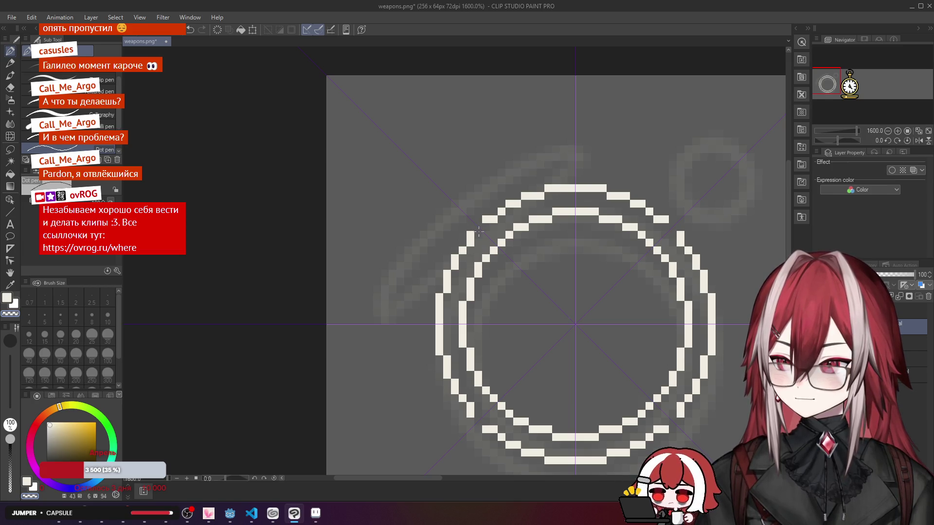
left_click(477, 235)
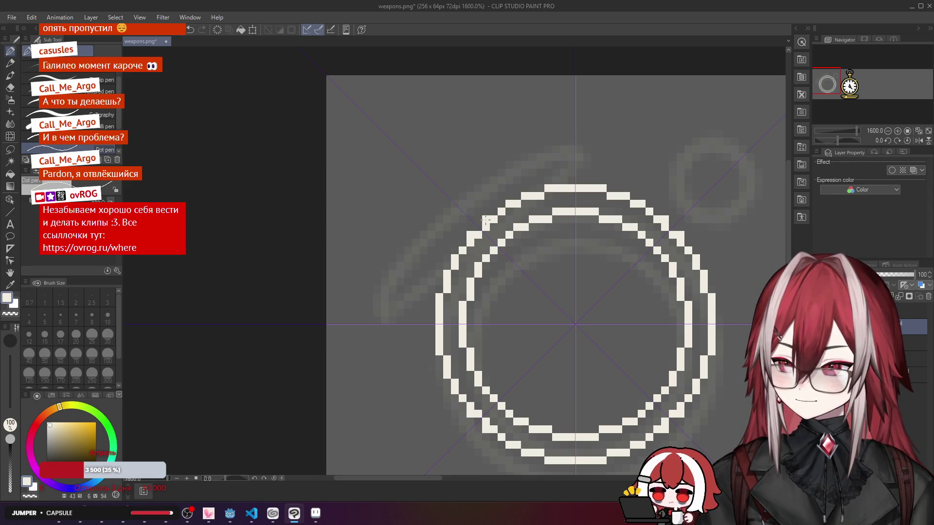
scroll(488, 210, "down", 4)
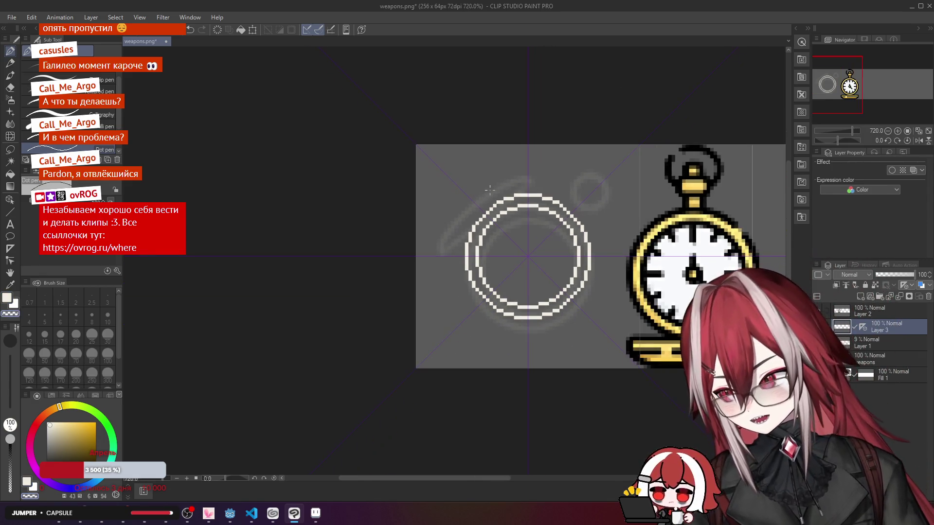
scroll(490, 190, "down", 6)
scroll(489, 190, "down", 1)
scroll(489, 189, "up", 6)
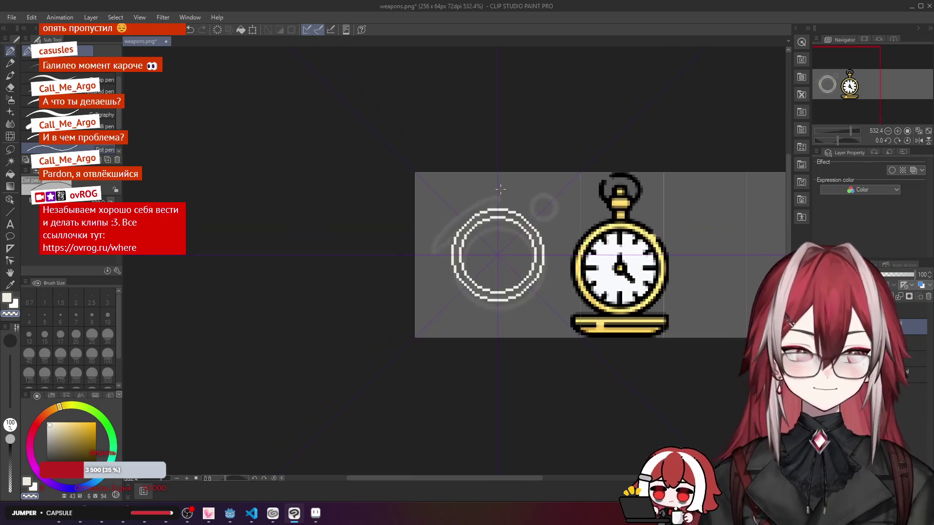
scroll(500, 189, "up", 4)
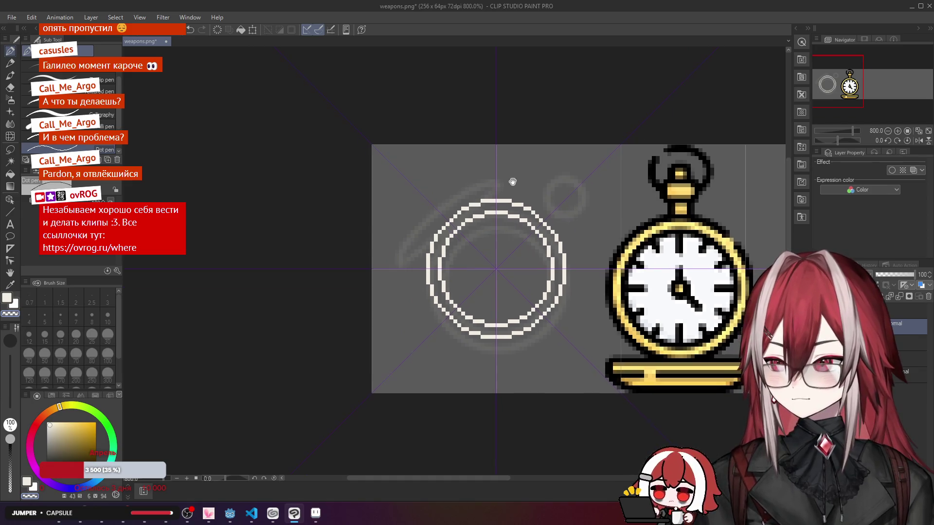
scroll(497, 178, "up", 1)
Step: Draw mirrored T hour marks at 12, 3, 6 and 9 and lengthen their stems by one pixel
mouse_move(513, 179)
left_mouse_down()
mouse_move(528, 158)
mouse_move(494, 174)
left_mouse_up()
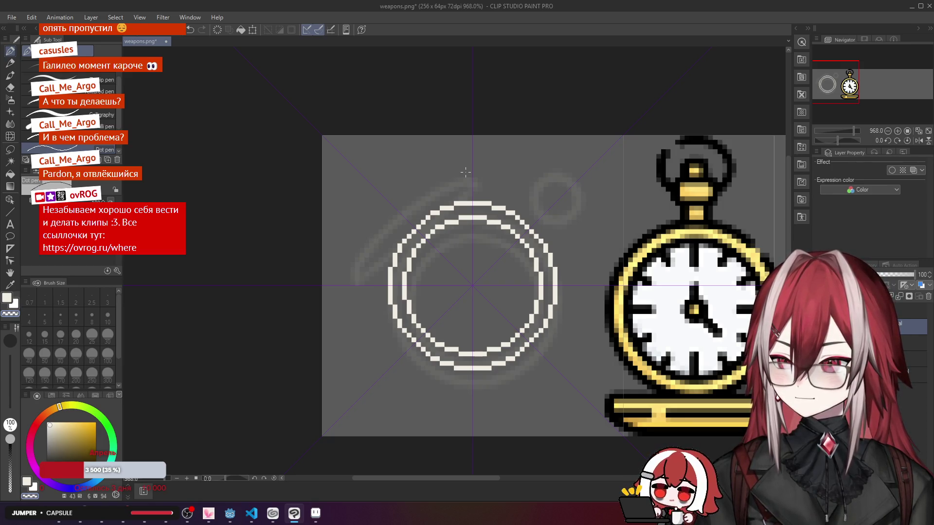
scroll(470, 224, "up", 5)
left_click_drag(471, 225, 469, 235)
scroll(471, 235, "down", 3)
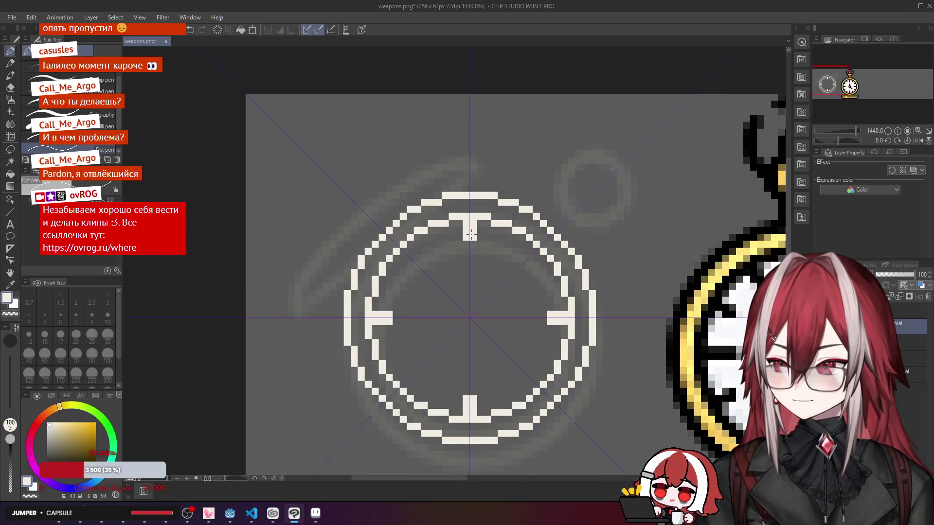
scroll(487, 230, "down", 1)
scroll(487, 231, "up", 1)
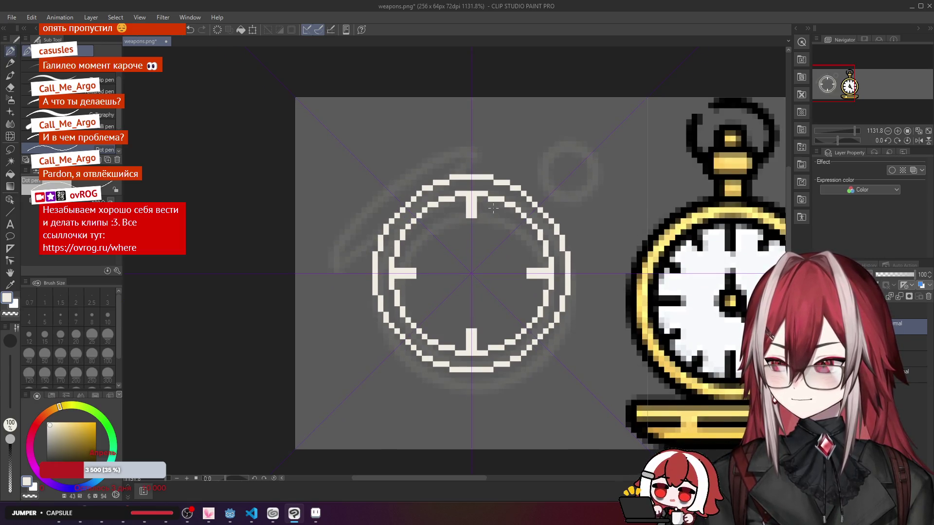
left_click(475, 220)
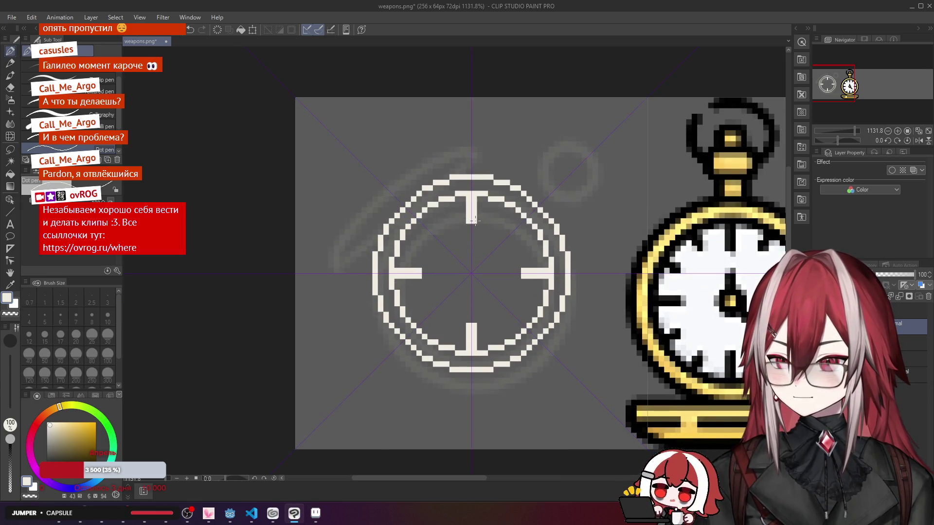
scroll(516, 224, "up", 5)
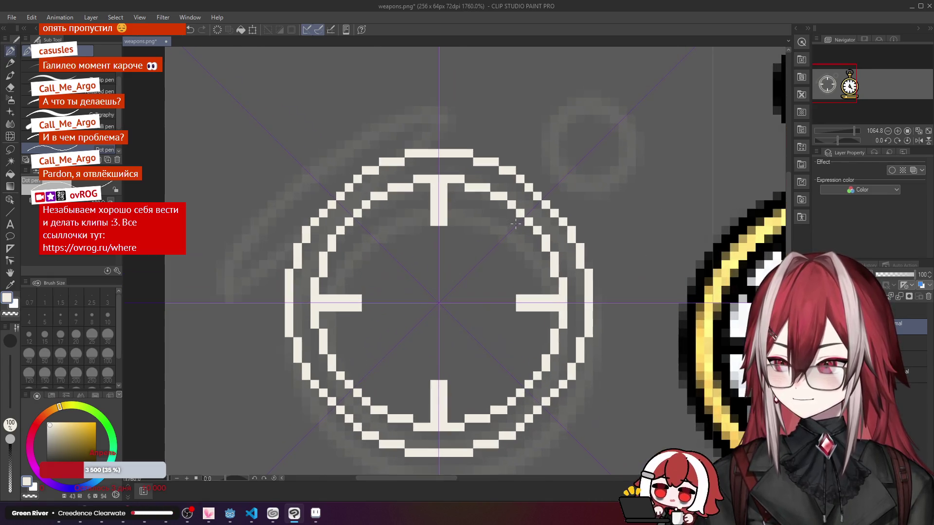
Step: Add two single-pixel diagonal tick marks inside the inner ring
left_click(511, 230)
left_click(503, 238)
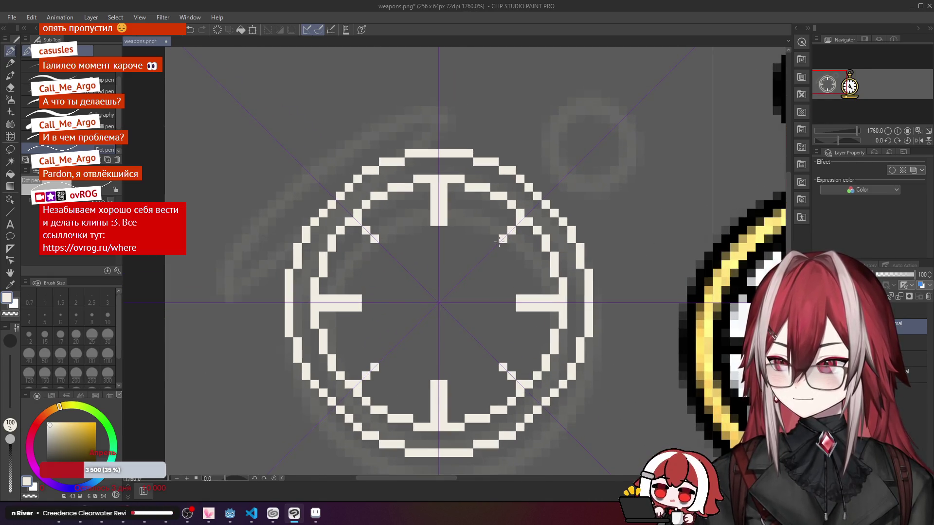
scroll(500, 240, "down", 8)
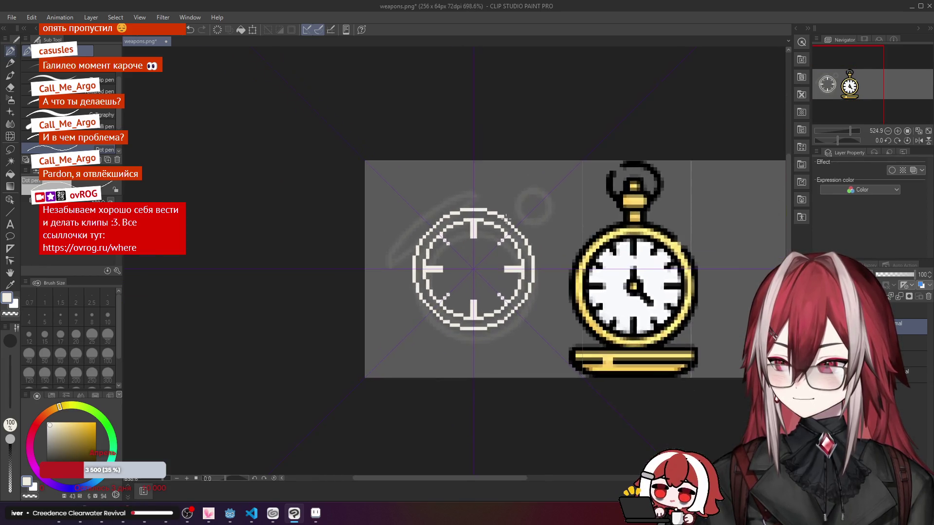
scroll(506, 218, "up", 5)
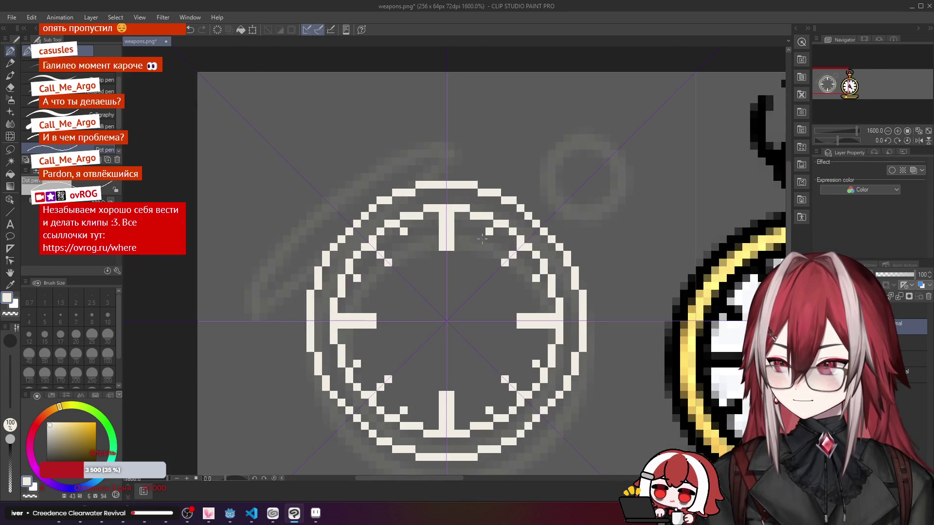
left_click(481, 239)
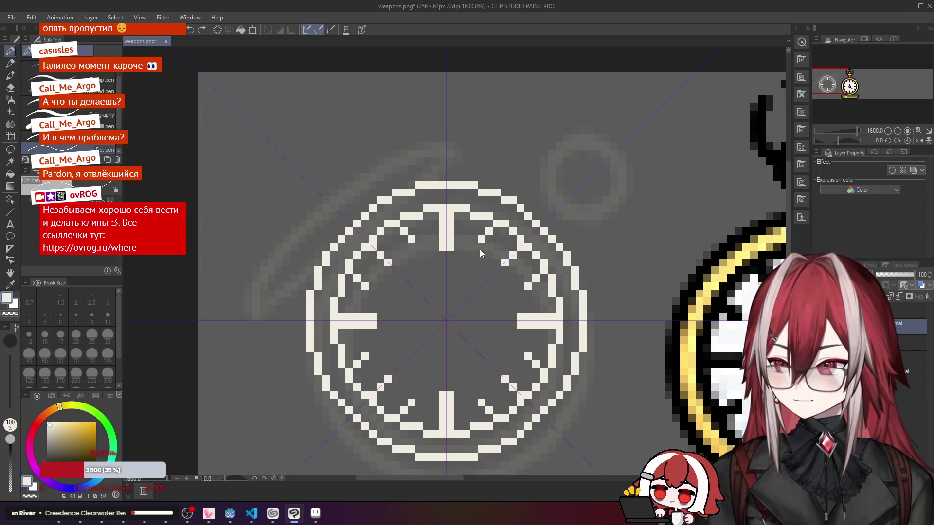
scroll(480, 253, "down", 6)
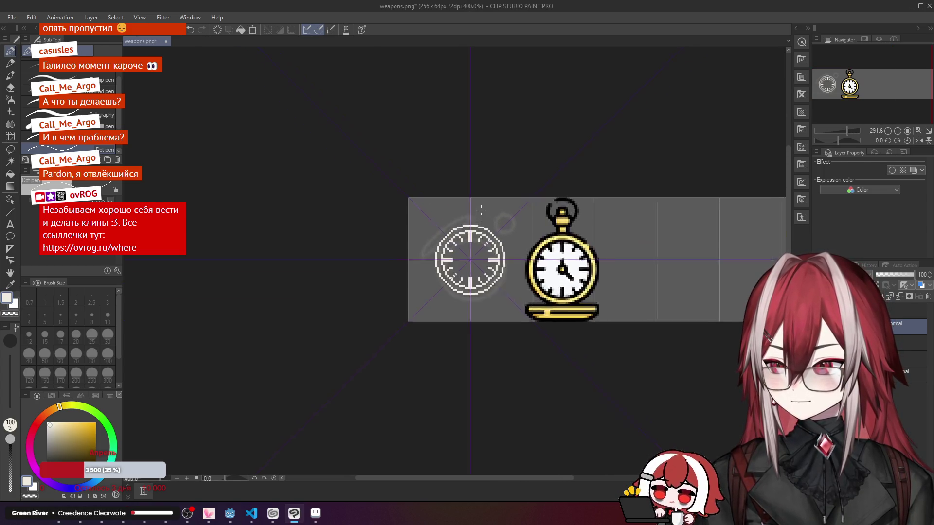
scroll(481, 210, "up", 3)
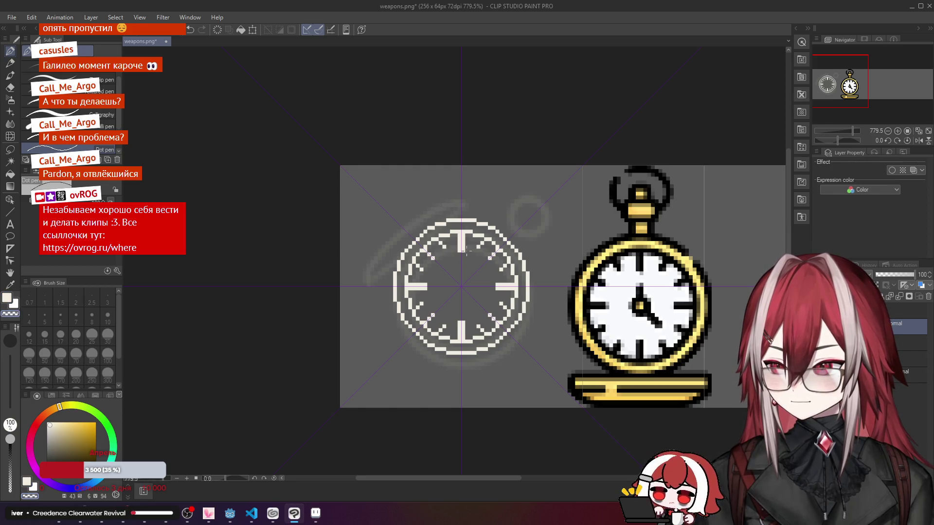
scroll(467, 250, "up", 1)
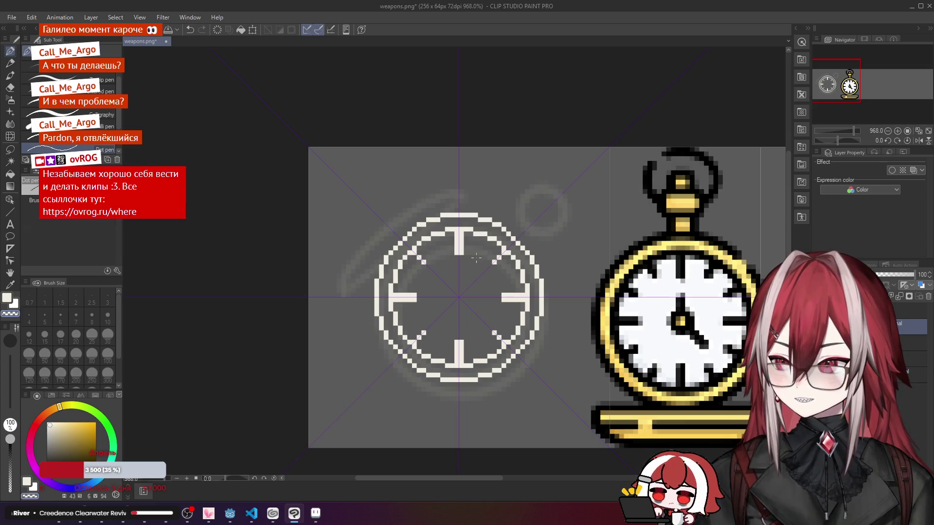
scroll(484, 250, "up", 2)
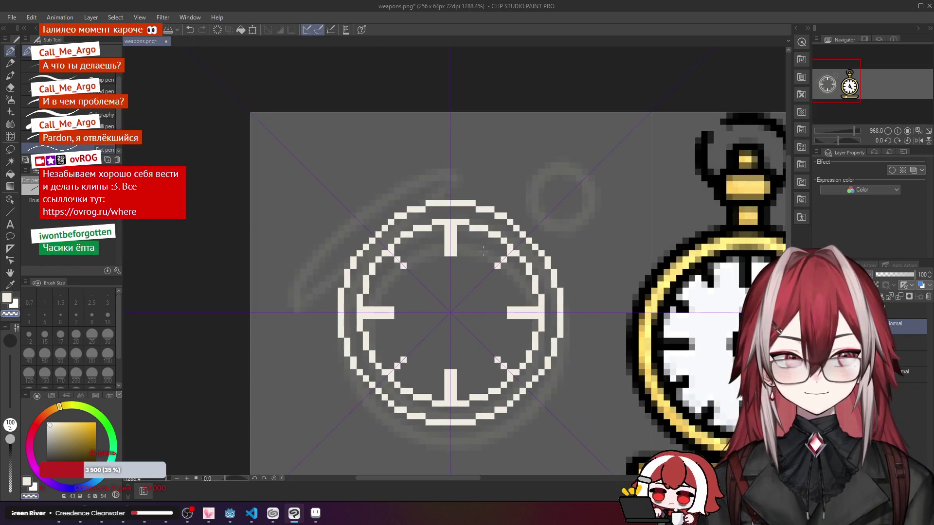
left_click(485, 246)
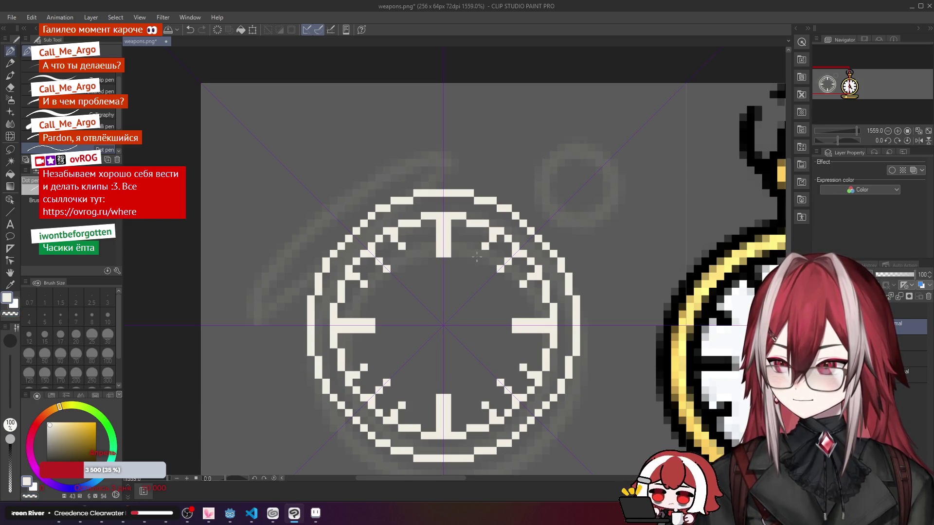
scroll(489, 238, "down", 4)
scroll(476, 249, "up", 2)
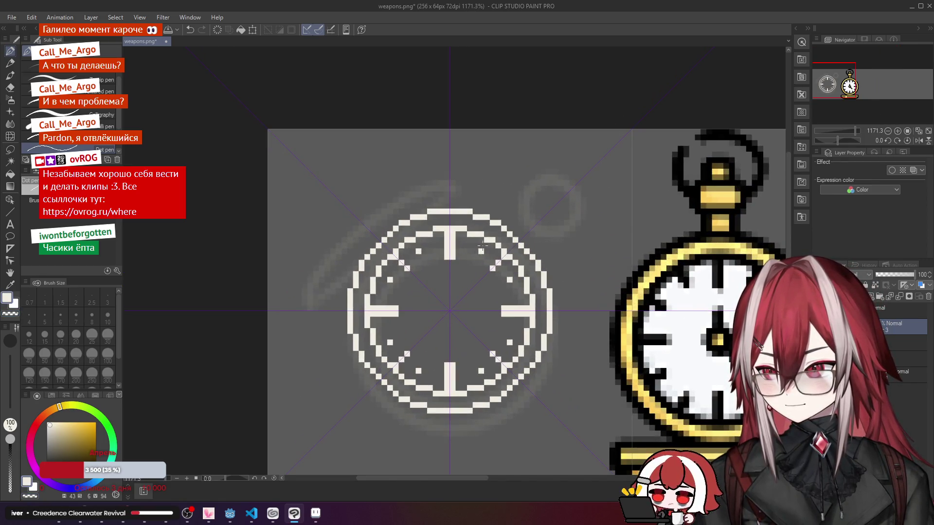
scroll(489, 236, "down", 3)
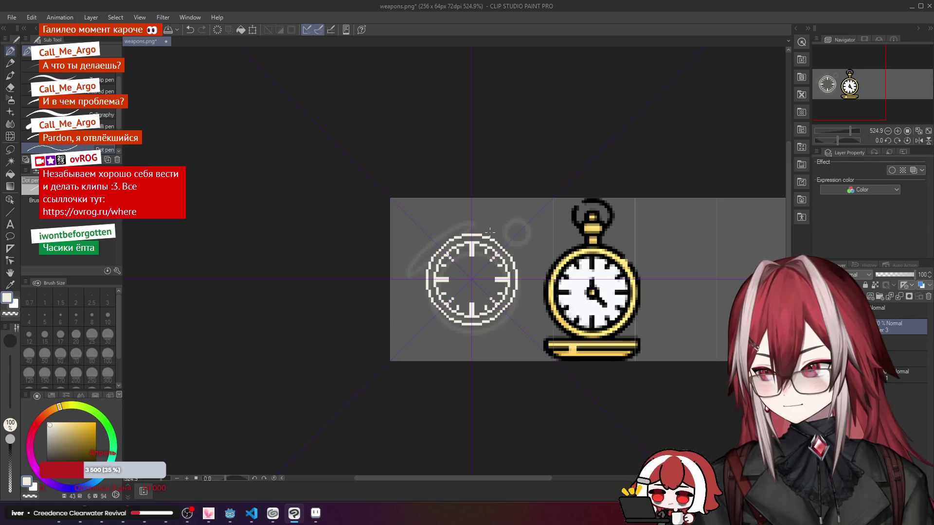
scroll(489, 236, "up", 2)
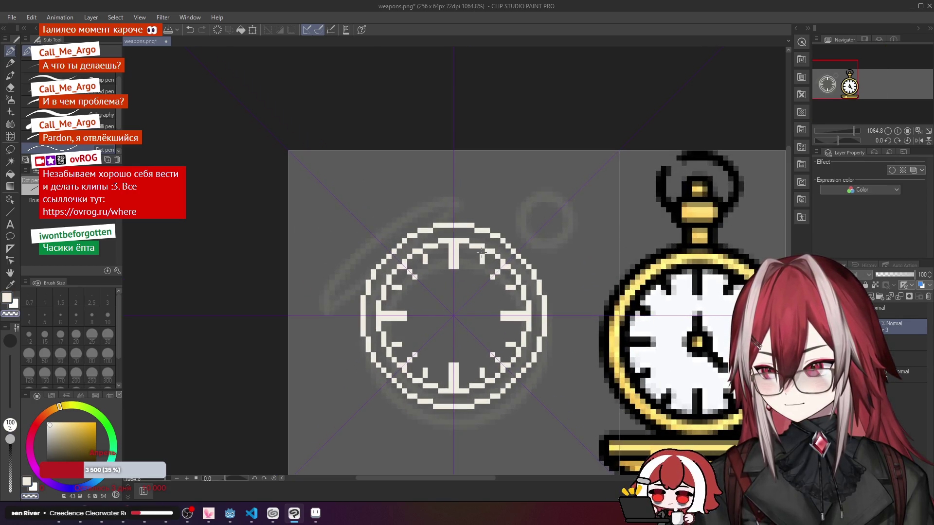
scroll(482, 251, "down", 4)
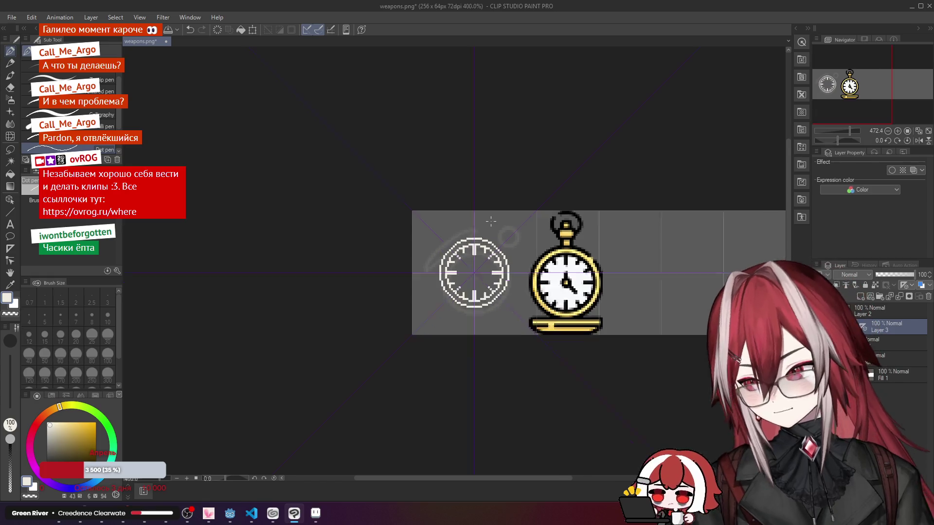
scroll(491, 219, "down", 3)
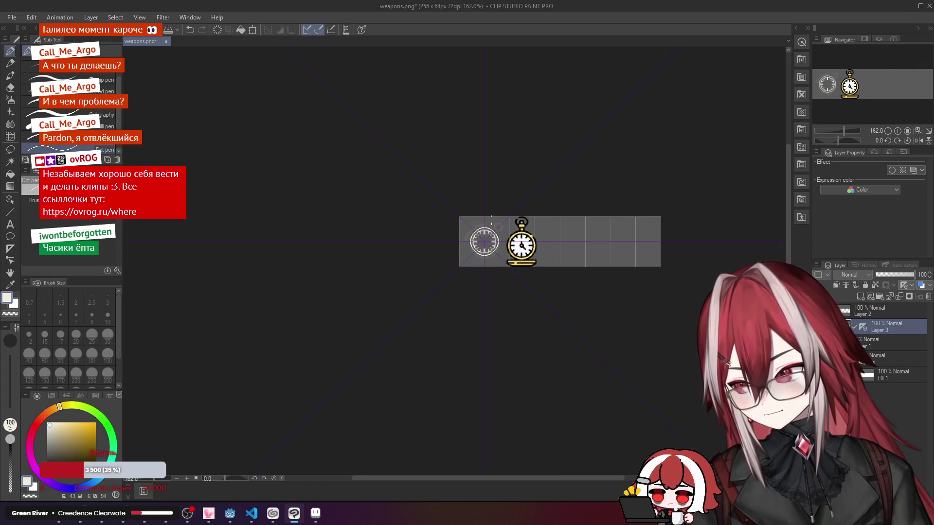
scroll(484, 231, "up", 6)
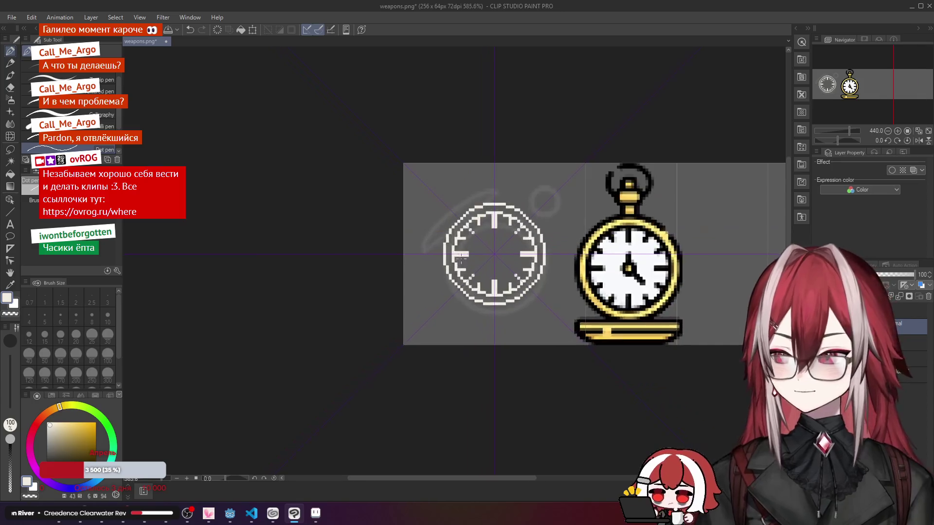
scroll(457, 228, "up", 1)
left_click_drag(506, 214, 475, 240)
key("ctrl+z")
key("ctrl+z")
key("ctrl+z")
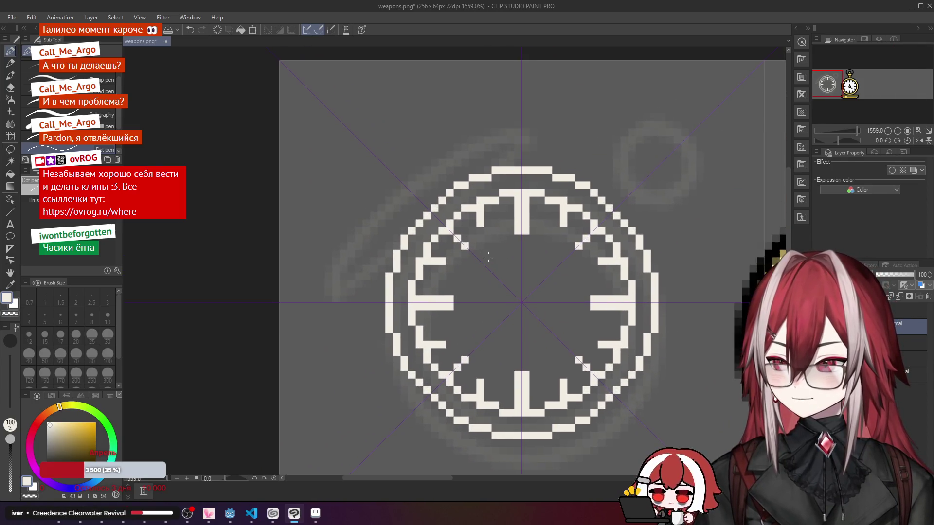
Step: Undo and erase the leftover small tick pixels inside the ring
key("ctrl+z")
key("ctrl+z")
key("ctrl+z")
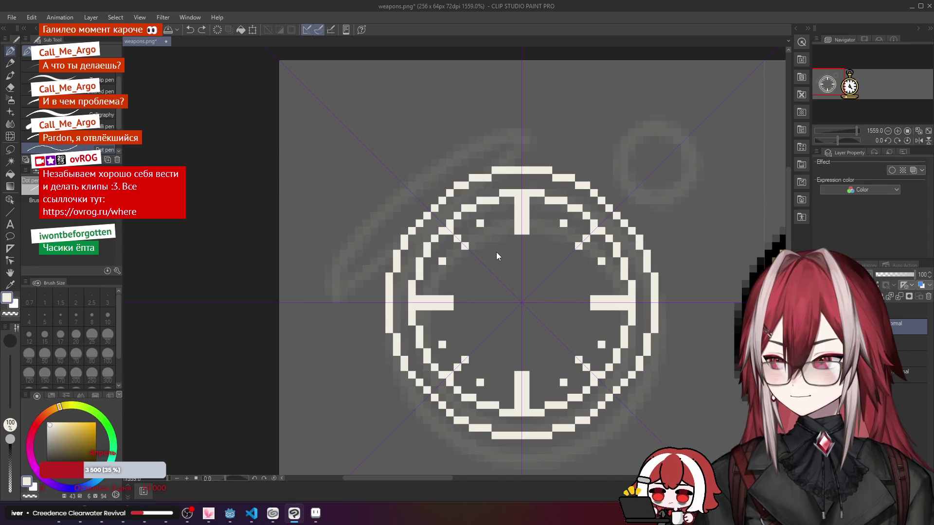
left_click_drag(504, 235, 473, 248)
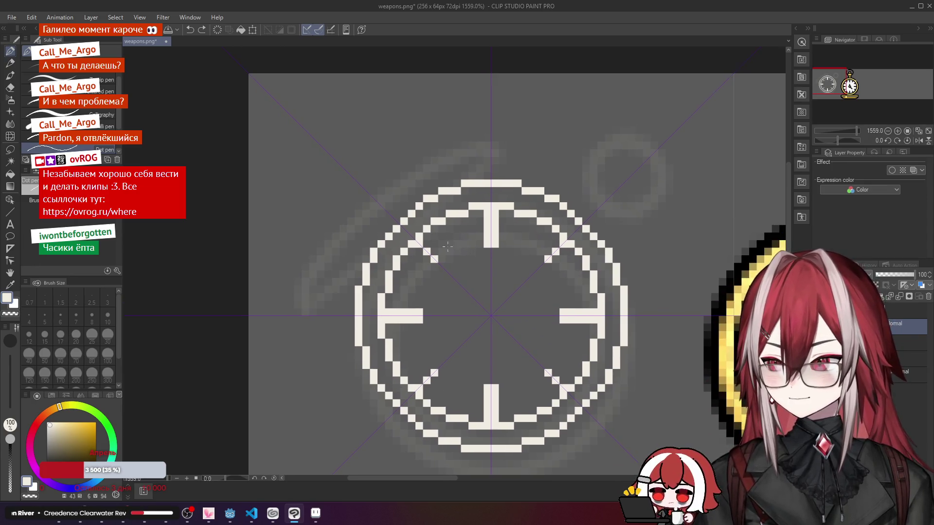
left_click(421, 242)
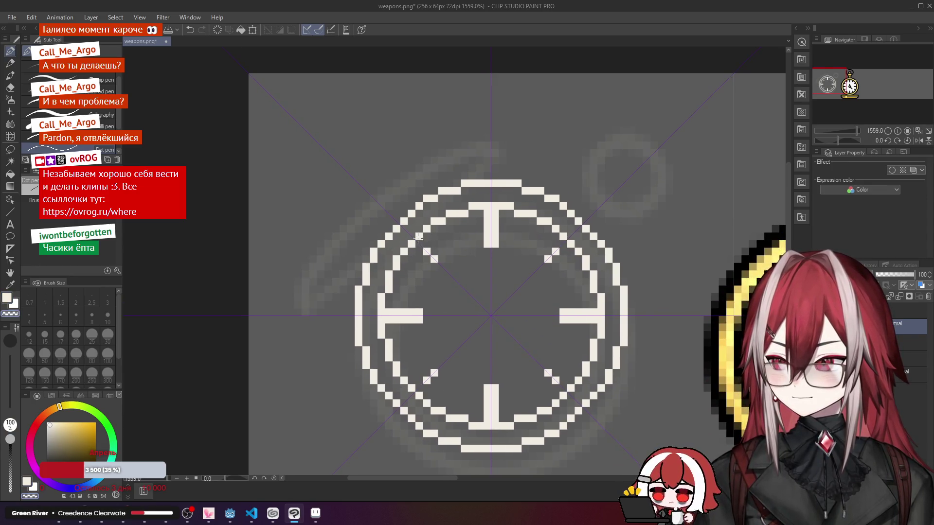
Step: Add and erase mirrored white pixels to reshape the ring's upper-left curve
left_click(393, 220)
left_click(402, 208)
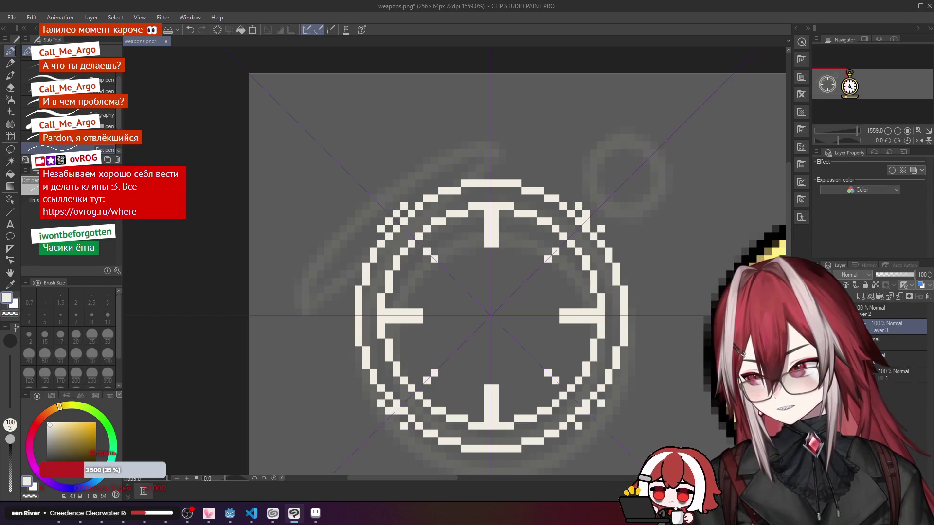
key("c")
left_click(404, 221)
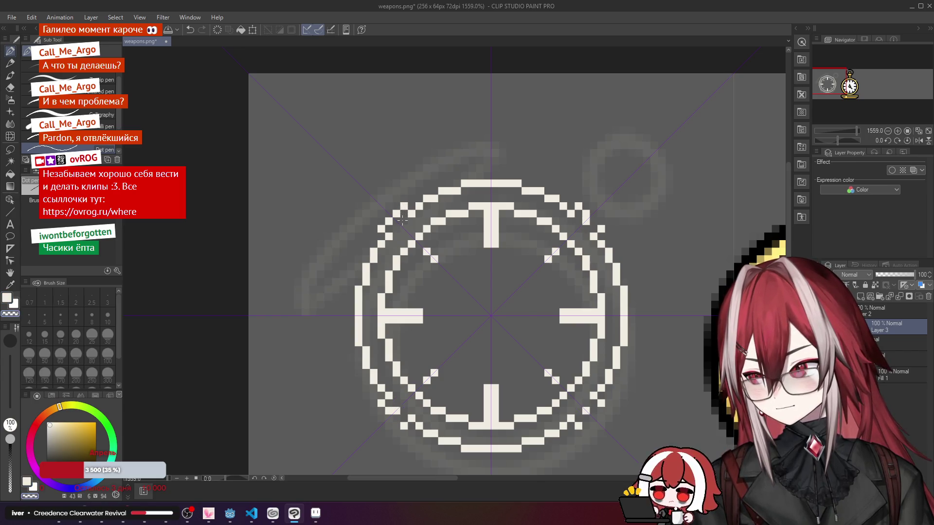
left_click(403, 214)
key("c")
left_click(412, 200)
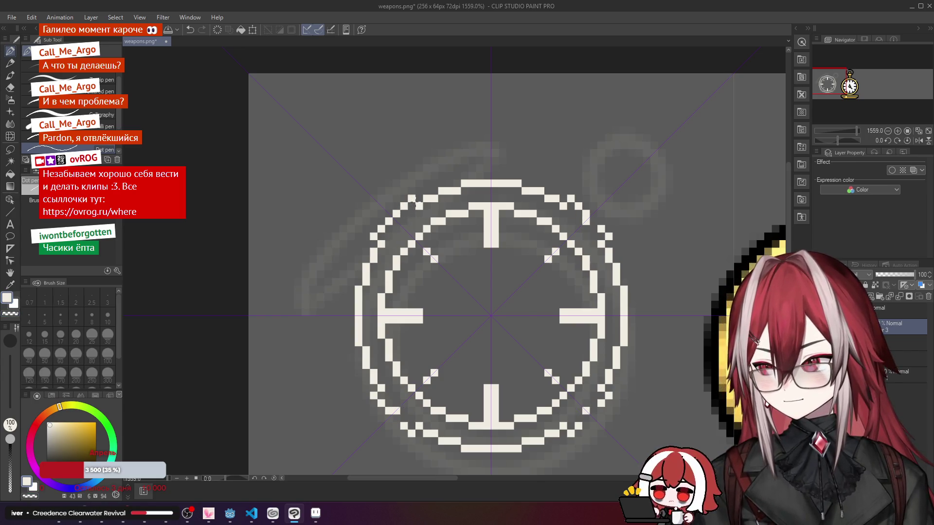
key("c")
left_click(419, 205)
key("c")
left_click(419, 199)
scroll(427, 198, "down", 2)
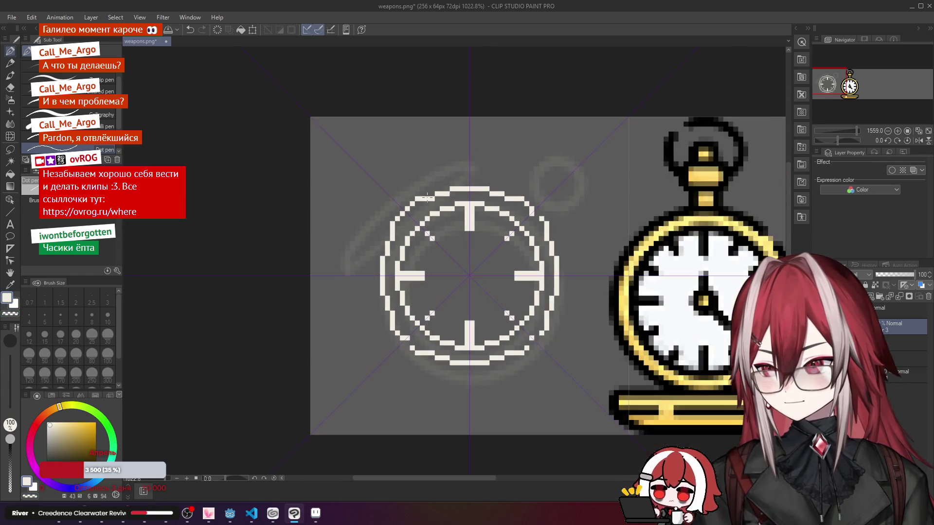
scroll(427, 197, "up", 2)
Step: Refine the upper-left curve, drawing two mirrored pixels and removing a stray one
key("c")
key("c")
left_click(408, 207)
key("c")
left_click_drag(408, 209, 414, 206)
key("c")
left_click(413, 200)
scroll(435, 200, "down", 1)
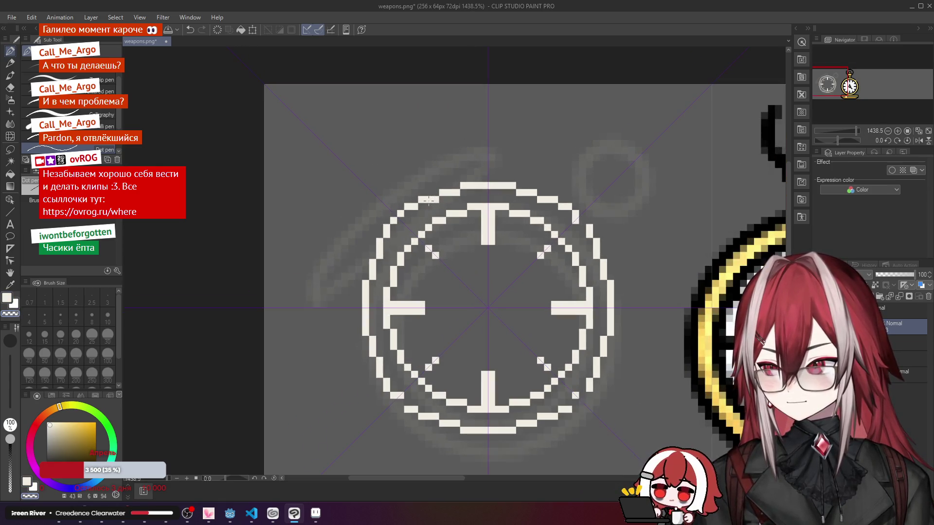
Step: Erase the outer ring's top edge pixels and redraw its top arc with mirrored bars
key("c")
left_click_drag(467, 187, 515, 179)
key("c")
key("c")
left_click_drag(460, 193, 440, 186)
Step: Fine-tune the ring's top-left pixels so the upper curve reads rounder
key("c")
key("c")
left_click(436, 199)
key("c")
left_click(436, 193)
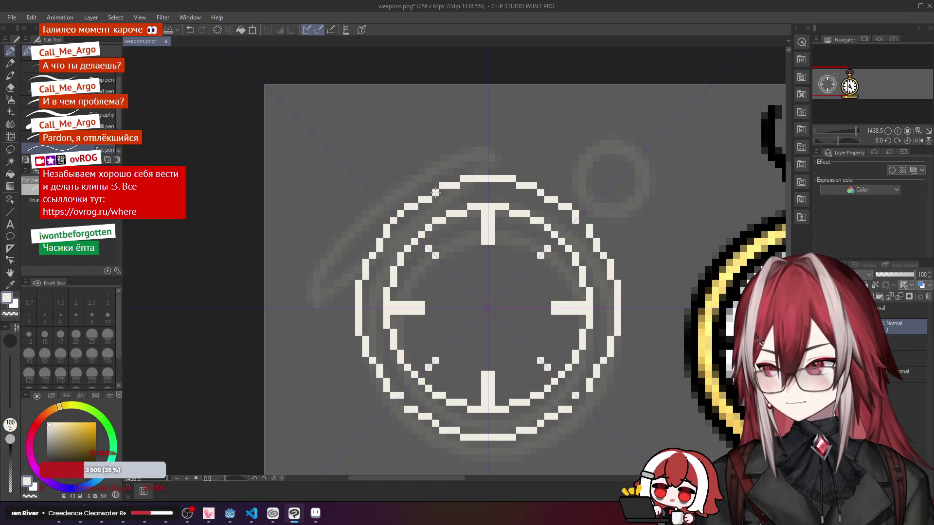
key("c")
left_click(429, 199)
key("c")
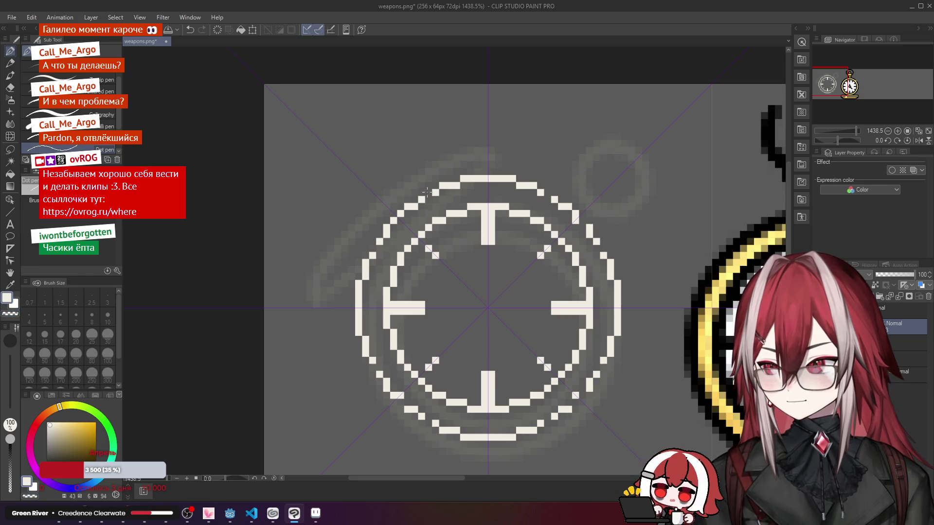
left_click(427, 193)
key("c")
left_click(424, 199)
left_click(413, 206)
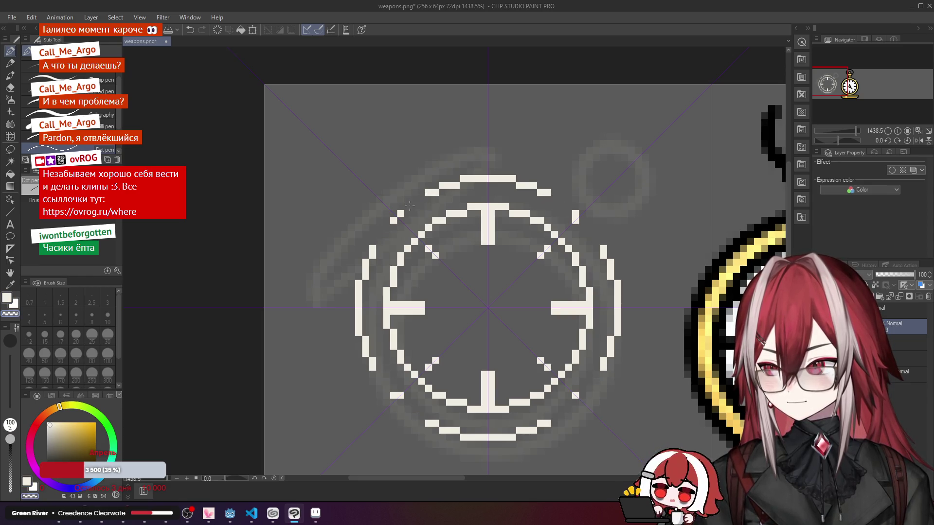
left_click(415, 200)
left_click(408, 208)
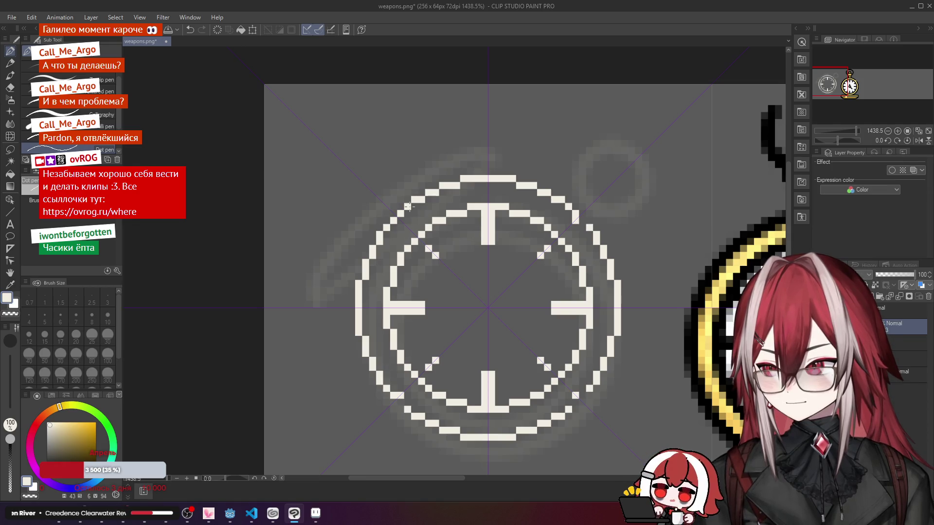
scroll(426, 208, "down", 2)
scroll(428, 208, "down", 1)
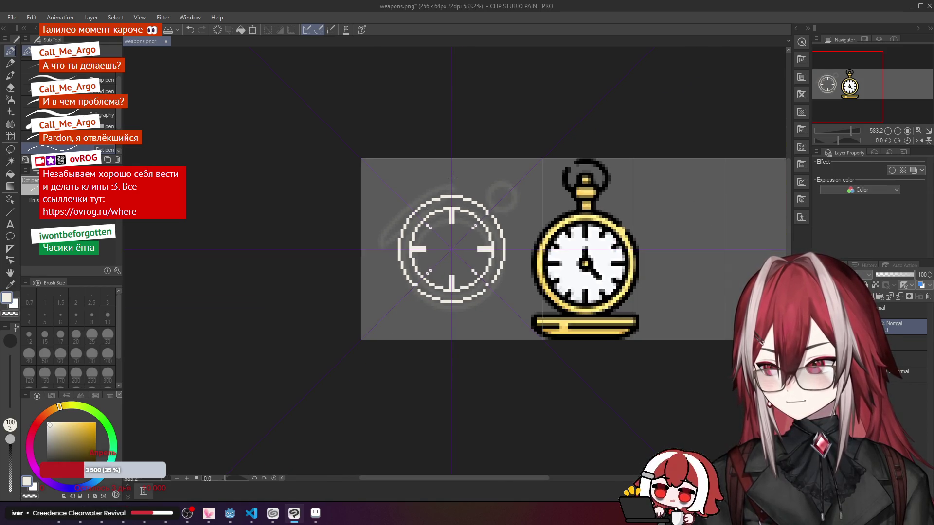
Step: Test a mirrored pixel inside the upper-left ring, then erase it and the small diagonal marks
scroll(467, 191, "up", 2)
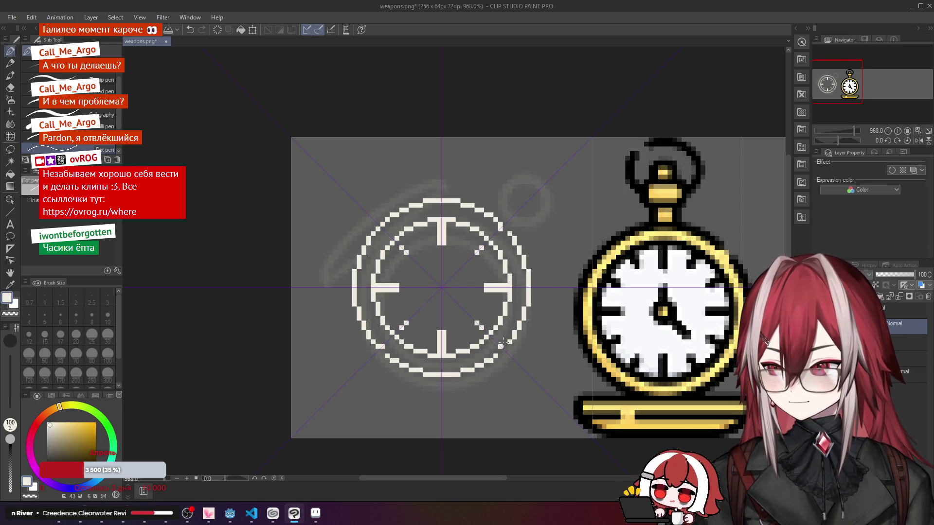
key("c")
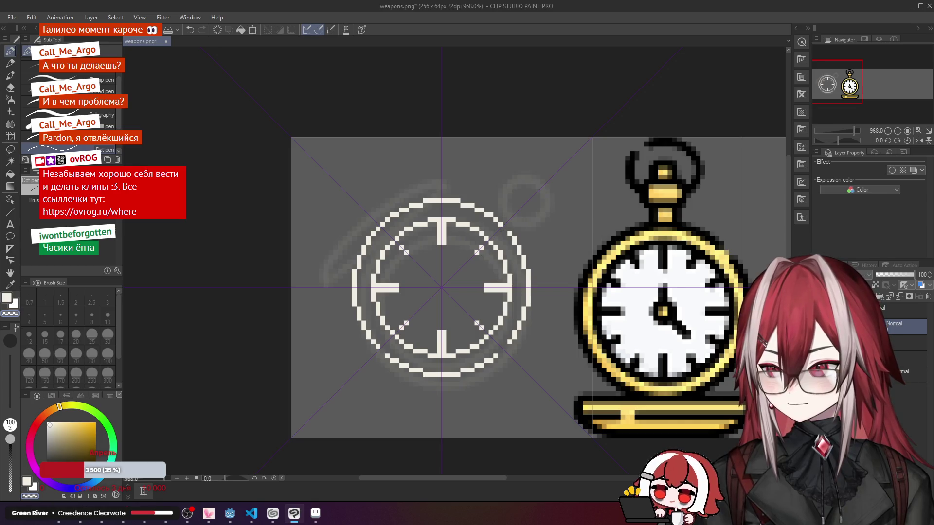
key("c")
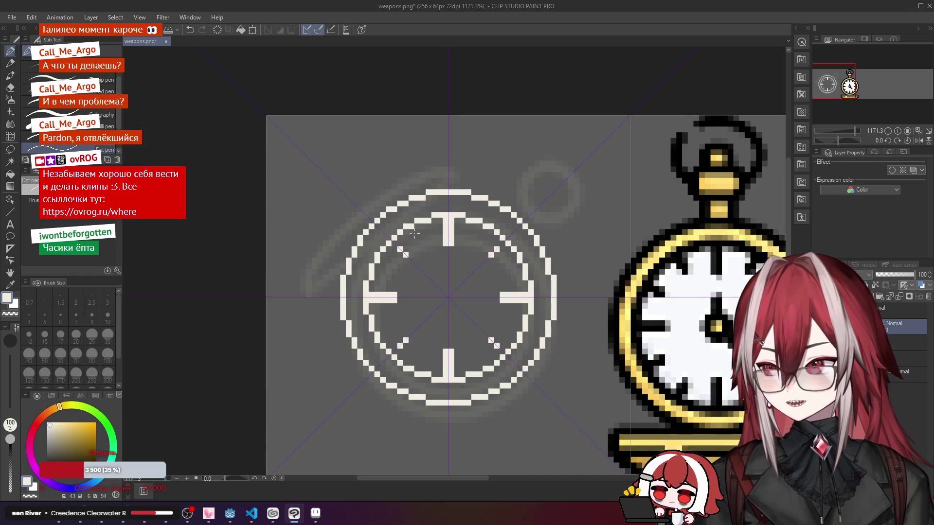
scroll(416, 232, "down", 1)
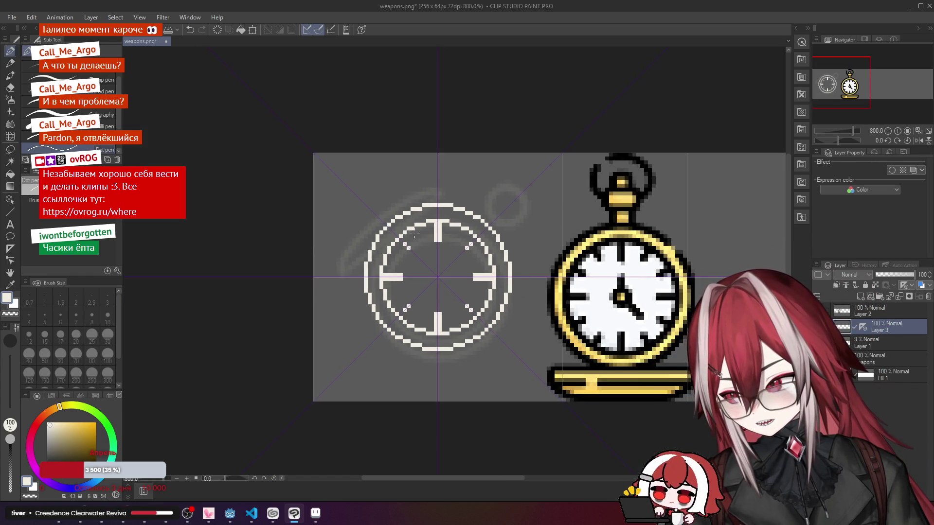
scroll(414, 234, "up", 3)
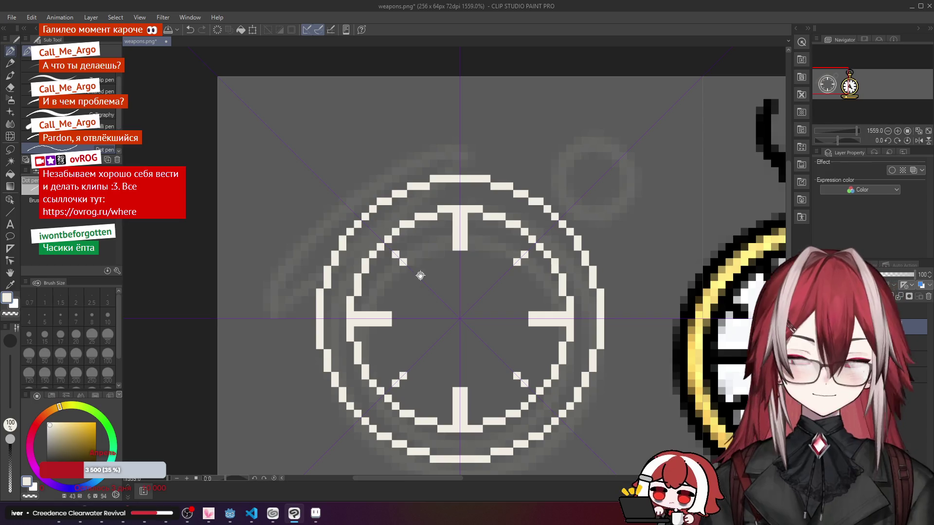
left_click(404, 198)
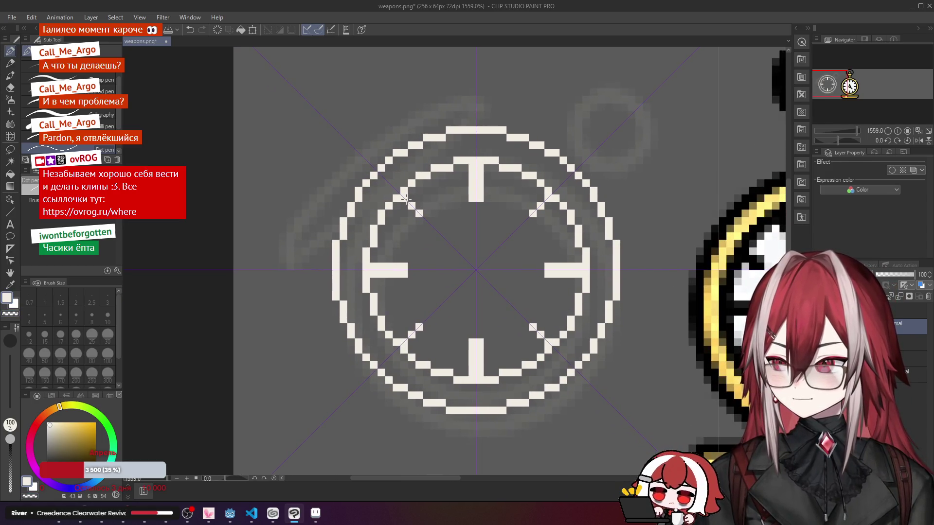
key("c")
left_click(406, 198)
scroll(419, 213, "down", 1)
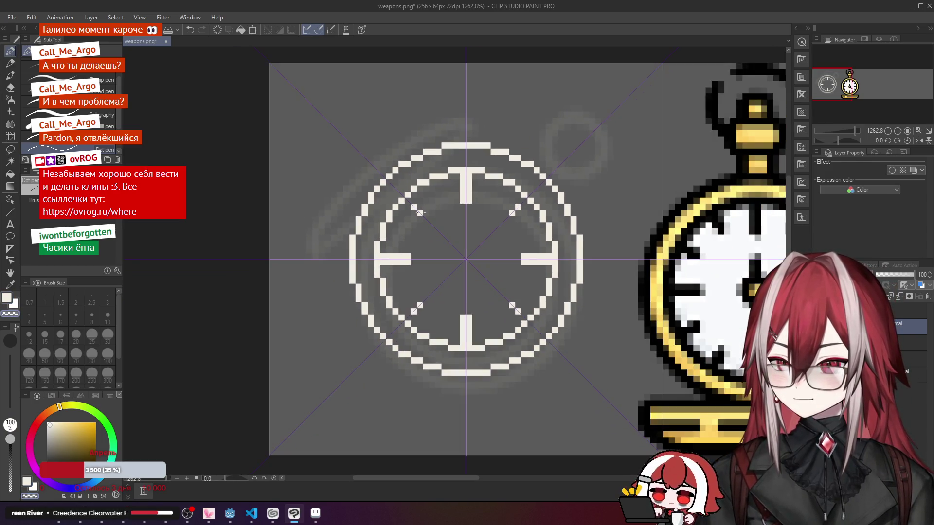
scroll(419, 212, "down", 1)
key("c")
left_click(410, 210)
scroll(425, 211, "up", 2)
Step: Try minute marks below the top hour tick, then erase the misplaced ones
mouse_move(425, 210)
left_mouse_down()
mouse_move(338, 197)
mouse_move(407, 215)
left_mouse_up()
left_click(432, 196)
left_click(425, 202)
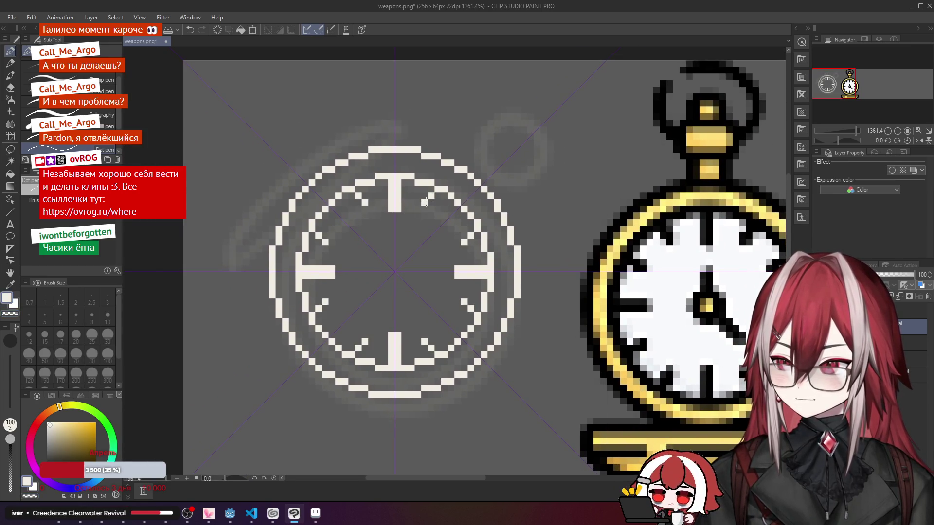
key("ctrl+z")
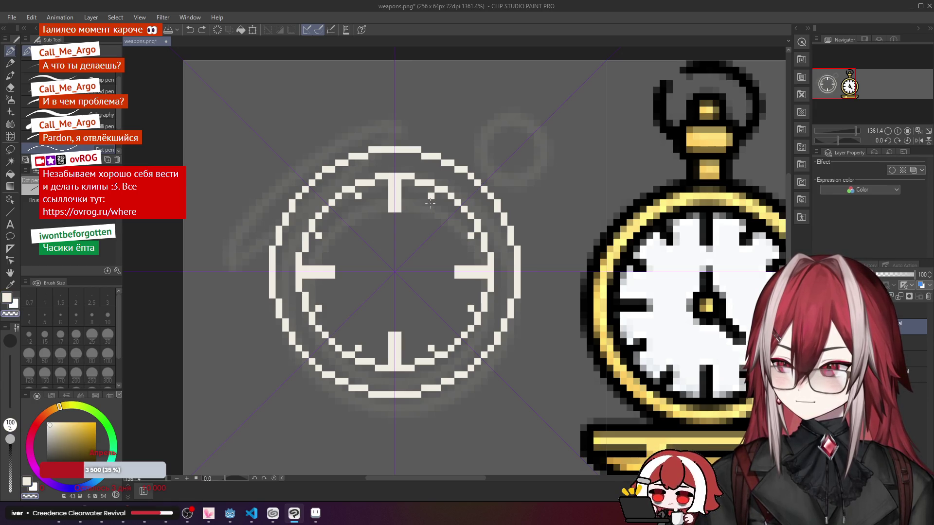
left_click(431, 204)
left_click(425, 211)
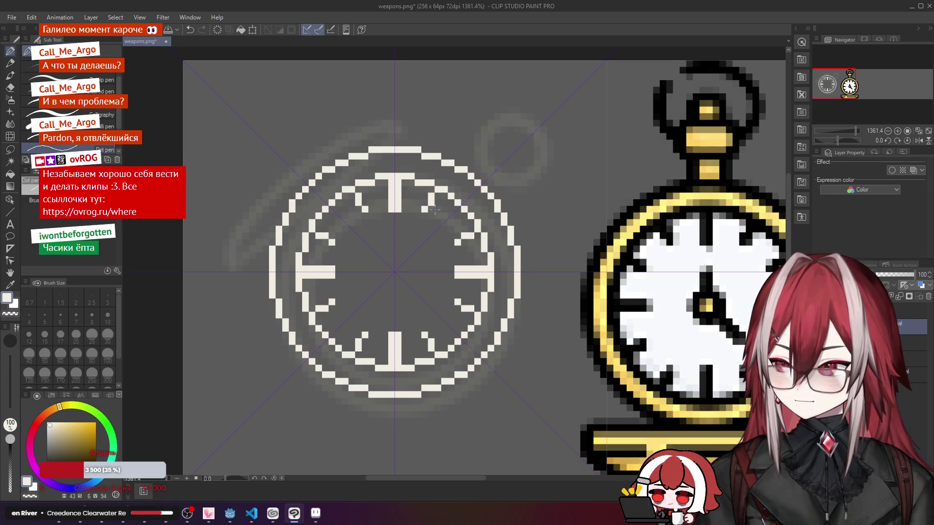
key("c")
left_click(432, 197)
scroll(437, 197, "down", 5)
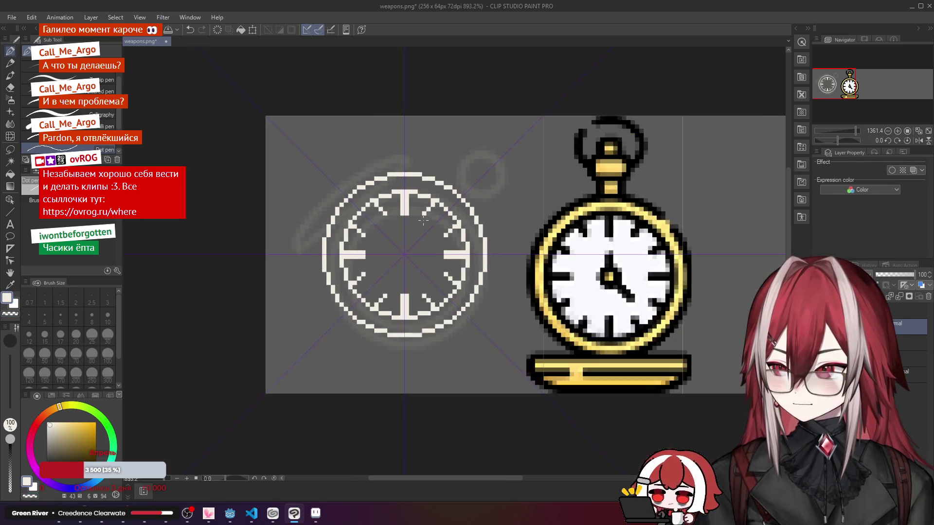
scroll(423, 220, "up", 3)
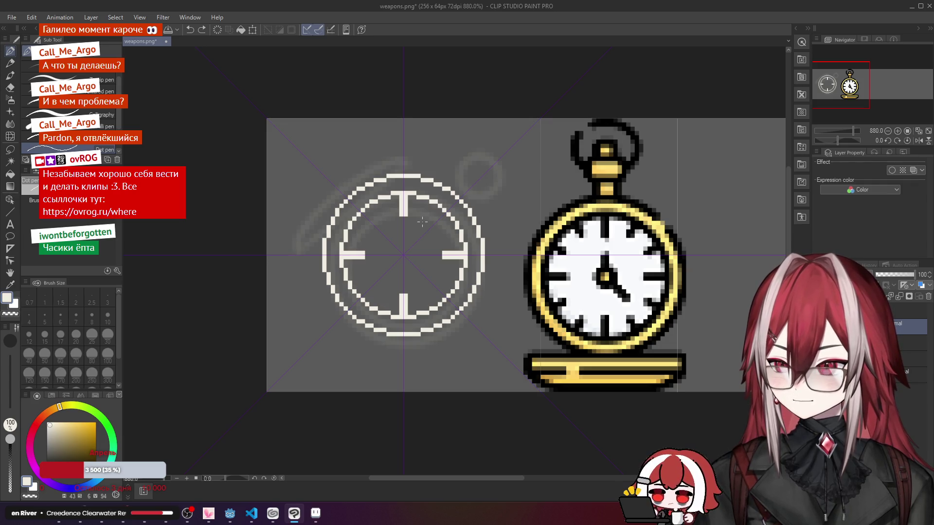
scroll(424, 214, "up", 3)
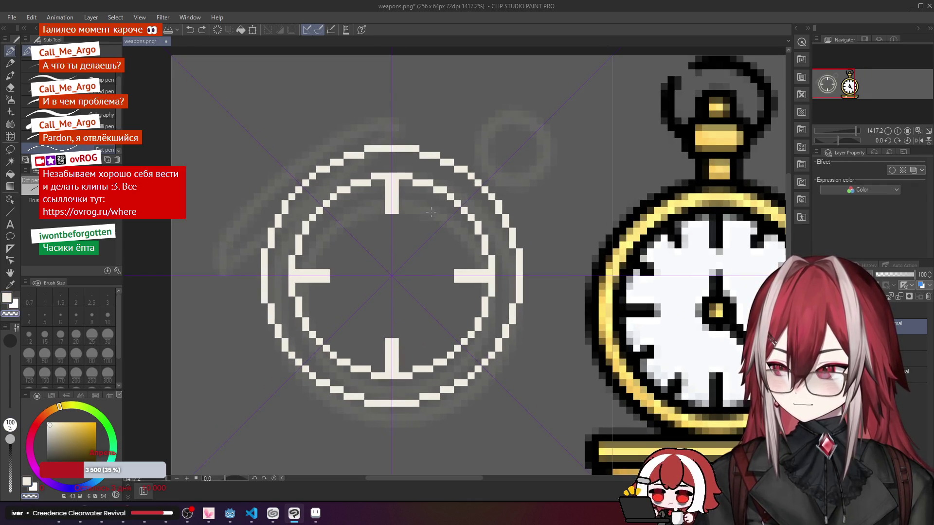
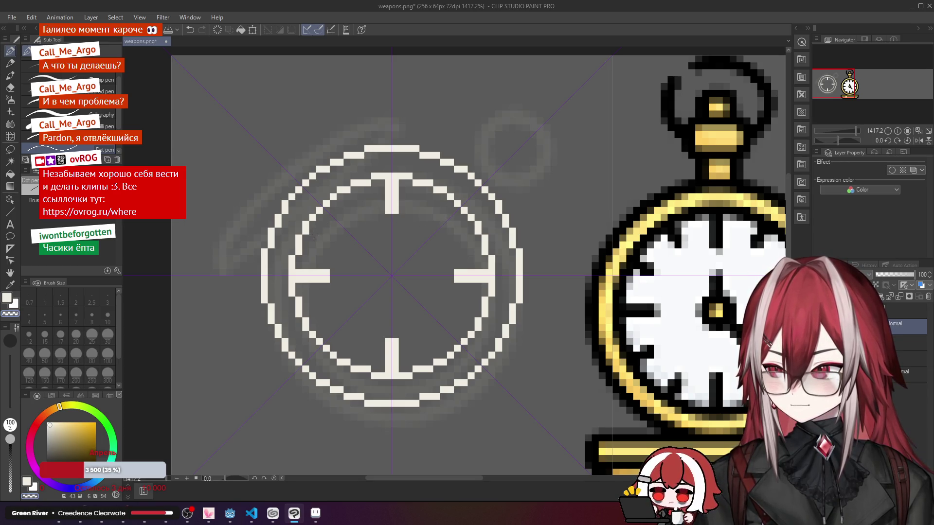
Step: Place mirrored tick pixels between the main ticks, extending them into two-pixel dashes
left_click(313, 236)
key("ctrl+z")
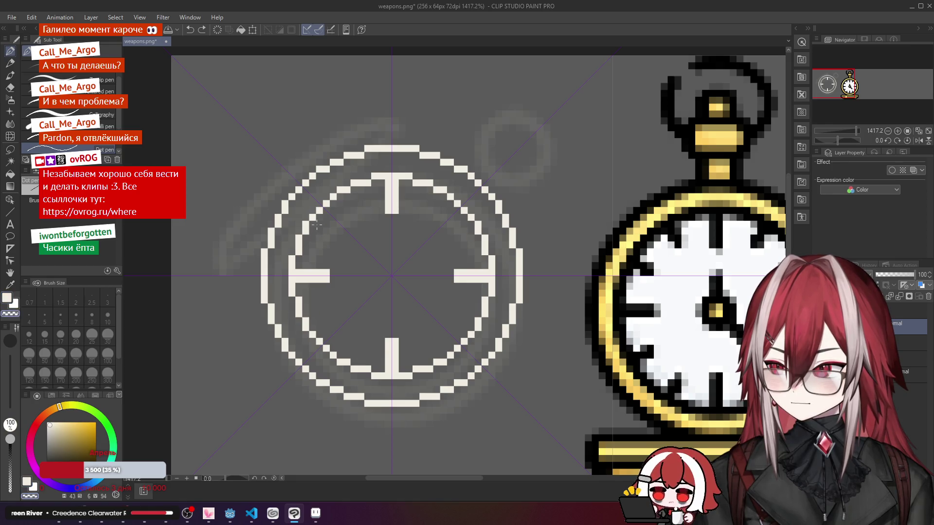
left_click(325, 228)
left_click(328, 232)
key("ctrl+z")
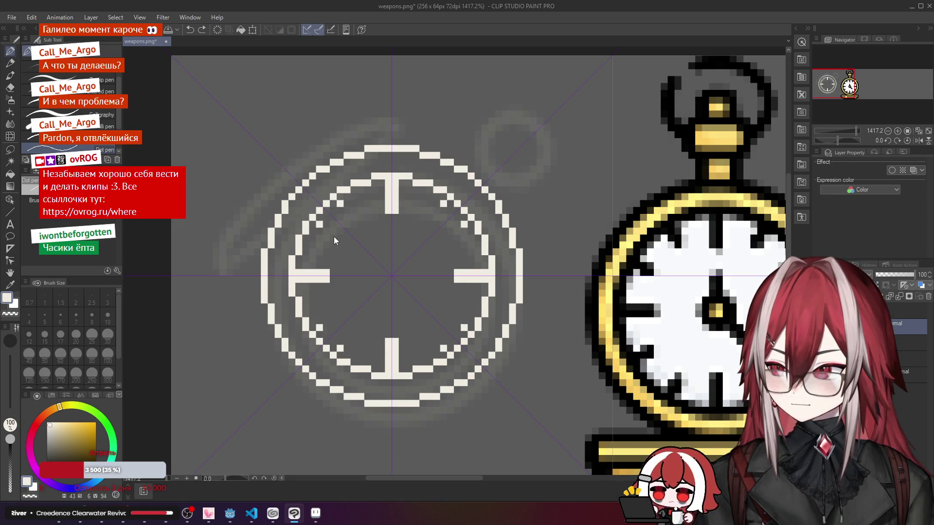
key("ctrl+z")
left_click(313, 237)
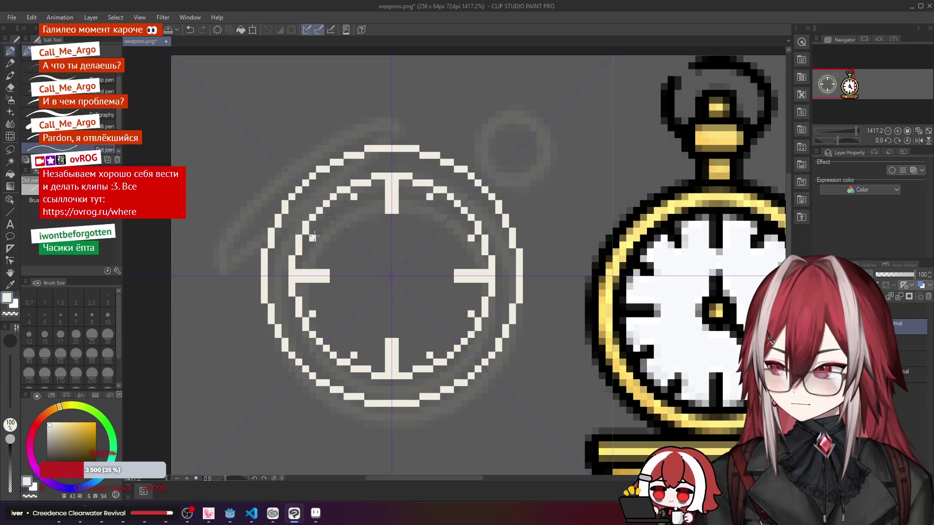
left_click(319, 238)
left_click(327, 245)
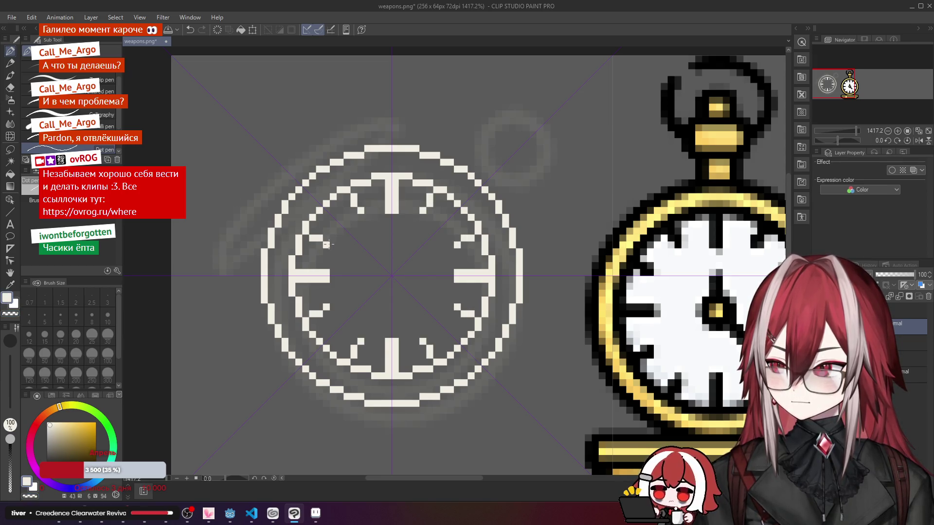
left_click(313, 232)
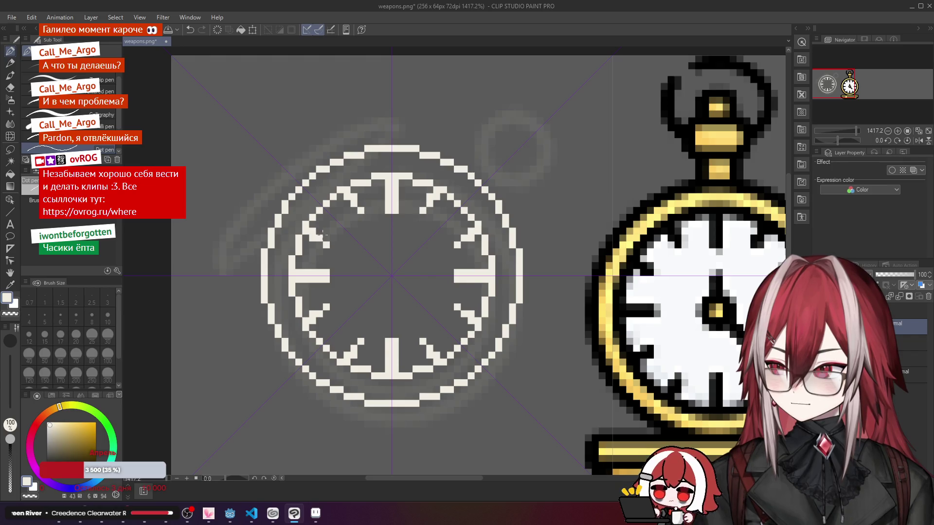
Step: Trim the tick dashes to single dots with the transparent colour, then add white pixels beside the diagonal ticks
scroll(343, 238, "down", 2)
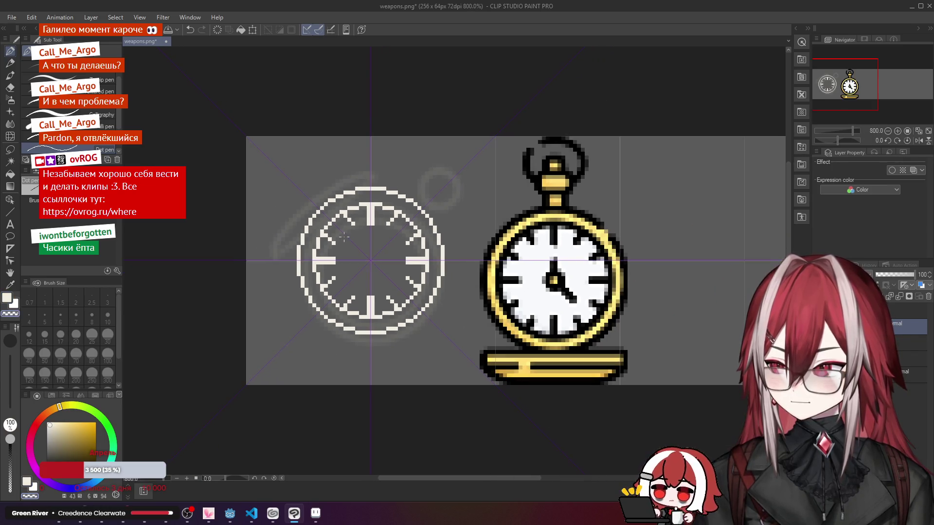
scroll(344, 237, "up", 1)
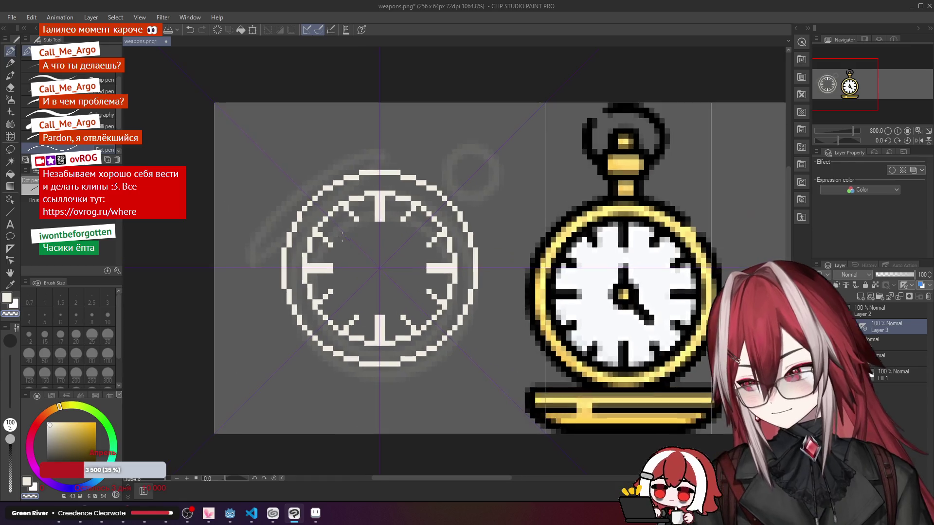
scroll(355, 302, "up", 2)
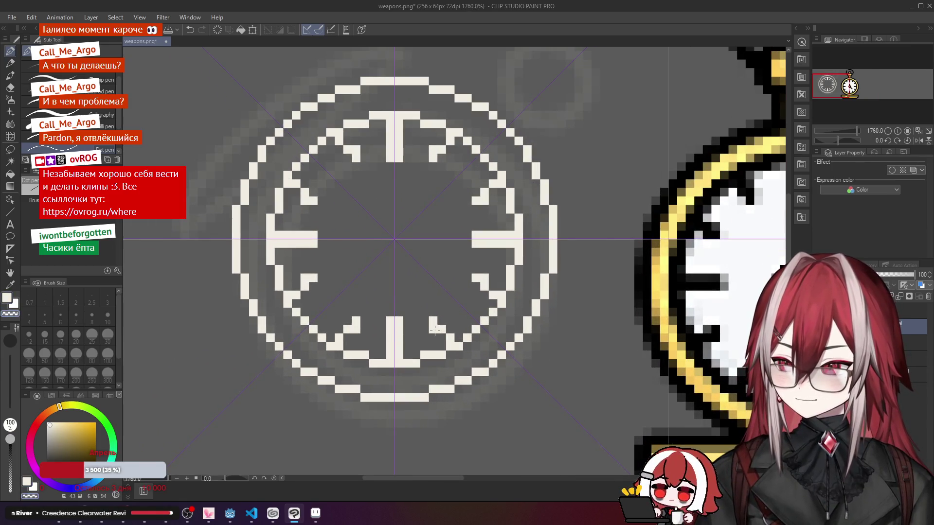
scroll(424, 321, "down", 2)
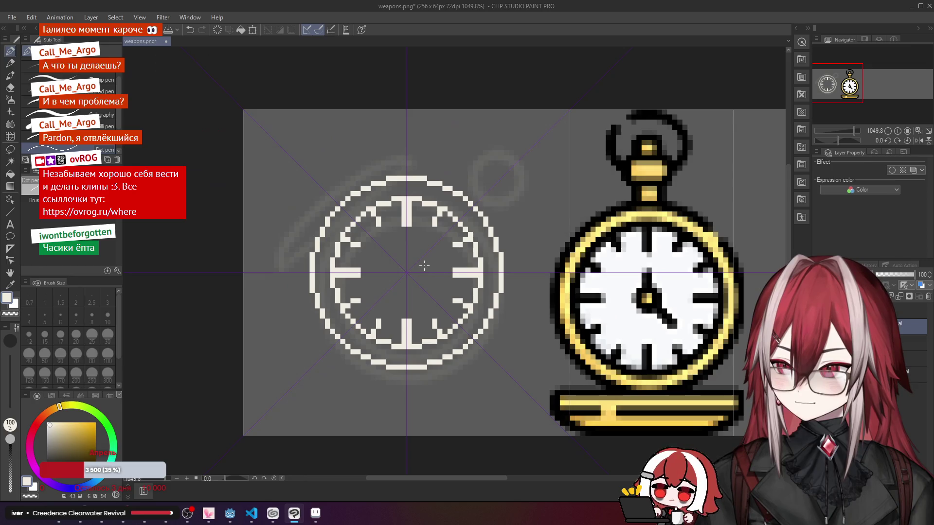
scroll(438, 330, "up", 1)
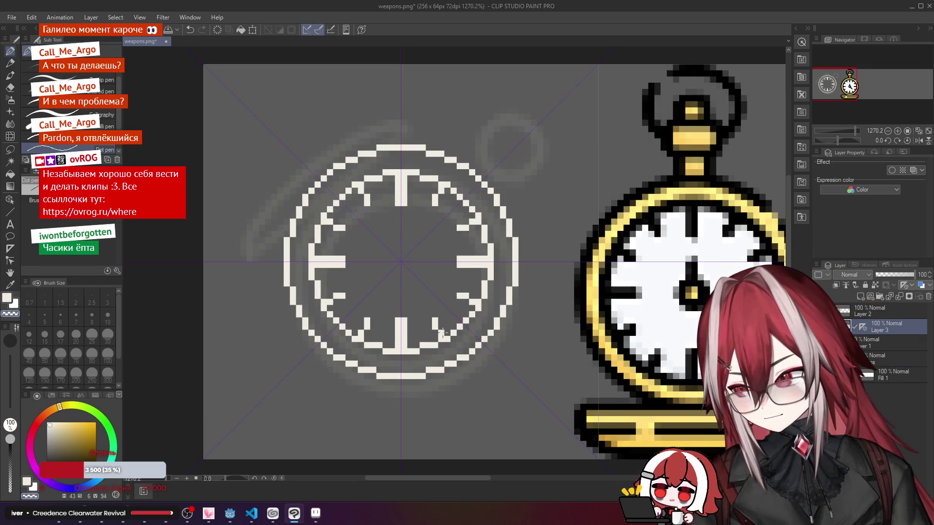
scroll(415, 268, "down", 3)
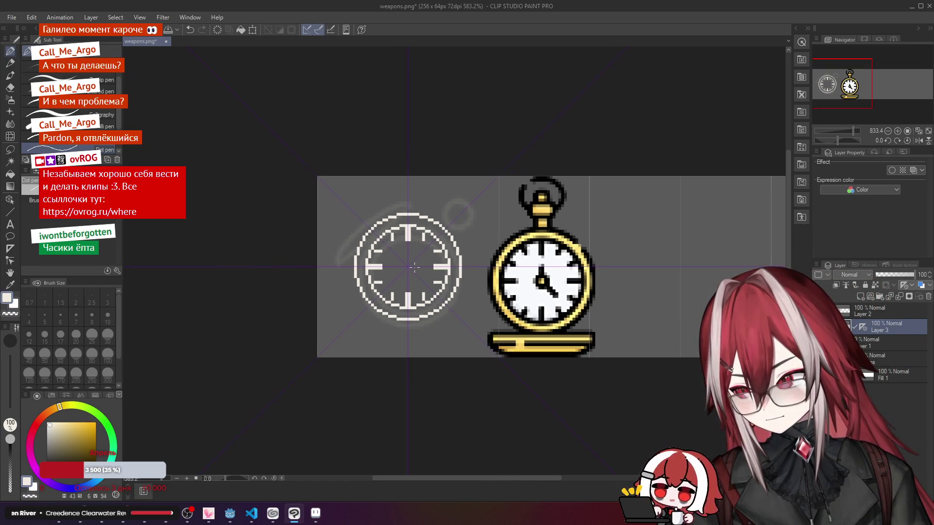
scroll(405, 267, "down", 1)
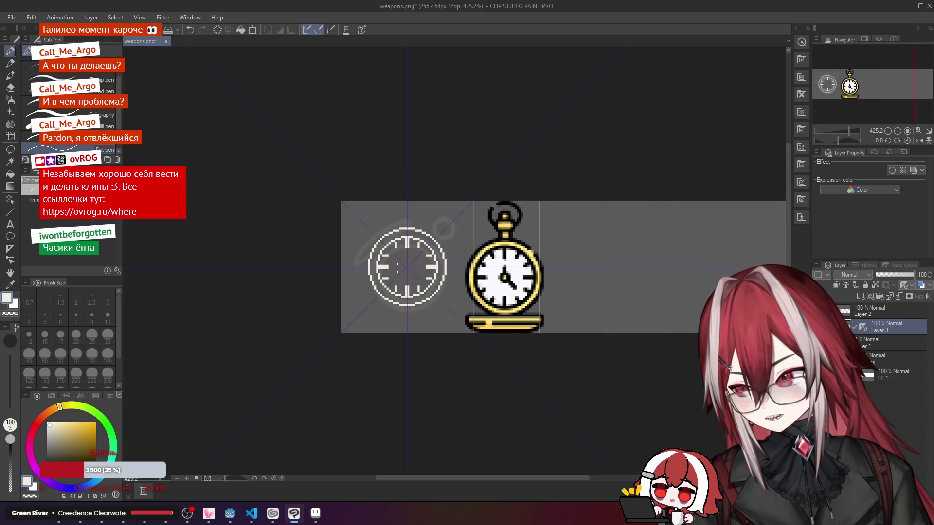
scroll(398, 268, "up", 5)
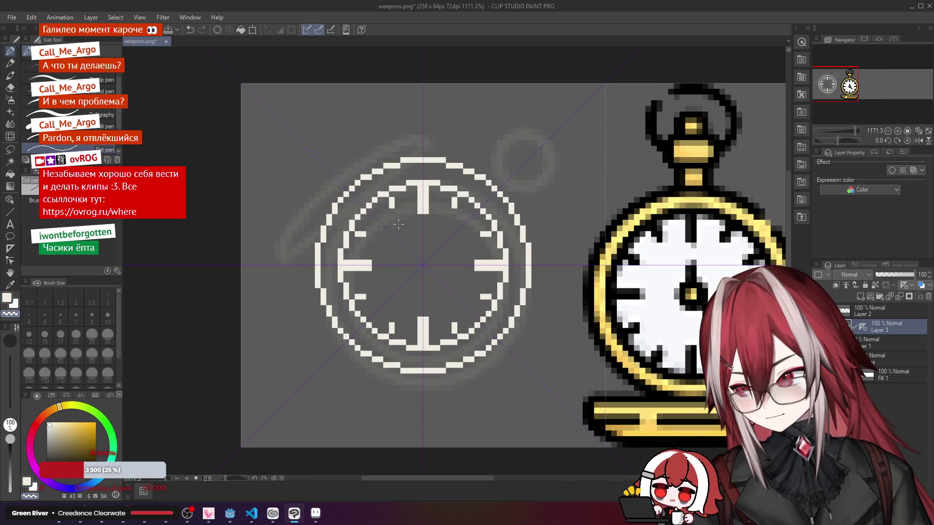
scroll(417, 250, "down", 3)
scroll(452, 251, "up", 4)
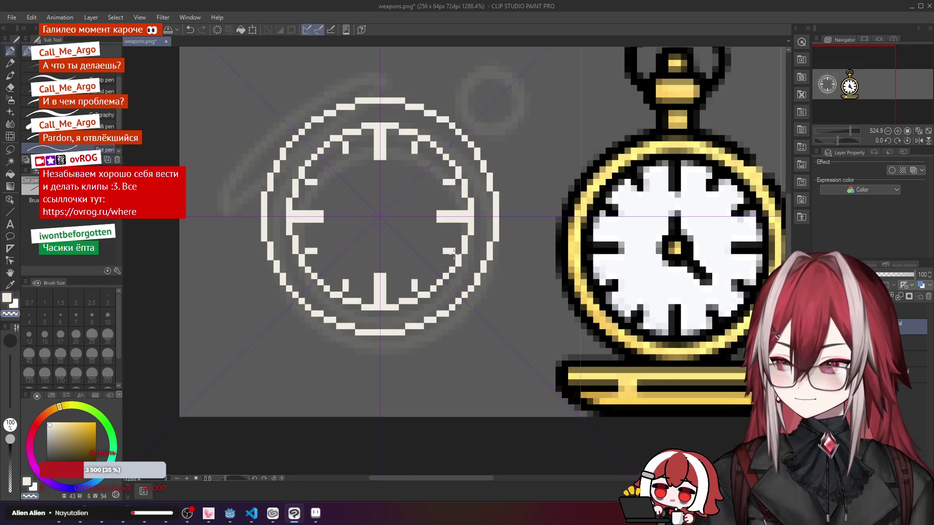
key("c")
left_click(453, 251)
key("c")
left_click(453, 257)
Step: Restore the white pixels near the 2 o'clock tick and recentre the view on the clocks
scroll(391, 243, "down", 3)
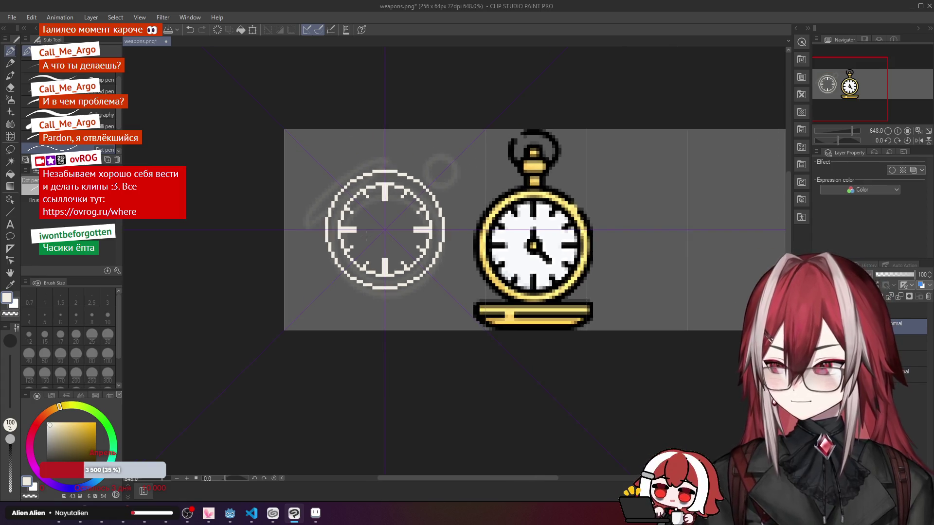
scroll(366, 236, "down", 5)
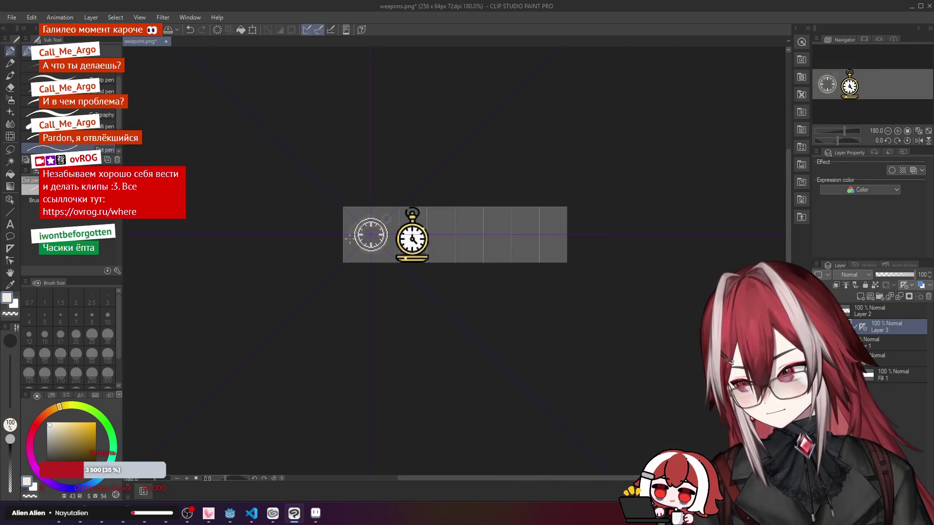
scroll(349, 239, "up", 4)
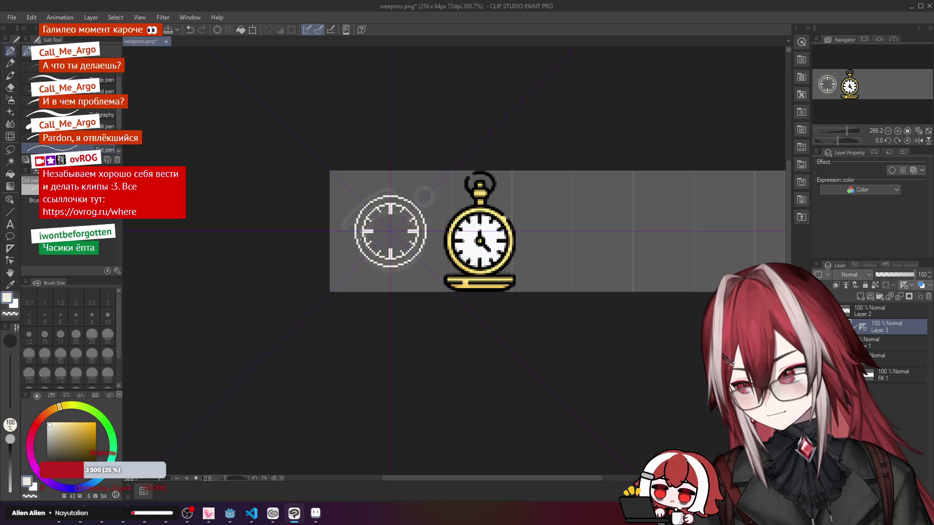
scroll(366, 230, "up", 2)
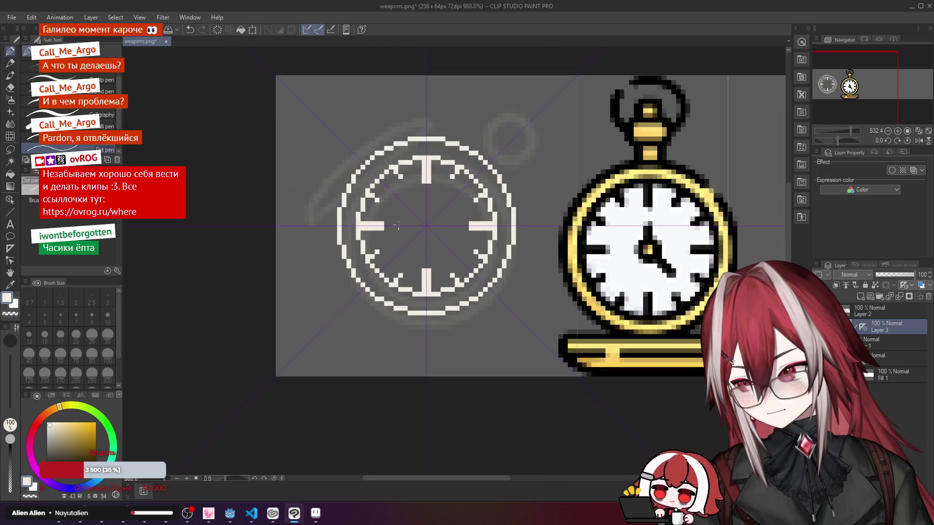
key("ctrl+y")
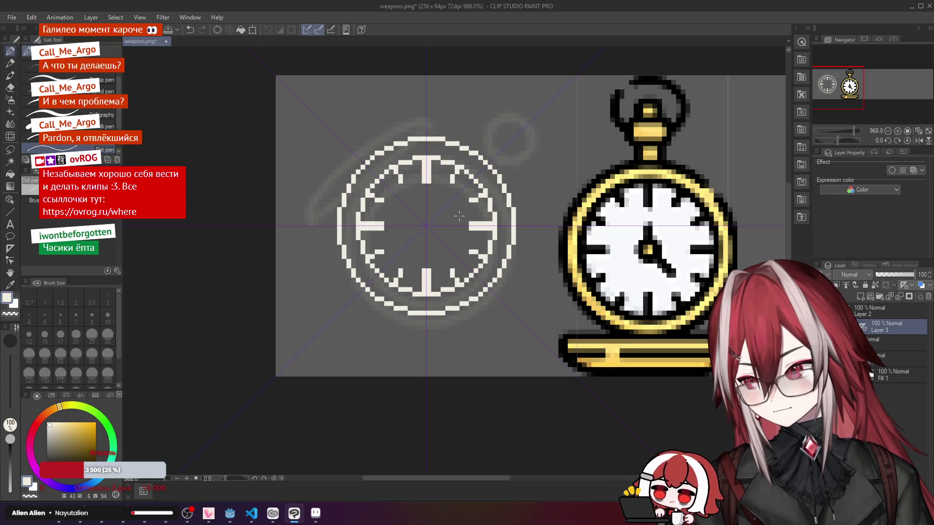
scroll(460, 216, "down", 5)
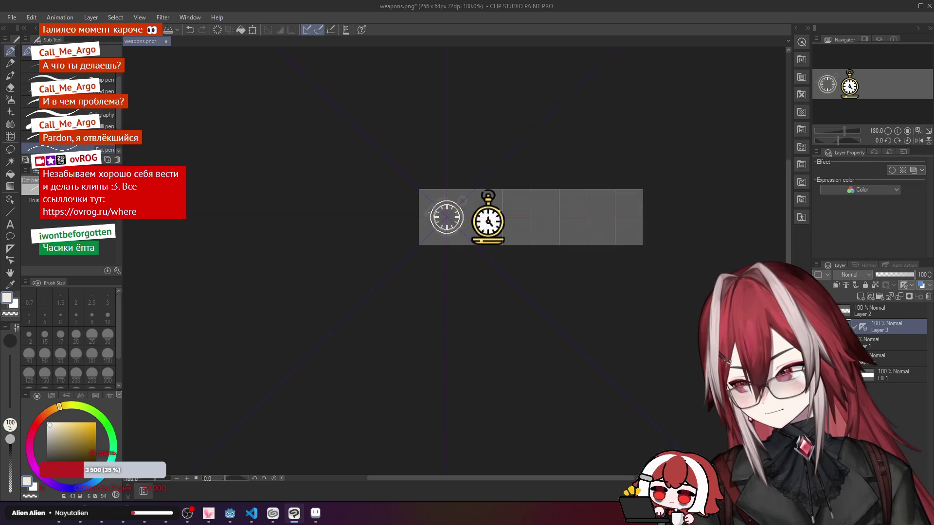
scroll(455, 218, "up", 4)
scroll(455, 218, "up", 1)
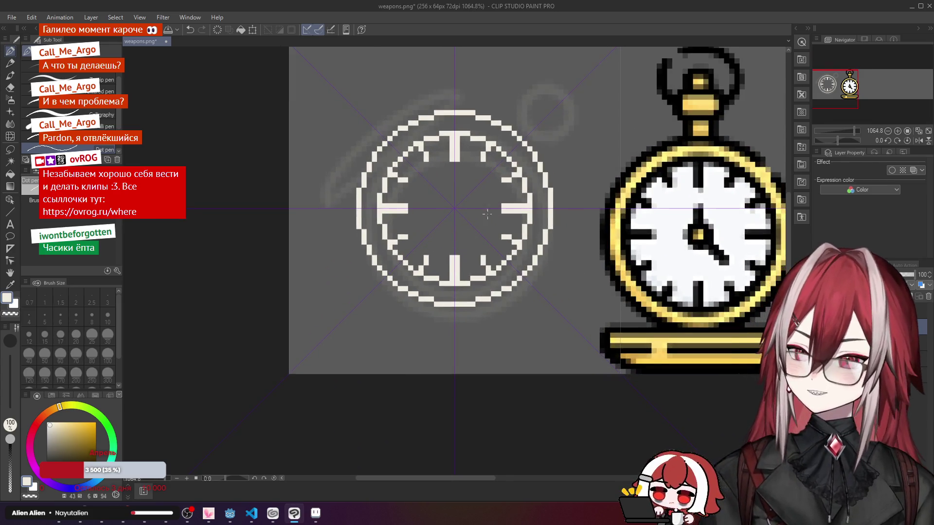
left_click_drag(546, 168, 525, 230)
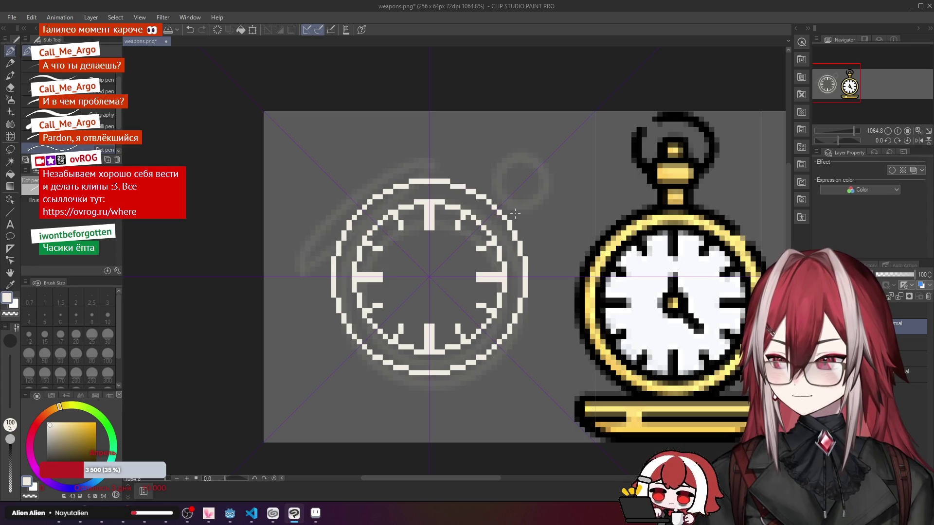
left_click_drag(485, 210, 475, 194)
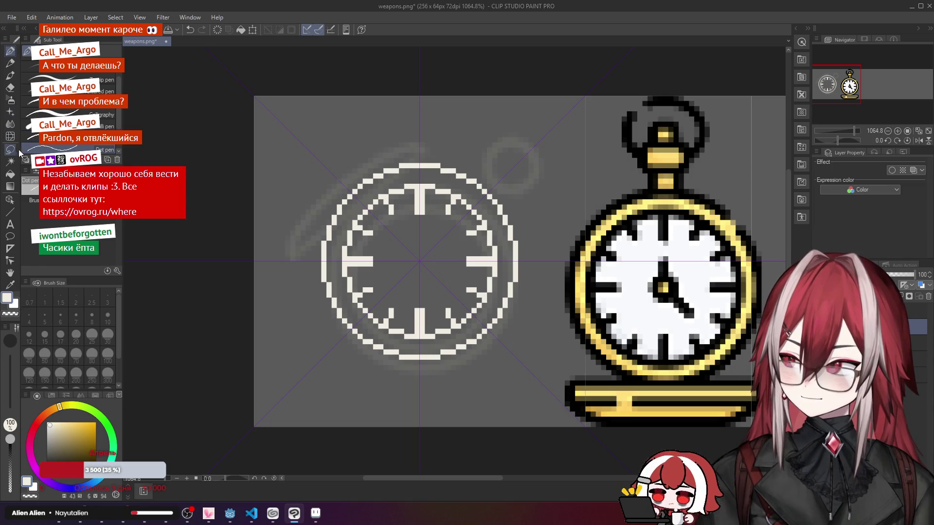
left_click(10, 174)
left_click(392, 180)
key("ctrl+z")
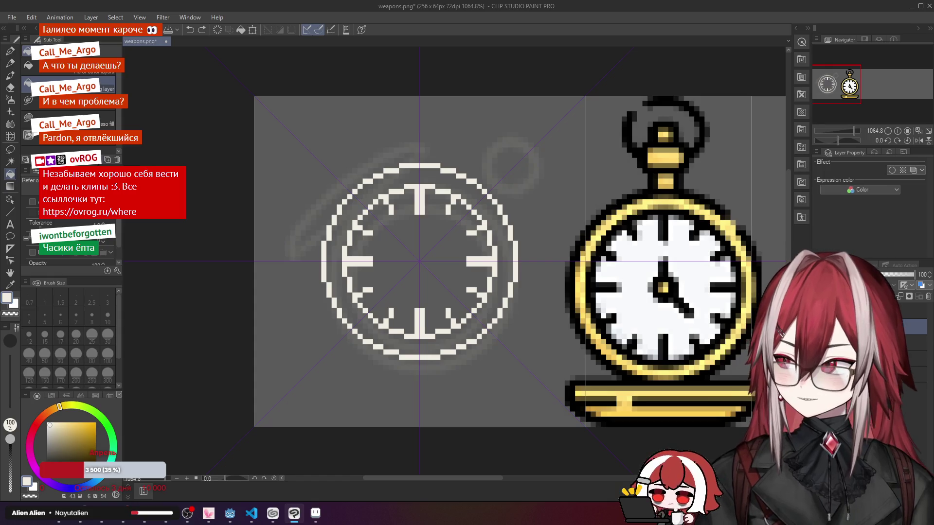
left_click(32, 201)
left_click(396, 183)
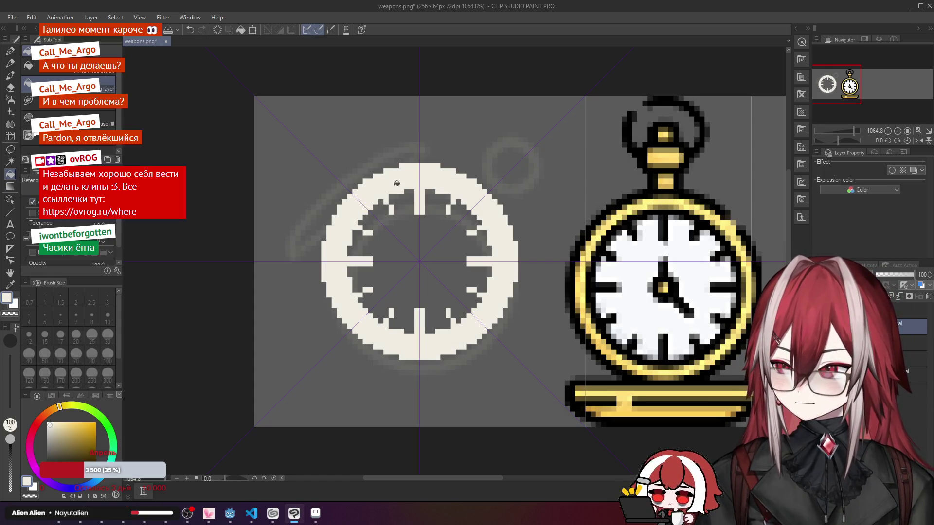
key("ctrl+z")
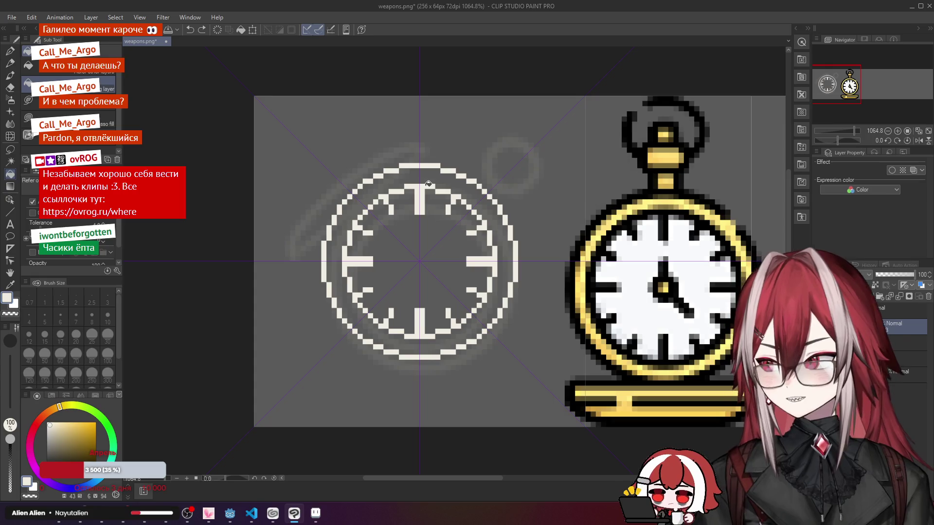
left_click(406, 181)
key("ctrl+z")
left_click(408, 178)
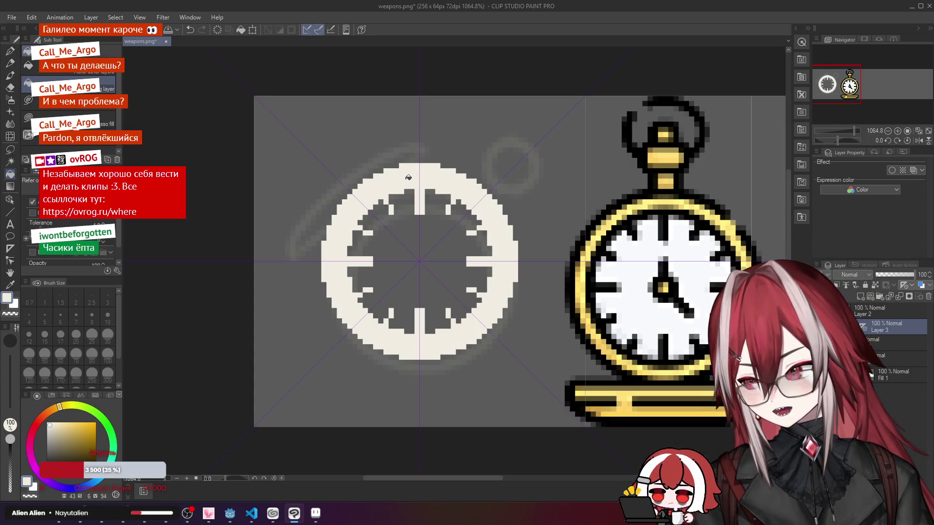
key("ctrl+z")
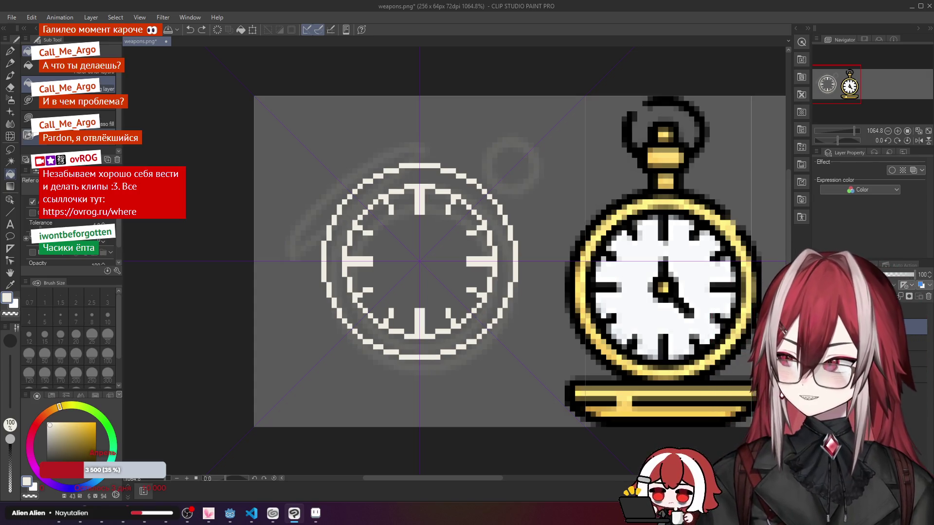
left_click(11, 65)
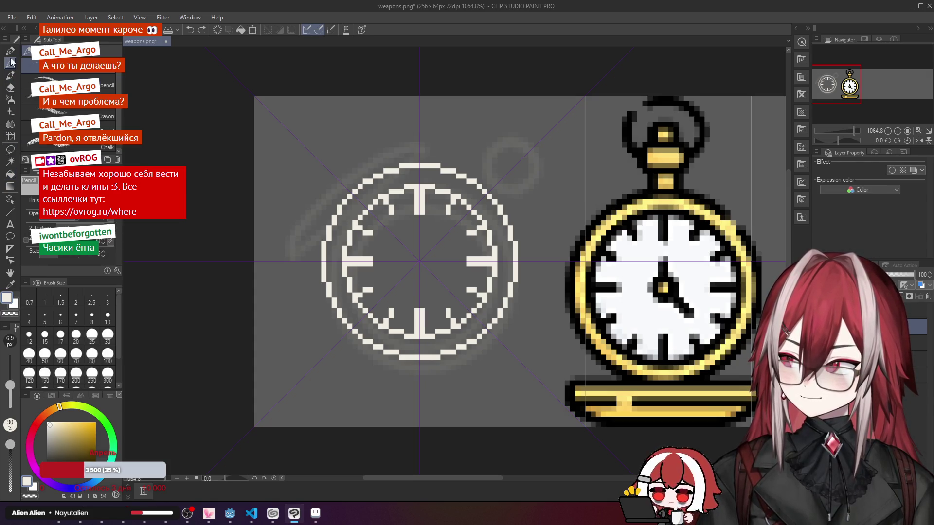
left_click(10, 50)
scroll(375, 205, "up", 1)
scroll(375, 205, "up", 1)
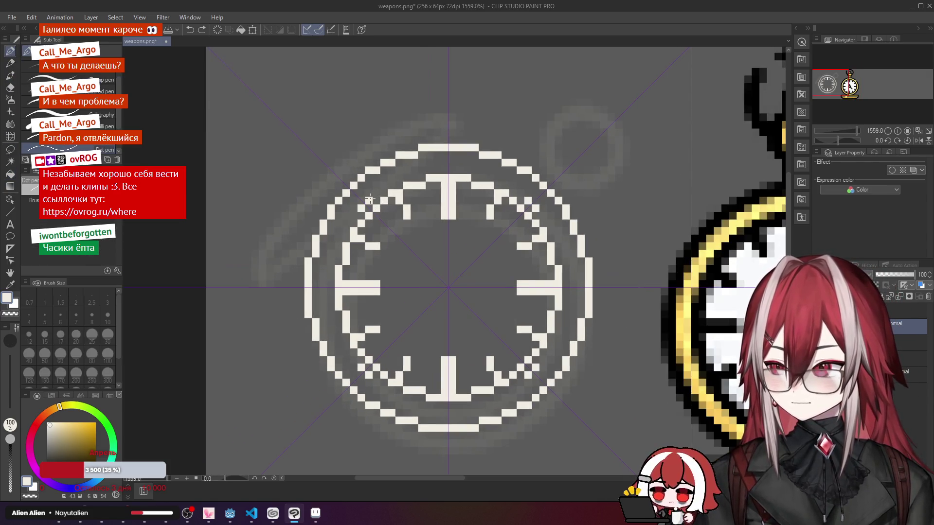
left_click_drag(373, 197, 382, 188)
key("ctrl+z")
left_click(384, 184)
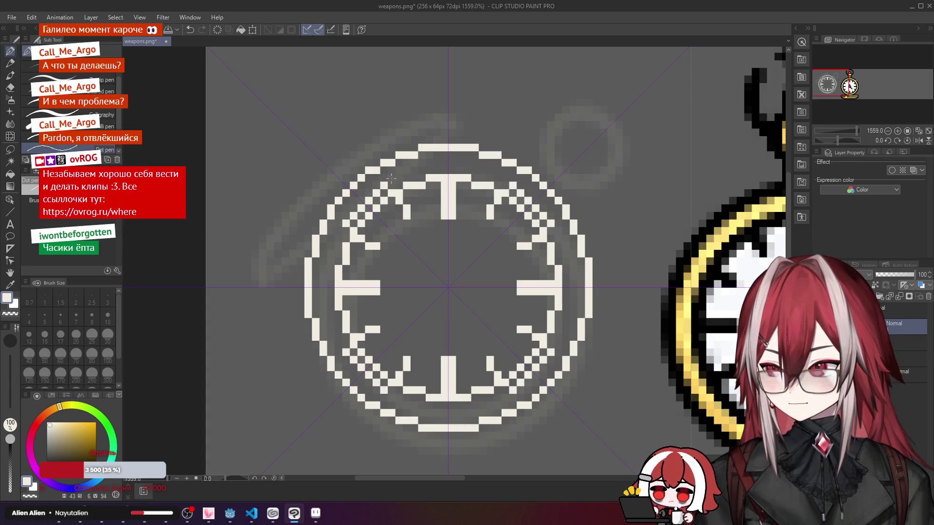
left_click(391, 178)
left_click(399, 178)
left_click(407, 171)
left_click(414, 171)
left_click(422, 170)
left_click_drag(429, 164, 446, 164)
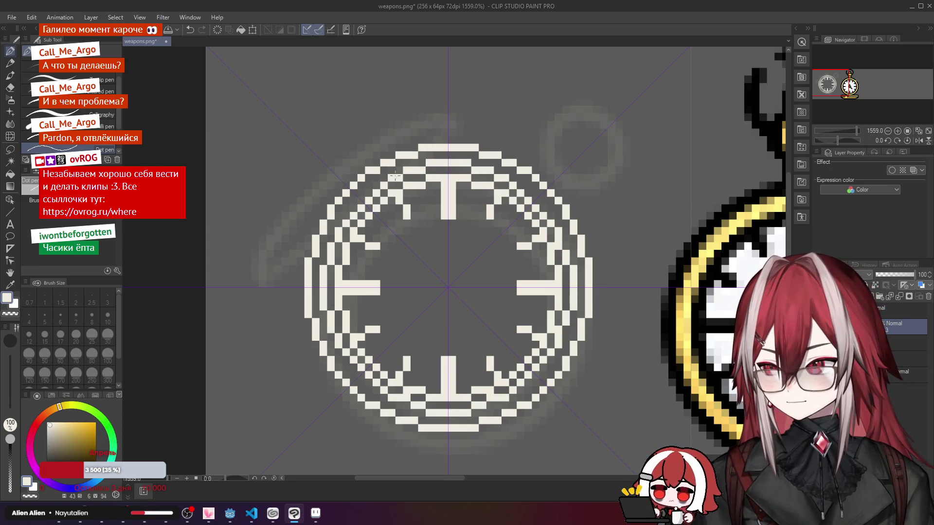
left_click(360, 196)
left_click(369, 186)
left_click(377, 178)
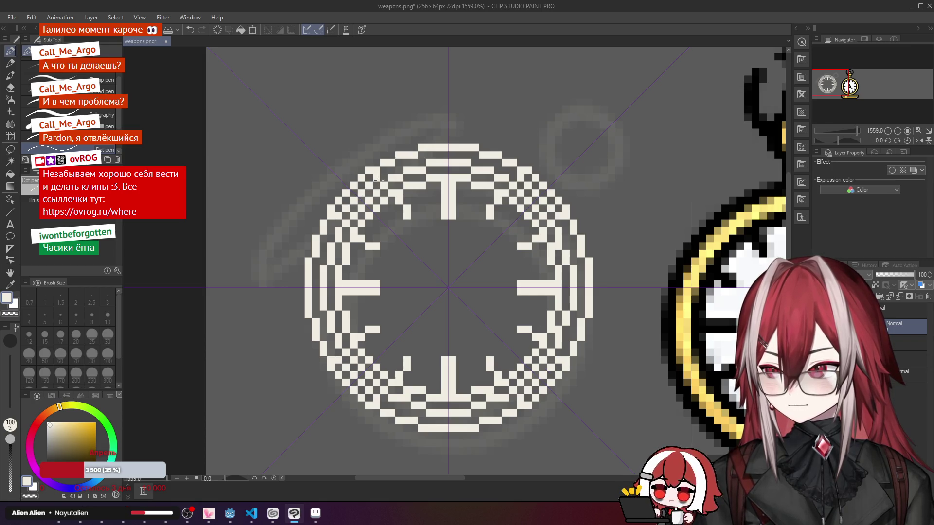
scroll(390, 174, "down", 3)
scroll(358, 186, "up", 4)
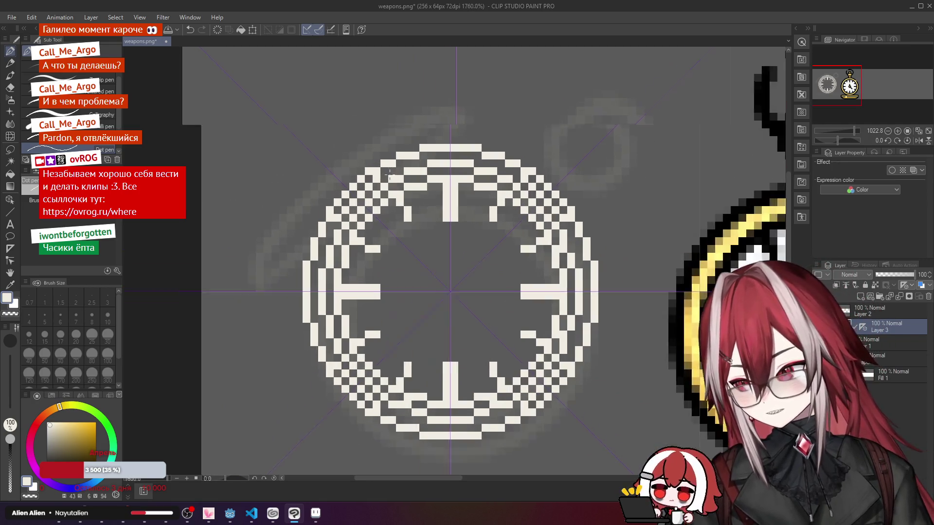
key("ctrl+z")
key("ctrl+z")
key("ctrl+z")
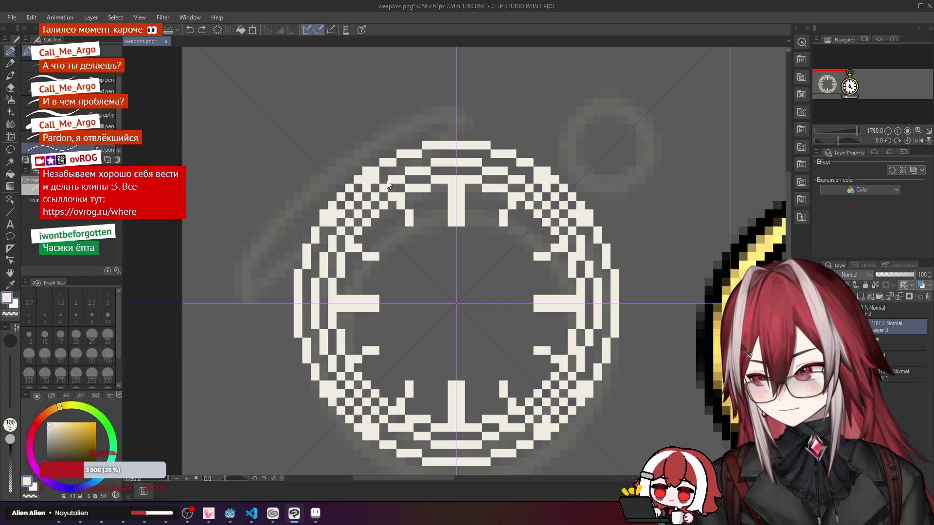
key("ctrl+z")
key("ctrl+z")
key("ctrl+z")
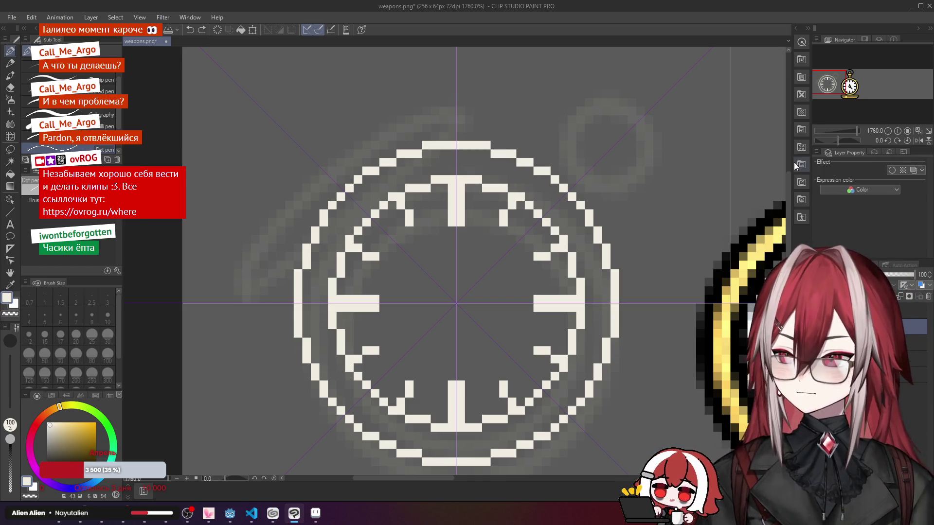
scroll(436, 199, "down", 2)
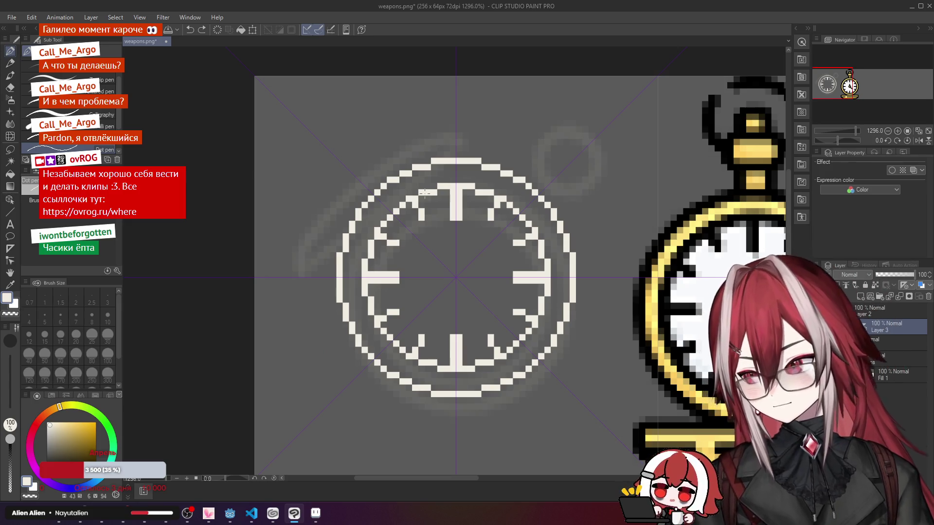
scroll(425, 192, "down", 3)
scroll(425, 193, "up", 2)
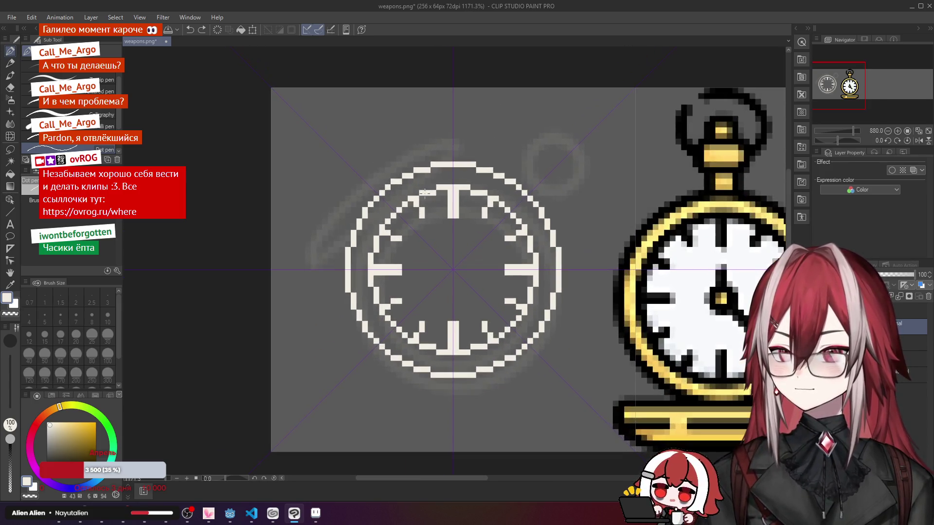
left_click(10, 174)
left_click(428, 174)
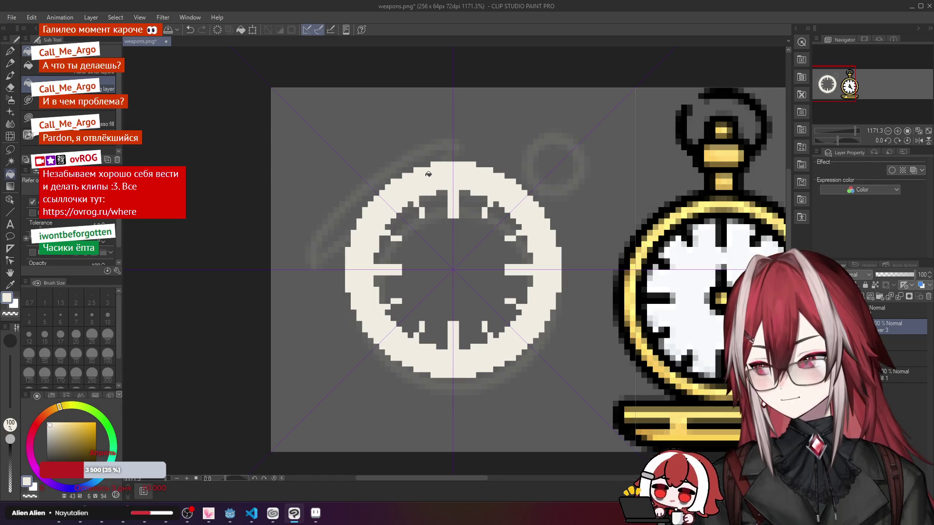
key("ctrl+z")
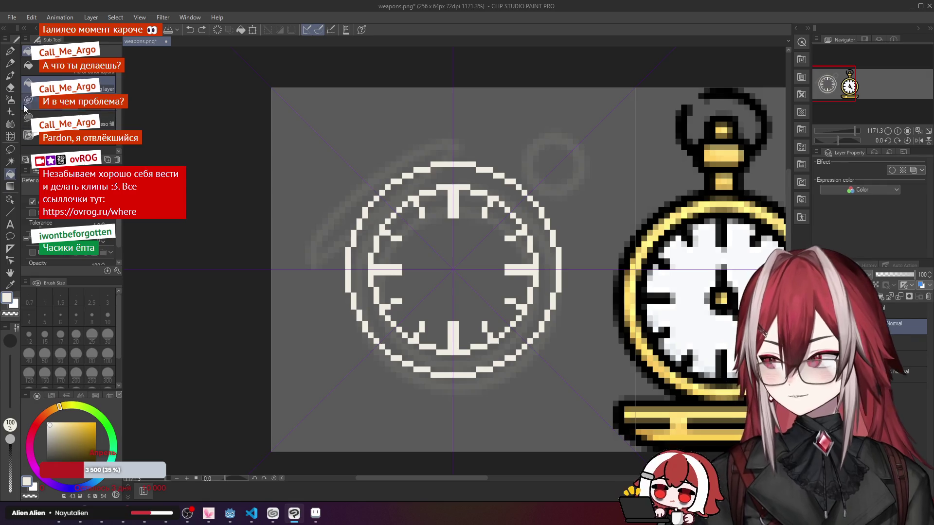
left_click(10, 51)
scroll(467, 260, "up", 3)
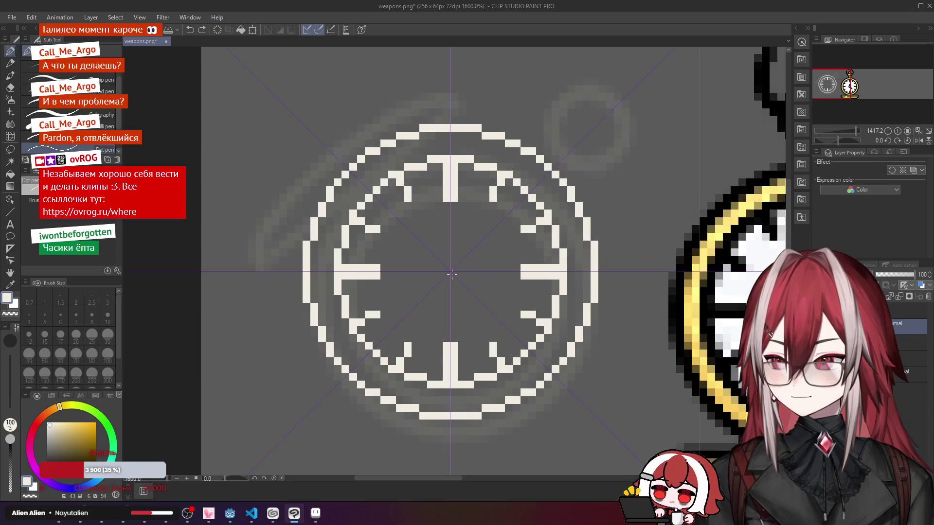
Step: Put one white pixel at the clock's symmetry centre, then hide the weapon sprites so only the clocks show
left_click(457, 268)
scroll(472, 262, "down", 2)
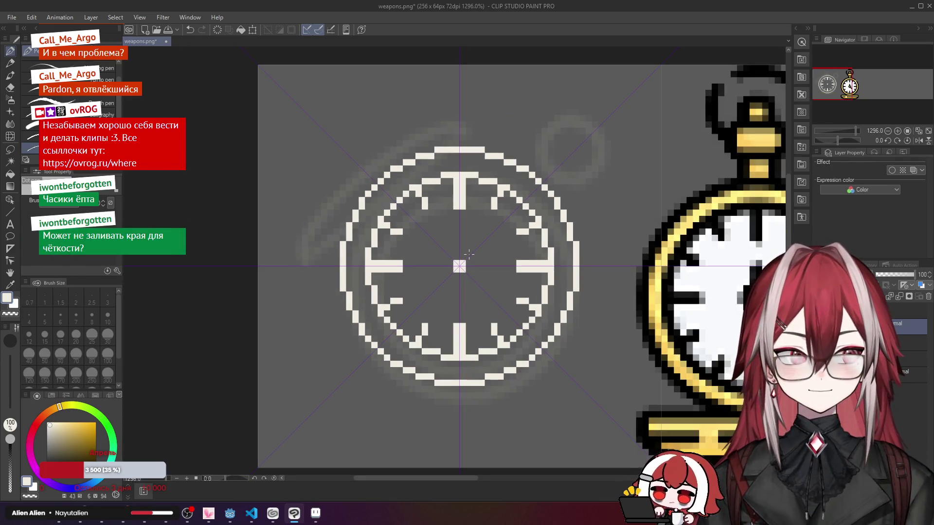
scroll(469, 253, "down", 3)
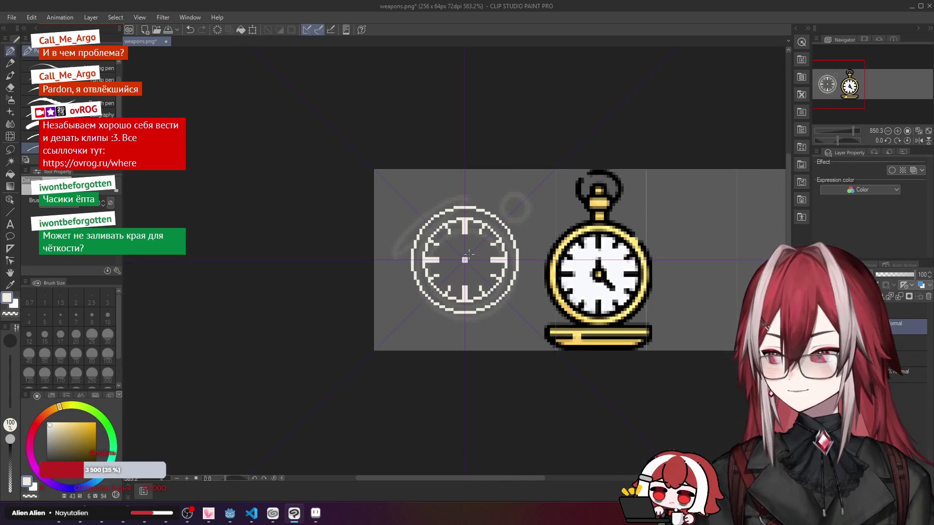
scroll(463, 247, "down", 1)
scroll(481, 246, "down", 6)
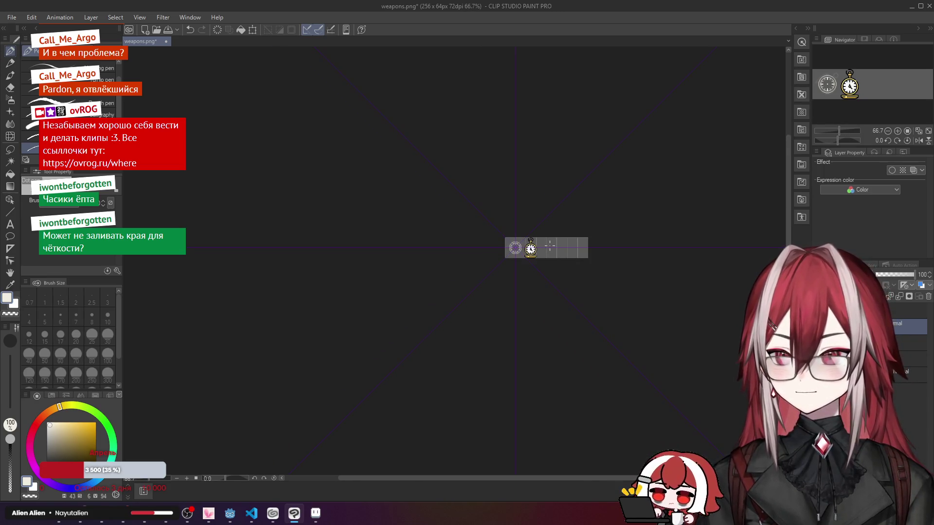
scroll(549, 246, "up", 6)
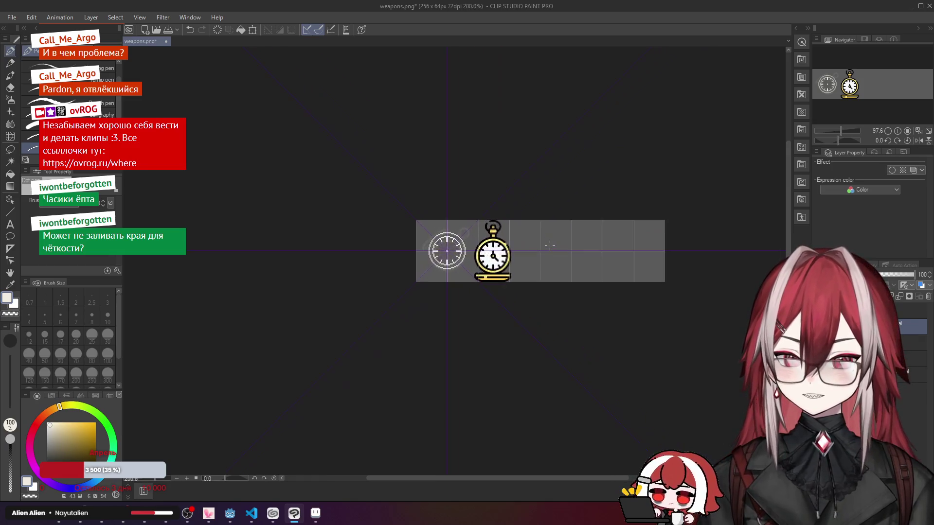
scroll(610, 262, "up", 2)
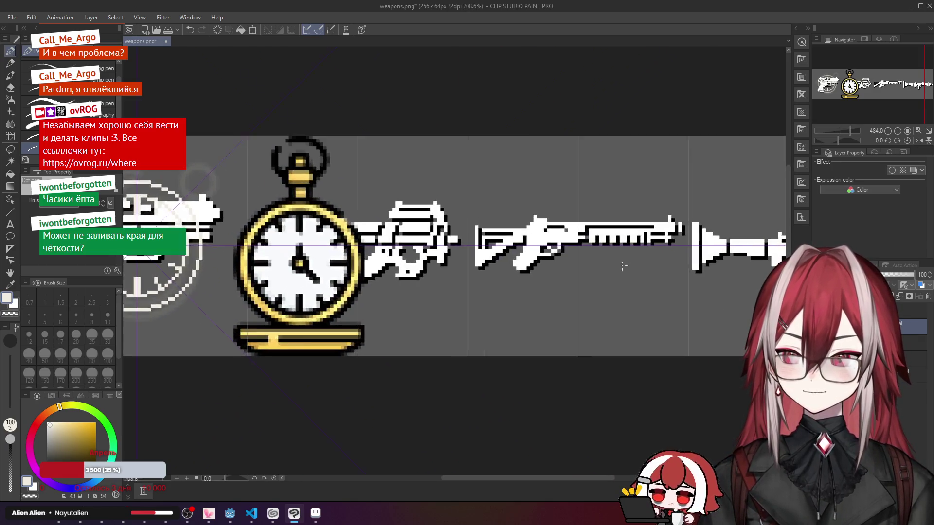
scroll(610, 261, "down", 3)
scroll(610, 261, "down", 2)
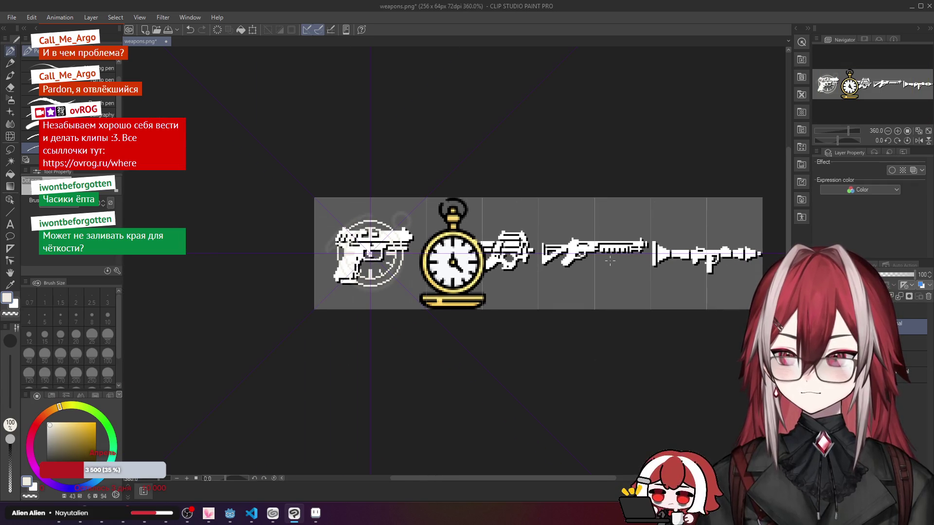
scroll(610, 262, "up", 1)
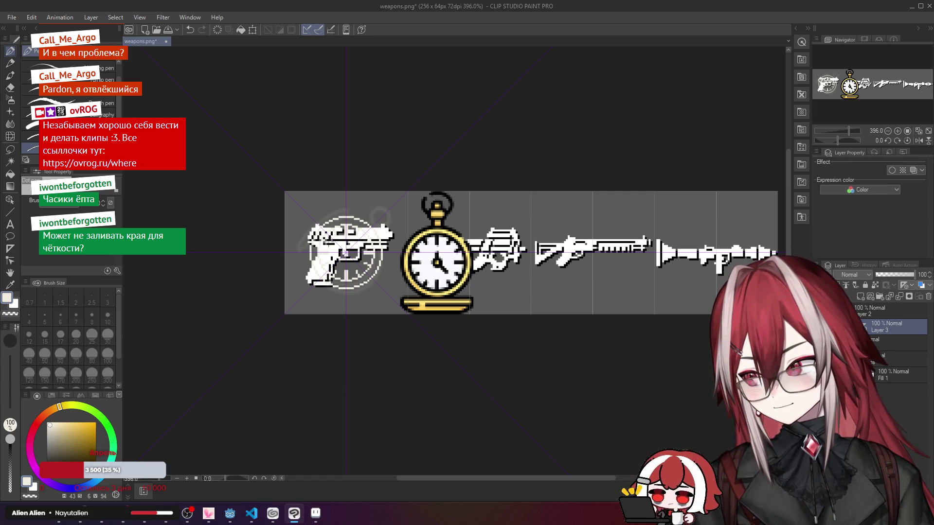
key("ctrl+z")
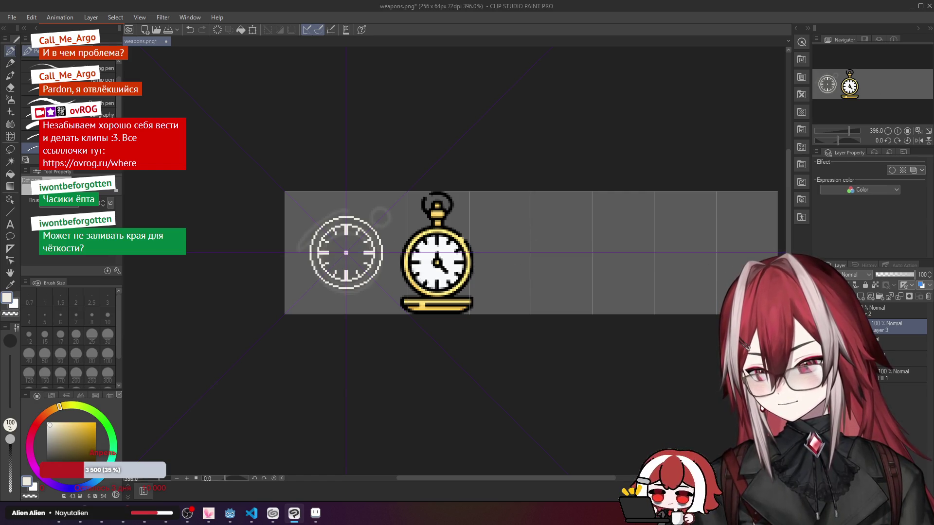
scroll(297, 241, "up", 5)
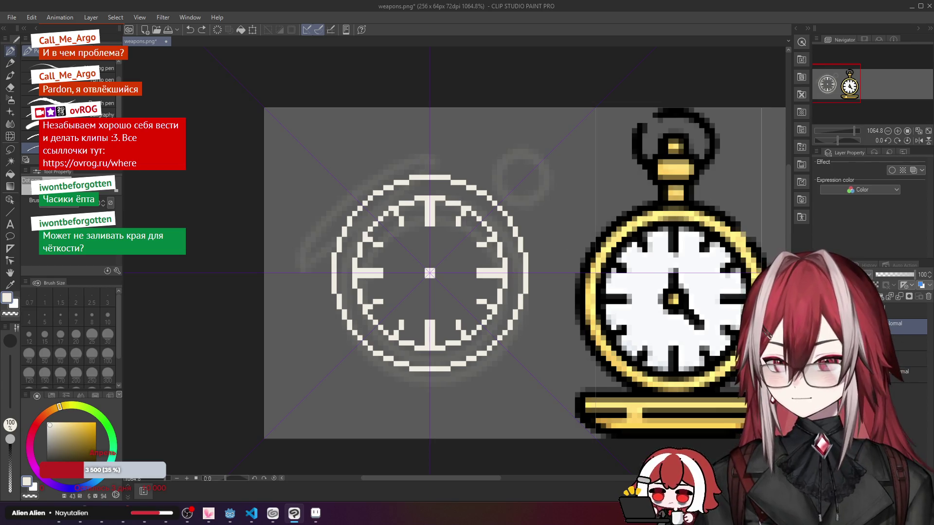
Step: Create a new layer and try Free Transform while switching between adjacent layers
key("ctrl+v")
key("Return")
key("ctrl+t")
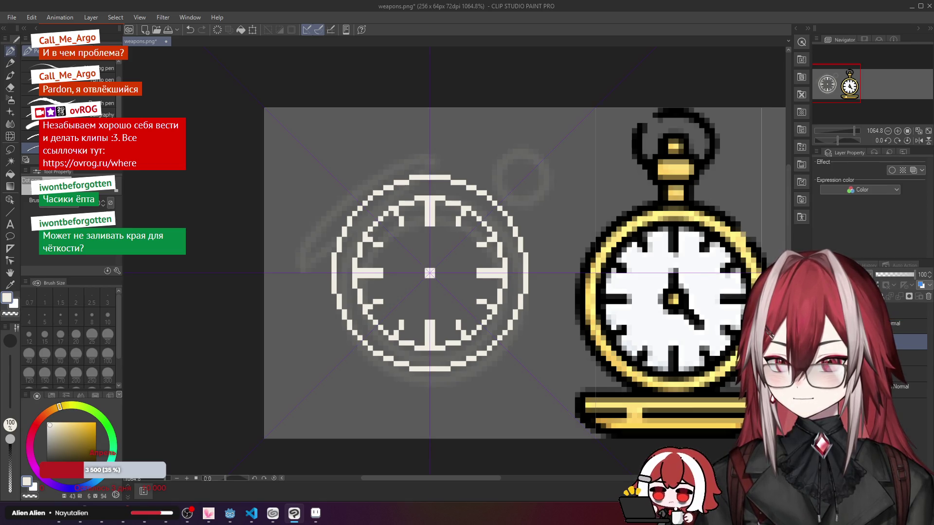
left_click(910, 325)
left_click(910, 342)
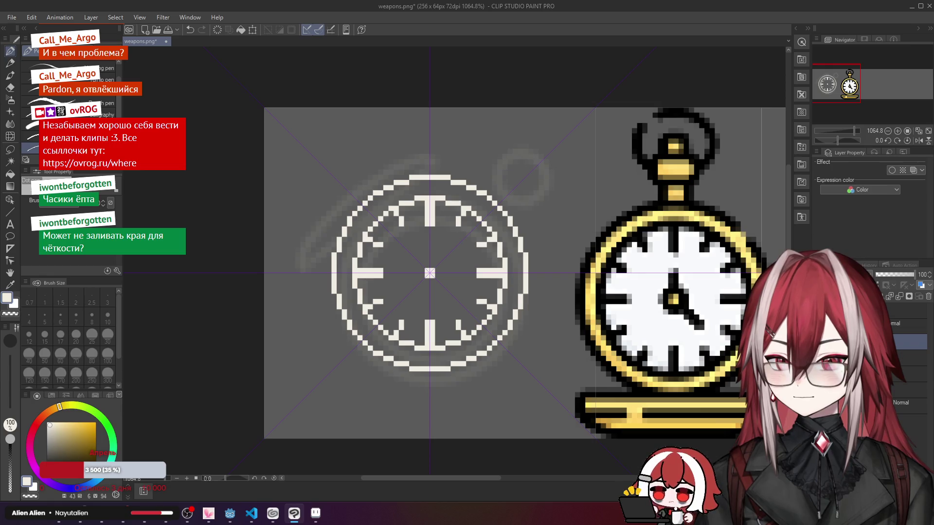
left_click(914, 326)
scroll(414, 257, "up", 3)
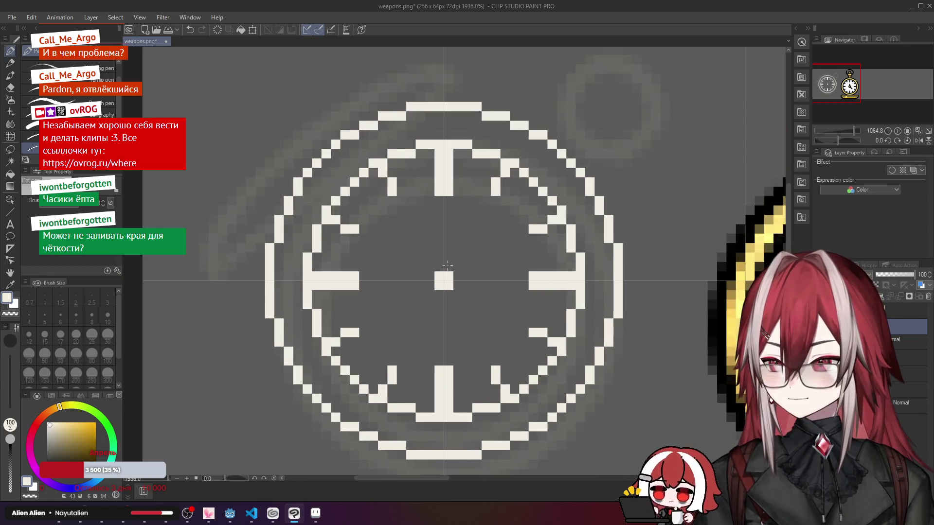
scroll(448, 266, "down", 4)
scroll(448, 265, "up", 2)
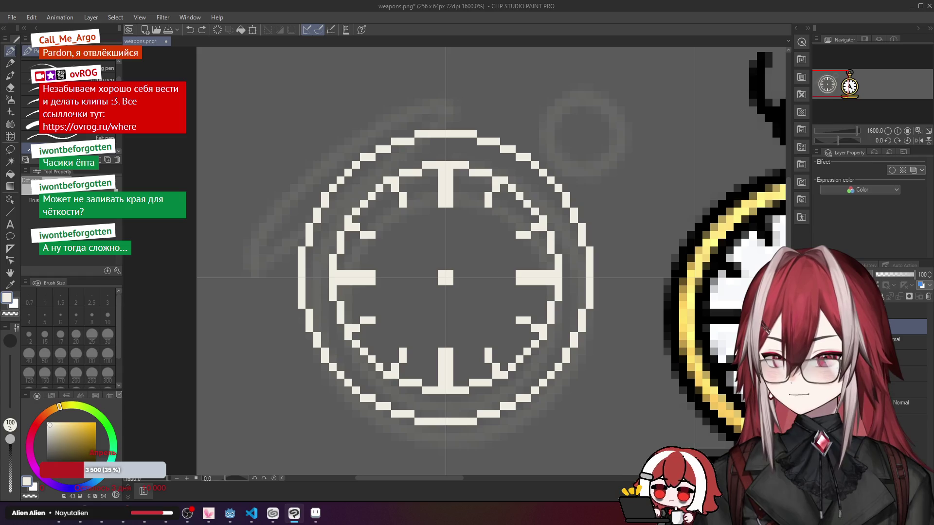
Step: Draw symmetric pixels around the clock centre on the symmetry-guide layer, then undo them
key("alt+bracketleft")
left_click(454, 267)
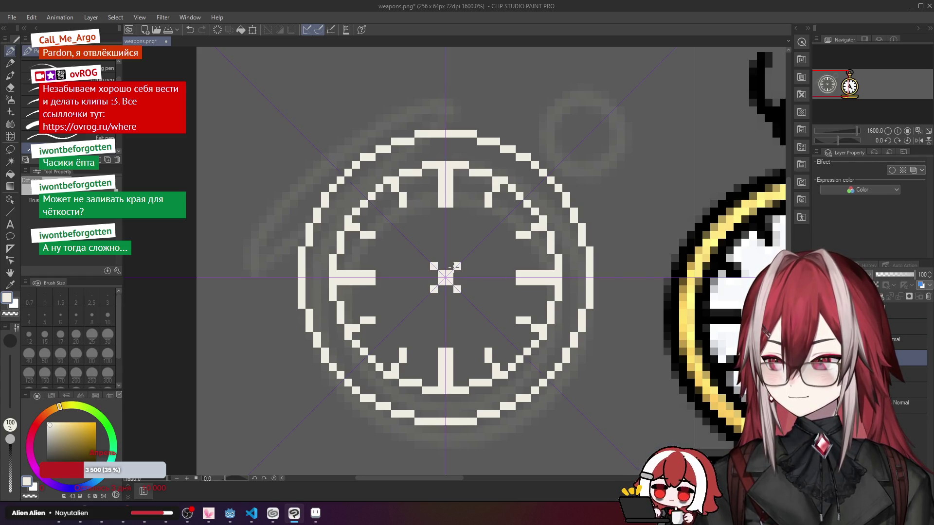
left_click(448, 267)
scroll(466, 267, "down", 3)
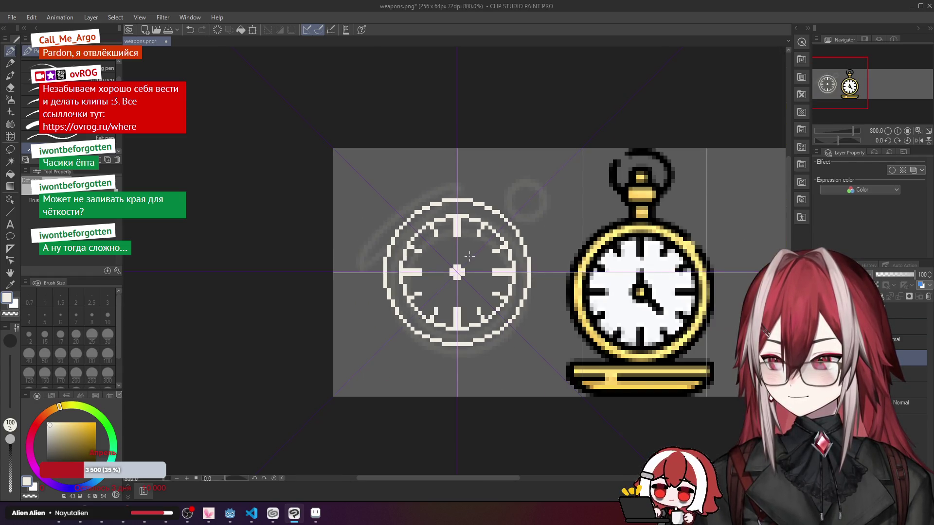
scroll(469, 256, "up", 2)
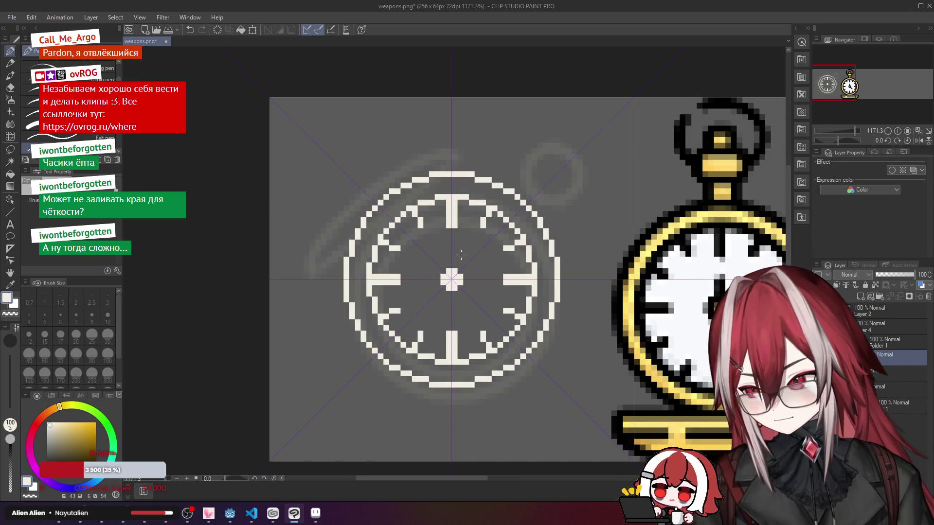
key("ctrl+z")
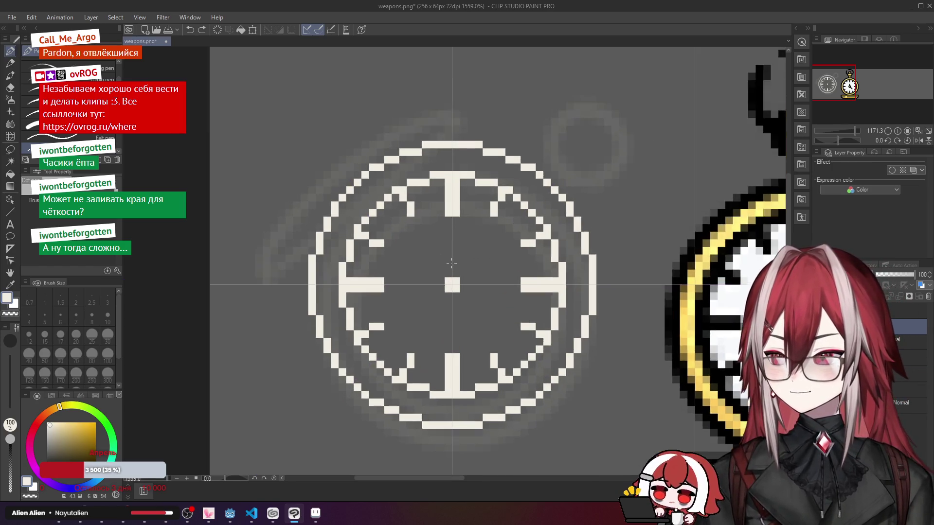
scroll(450, 265, "up", 2)
Step: Draw a vertical hand up from the centre and a diagonal hand toward the lower right
mouse_move(448, 254)
left_mouse_down()
mouse_move(448, 282)
mouse_move(451, 230)
mouse_move(448, 252)
left_mouse_up()
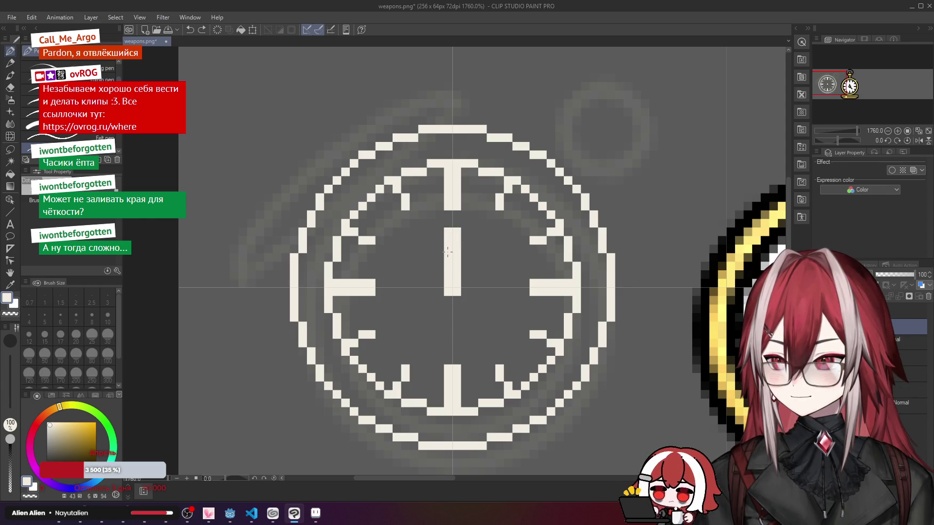
left_click(462, 299)
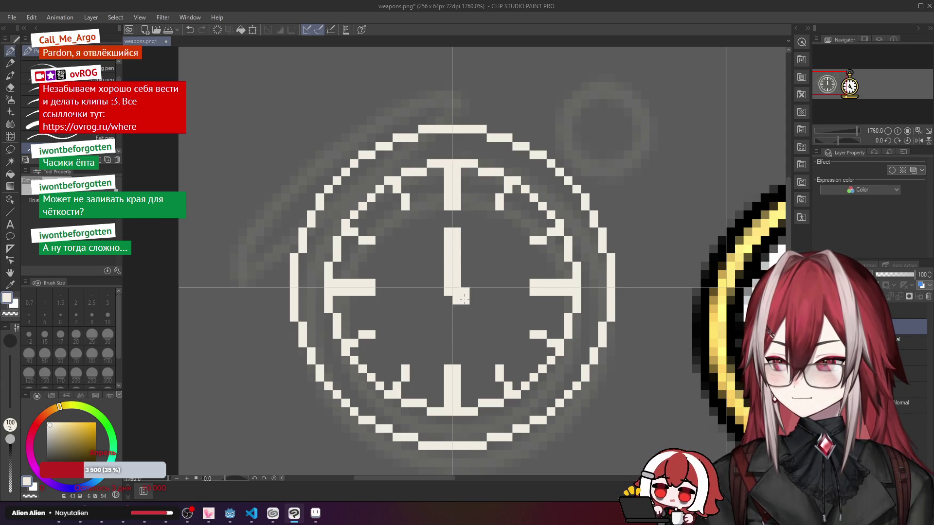
left_click_drag(471, 302, 516, 349)
scroll(516, 349, "down", 5)
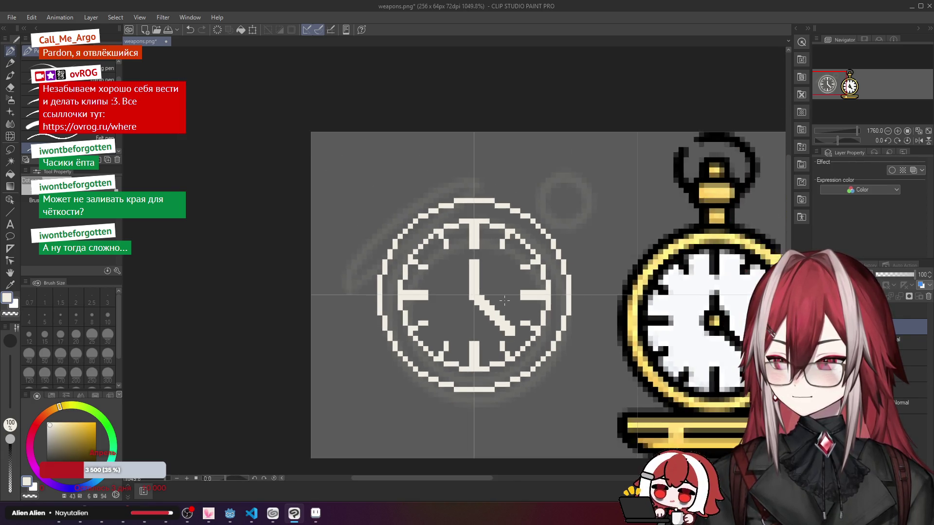
scroll(499, 281, "up", 3)
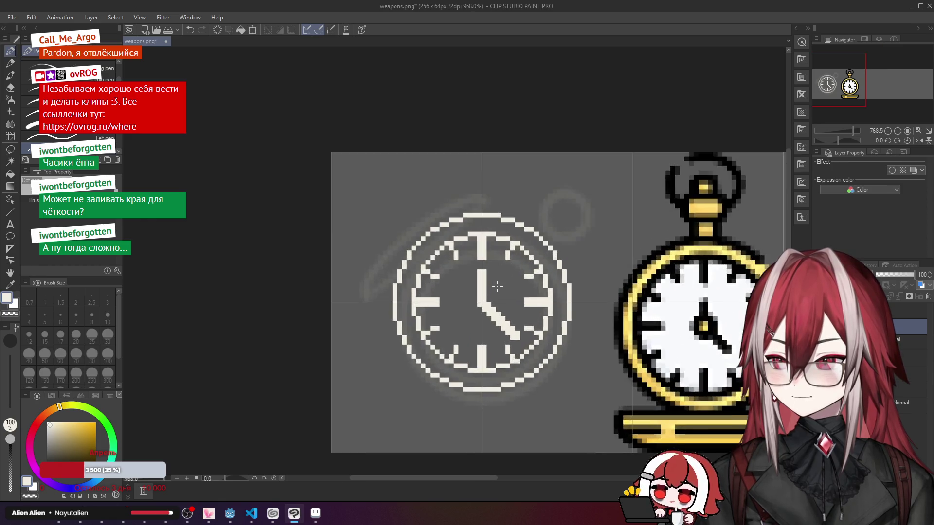
scroll(481, 301, "up", 2)
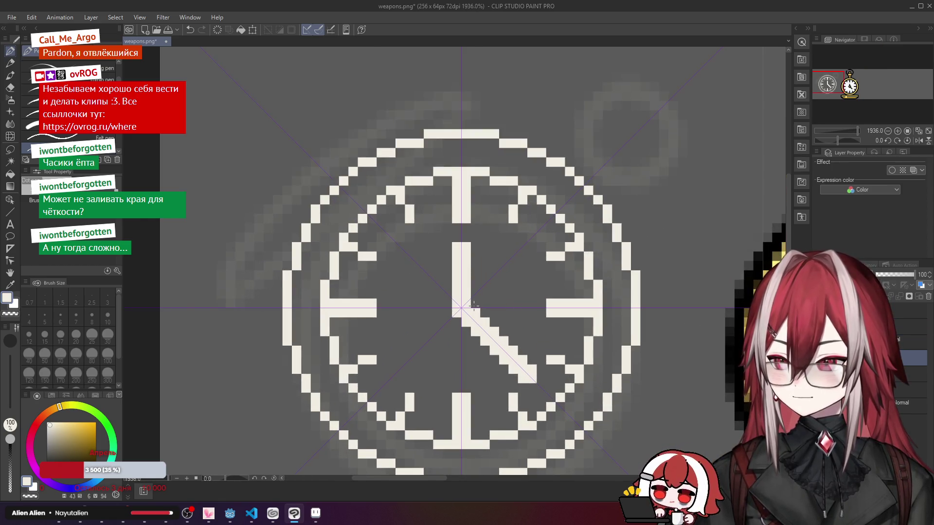
Step: Add white pixels at the clock's centre and darken the middle to form a hollow square hub
left_click(473, 306)
scroll(452, 301, "down", 9)
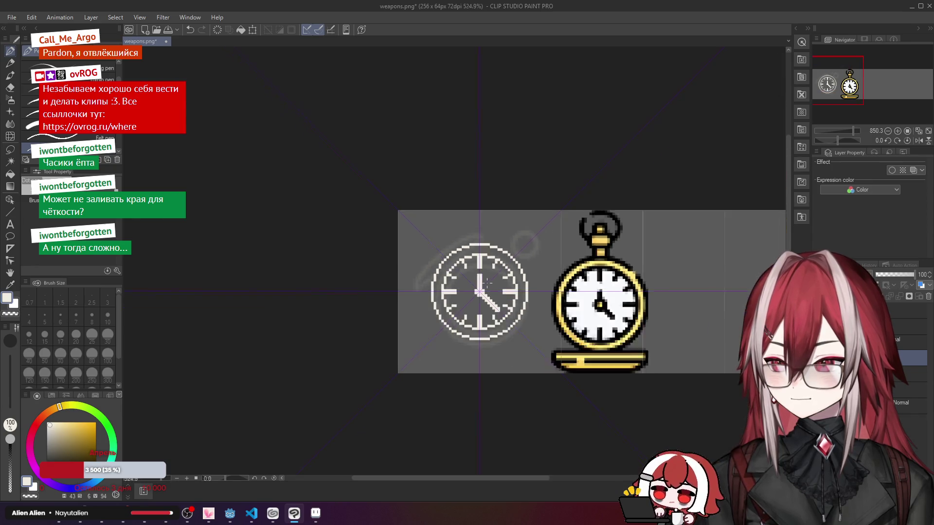
scroll(497, 280, "up", 8)
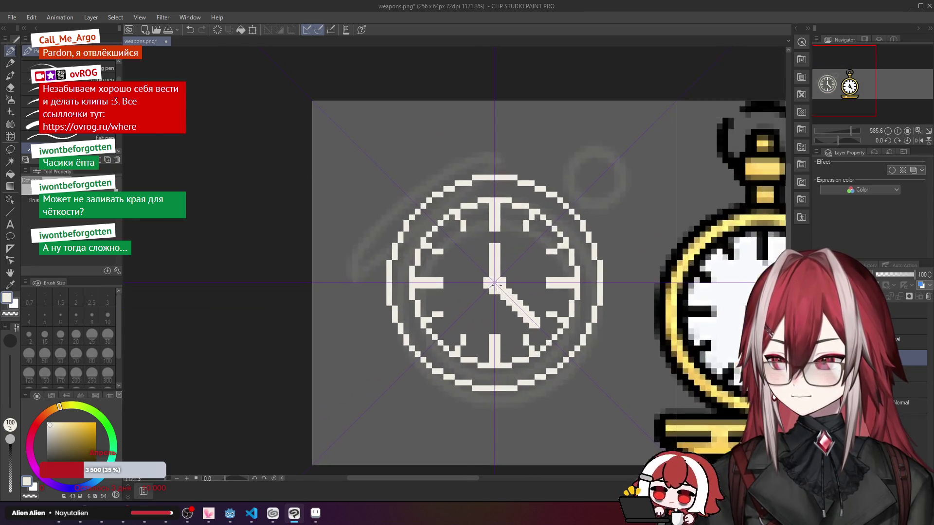
scroll(486, 273, "down", 3)
scroll(496, 272, "up", 4)
scroll(507, 271, "up", 1)
left_click(491, 291)
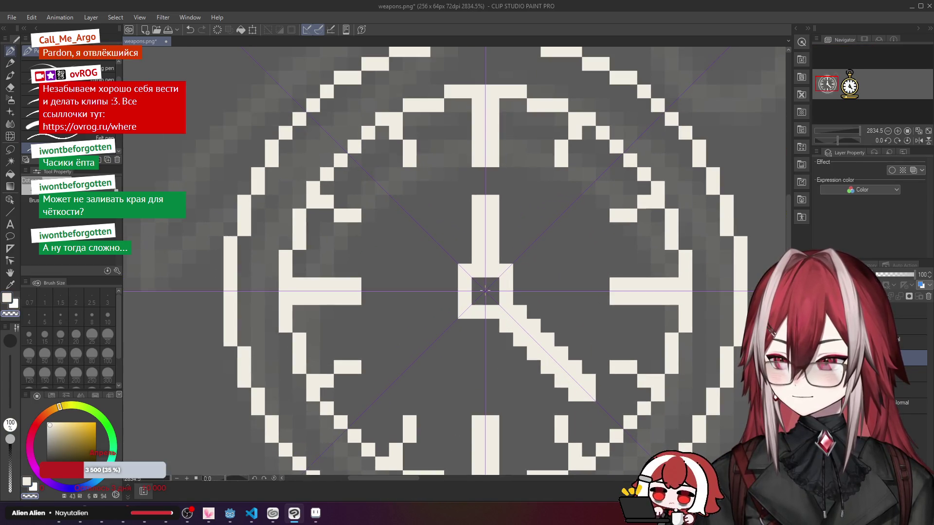
scroll(506, 273, "down", 4)
scroll(506, 272, "down", 4)
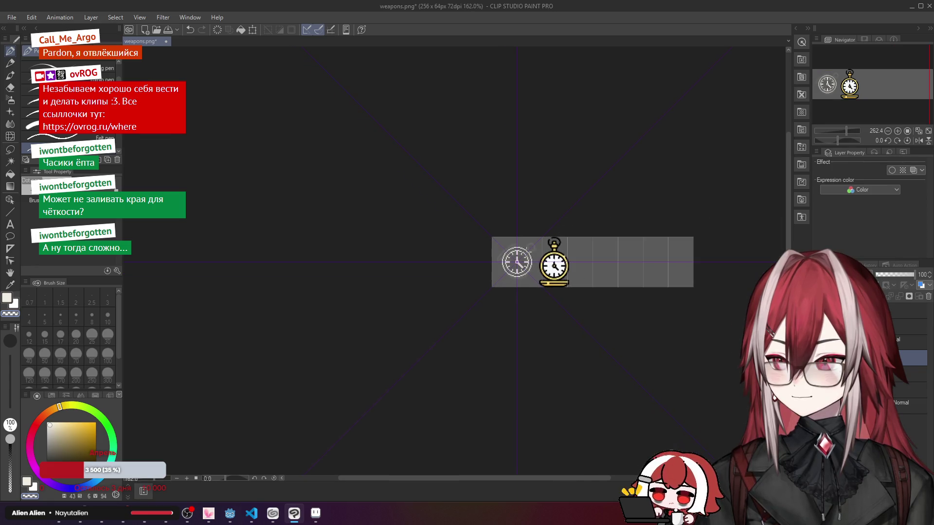
scroll(527, 251, "up", 3)
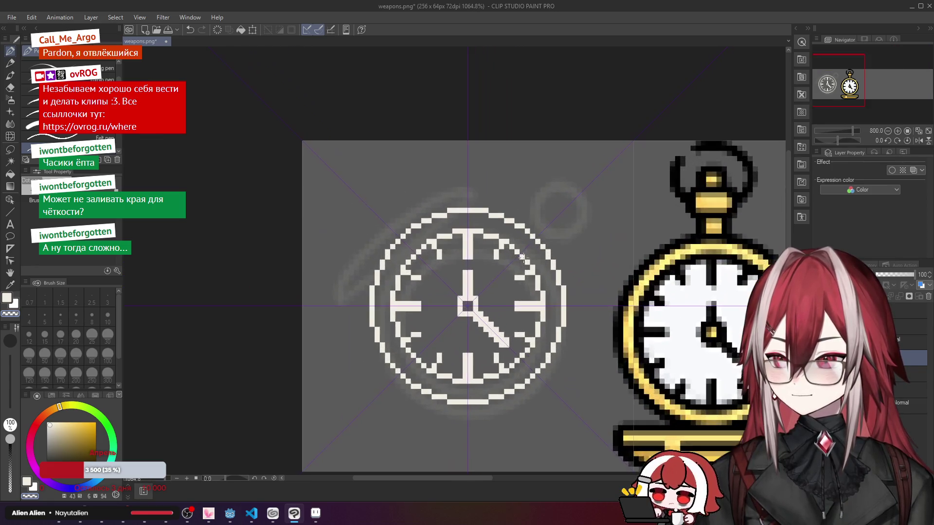
Step: Make the layer above active, centre the view on the clock, and draw the small ring's left side
scroll(509, 239, "up", 2)
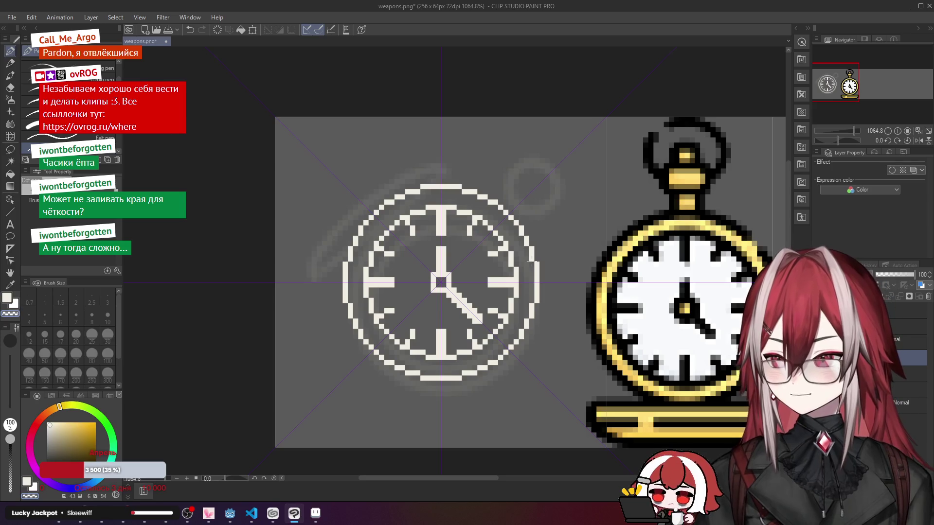
scroll(398, 186, "up", 1)
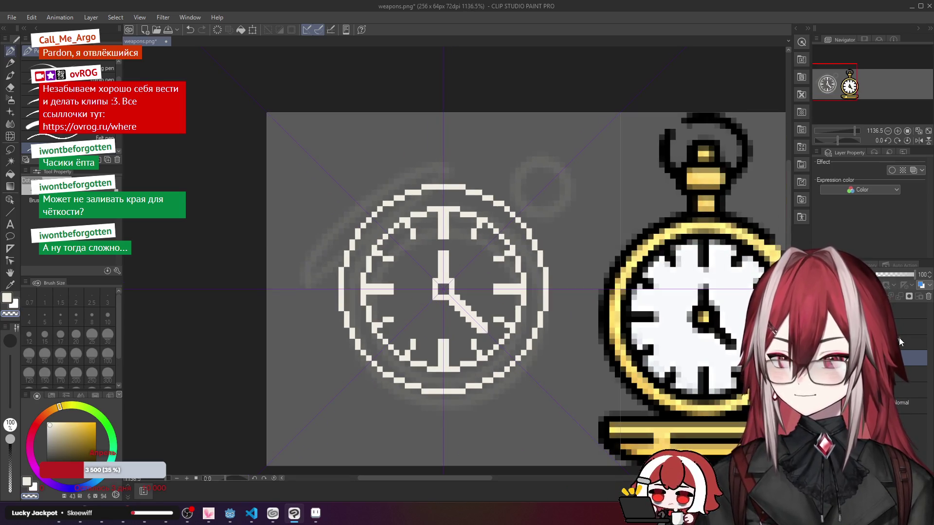
left_click(900, 327)
left_click_drag(451, 232, 507, 250)
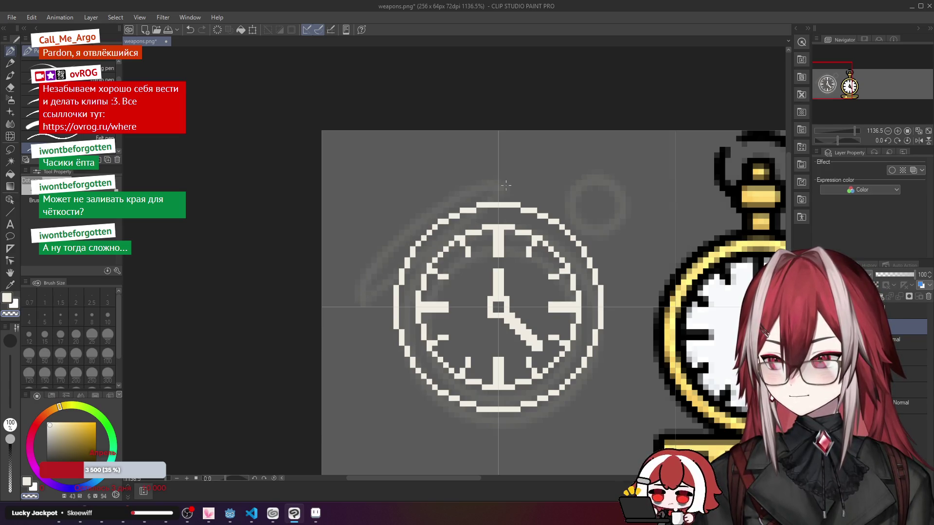
scroll(600, 228, "up", 1)
scroll(527, 211, "up", 1)
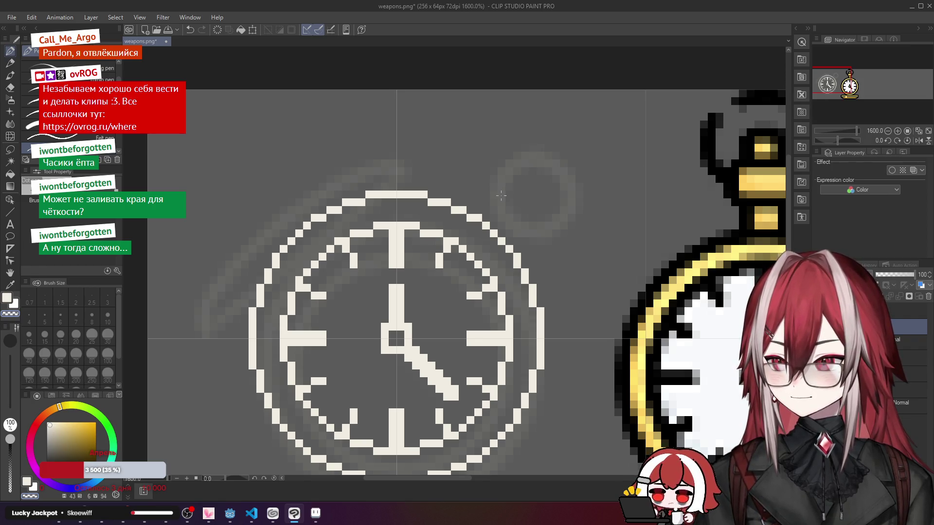
left_click_drag(501, 185, 501, 203)
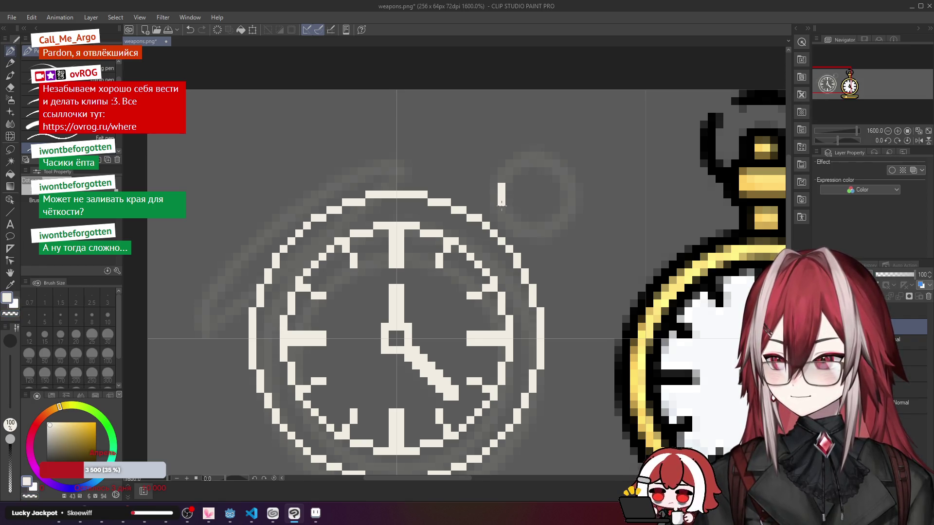
Step: Draw the small ring's pixels: right side, upper corners, lower curves and top edge
left_click_drag(572, 185, 572, 203)
key("ctrl+z")
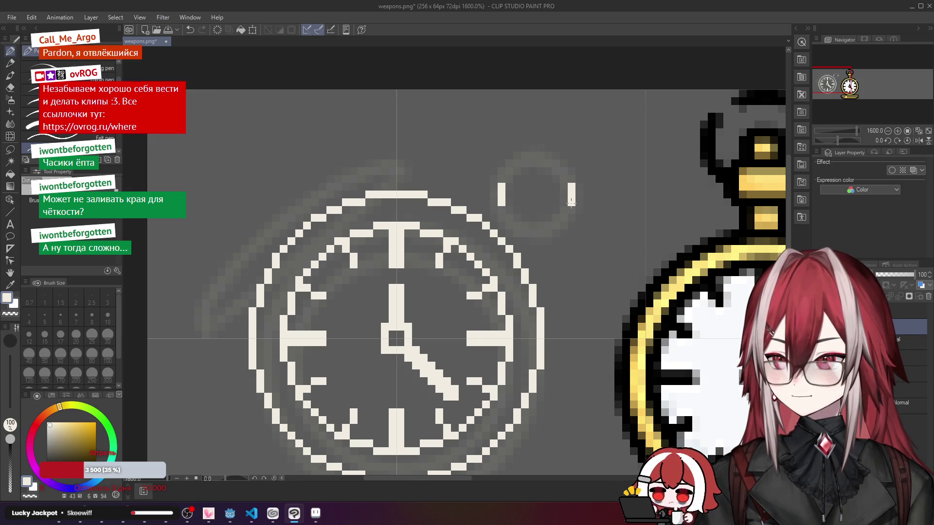
left_click(509, 178)
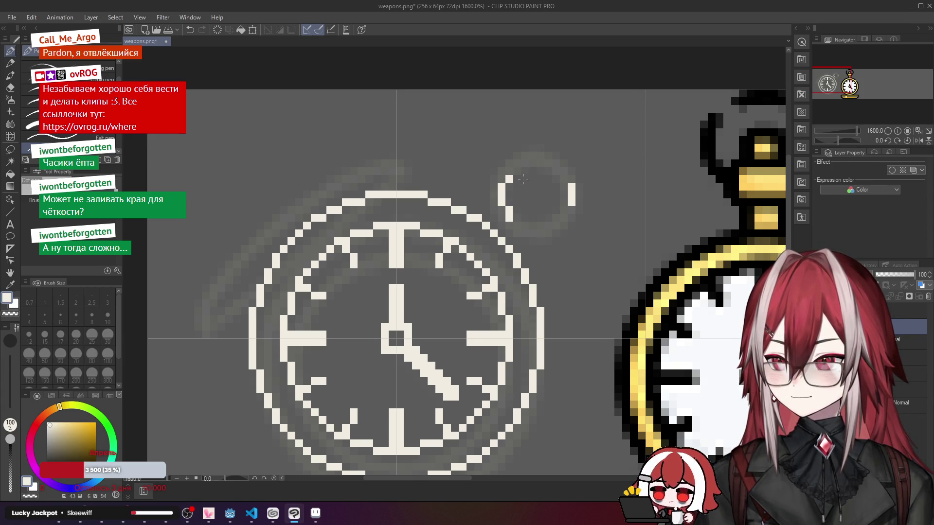
left_click(509, 171)
left_click(569, 181)
left_click(563, 179)
left_click(521, 226)
left_click(553, 226)
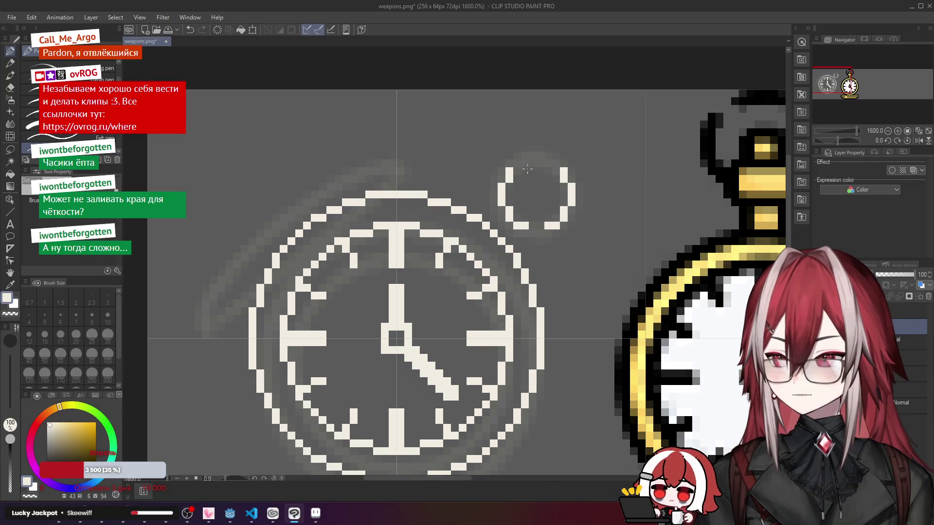
left_click(520, 164)
left_click(552, 164)
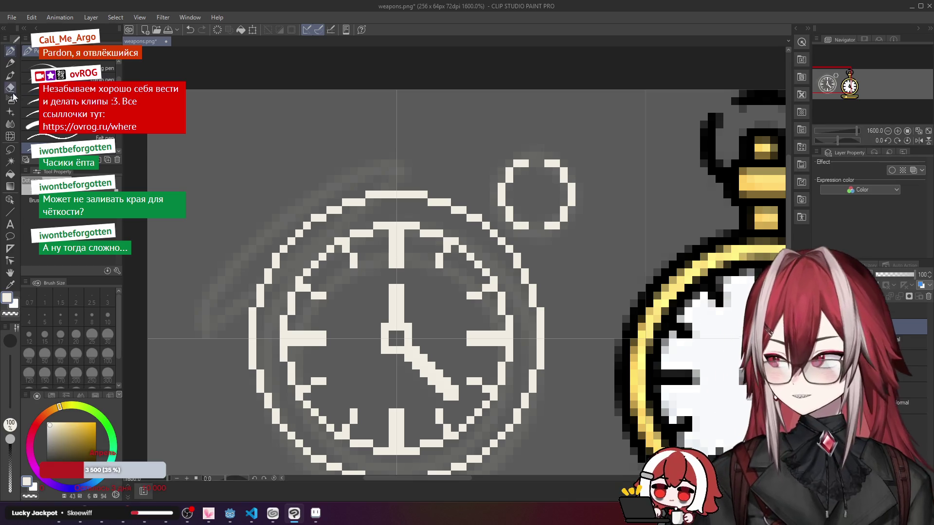
Step: Shift the ring's right half one pixel right with a rectangle selection, then fill gaps along its top
left_click(9, 148)
mouse_move(538, 144)
left_mouse_down()
mouse_move(538, 244)
mouse_move(598, 253)
left_mouse_up()
left_click_drag(560, 217, 569, 223)
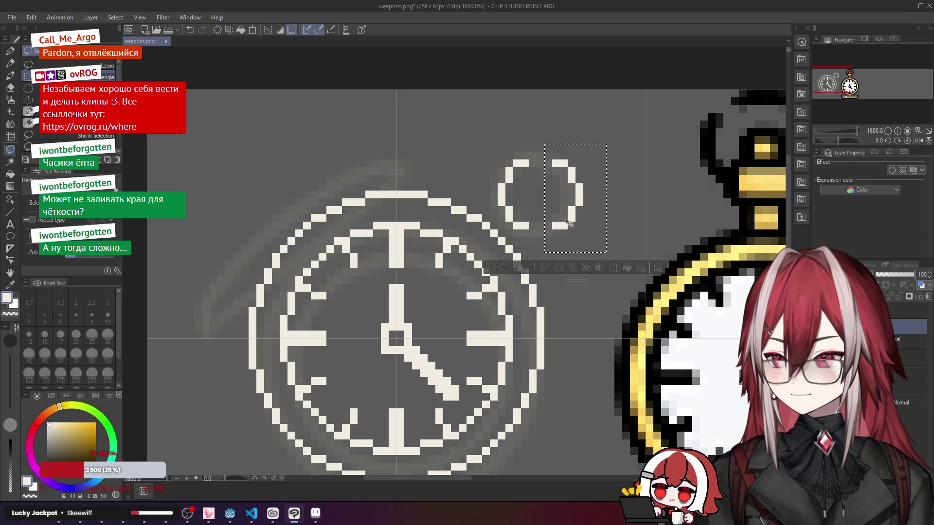
key("ctrl+d")
key("b")
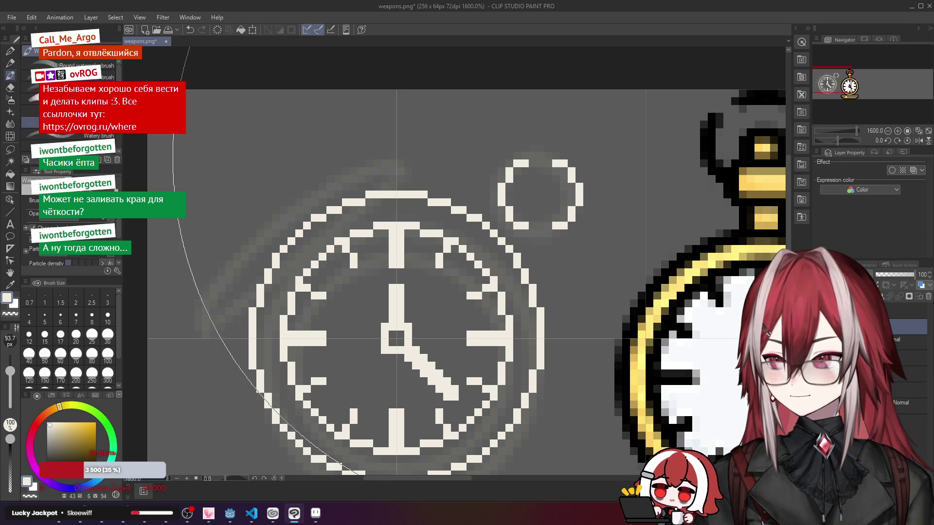
key("p")
left_click_drag(532, 156, 547, 156)
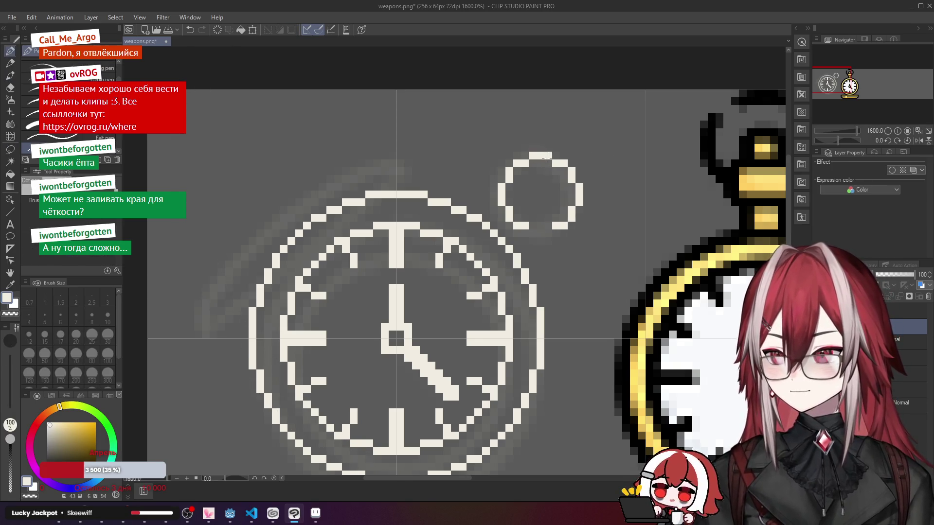
scroll(557, 173, "down", 4)
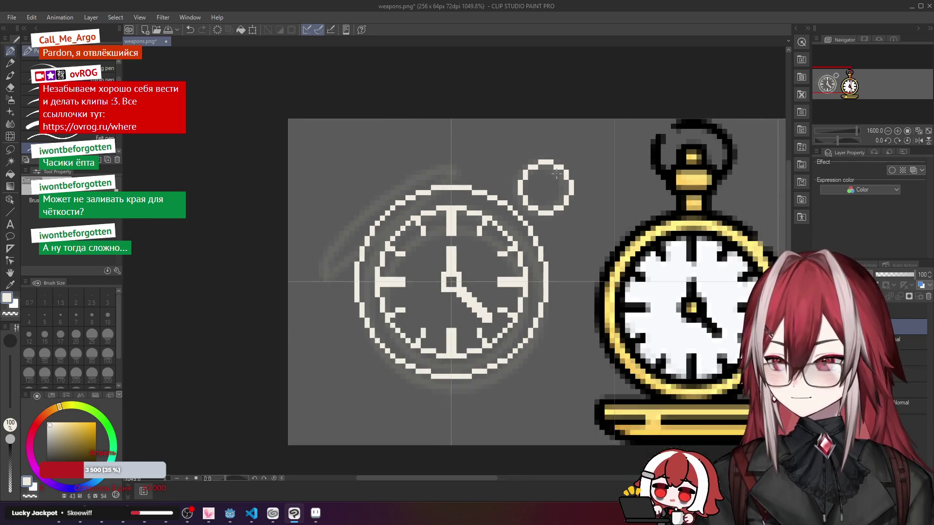
scroll(557, 173, "down", 1)
scroll(547, 174, "up", 6)
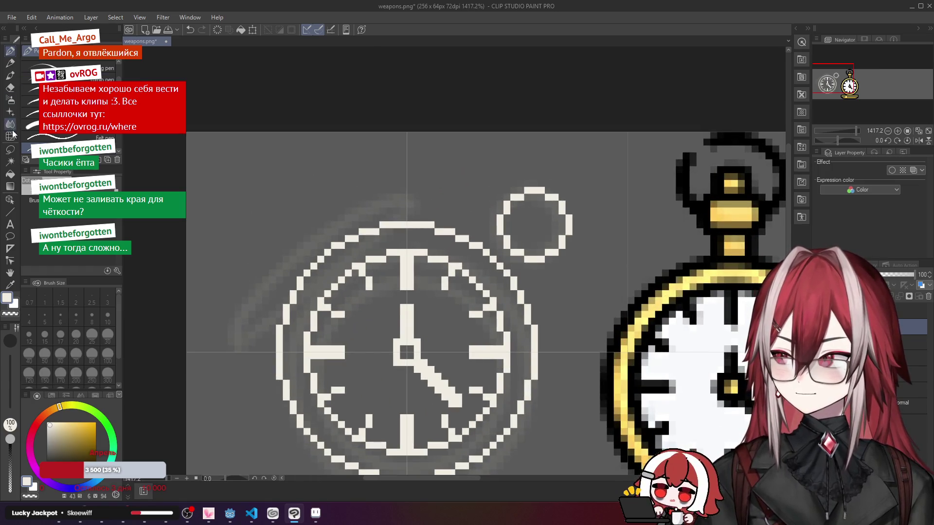
Step: Lasso the small ring, nudge it one pixel left, and deselect
left_click(10, 149)
left_click(30, 63)
mouse_move(497, 242)
left_mouse_down()
mouse_move(527, 155)
mouse_move(561, 269)
mouse_move(504, 261)
left_mouse_up()
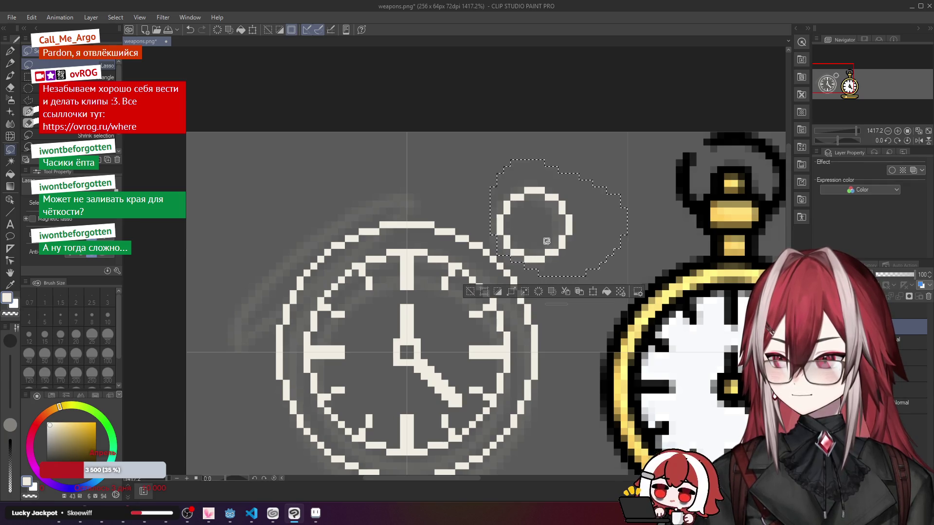
mouse_move(564, 238)
left_mouse_down()
mouse_move(554, 241)
mouse_move(564, 235)
left_mouse_up()
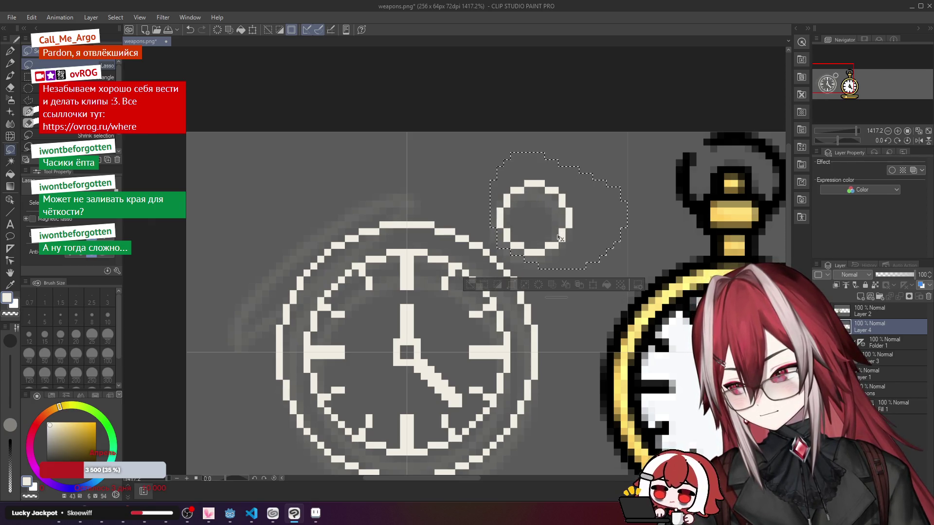
key("ctrl+d")
key("b")
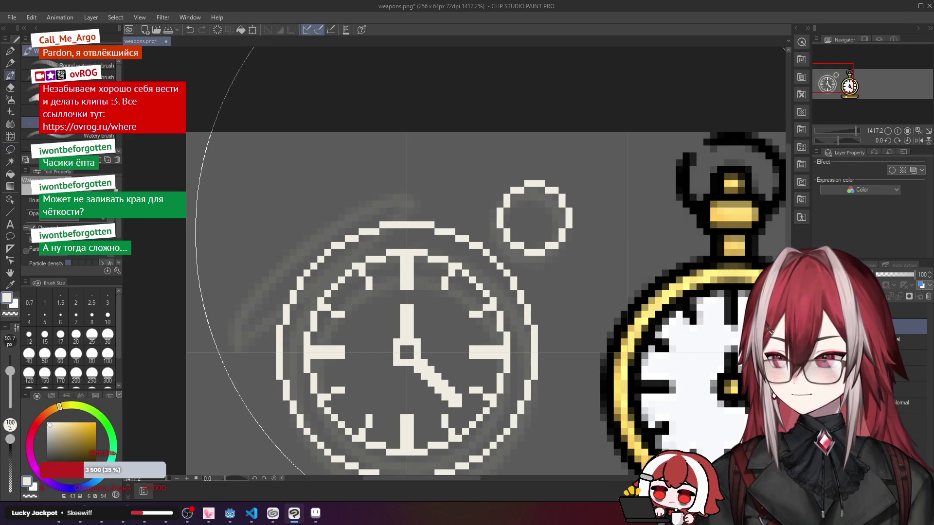
key("p")
Step: Lasso-select the ring once more, then clear the selection and return to the pixel pen
scroll(499, 246, "up", 1)
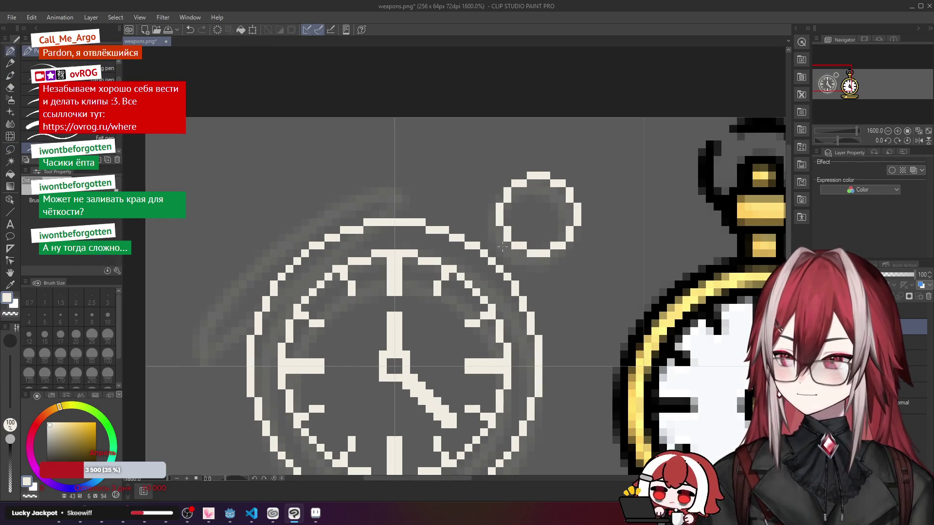
scroll(500, 252, "down", 1)
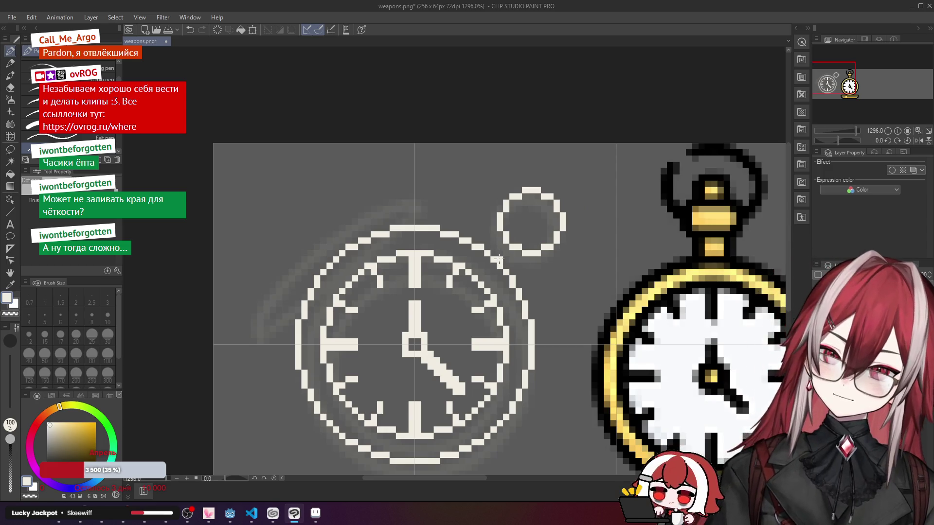
scroll(507, 256, "up", 1)
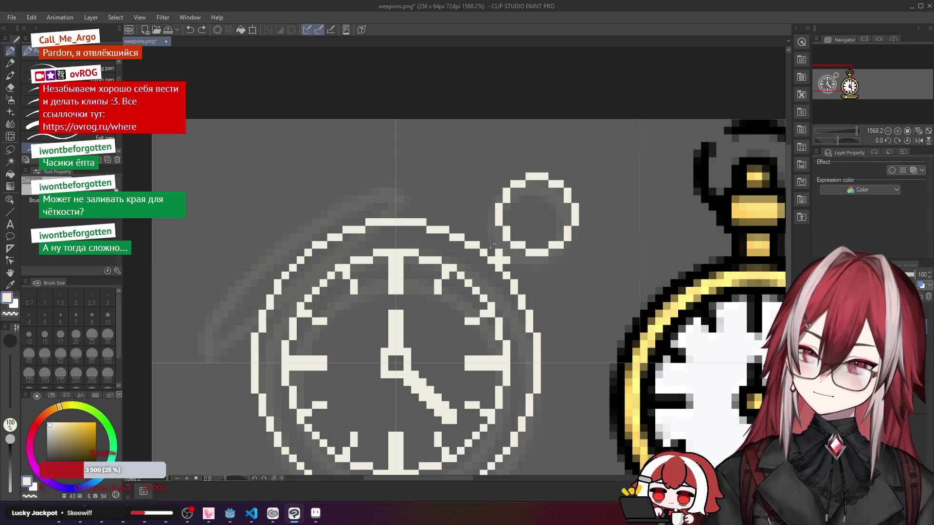
left_click(10, 149)
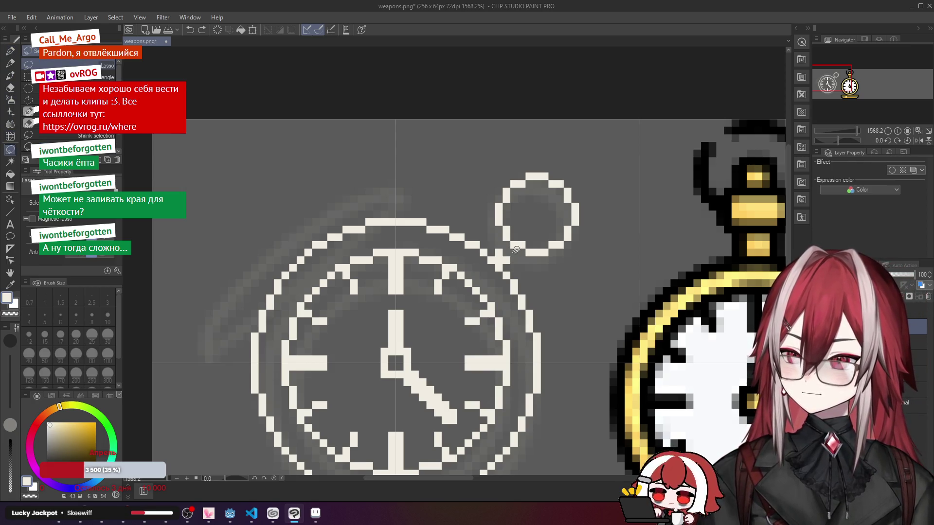
mouse_move(515, 249)
left_mouse_down()
mouse_move(599, 237)
mouse_move(480, 195)
mouse_move(502, 239)
mouse_move(527, 251)
left_mouse_up()
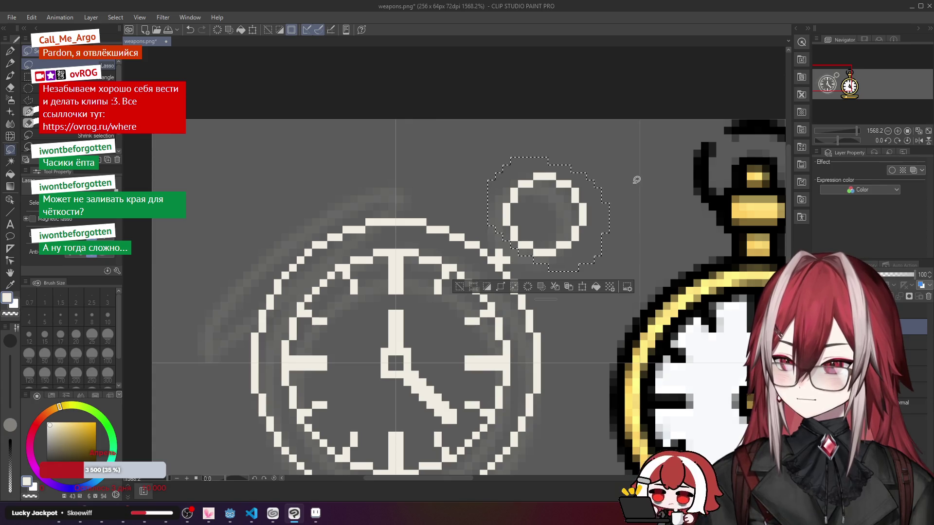
key("ctrl+d")
key("p")
scroll(501, 255, "up", 2)
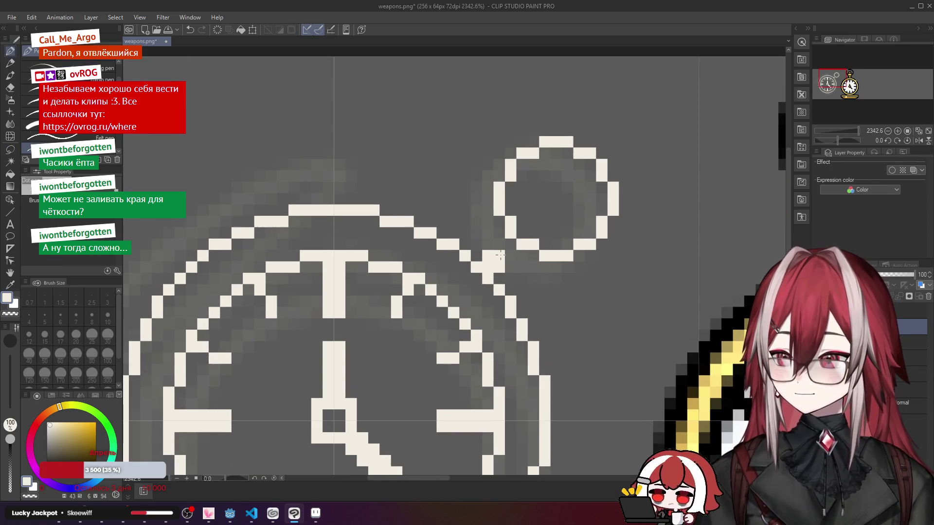
Step: Add white pixels where the stem meets the clock ring to thicken the junction
left_click(501, 255)
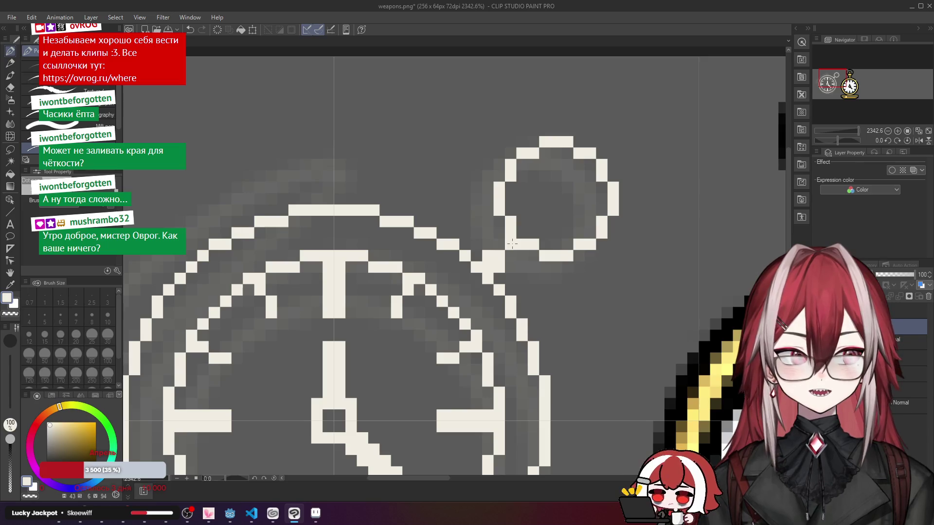
left_click_drag(503, 244, 511, 255)
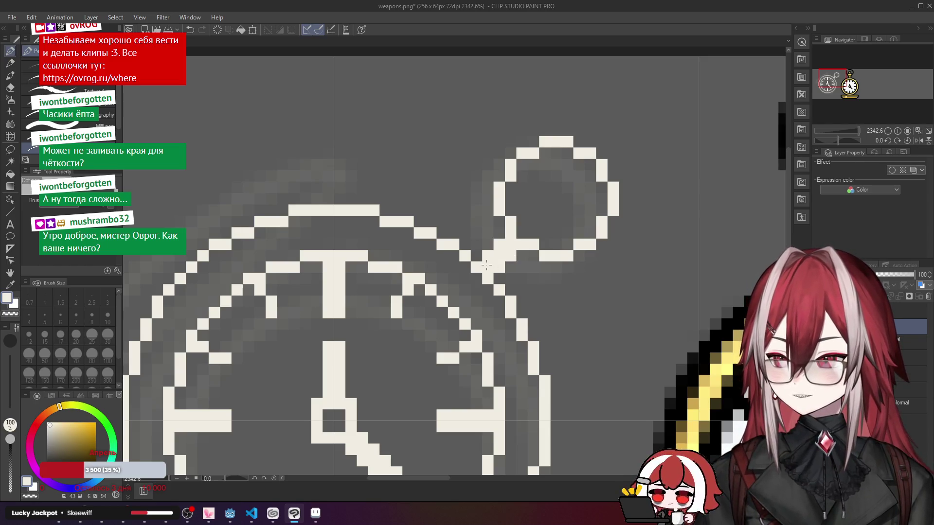
left_click(499, 230)
left_click(521, 254)
left_click(511, 266)
left_click(501, 276)
left_click(476, 256)
left_click(487, 245)
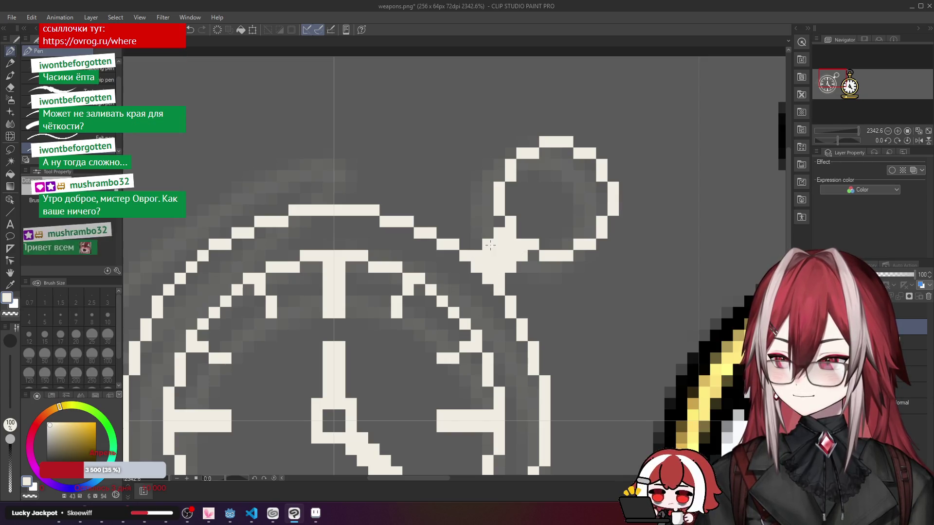
Step: Extend the stem up to the hanging loop, then zoom out and center both watch sprites
scroll(515, 249, "down", 3)
scroll(515, 249, "down", 3)
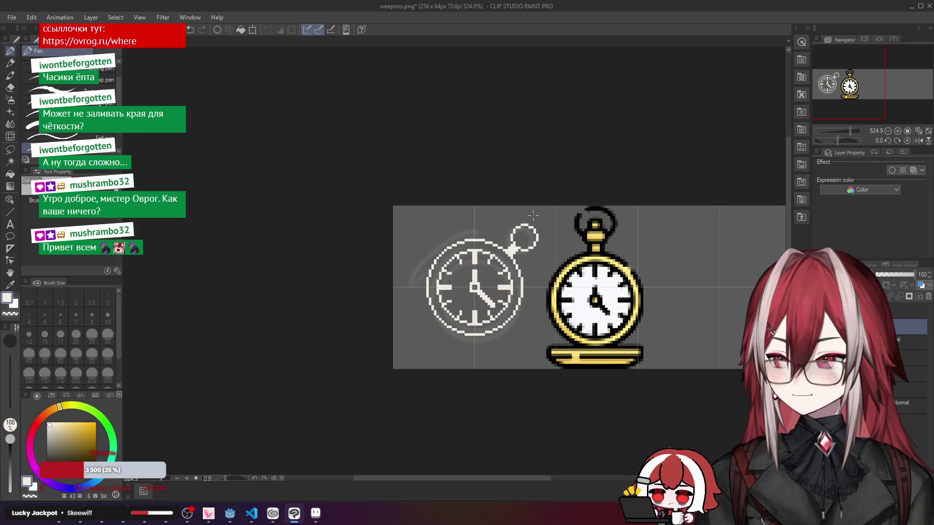
scroll(534, 215, "down", 1)
scroll(516, 221, "up", 5)
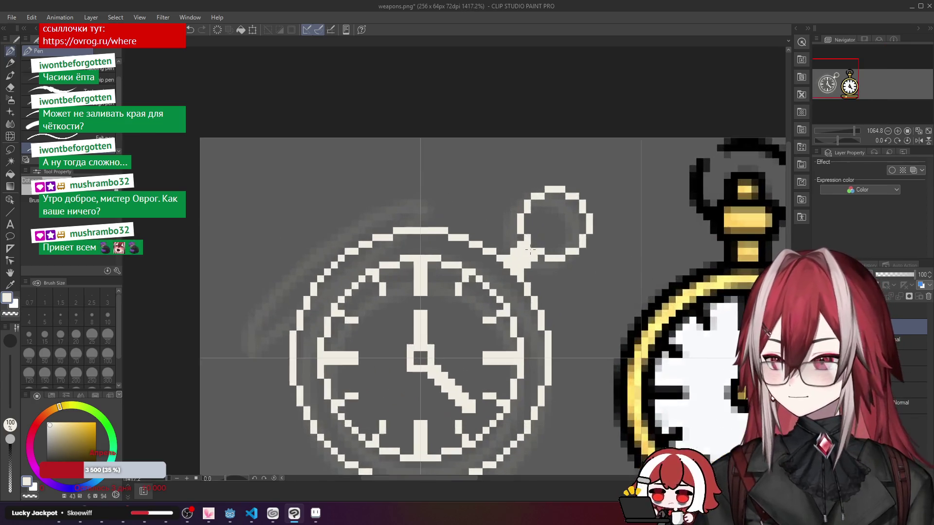
left_click_drag(500, 228, 475, 223)
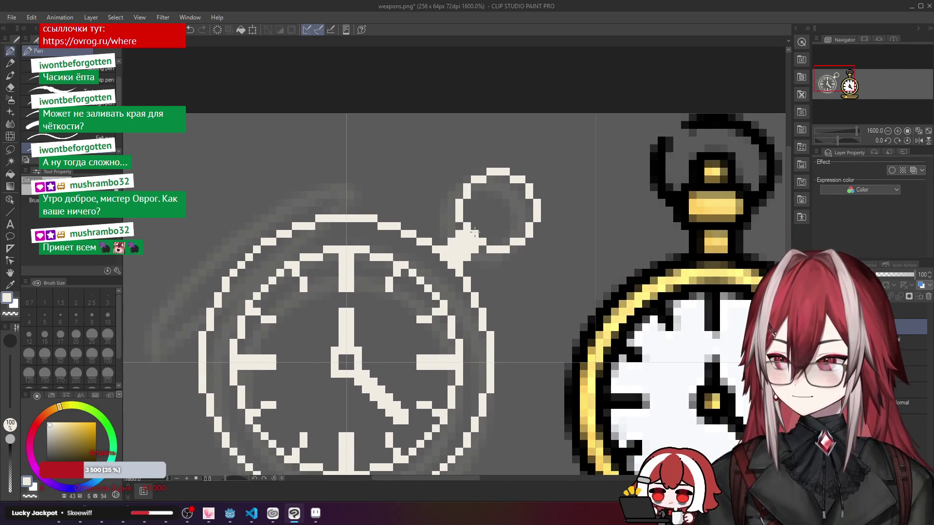
left_click(482, 219)
left_click(490, 230)
left_click(475, 218)
left_click(490, 219)
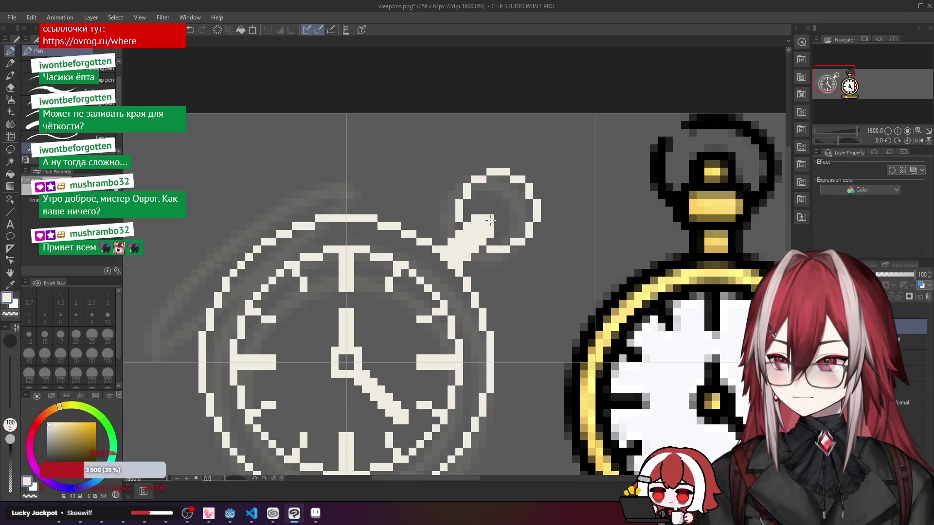
left_click(492, 217)
left_click(498, 211)
scroll(482, 244, "down", 2)
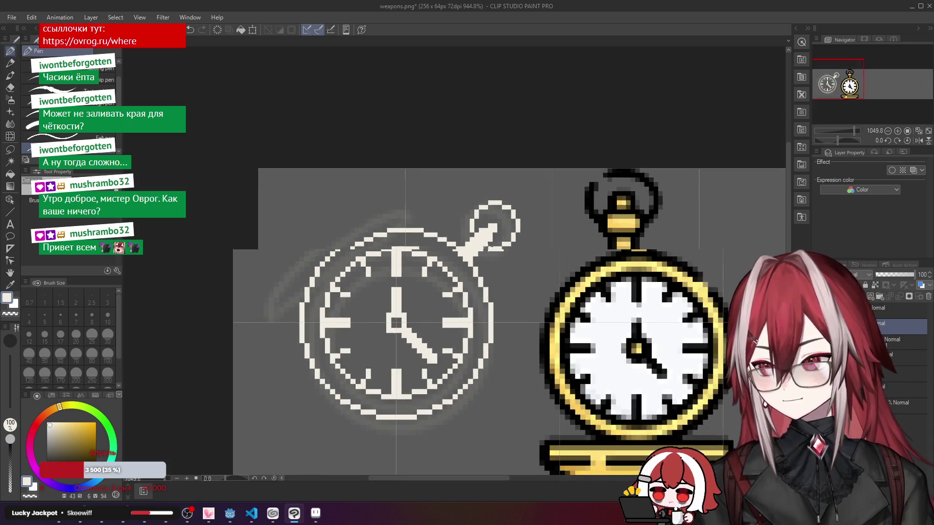
scroll(478, 255, "down", 2)
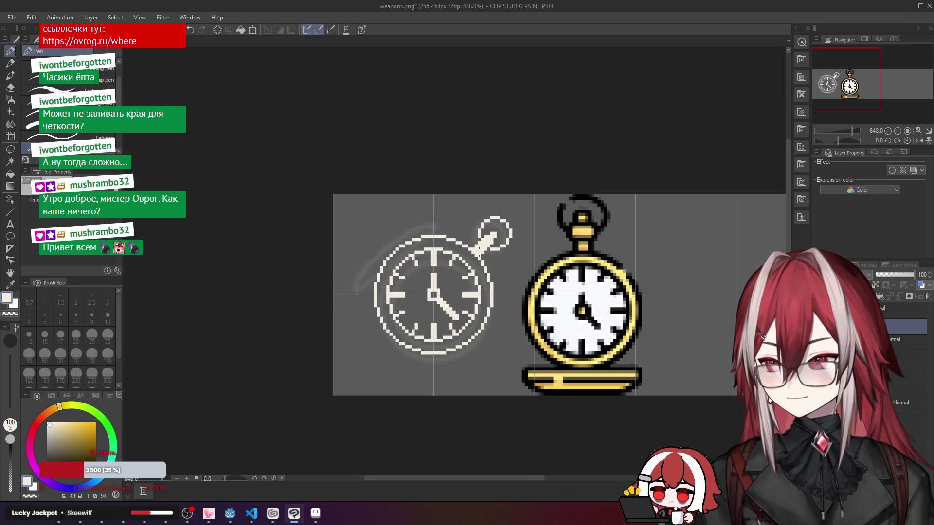
left_click_drag(473, 249, 548, 214)
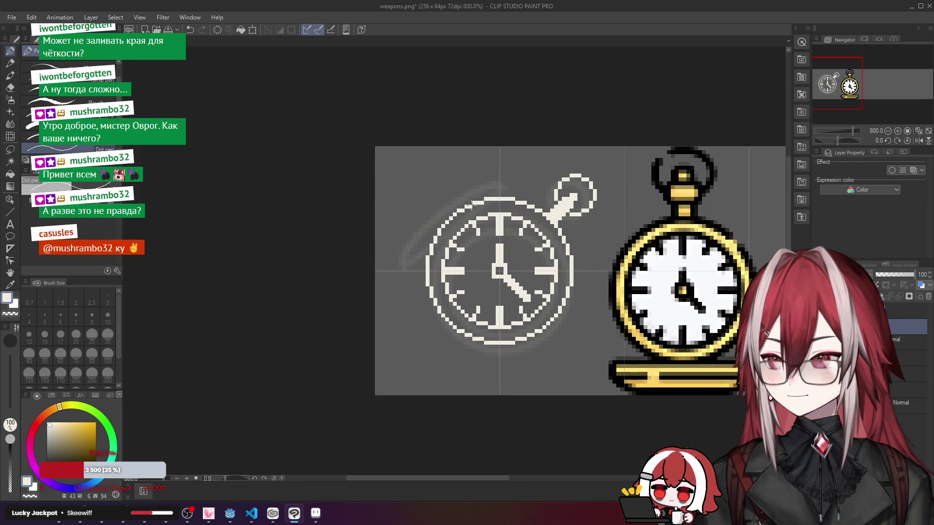
Step: Turn off the sketch layer's visibility and reselect the clock line-art layer
scroll(494, 197, "up", 2)
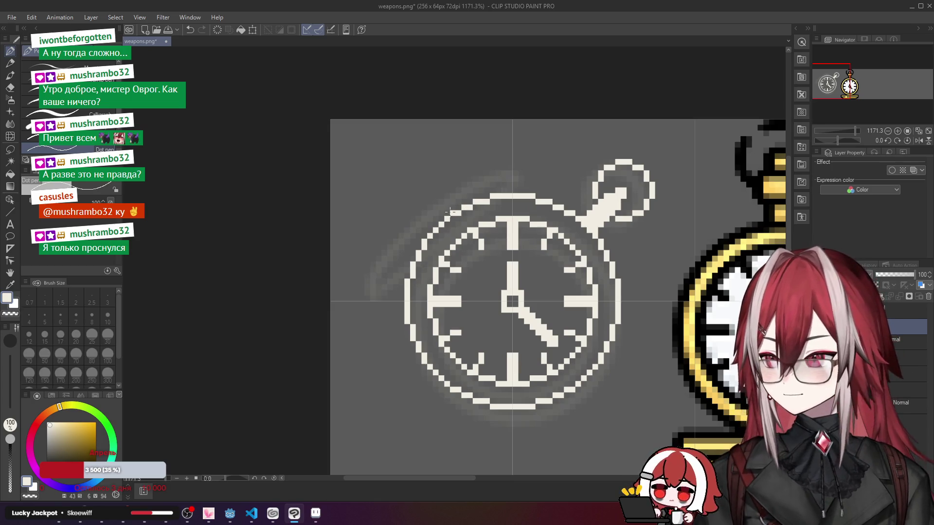
scroll(450, 210, "up", 1)
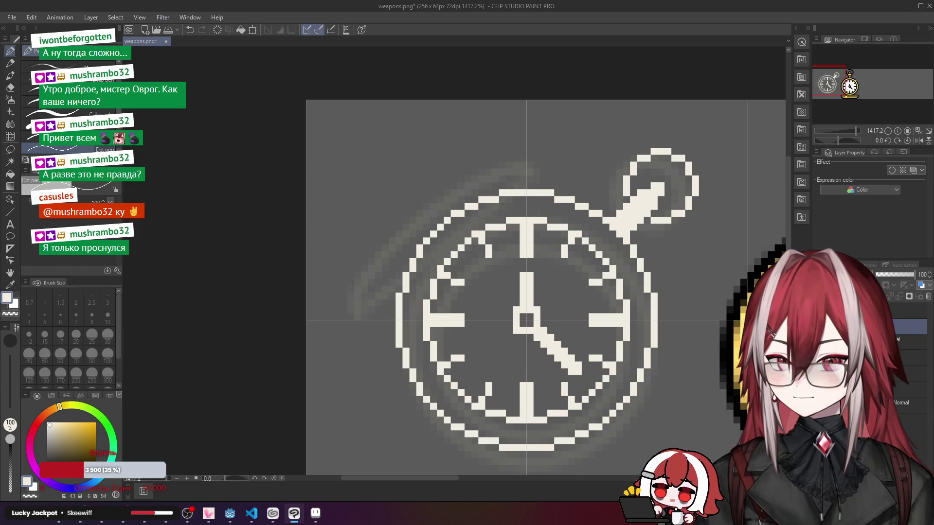
left_click(910, 311)
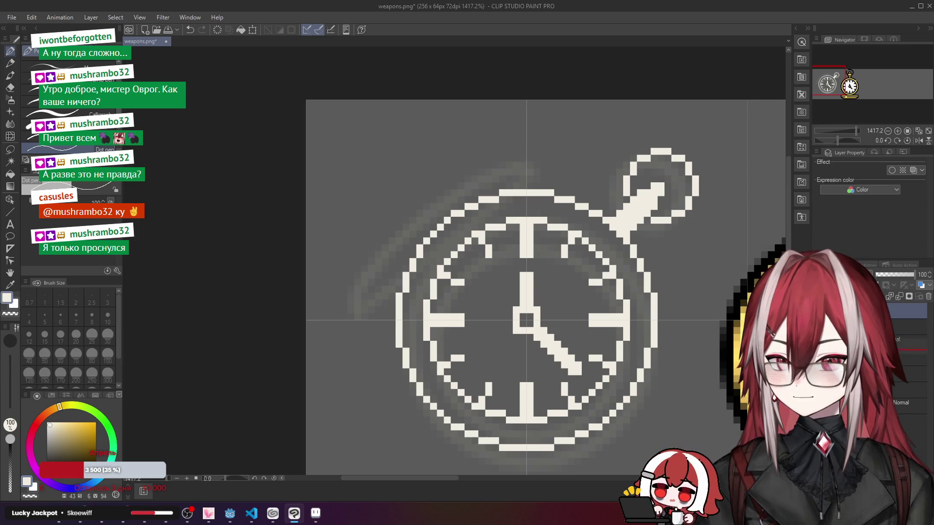
left_click(910, 358)
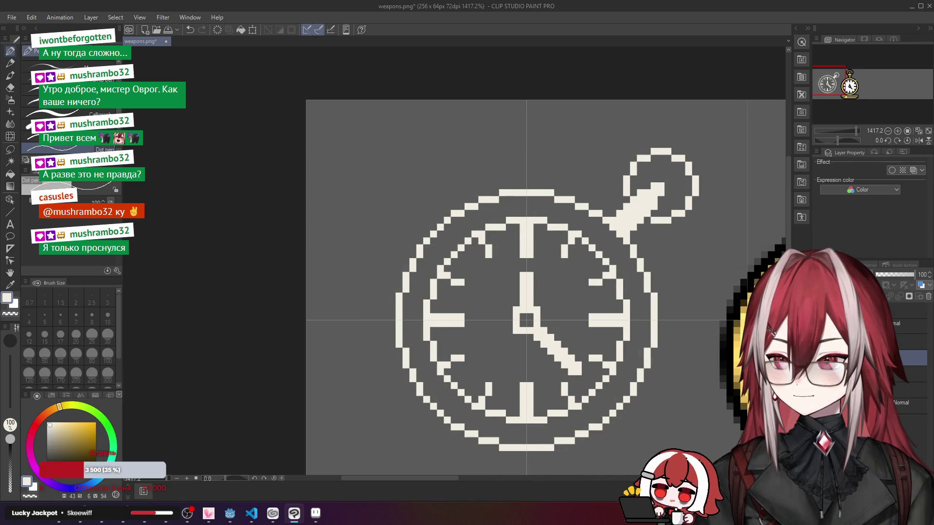
left_click(910, 342)
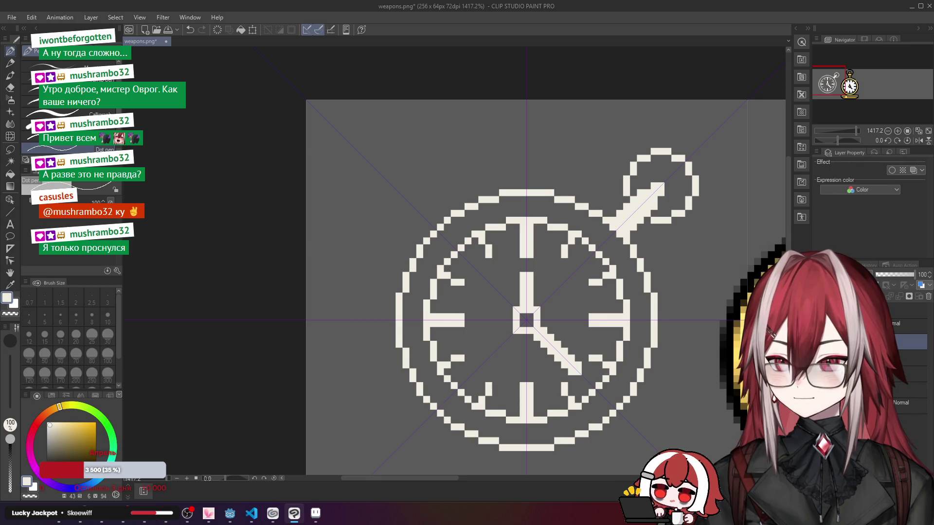
left_click(910, 312)
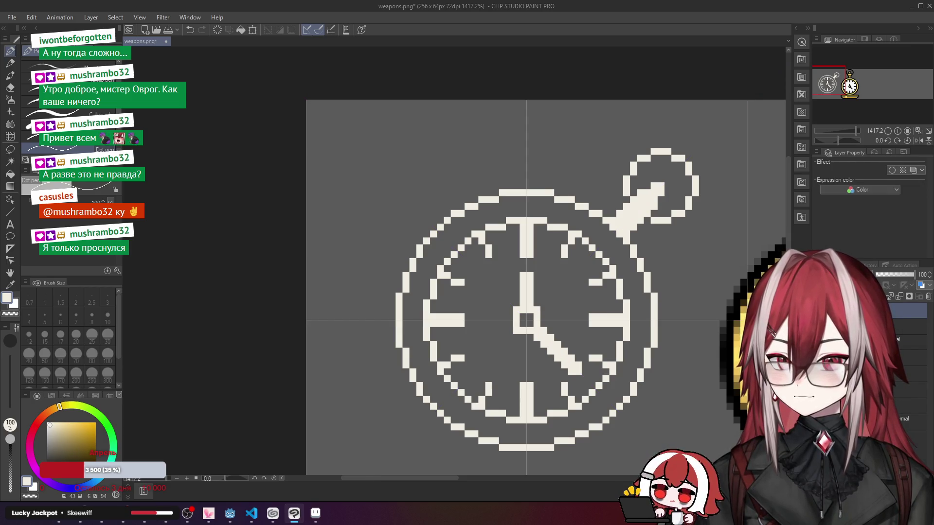
left_click(11, 247)
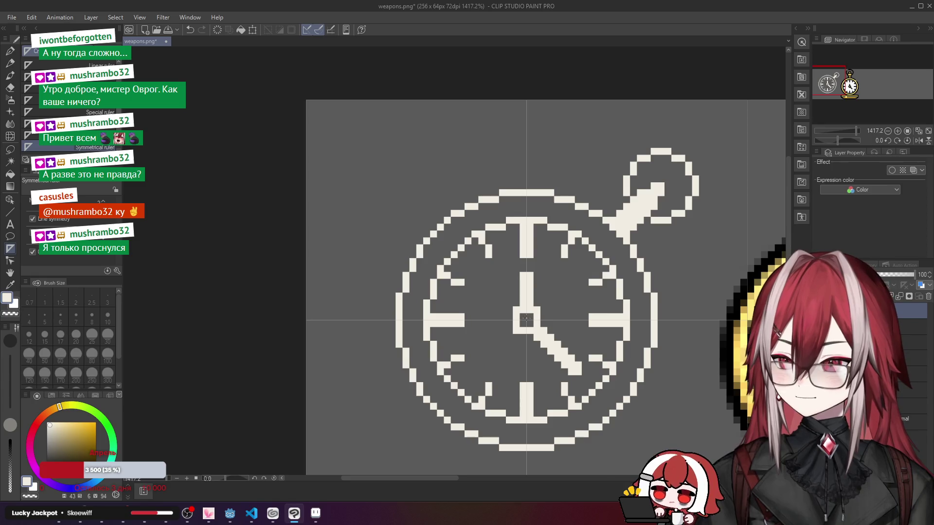
Step: Lay a symmetrical ruler from the clock centre toward the upper left, then return to the pen
left_click_drag(526, 318, 315, 108)
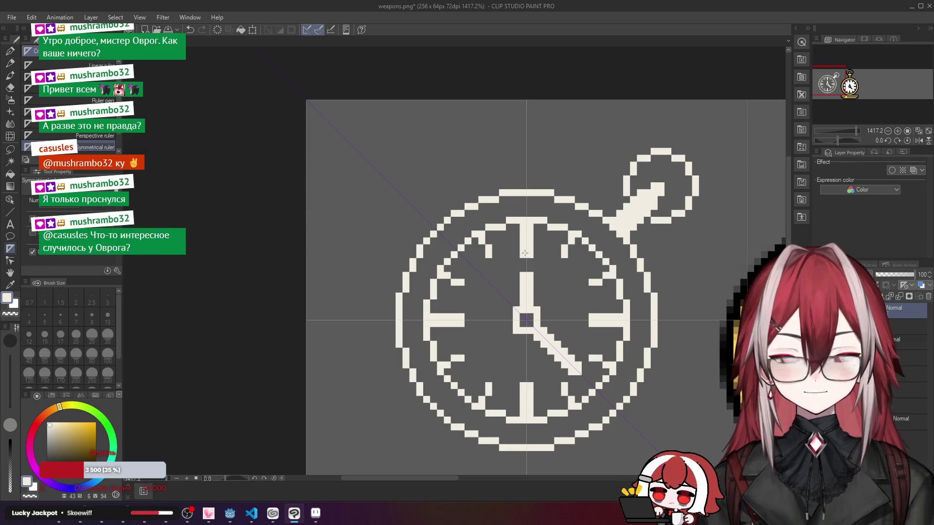
key("p")
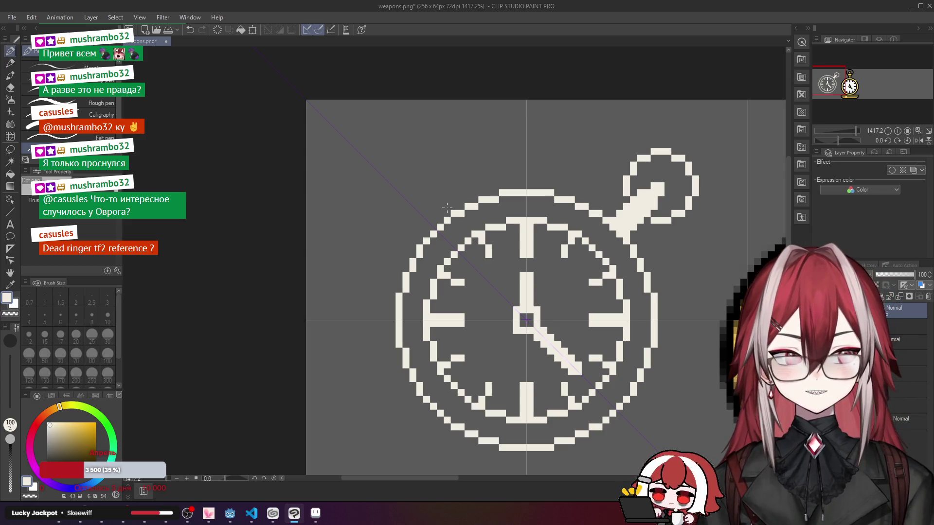
scroll(438, 210, "down", 1)
scroll(433, 211, "up", 3)
scroll(433, 211, "down", 2)
scroll(433, 219, "up", 2)
scroll(433, 223, "down", 2)
scroll(432, 229, "up", 2)
scroll(432, 230, "down", 2)
scroll(432, 229, "up", 2)
left_click_drag(404, 262, 455, 208)
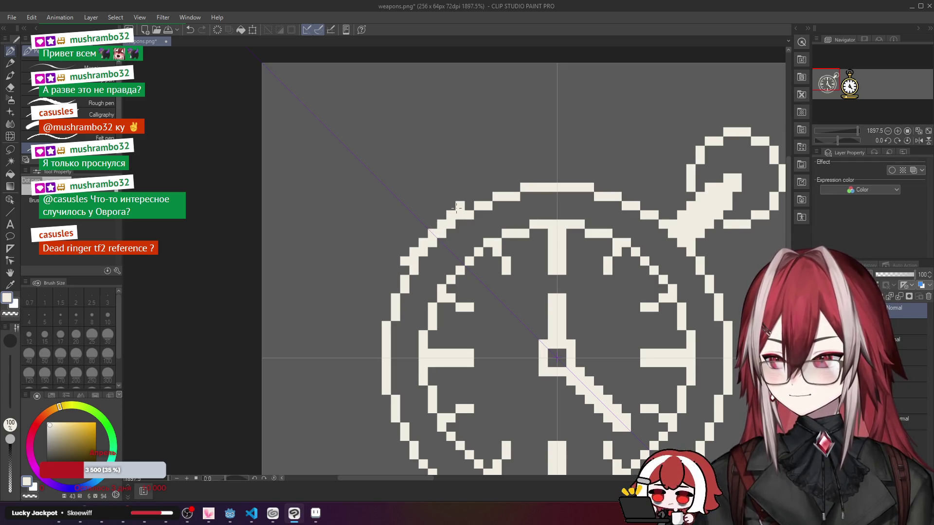
Step: Draw the lid's diagonal edge outside the clock and start its top edge
left_click_drag(395, 271, 535, 132)
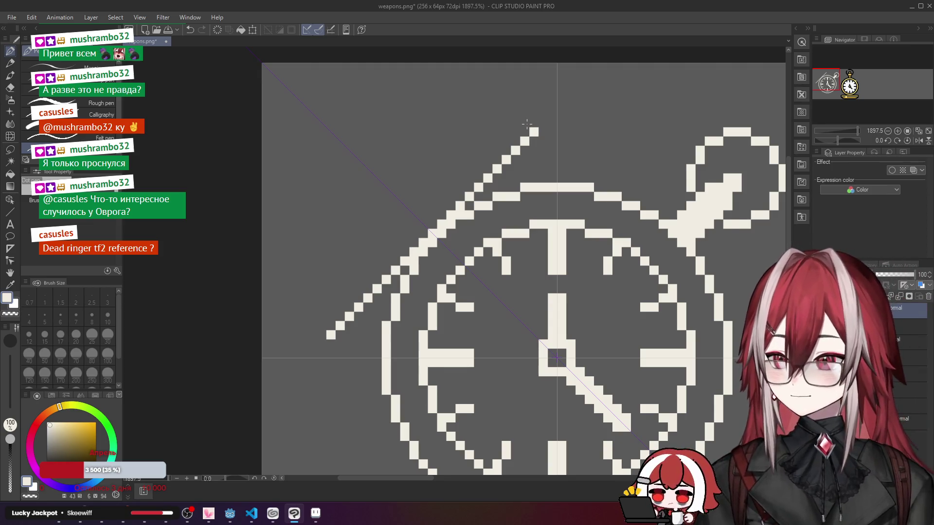
left_click(526, 124)
key("ctrl+z")
left_click(525, 132)
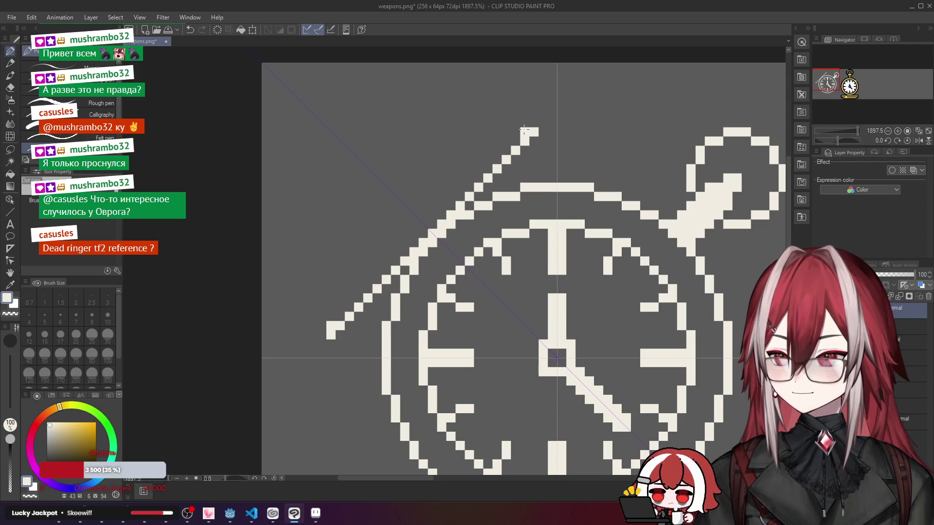
left_click(516, 131)
left_click(506, 131)
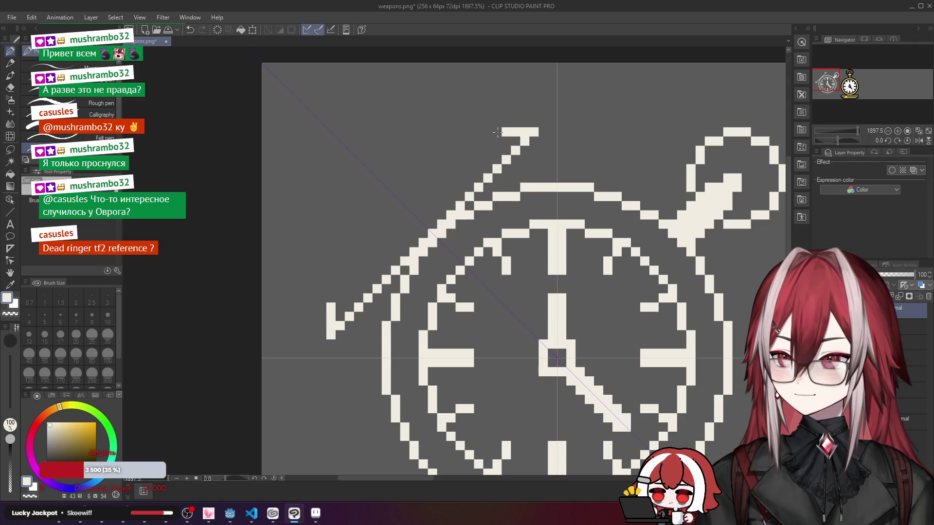
left_click(496, 141)
left_click(488, 141)
left_click(469, 141)
key("ctrl+z")
key("ctrl+z")
key("ctrl+z")
Step: Continue the lid's curved top edge leftward pixel by pixel down to its tip
left_click(497, 132)
left_click(488, 132)
left_click(478, 141)
left_click(470, 141)
left_click(460, 141)
left_click(451, 151)
left_click(443, 150)
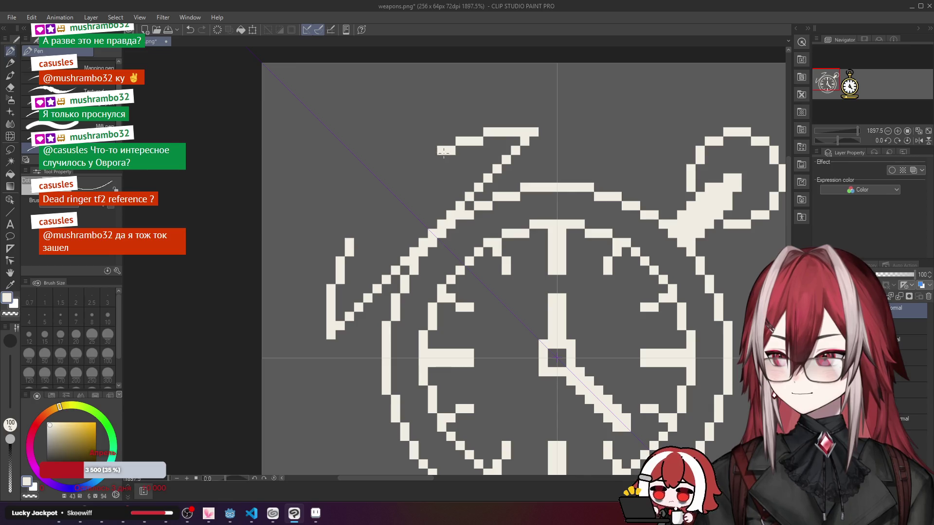
left_click(430, 158)
left_click(423, 168)
key("ctrl+z")
left_click(423, 160)
left_click(414, 168)
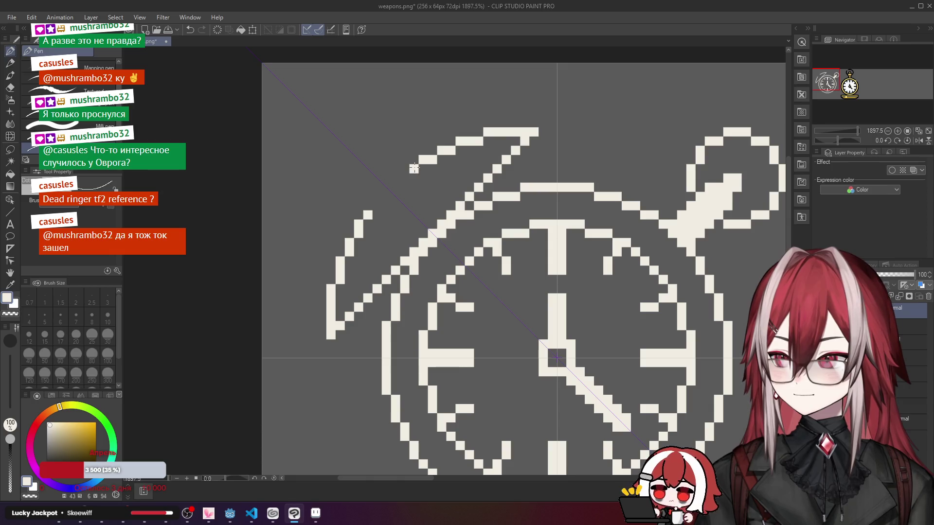
left_click(405, 177)
left_click(397, 182)
Step: Compare versions of the lid tip pixels using undo and redo
scroll(457, 175, "down", 5)
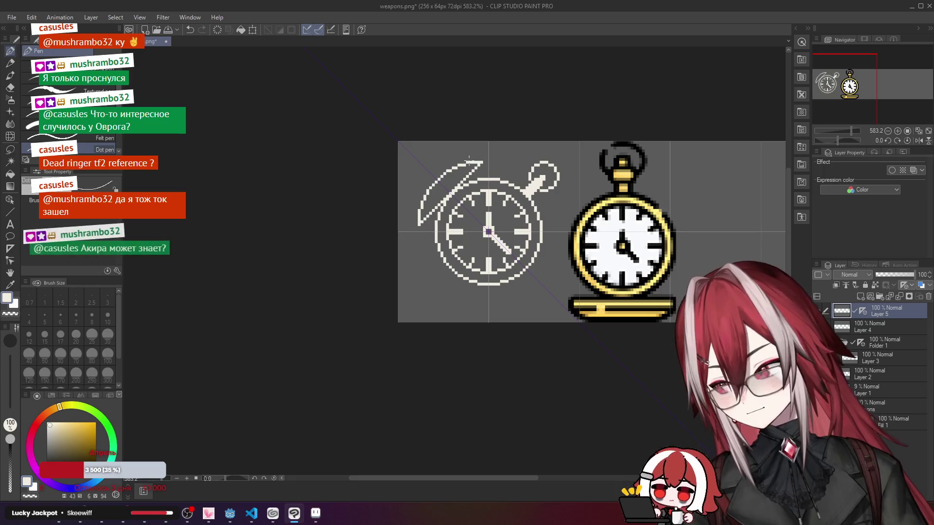
scroll(469, 160, "down", 4)
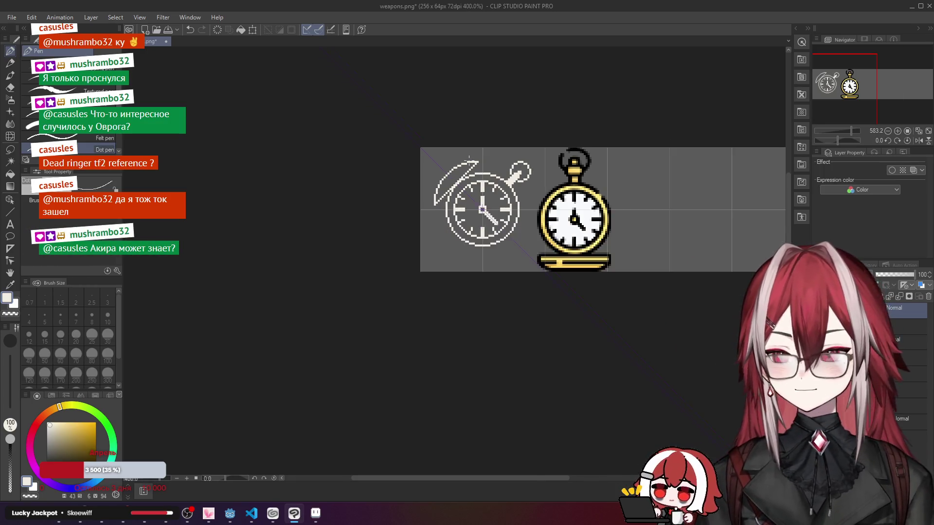
scroll(469, 159, "up", 5)
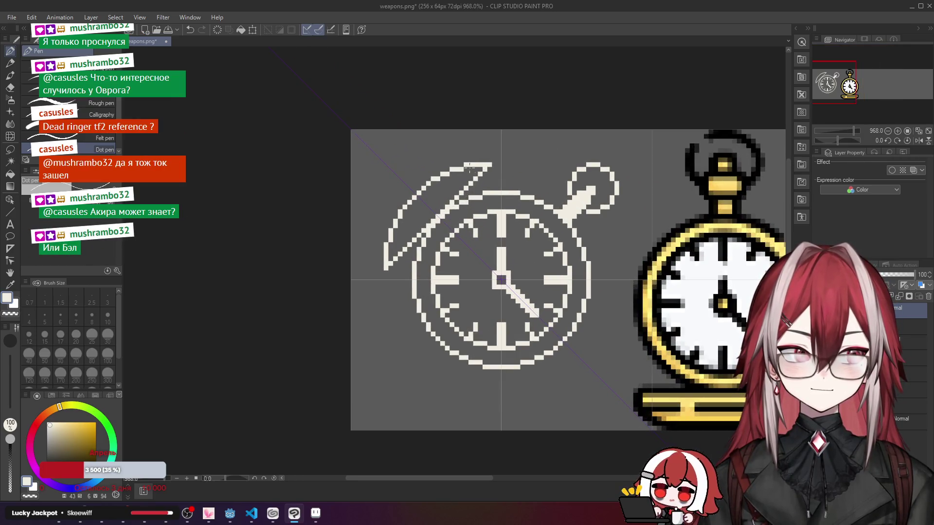
scroll(395, 184, "up", 2)
scroll(396, 185, "down", 2)
scroll(395, 184, "up", 1)
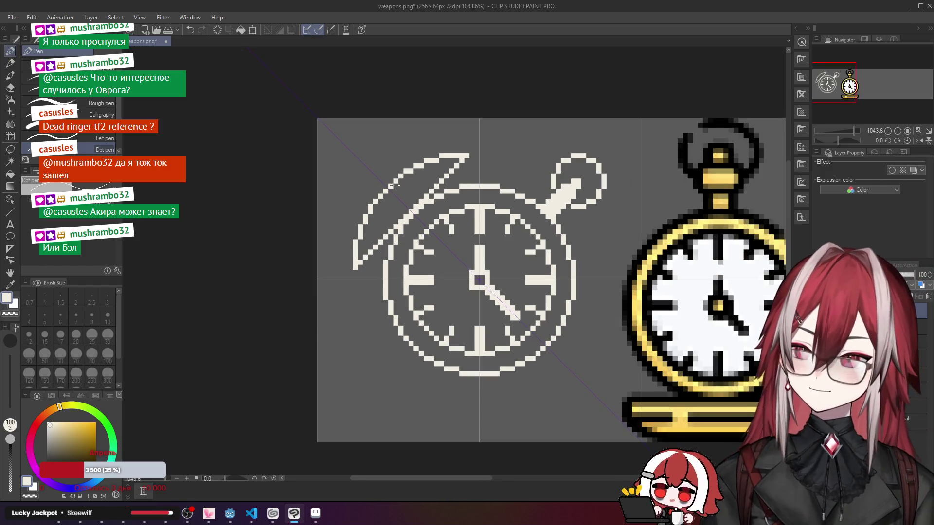
scroll(395, 184, "up", 1)
key("ctrl+z")
key("ctrl+y")
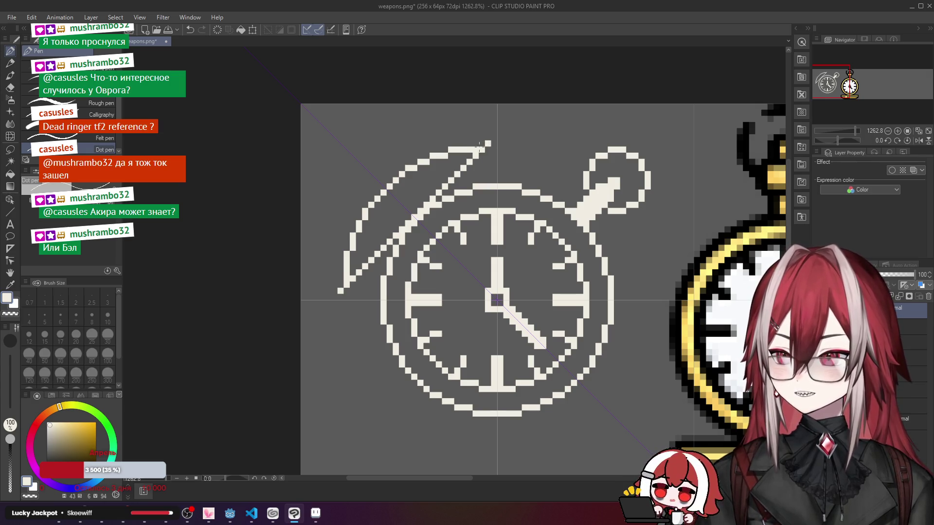
key("ctrl+y")
key("ctrl+y")
key("ctrl+y")
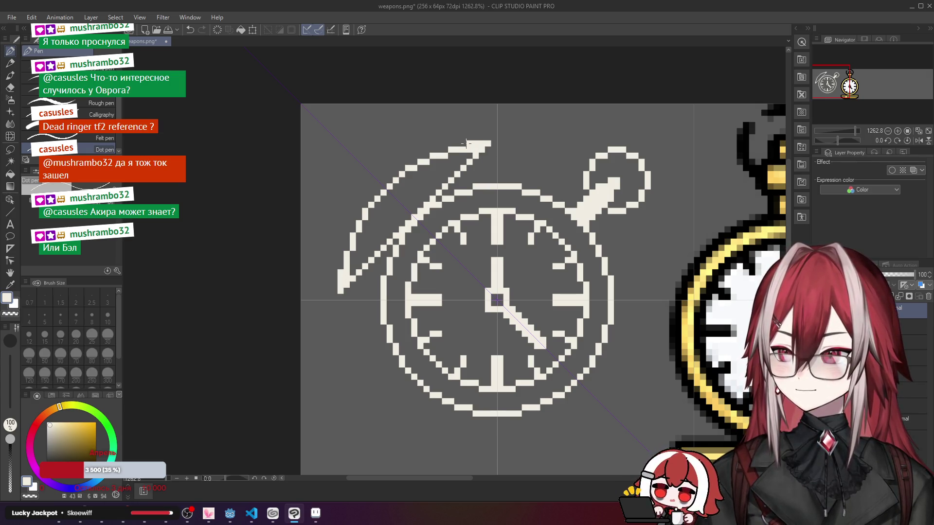
key("ctrl+z")
key("ctrl+z")
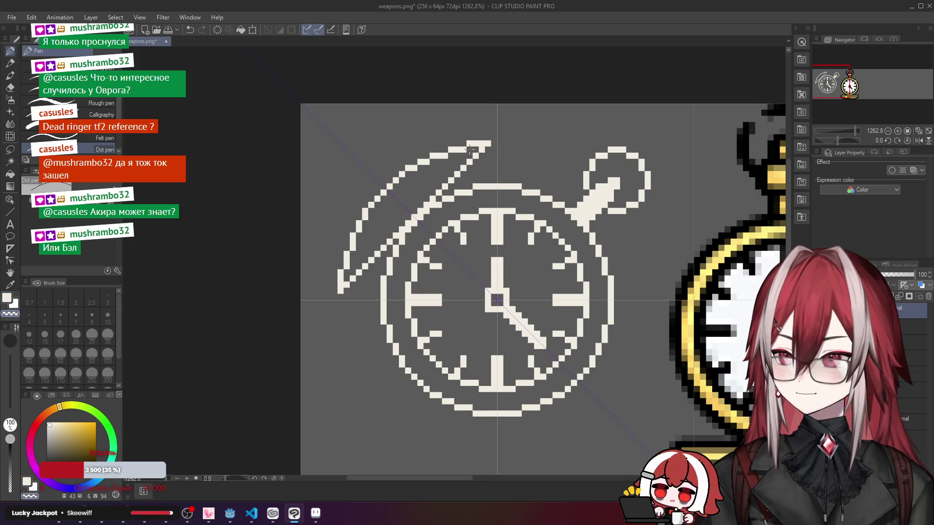
key("ctrl+z")
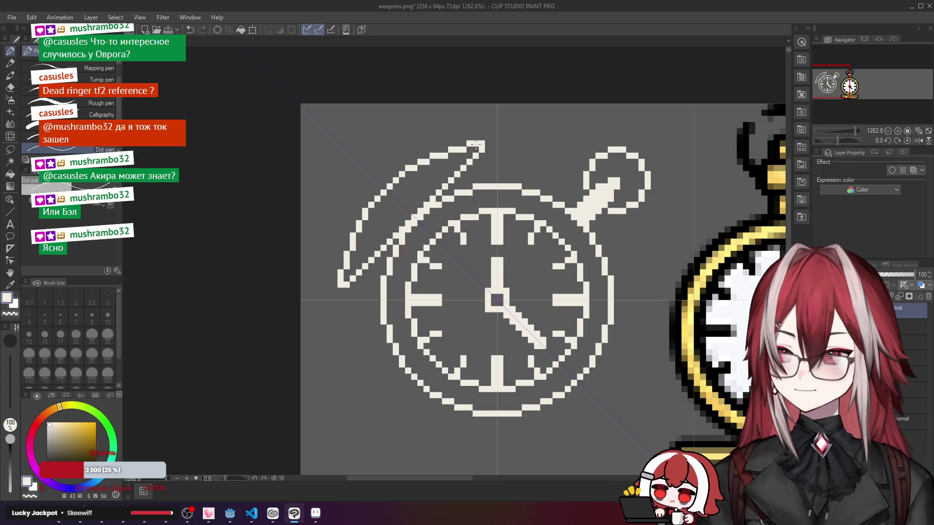
key("ctrl+y")
scroll(506, 145, "down", 1)
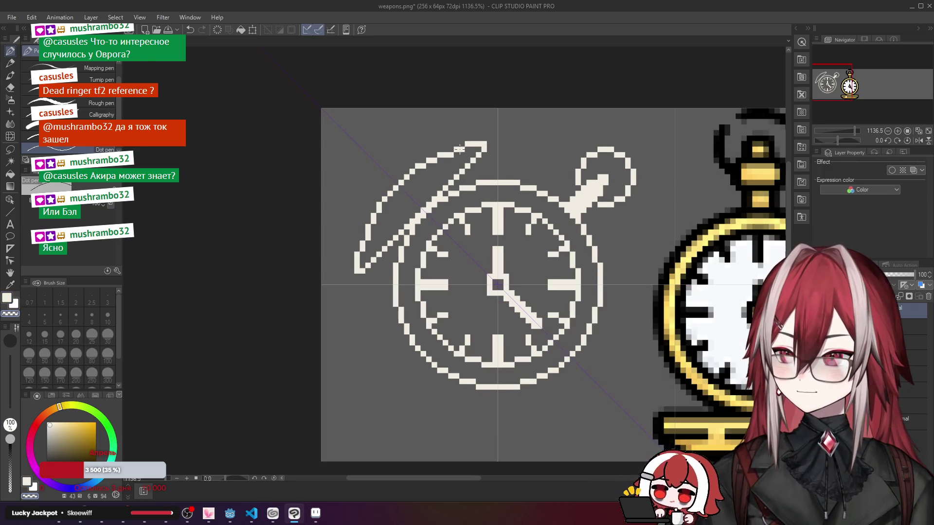
Step: Redraw the lid tip one pixel higher, erasing the old pixel with the transparent colour
key("c")
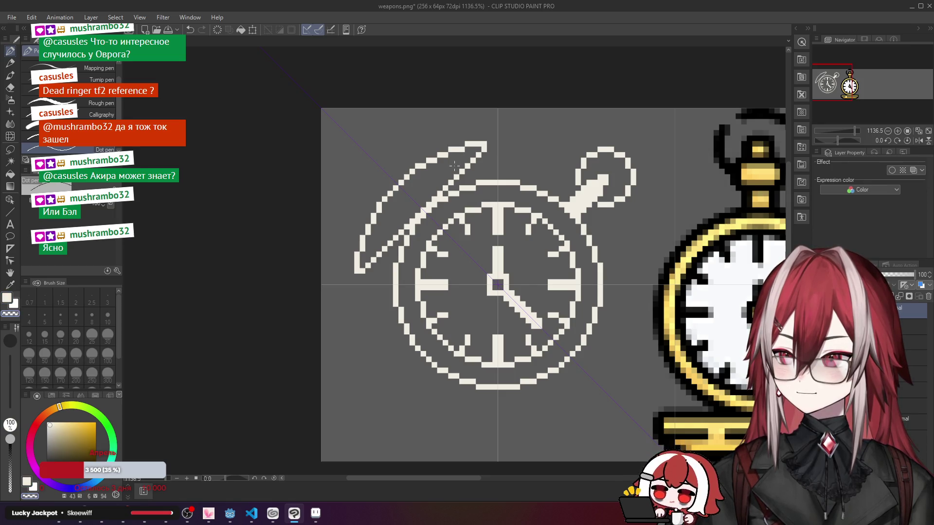
key("c")
left_click(437, 155)
key("c")
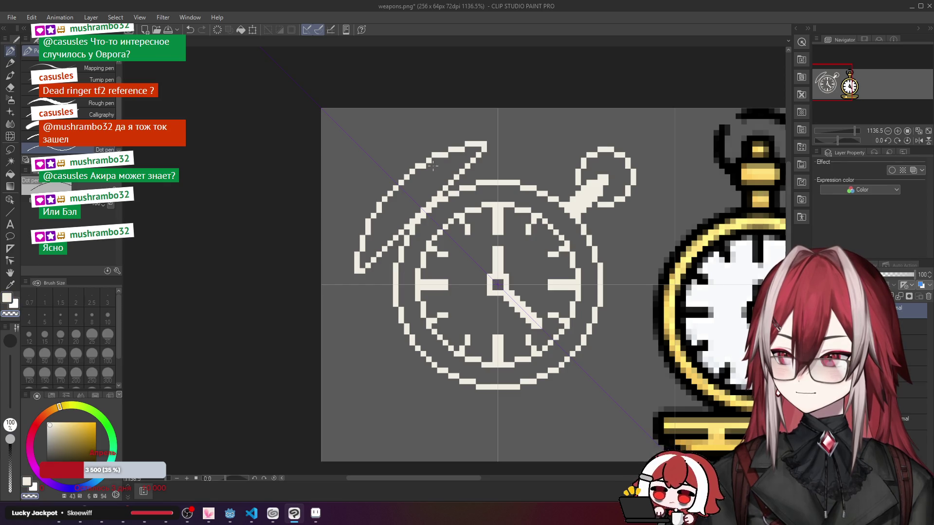
key("c")
key("c")
left_click(423, 166)
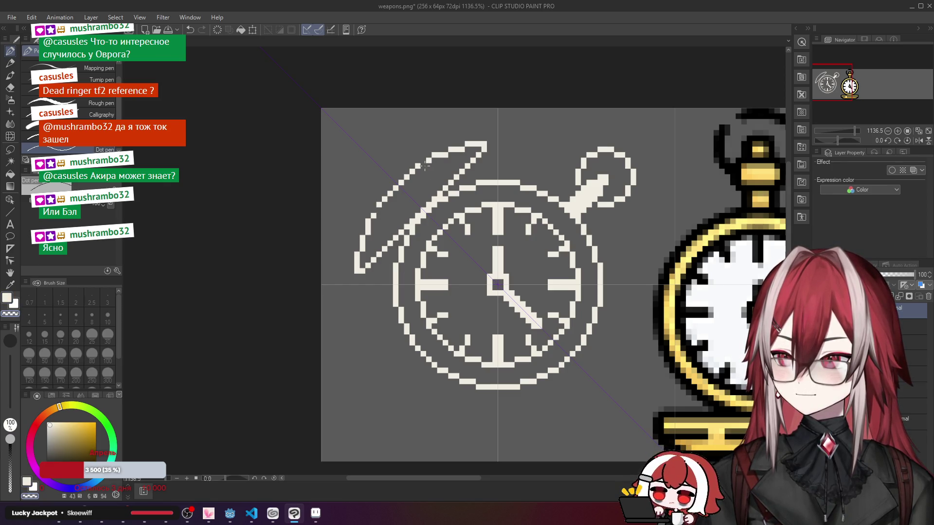
key("c")
left_click(422, 161)
Step: Zoom and pan around to inspect the finished lid outline
scroll(445, 168, "down", 1)
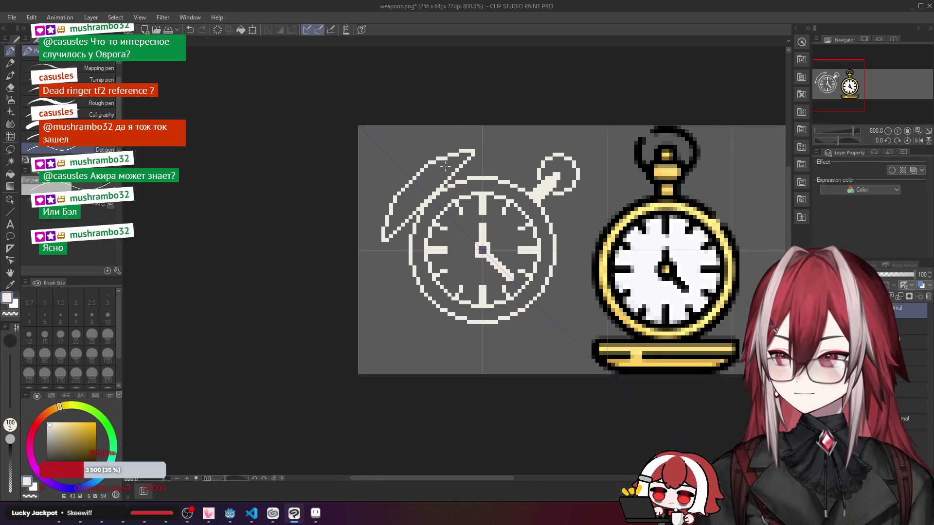
scroll(461, 155, "up", 1)
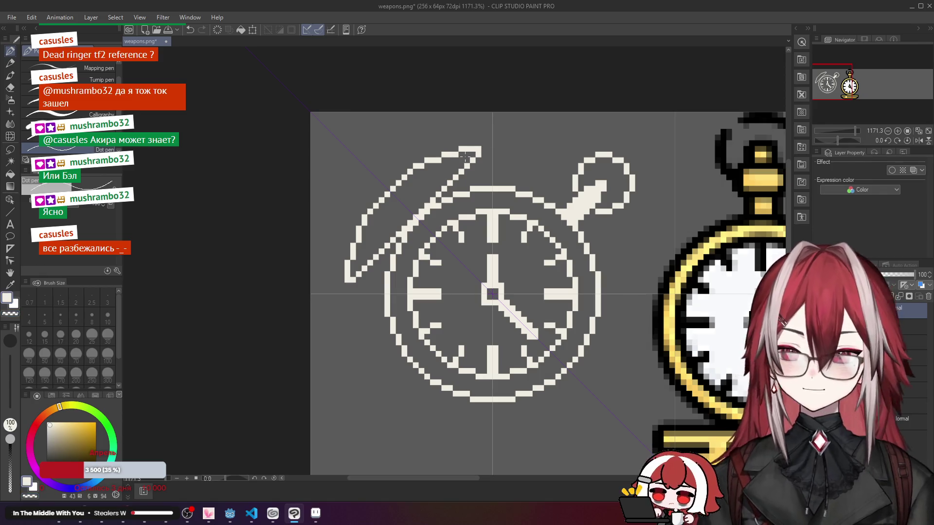
scroll(482, 148, "down", 5)
scroll(473, 151, "up", 3)
scroll(473, 152, "up", 3)
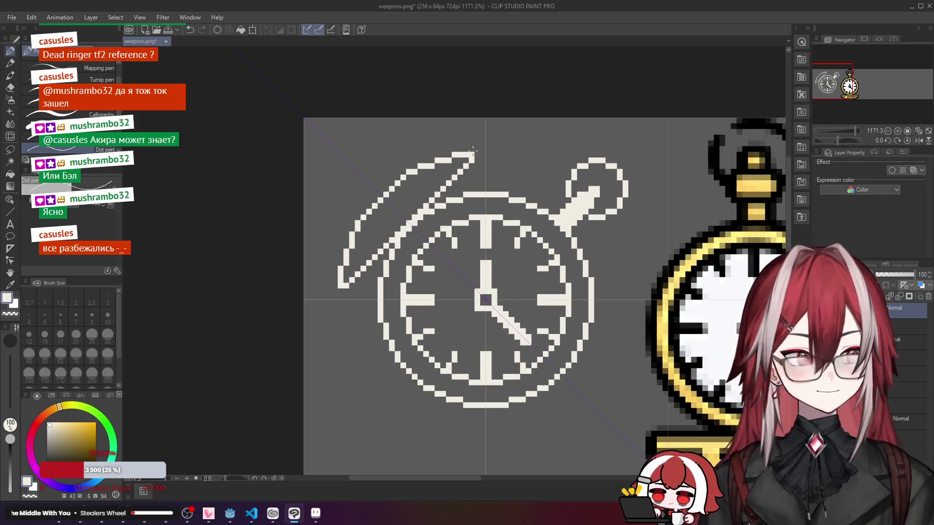
scroll(470, 154, "down", 1)
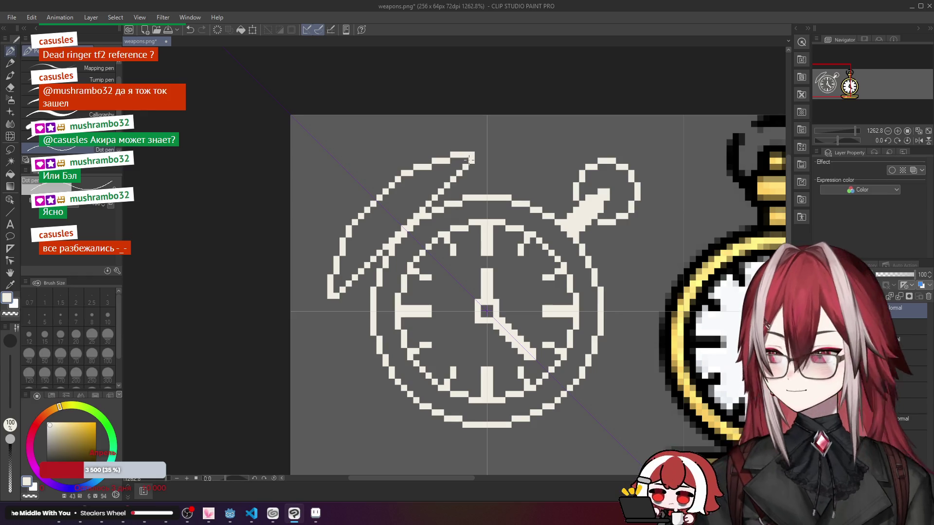
mouse_move(495, 169)
left_mouse_down()
mouse_move(492, 147)
mouse_move(441, 154)
left_mouse_up()
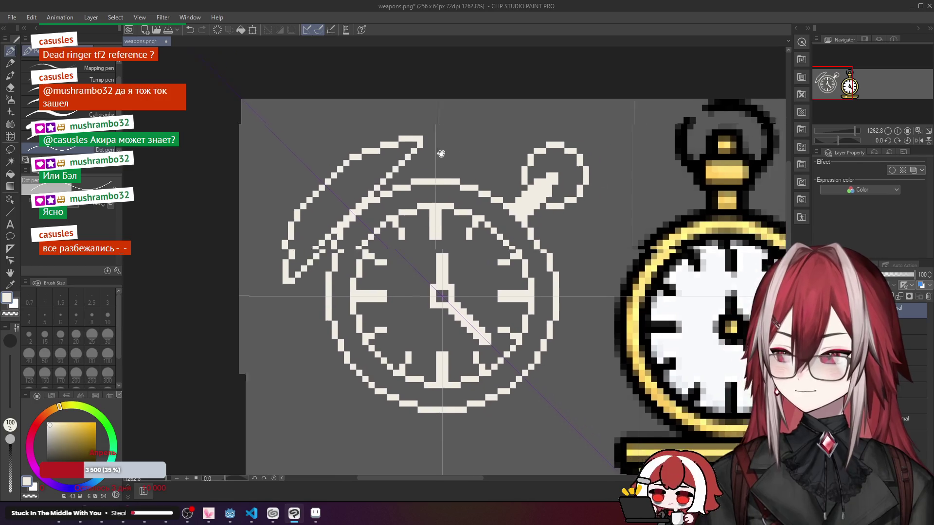
scroll(441, 153, "down", 3)
scroll(404, 151, "up", 1)
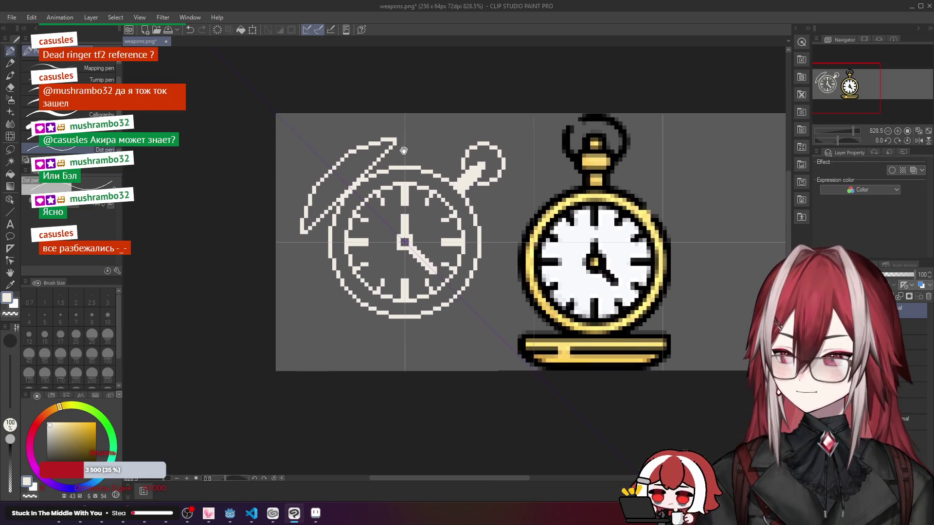
scroll(314, 134, "up", 3)
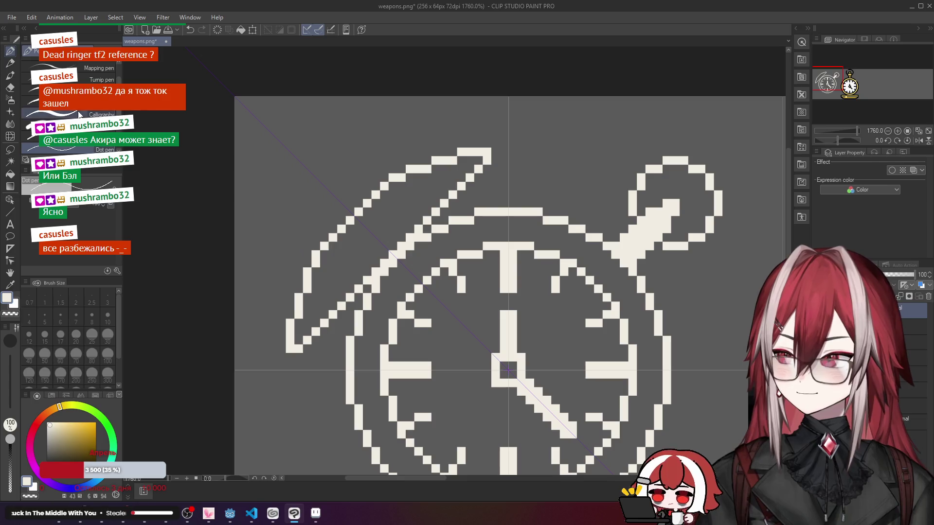
left_click(10, 149)
Step: Lasso the open lid, move it one pixel up-left, and deselect
mouse_move(478, 159)
left_mouse_down()
mouse_move(494, 140)
mouse_move(262, 224)
mouse_move(263, 298)
left_mouse_up()
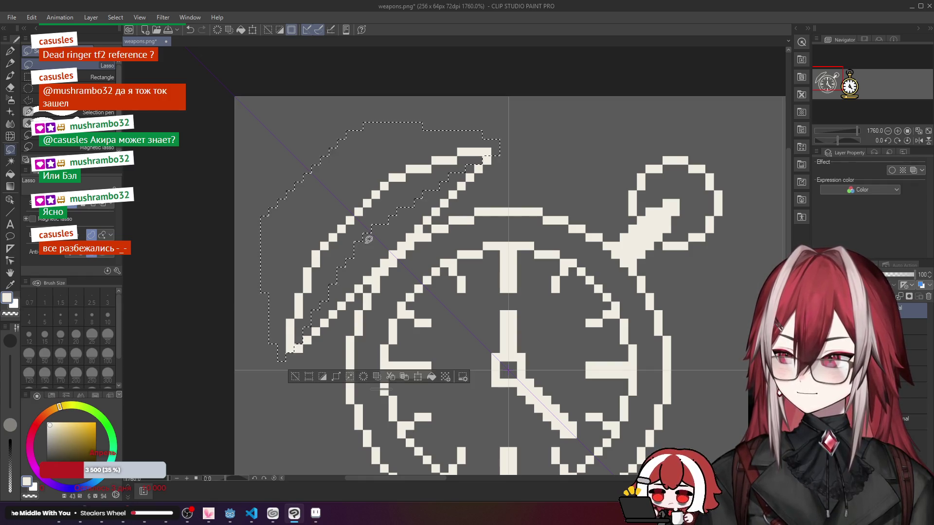
left_click_drag(377, 204, 368, 196)
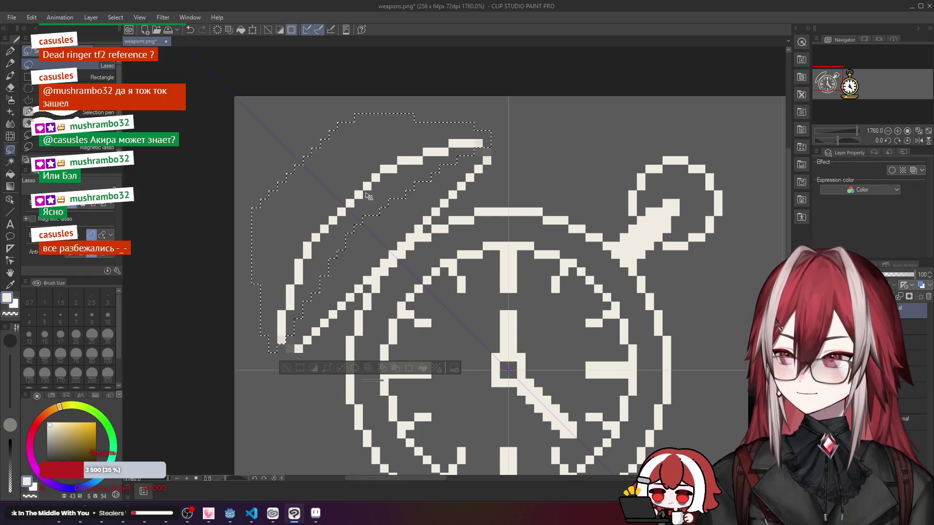
left_click(531, 165)
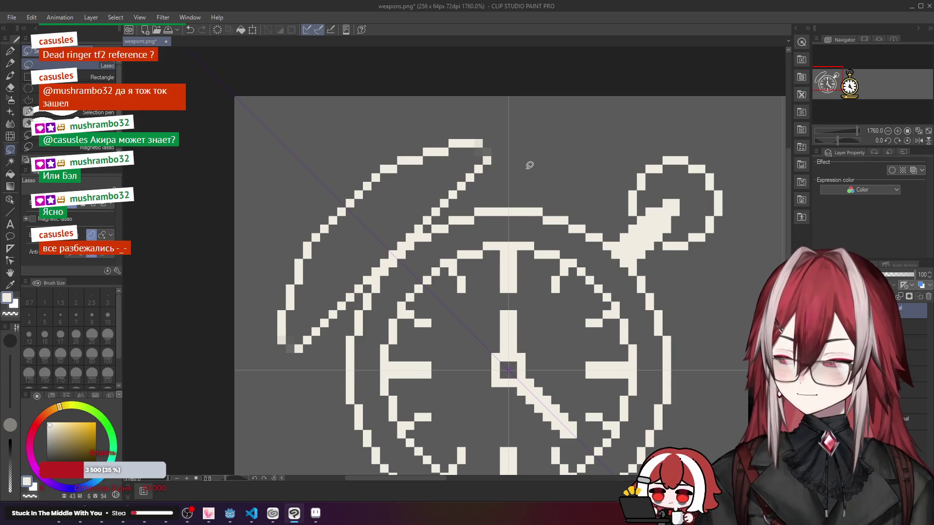
key("p")
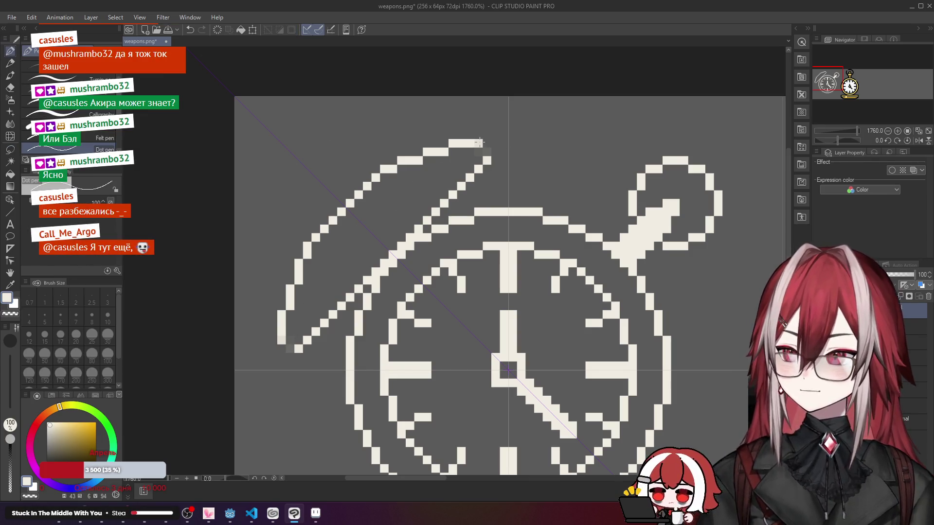
Step: Try and undo pixels at the lid's upper tip until it curves back toward the body
key("c")
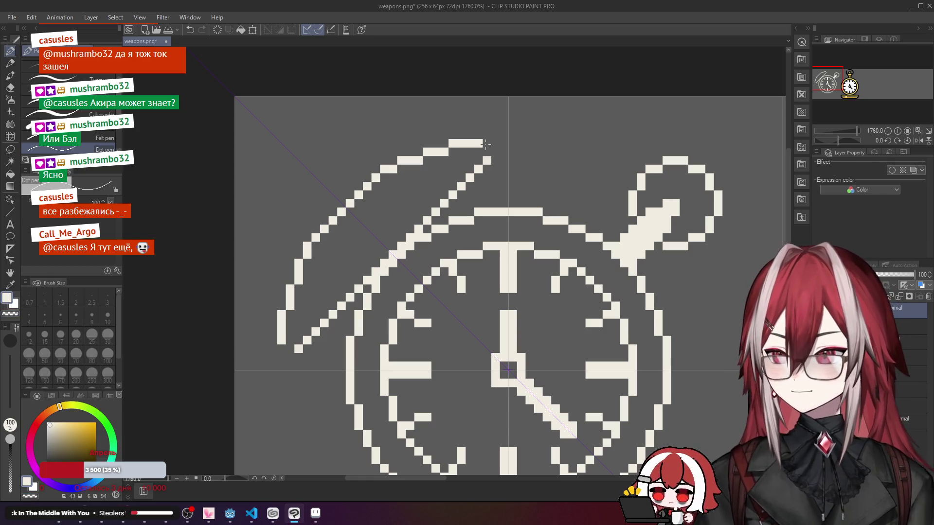
left_click(483, 150)
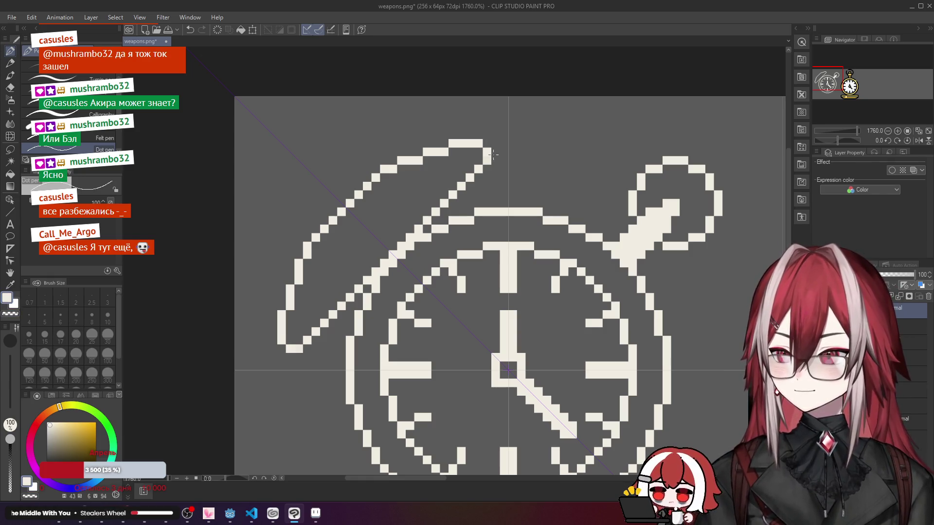
key("ctrl+z")
key("ctrl+z")
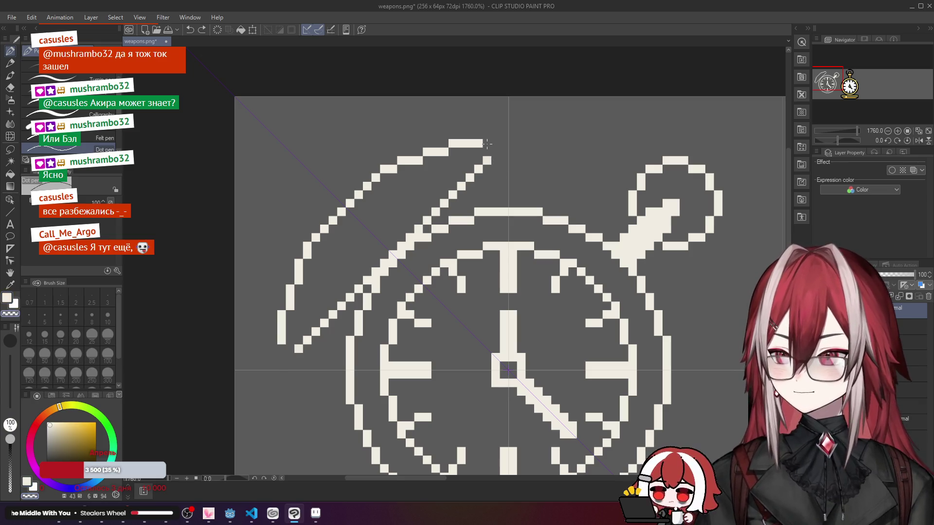
left_click(487, 145)
key("ctrl+z")
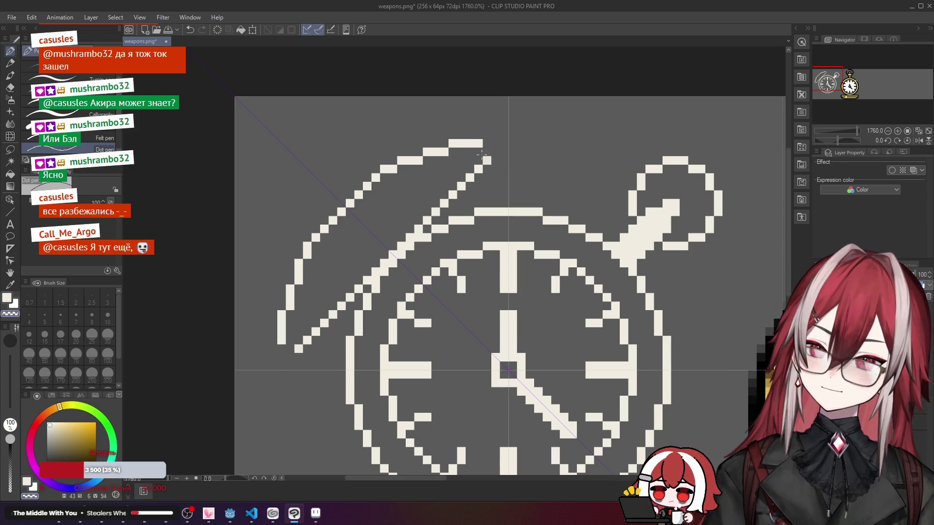
left_click(481, 152)
scroll(483, 153, "down", 2)
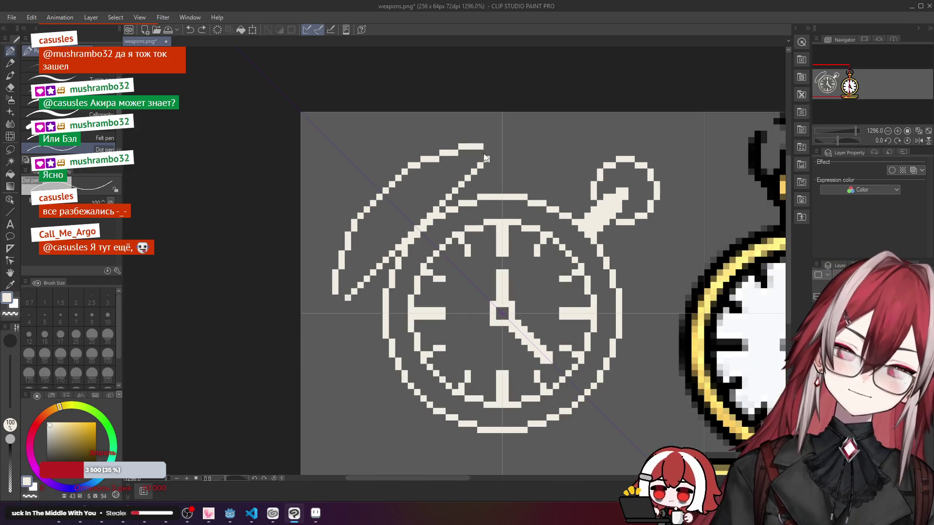
left_click(482, 151)
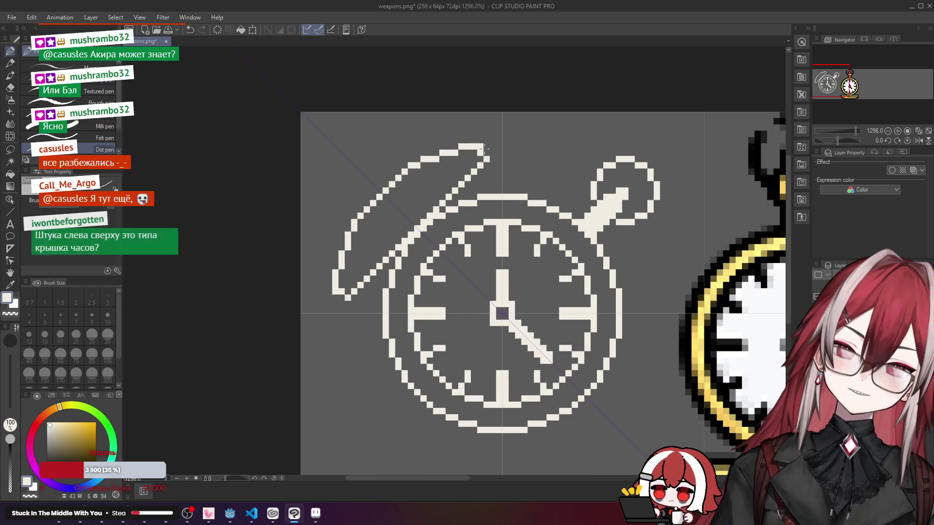
left_click(484, 151)
key("ctrl+z")
key("ctrl+z")
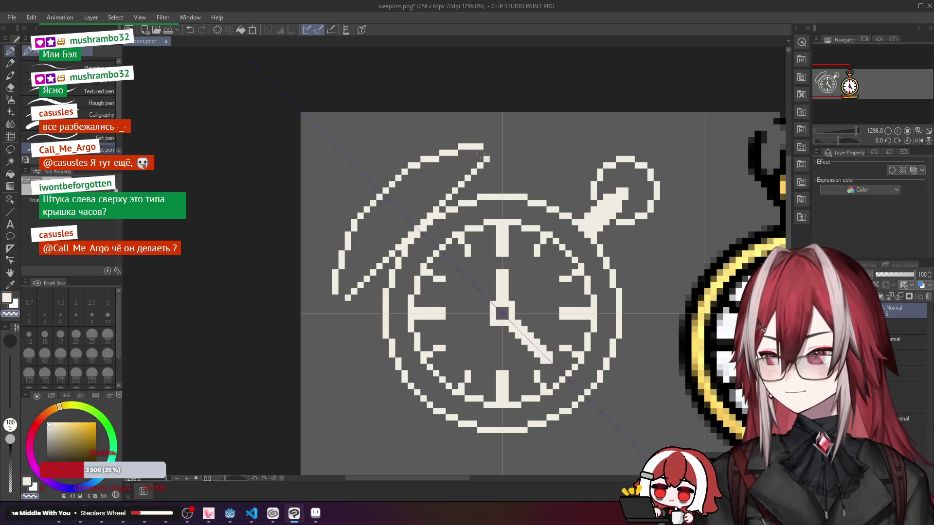
left_click(480, 154)
Step: Pan out to compare both watches, checking the lid with undo and redo
scroll(493, 141, "down", 3)
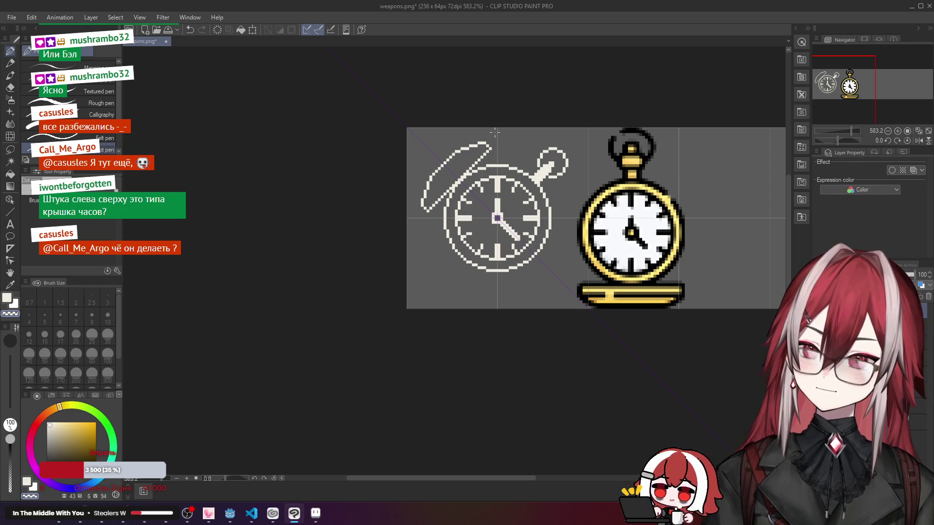
scroll(495, 132, "up", 2)
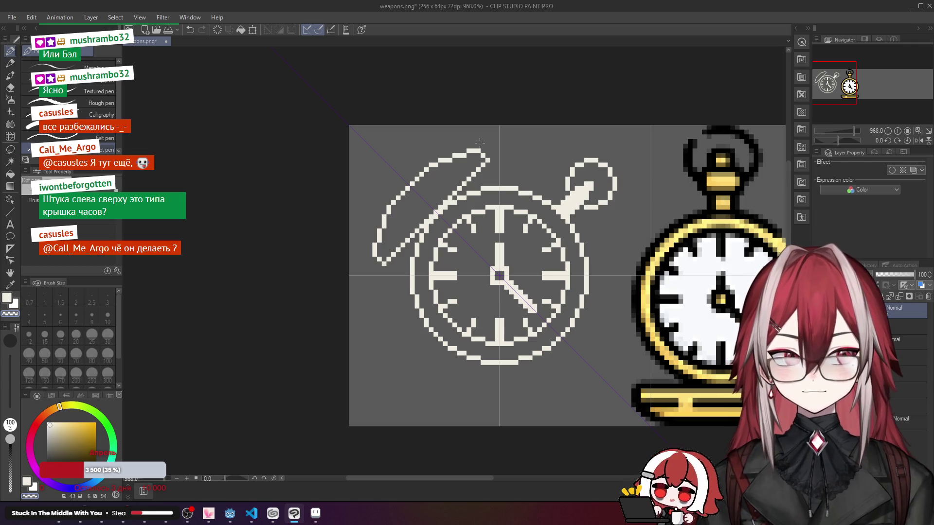
mouse_move(481, 177)
left_mouse_down()
mouse_move(358, 121)
mouse_move(422, 200)
left_mouse_up()
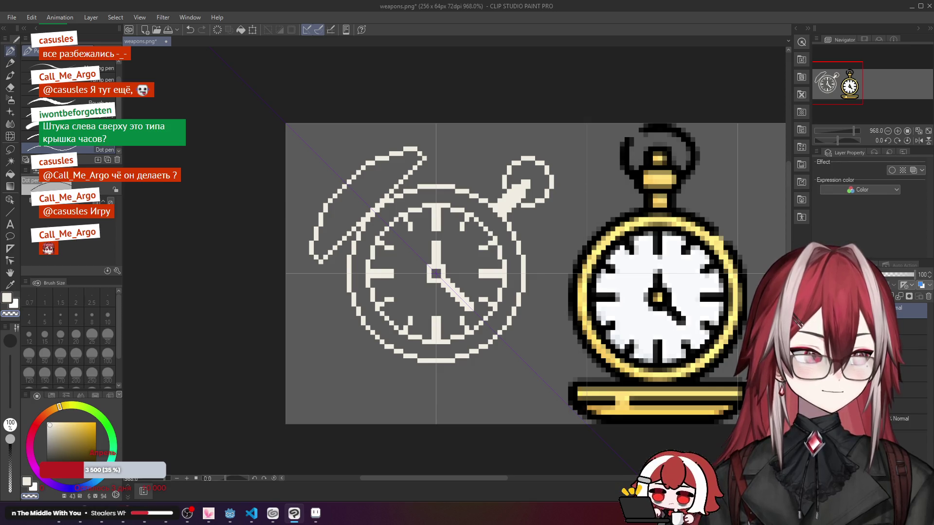
scroll(570, 162, "up", 3)
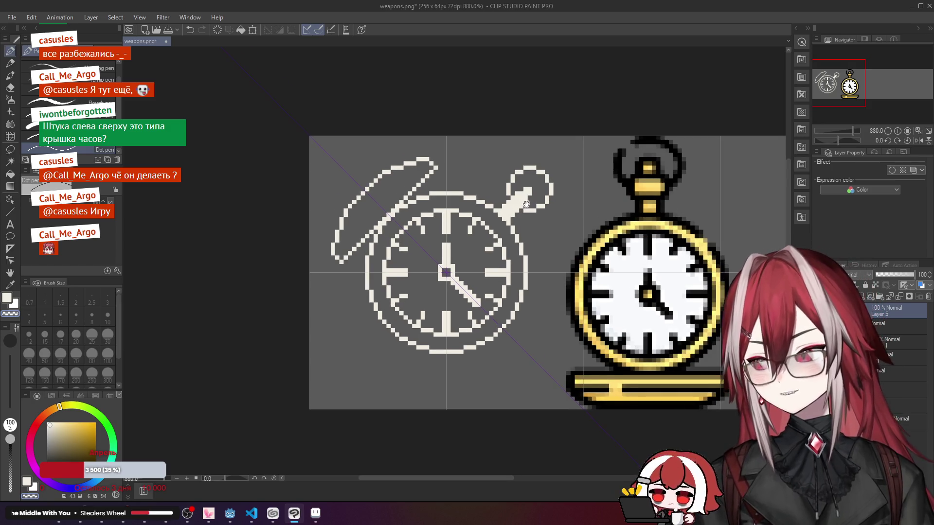
scroll(522, 214, "up", 1)
scroll(537, 200, "down", 3)
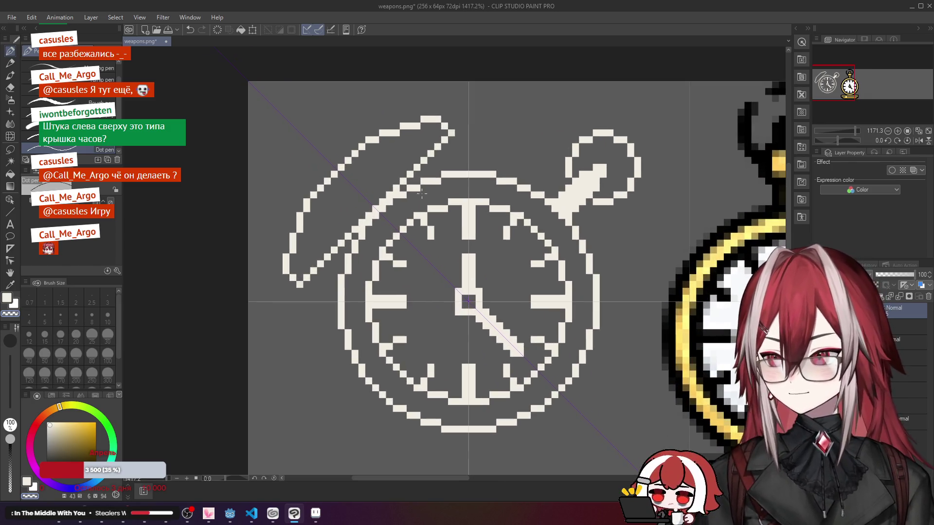
scroll(476, 211, "up", 3)
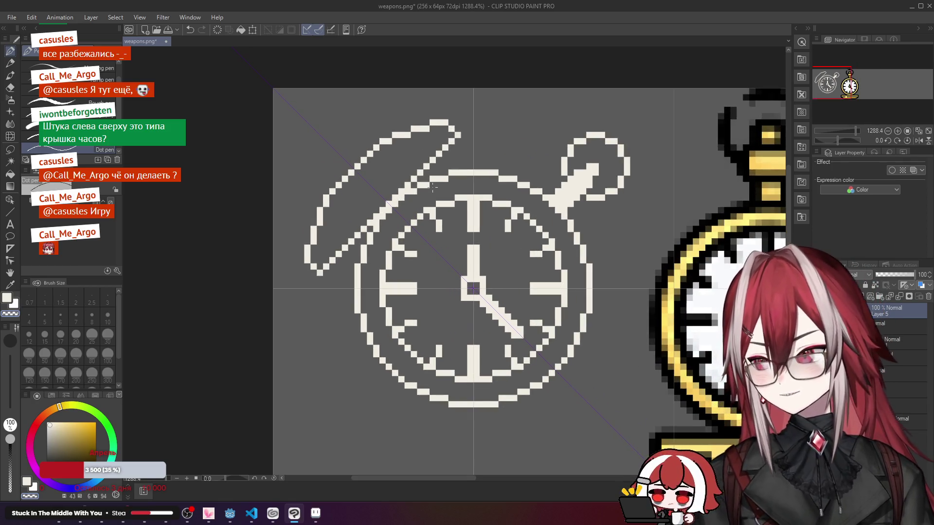
scroll(432, 185, "down", 3)
scroll(432, 185, "up", 3)
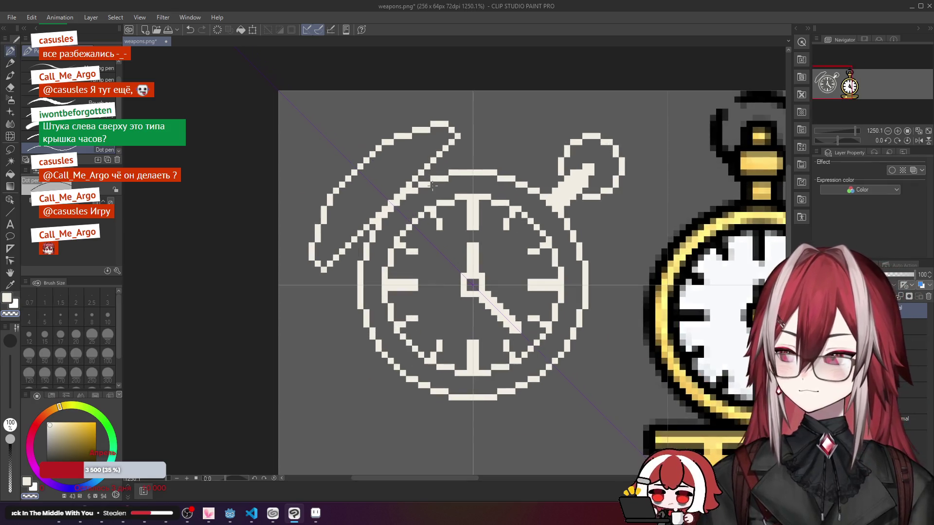
key("ctrl+z")
key("ctrl+y")
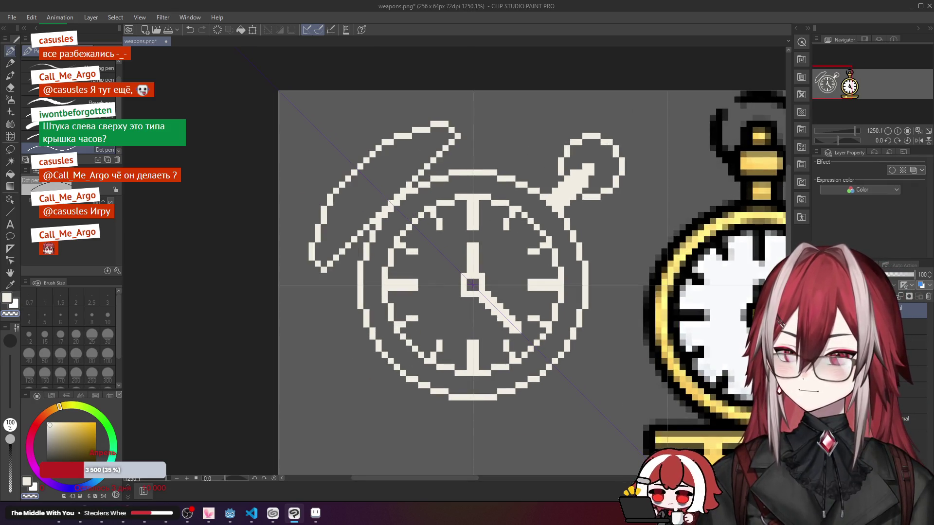
left_click_drag(472, 285, 519, 330)
Step: Fill the lid interior and the left, right and lower-right ring gaps with cream
left_click(10, 174)
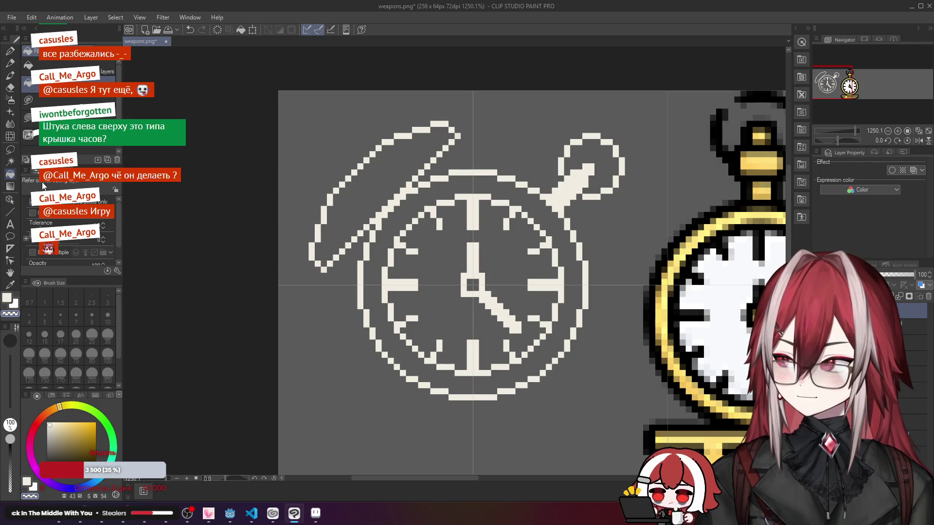
left_click(28, 65)
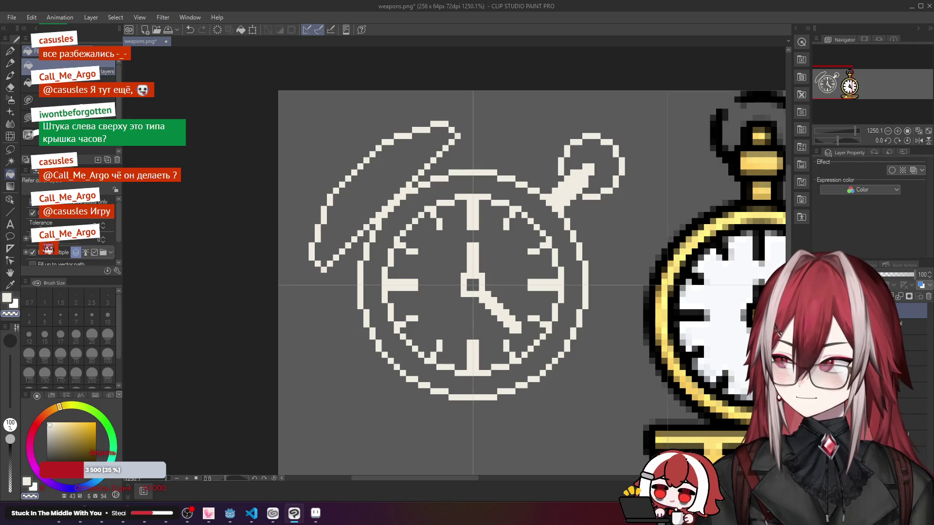
left_click(385, 185)
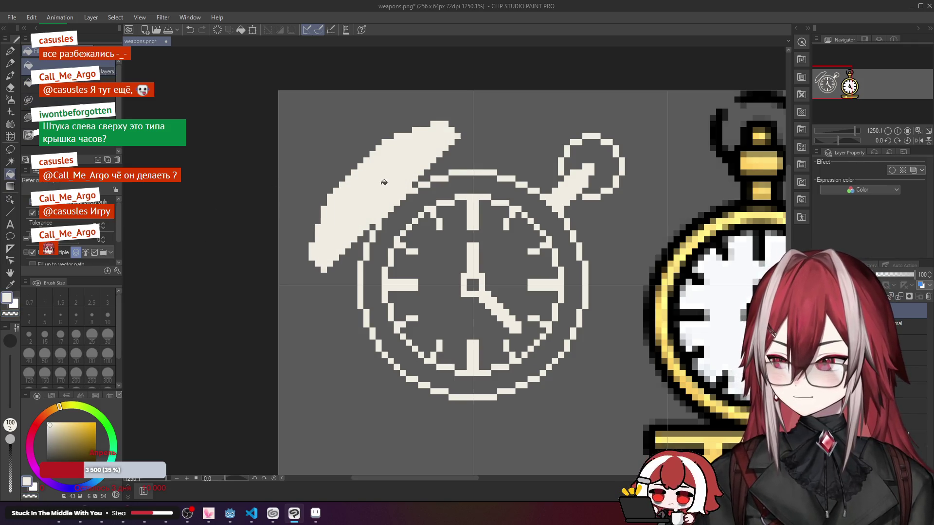
left_click(408, 212)
left_click(537, 206)
left_click(557, 342)
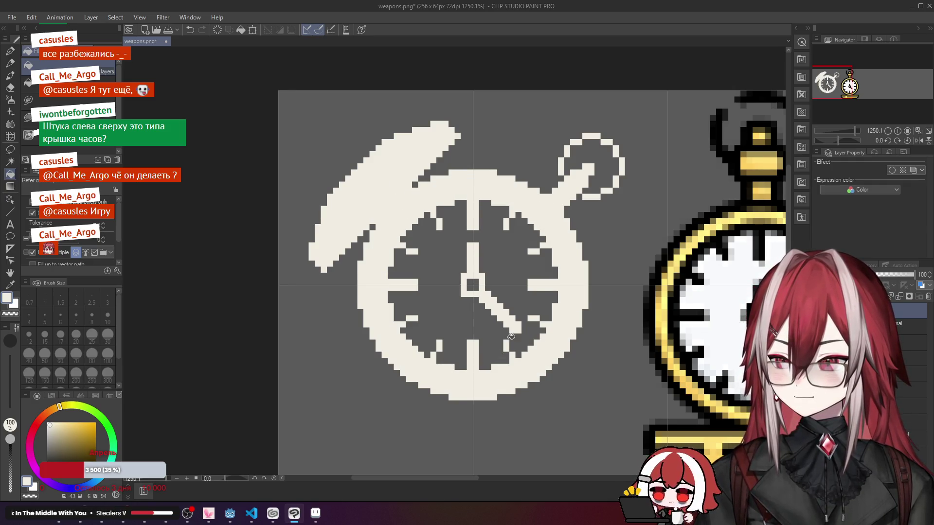
scroll(540, 226, "down", 3)
scroll(540, 226, "down", 3)
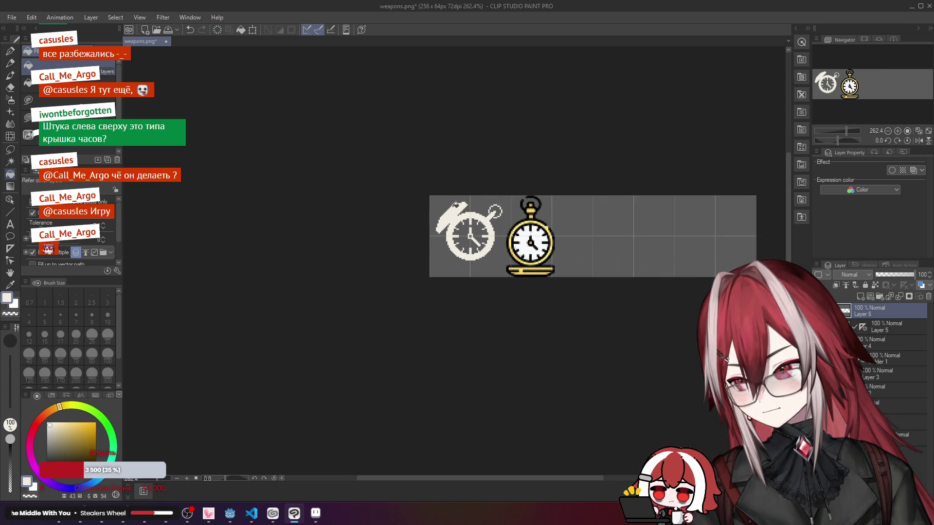
scroll(485, 206, "up", 4)
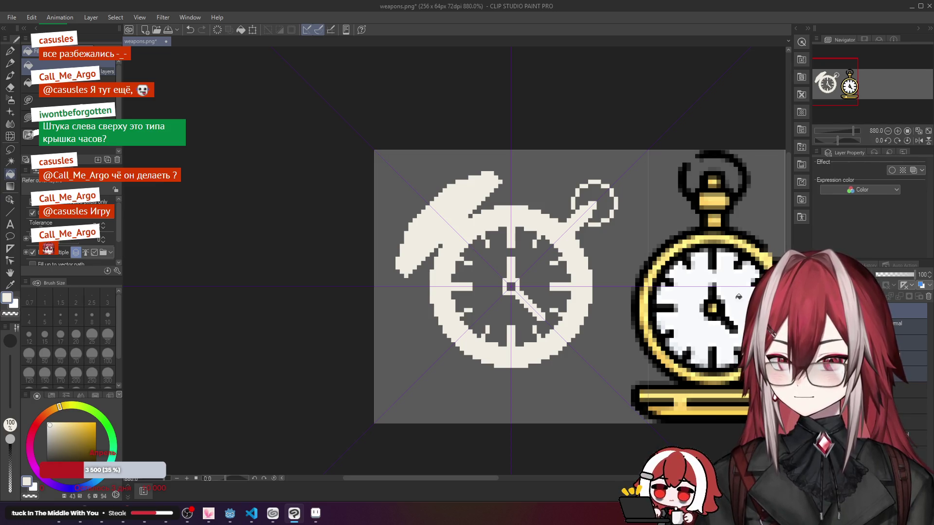
Step: Merge the watch layers from the Layer panel menu and undo a stray dark pixel
right_click(906, 312)
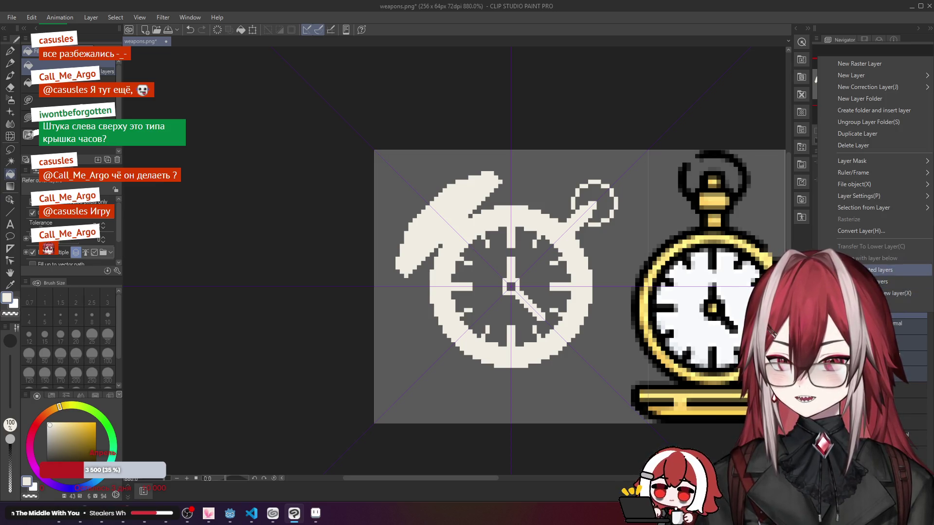
left_click(875, 281)
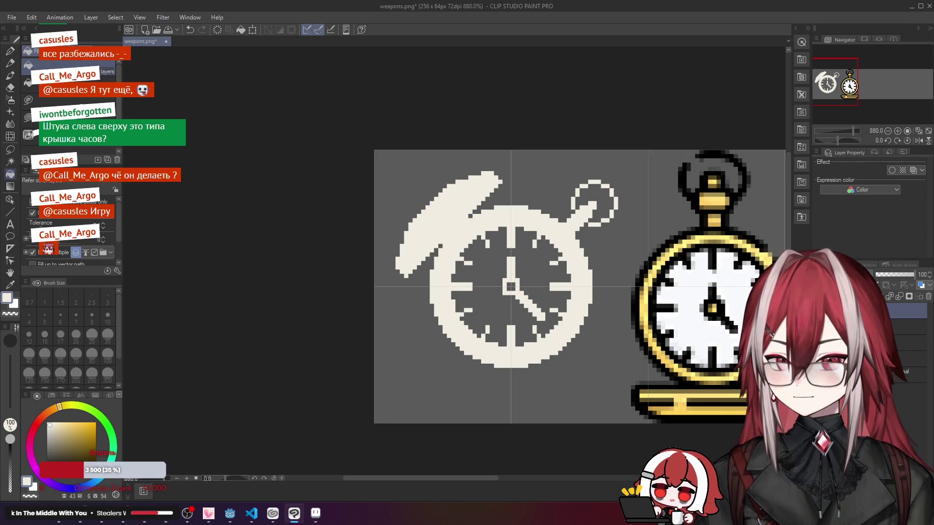
key("p")
scroll(470, 241, "up", 3)
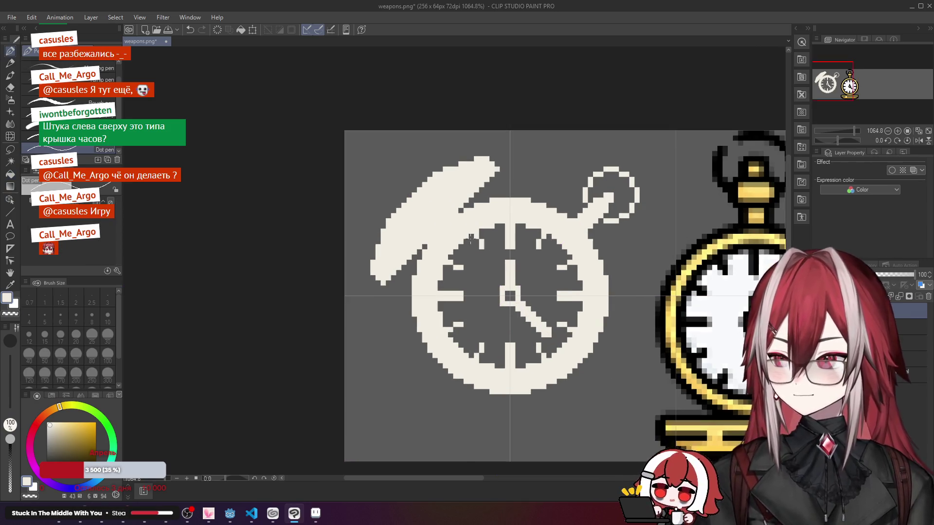
key("ctrl+z")
Step: Undo the stray pixels and draw a dark stepped diagonal line across the lid with the Dot pen
key("ctrl+y")
key("ctrl+z")
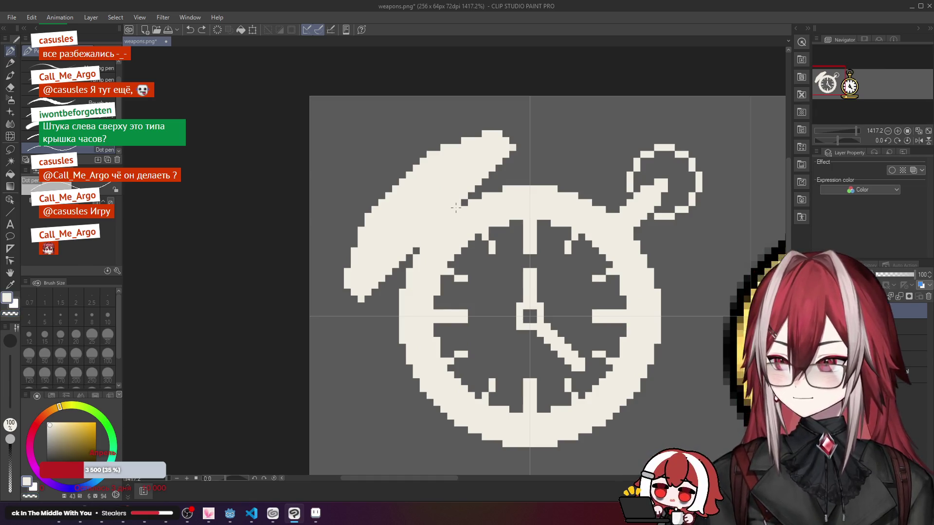
left_click(457, 209)
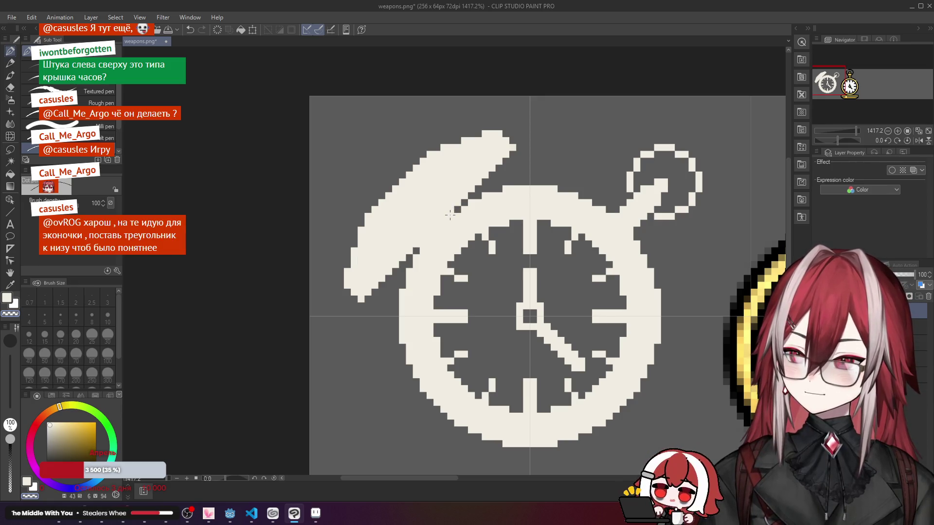
left_click_drag(443, 223, 430, 237)
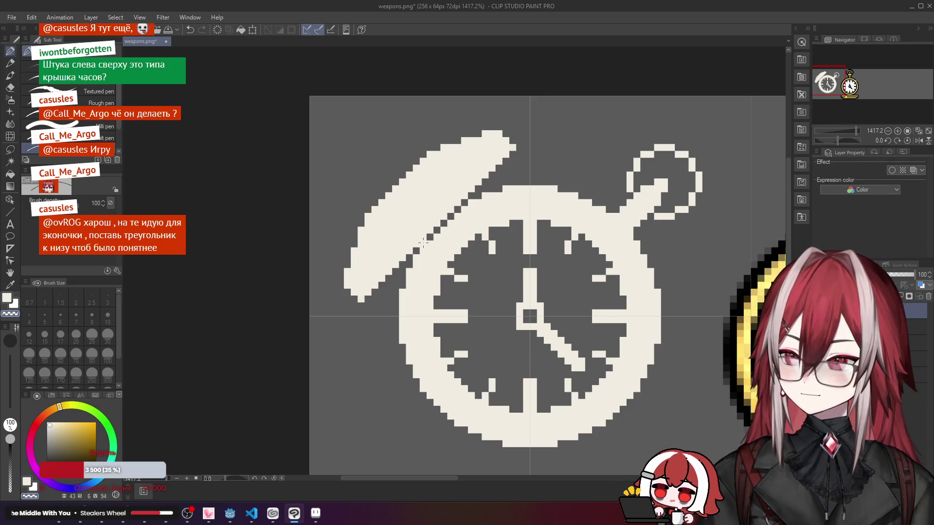
scroll(423, 243, "down", 5)
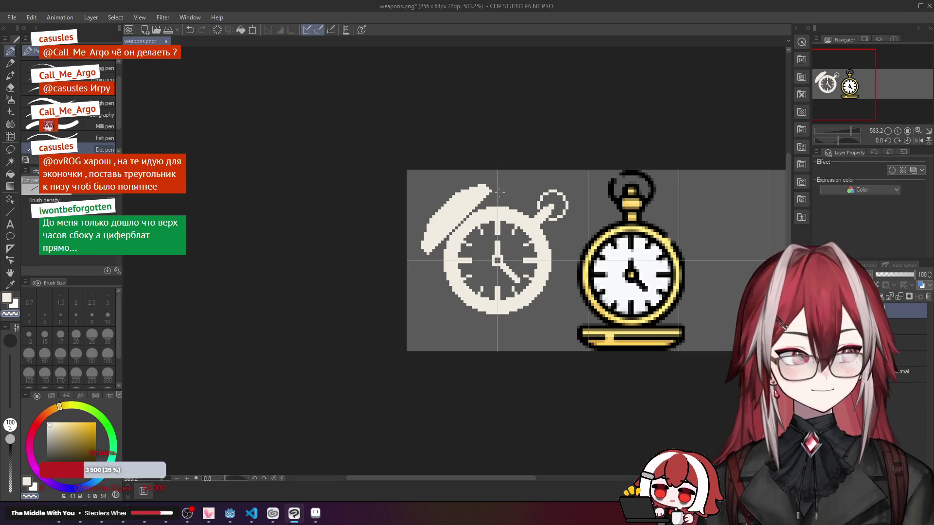
scroll(500, 193, "up", 1)
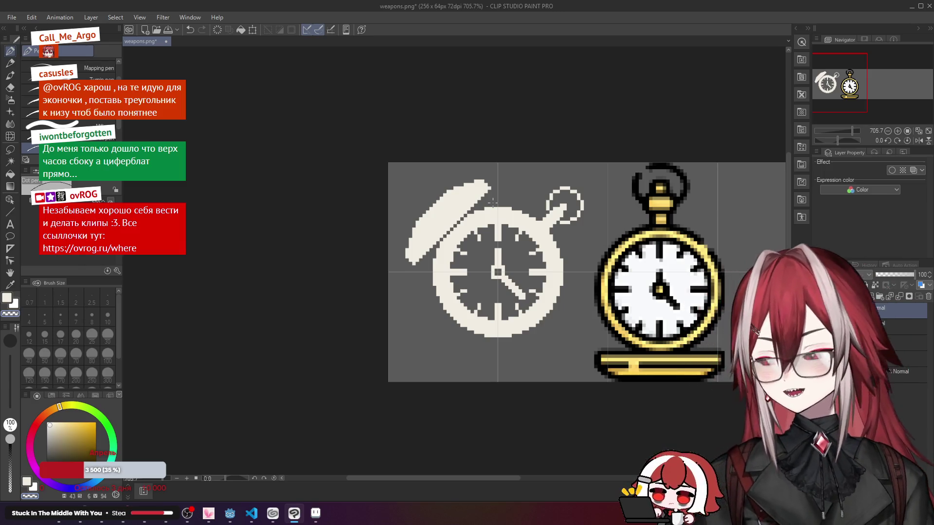
scroll(493, 202, "down", 10)
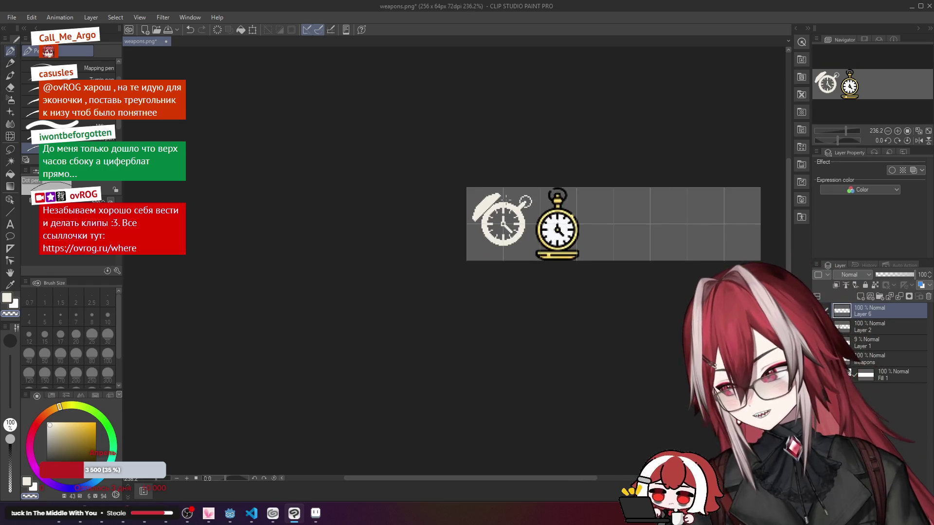
scroll(506, 200, "up", 10)
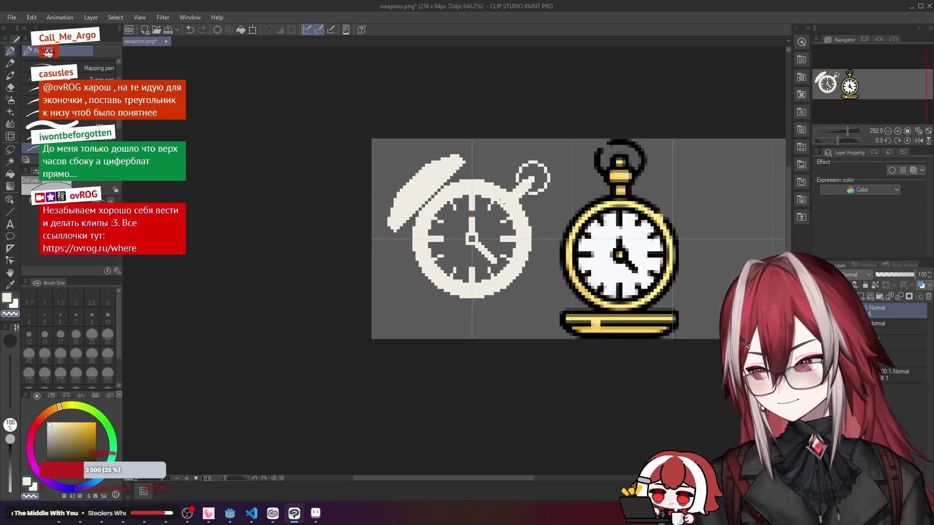
scroll(500, 201, "up", 2)
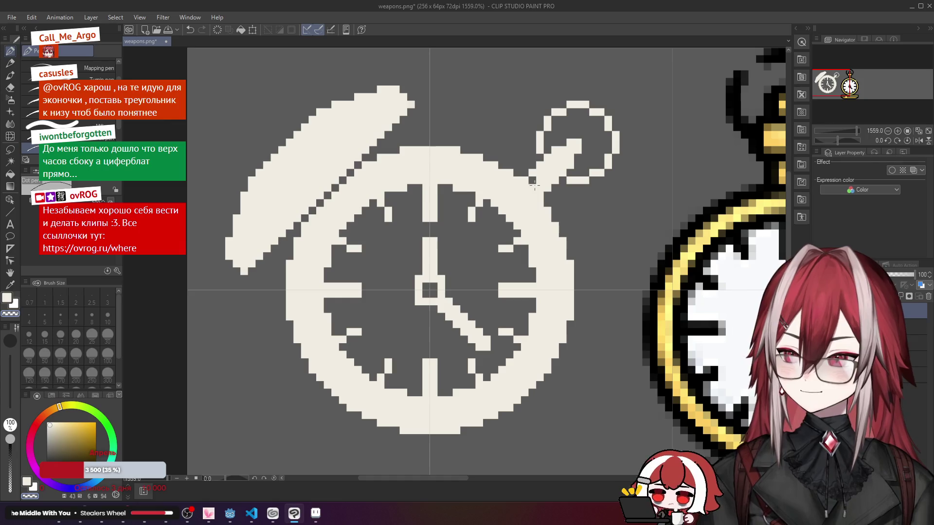
scroll(535, 184, "down", 2)
scroll(560, 190, "up", 1)
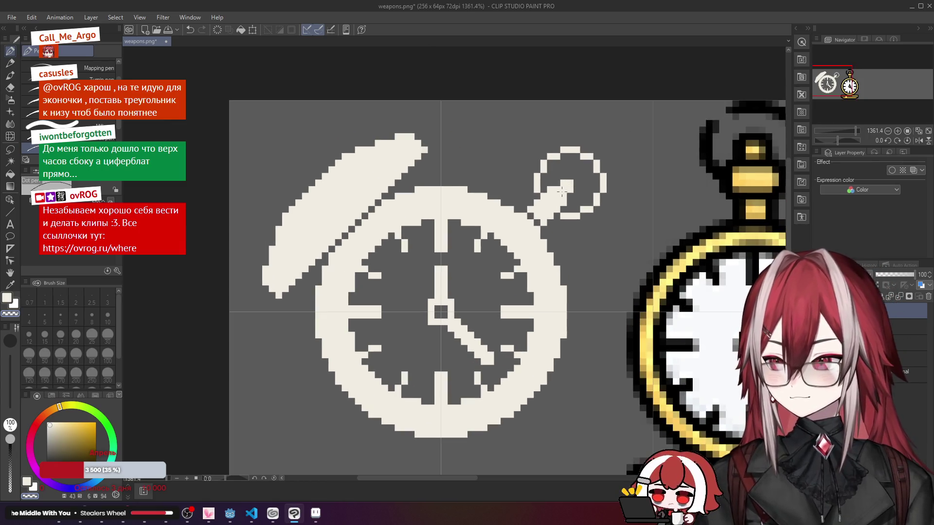
scroll(562, 191, "down", 4)
scroll(458, 201, "up", 2)
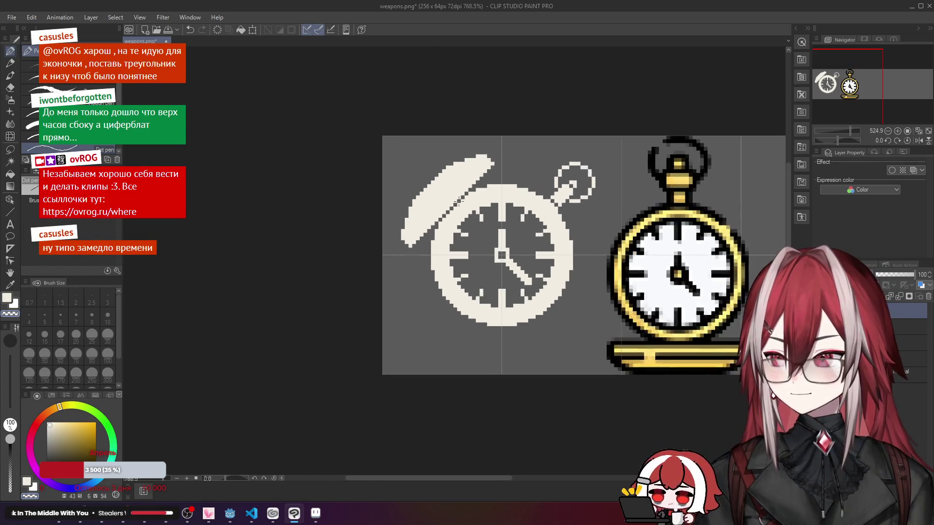
scroll(473, 197, "up", 2)
Step: Replace the last stroke with a single dark pixel further down the lid line
key("ctrl+z")
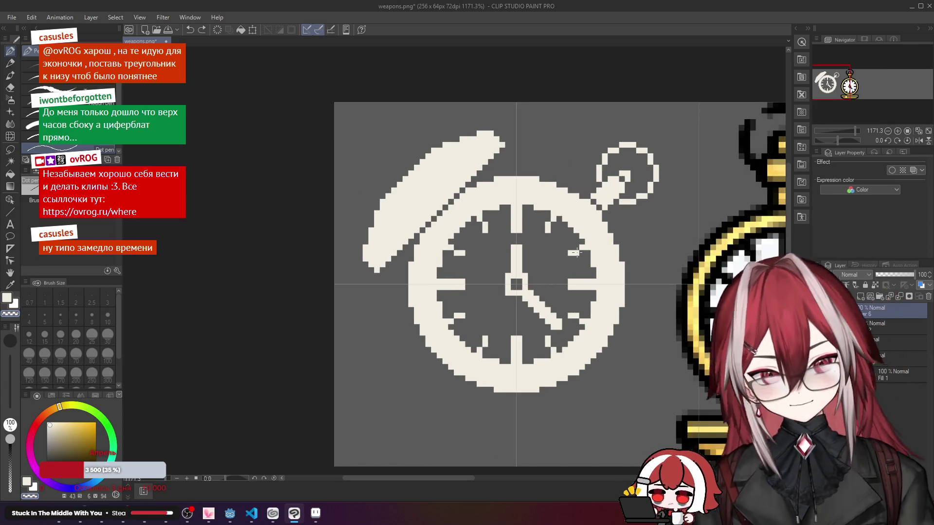
scroll(576, 253, "down", 1)
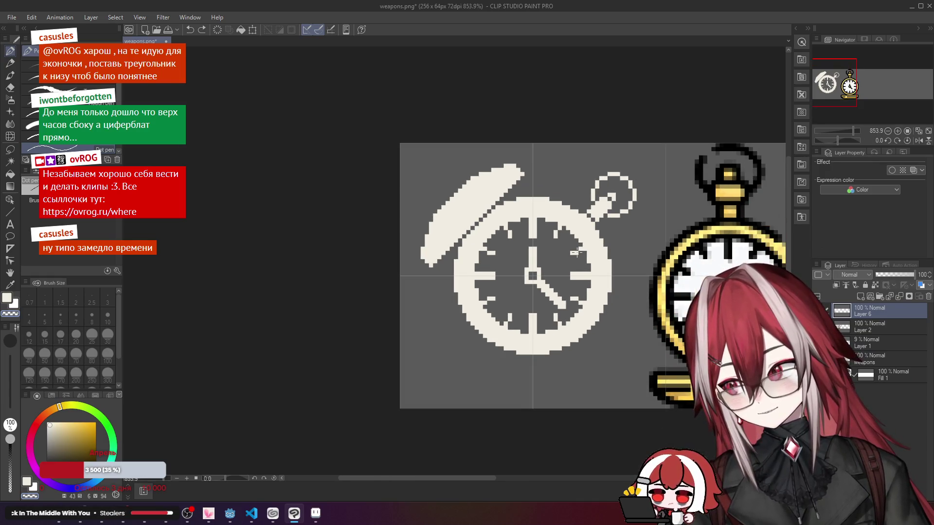
scroll(577, 253, "up", 1)
scroll(400, 262, "up", 1)
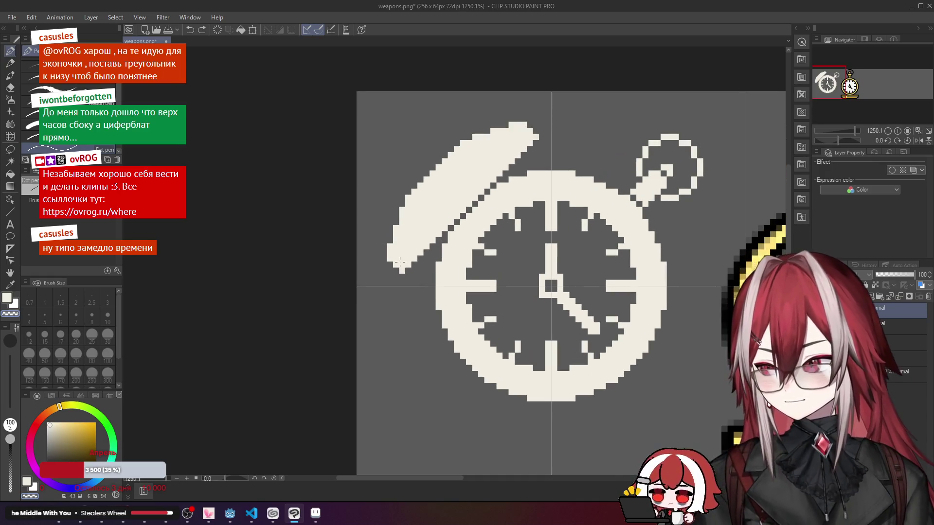
left_click(396, 257)
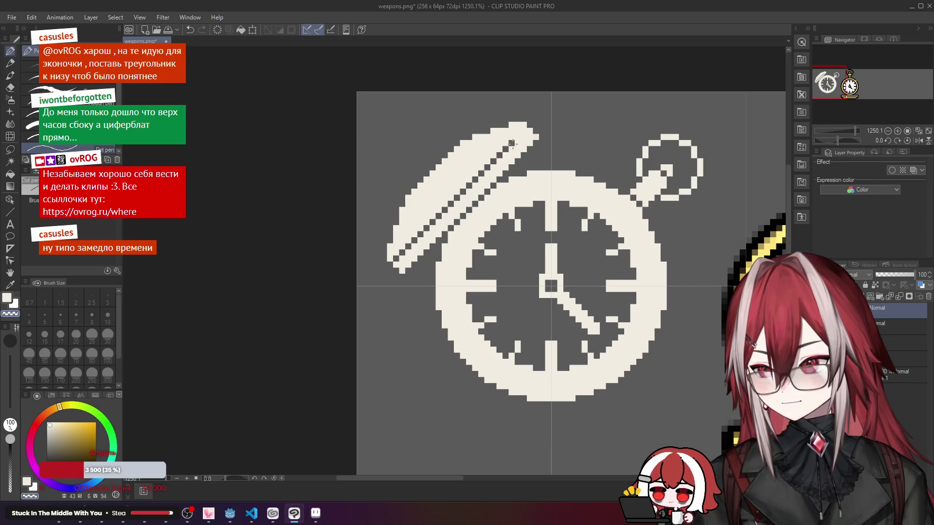
Step: Draw short dark lines on the bottom, right and left rim, lengthening the left one
scroll(591, 151, "down", 3)
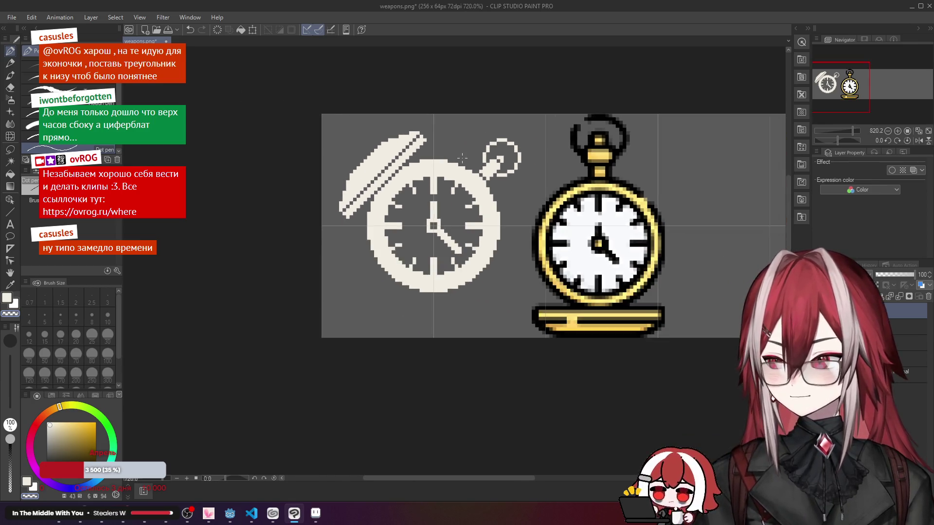
scroll(460, 172, "up", 2)
scroll(459, 172, "up", 1)
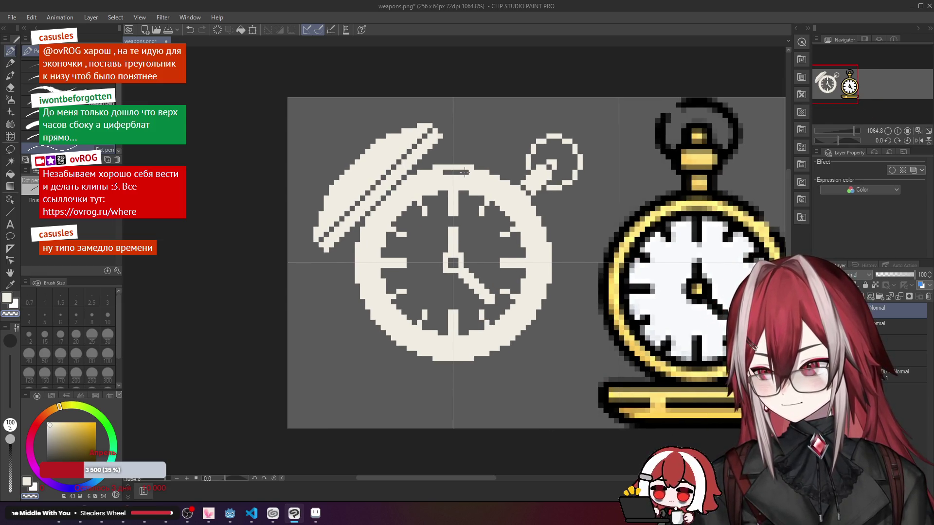
left_click_drag(440, 354, 467, 354)
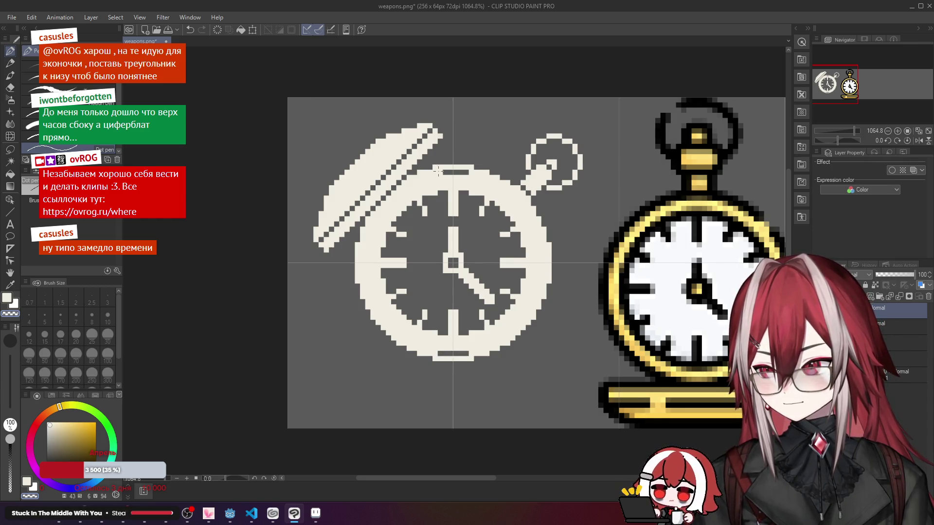
left_click_drag(544, 248, 543, 270)
left_click_drag(361, 244, 361, 257)
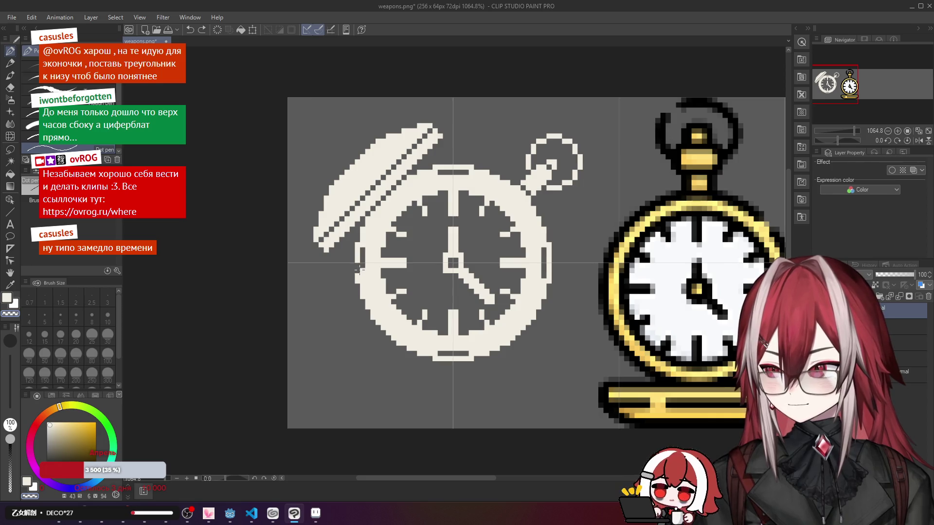
key("ctrl+z")
left_click_drag(362, 247, 361, 272)
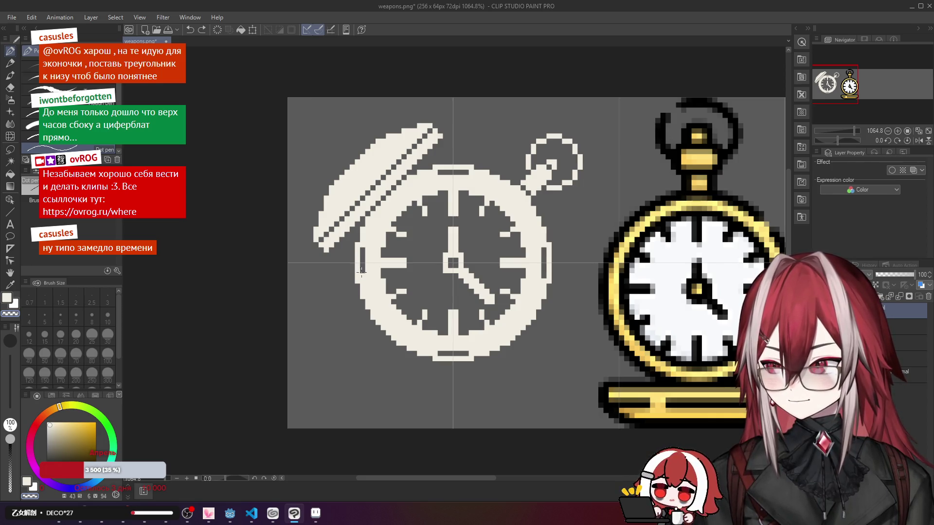
Step: Undo stray rim pixels and redraw single dark pixels on the lower left and right rim
scroll(472, 209, "down", 5)
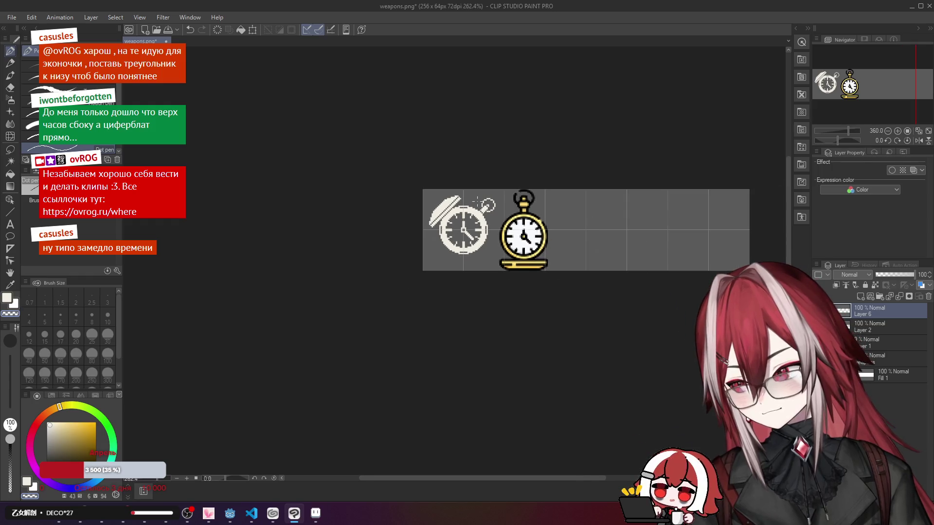
scroll(476, 200, "up", 4)
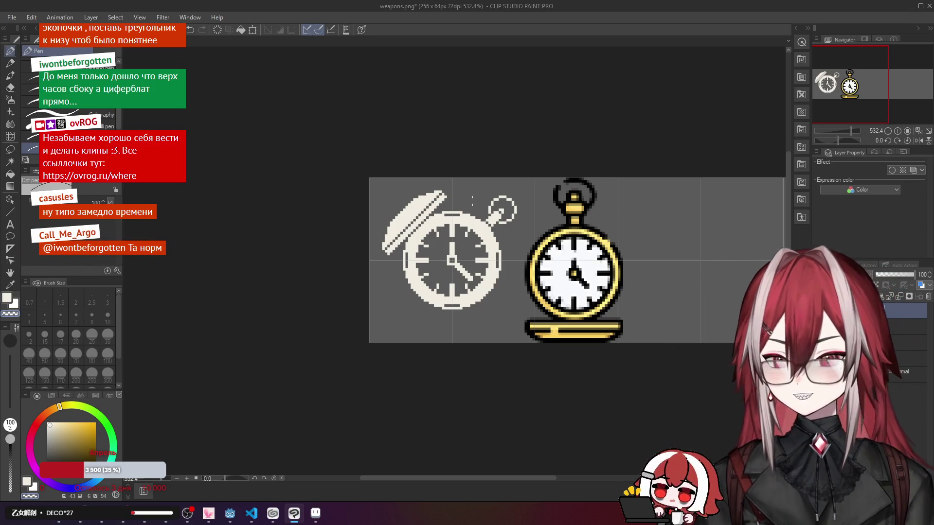
scroll(472, 201, "up", 4)
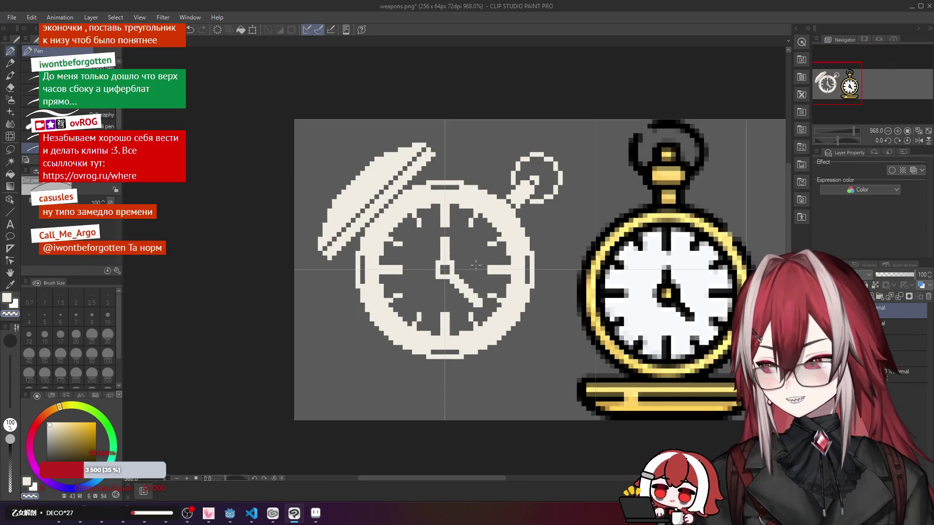
left_click_drag(477, 253, 505, 239)
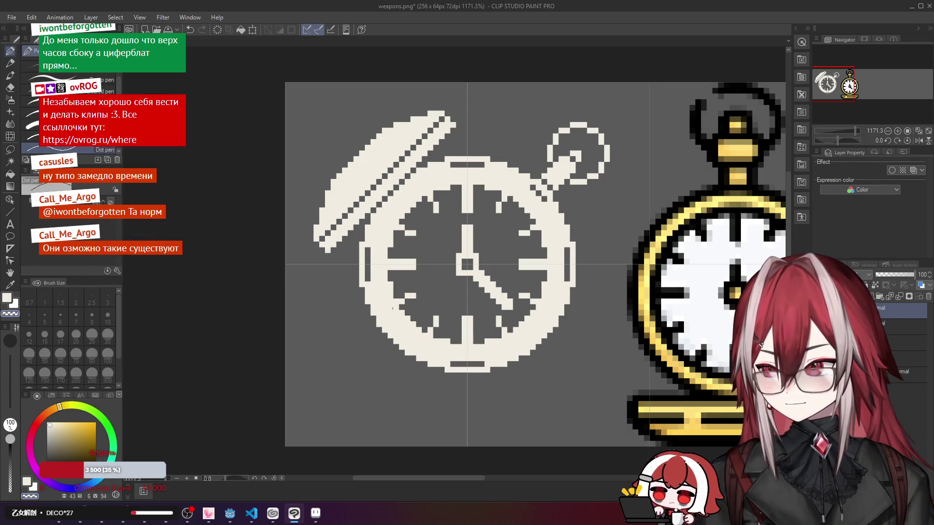
key("ctrl+z")
left_click(396, 331)
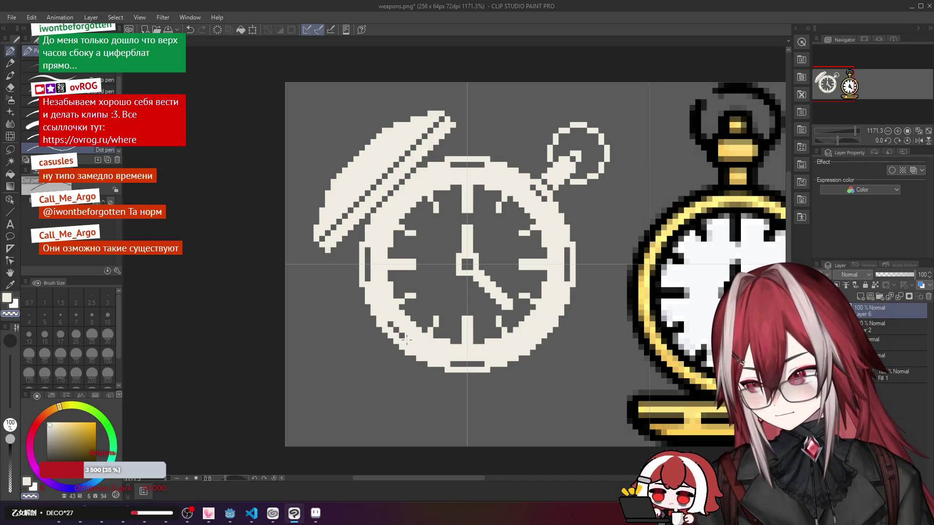
key("ctrl+z")
left_click(544, 324)
scroll(565, 272, "down", 5)
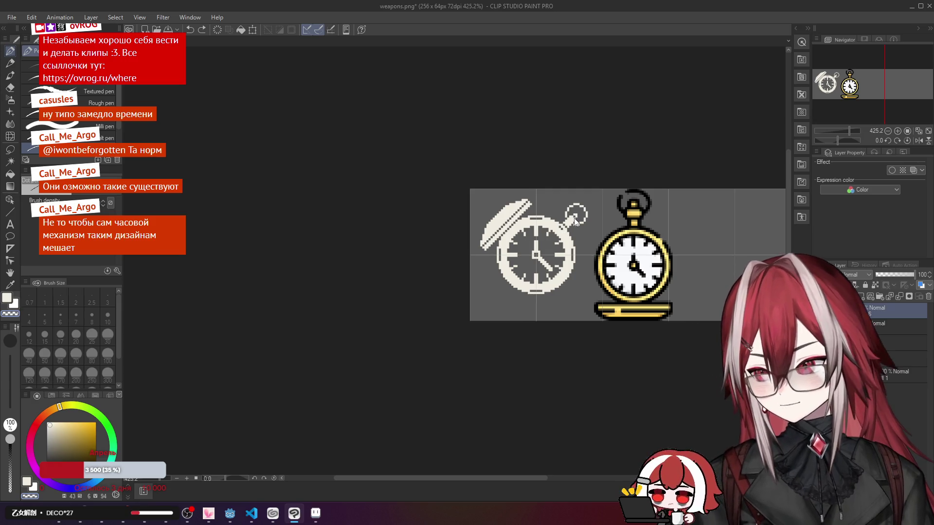
scroll(575, 219, "up", 4)
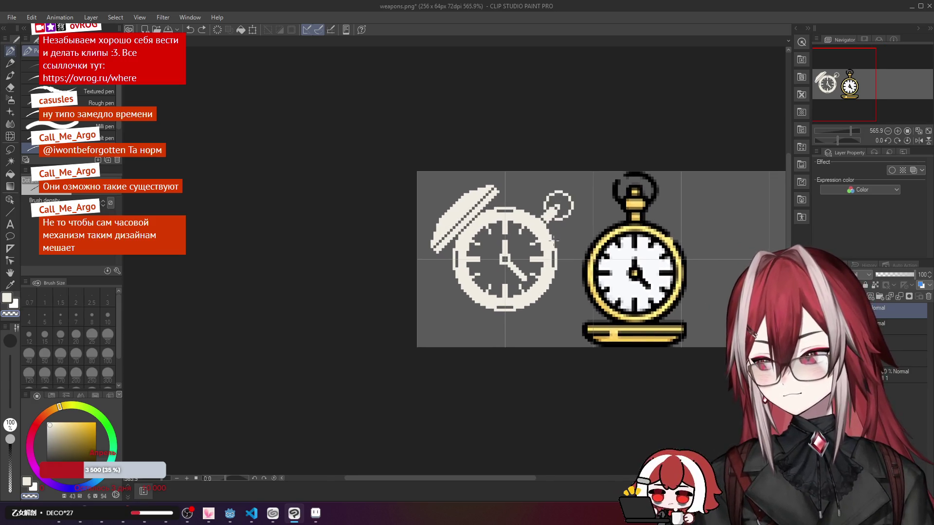
scroll(501, 270, "up", 3)
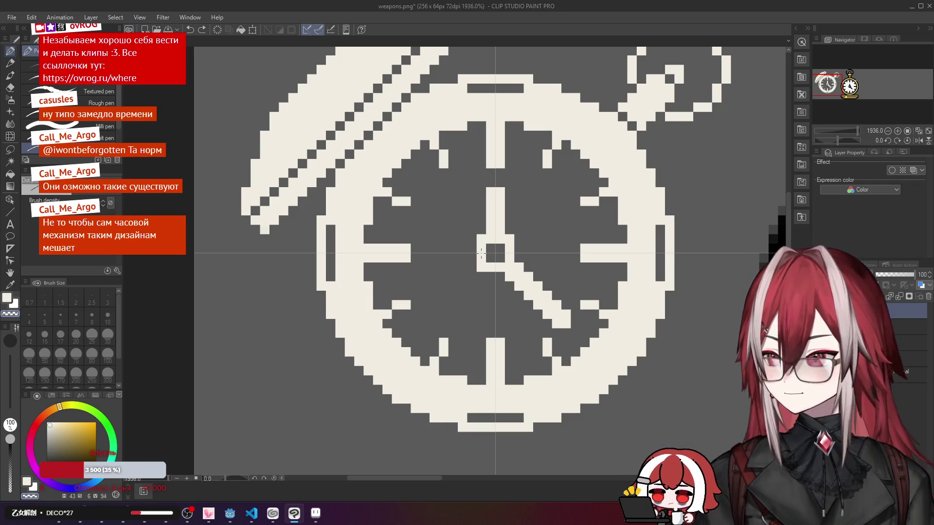
scroll(502, 250, "down", 3)
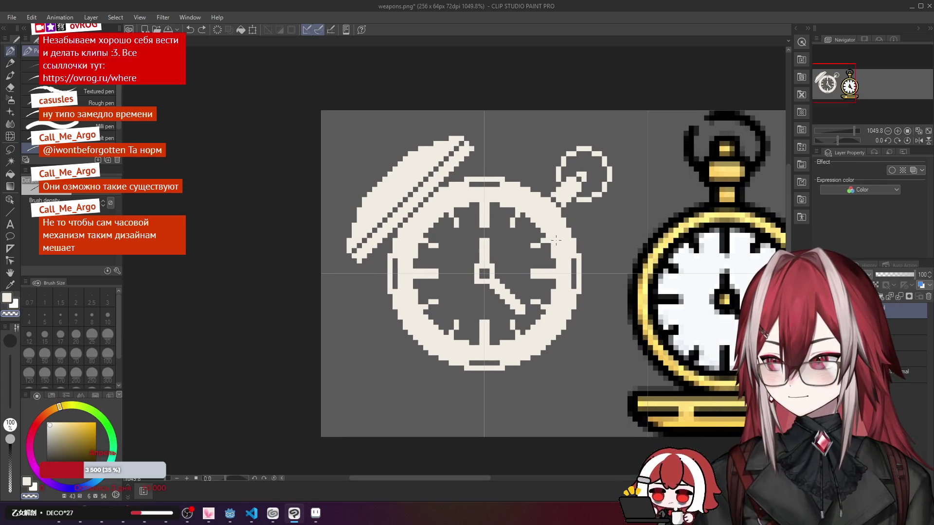
scroll(556, 240, "down", 2)
scroll(556, 240, "up", 2)
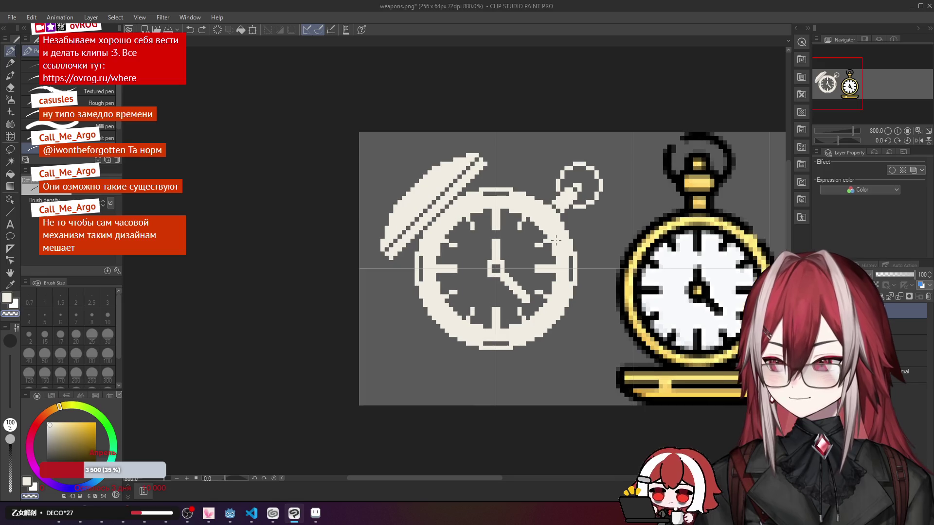
scroll(556, 240, "up", 1)
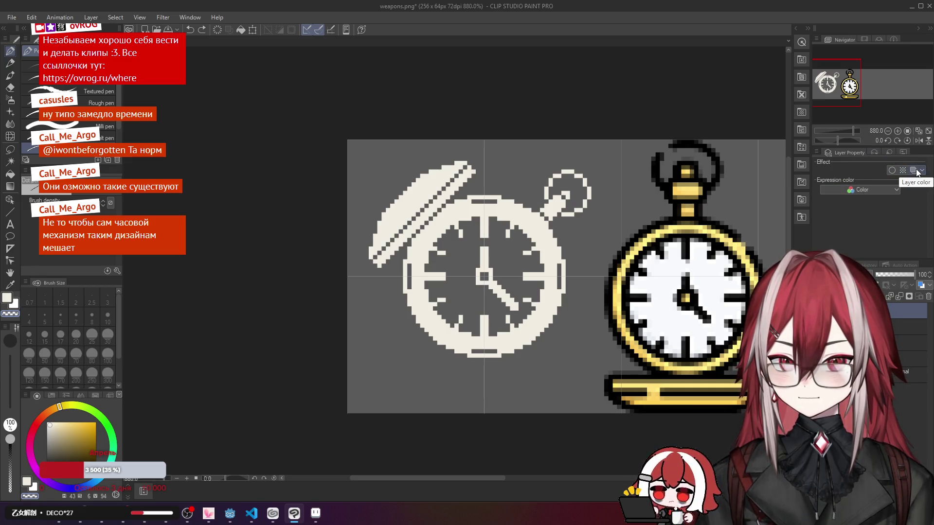
Step: Browse the layer list, layer options menu and expression colour choices without changing anything
left_click(872, 152)
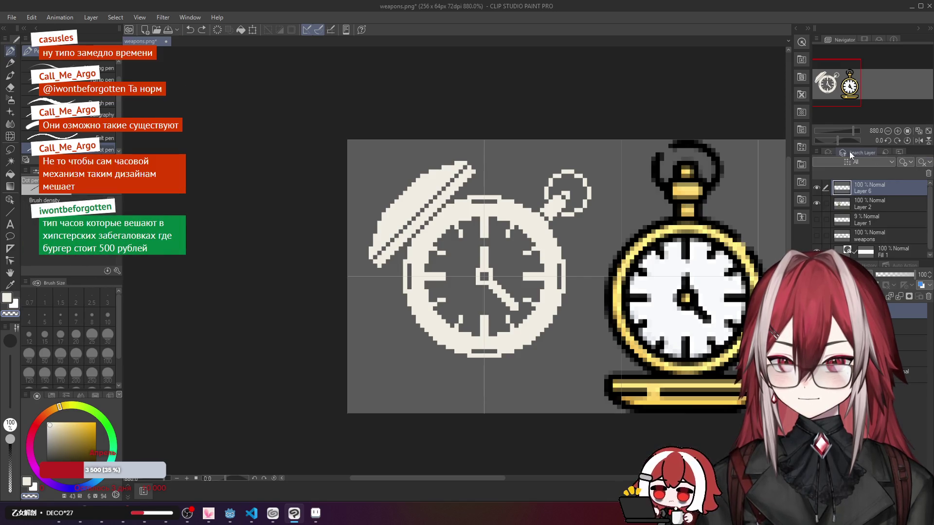
left_click(848, 151)
left_click(887, 151)
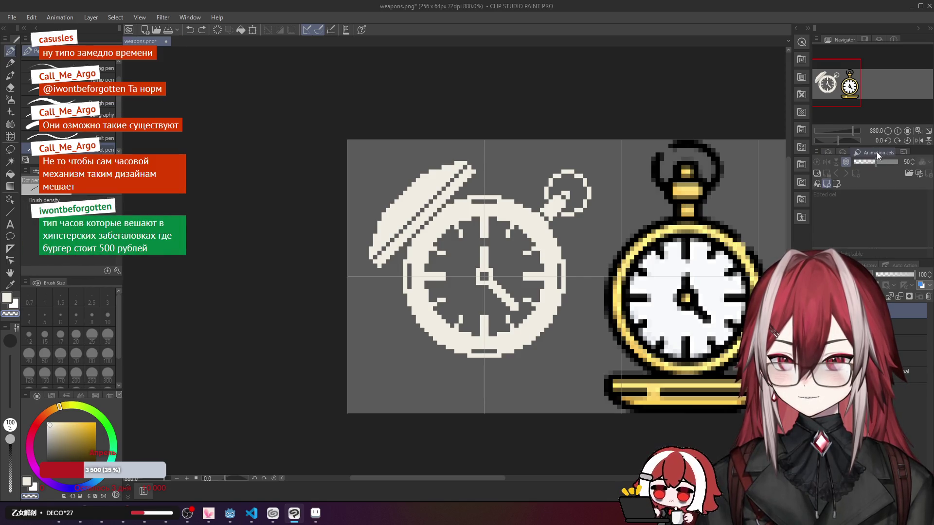
left_click(816, 152)
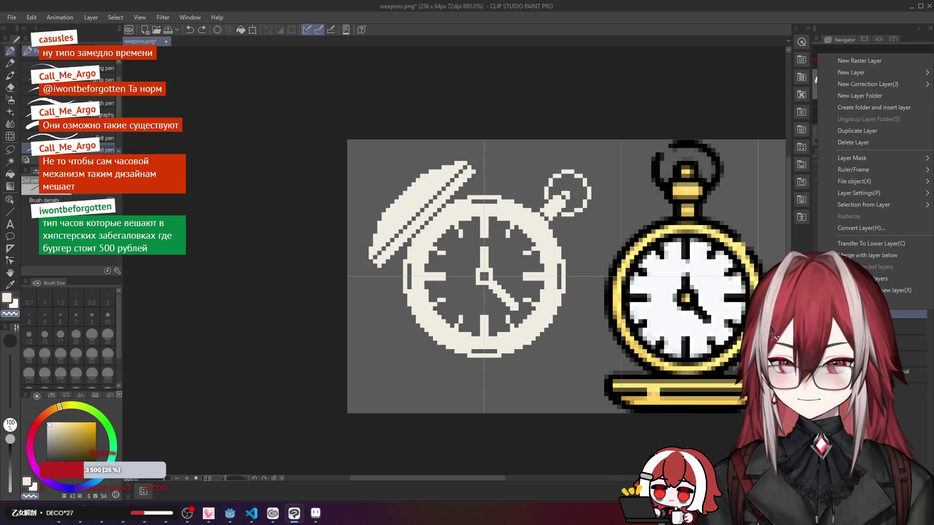
mouse_move(863, 171)
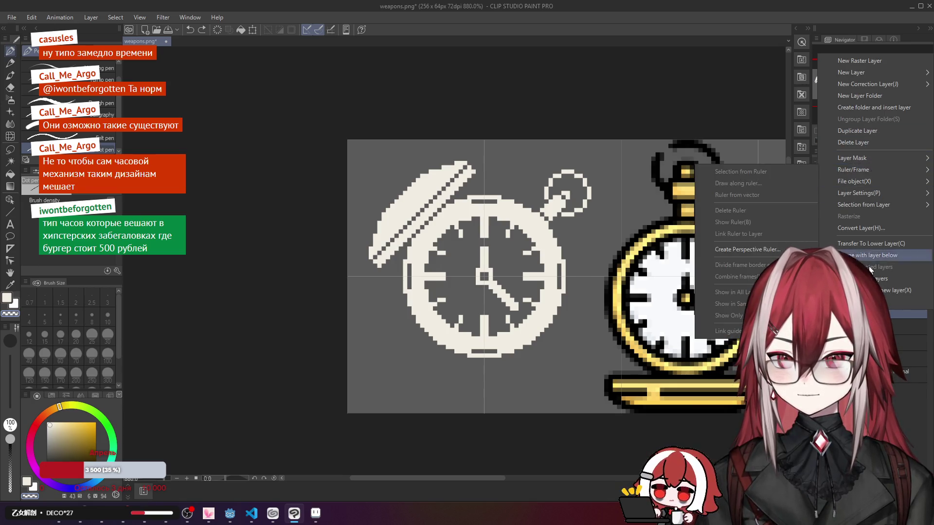
key("Escape")
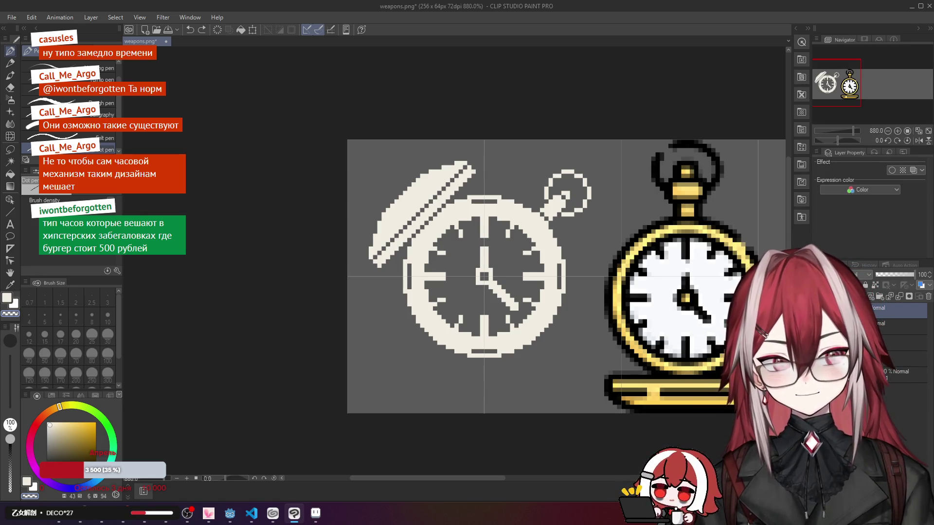
left_click(922, 170)
left_click(893, 189)
left_click(892, 187)
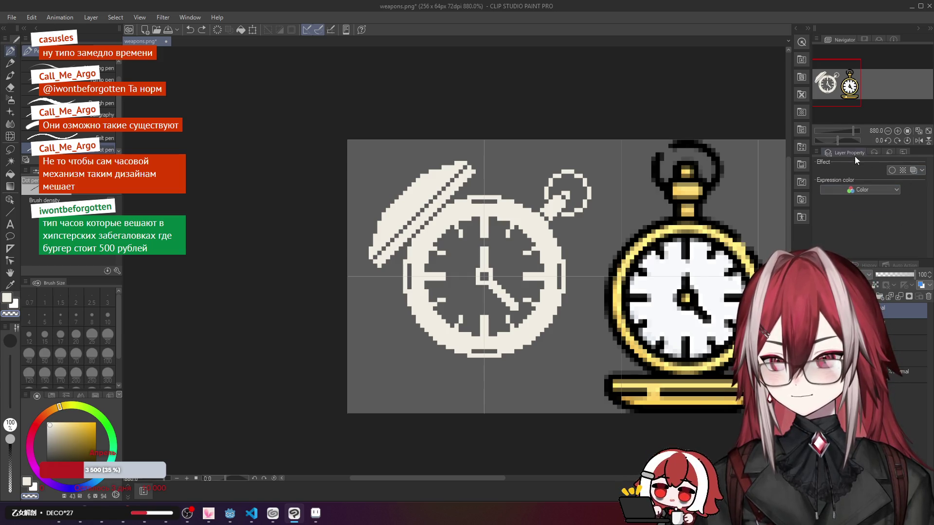
left_click(874, 151)
left_click(884, 153)
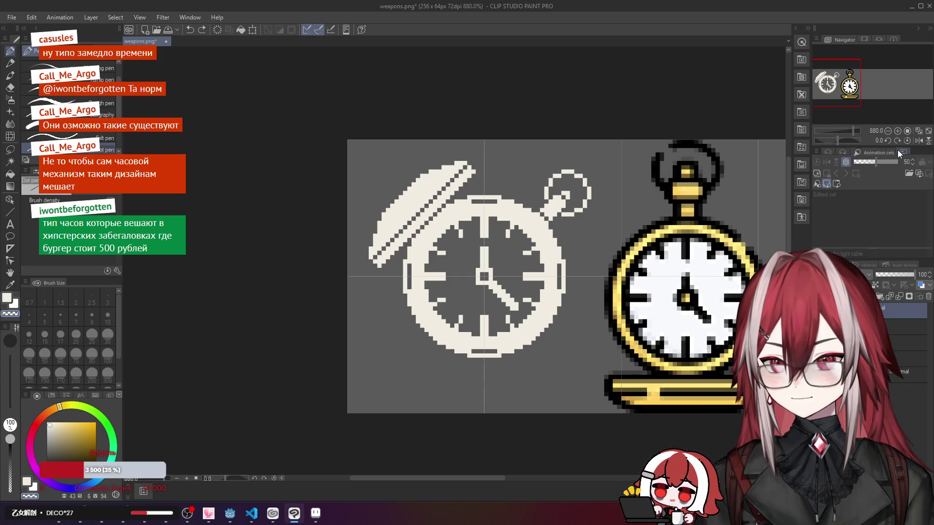
left_click(830, 152)
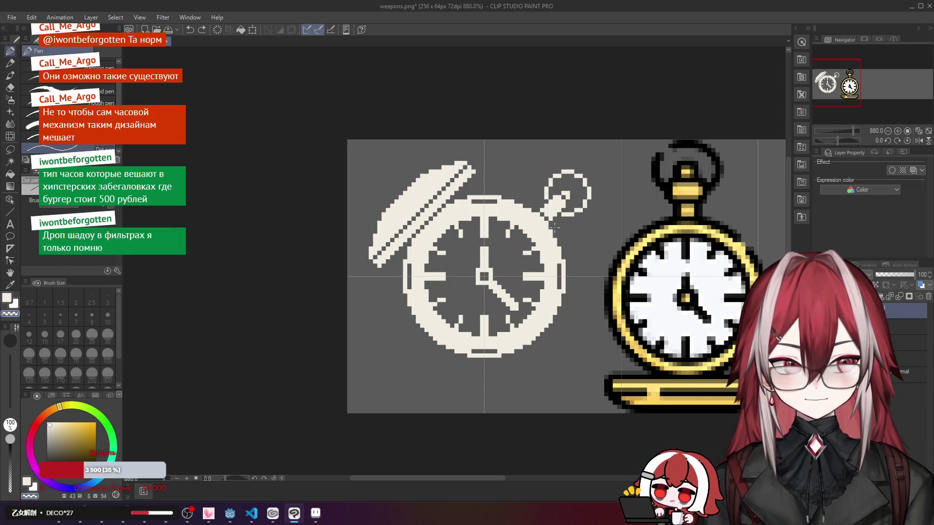
Step: Look through the Filter menu, close it unapplied, and return to the layer properties
left_click(163, 17)
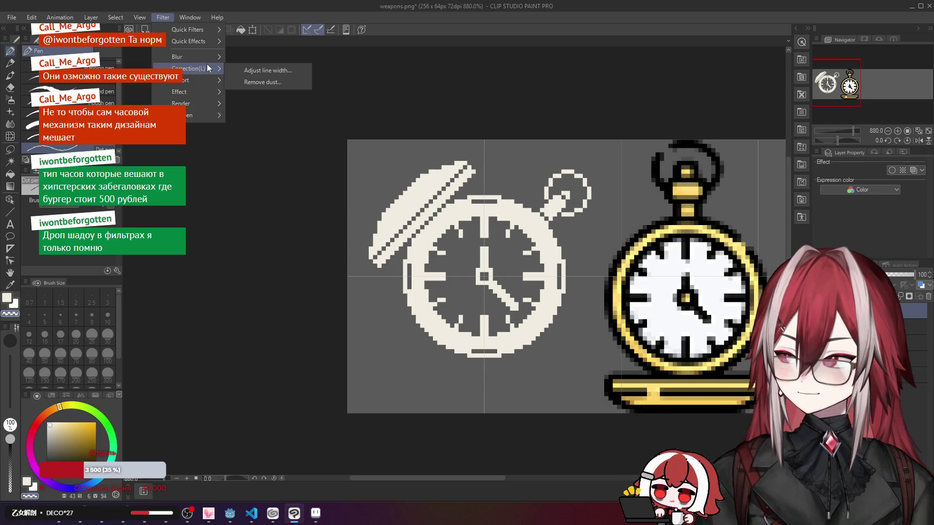
mouse_move(204, 90)
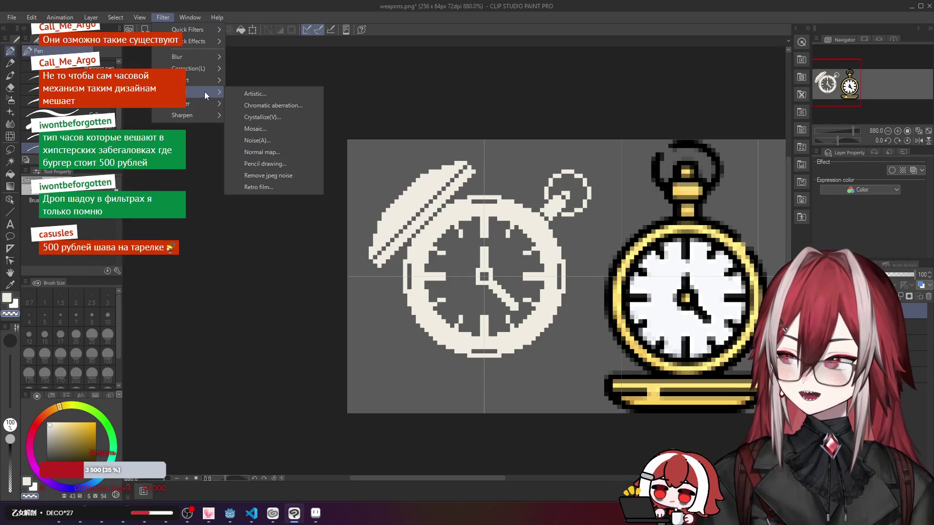
mouse_move(198, 112)
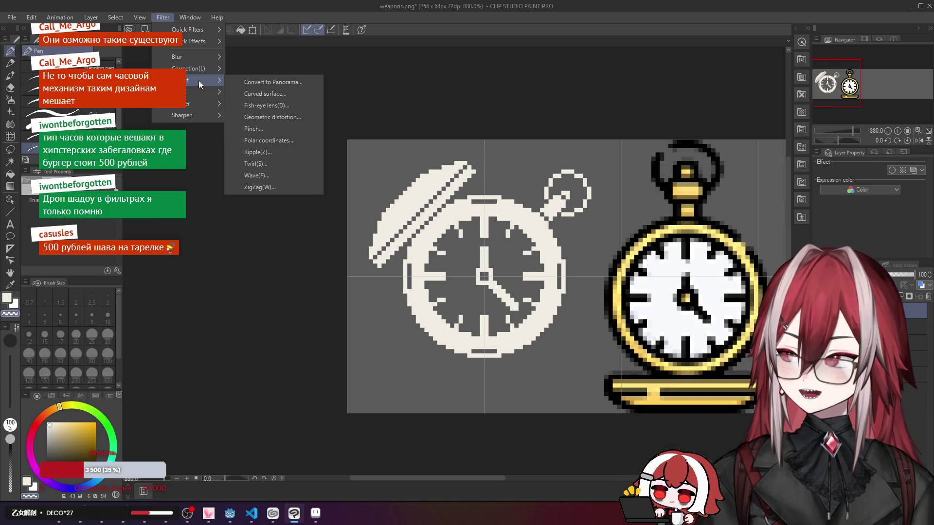
mouse_move(206, 58)
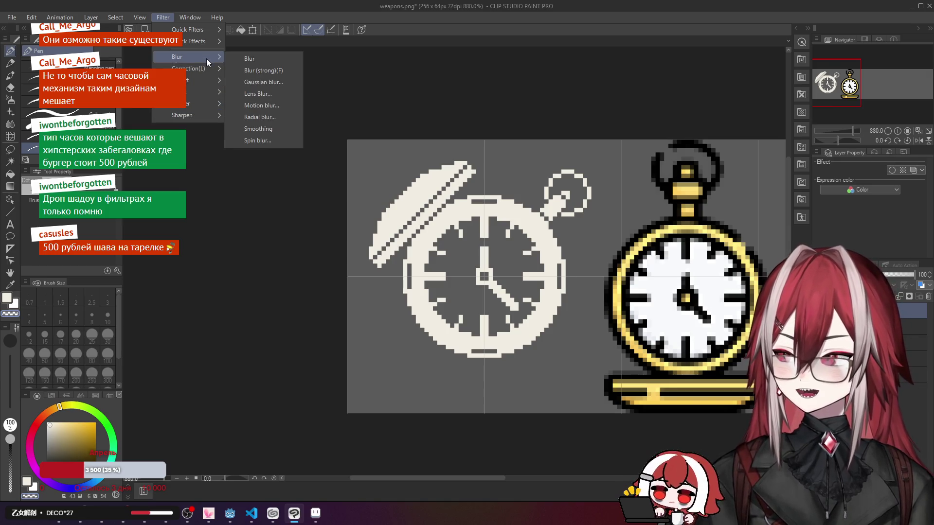
left_click(851, 188)
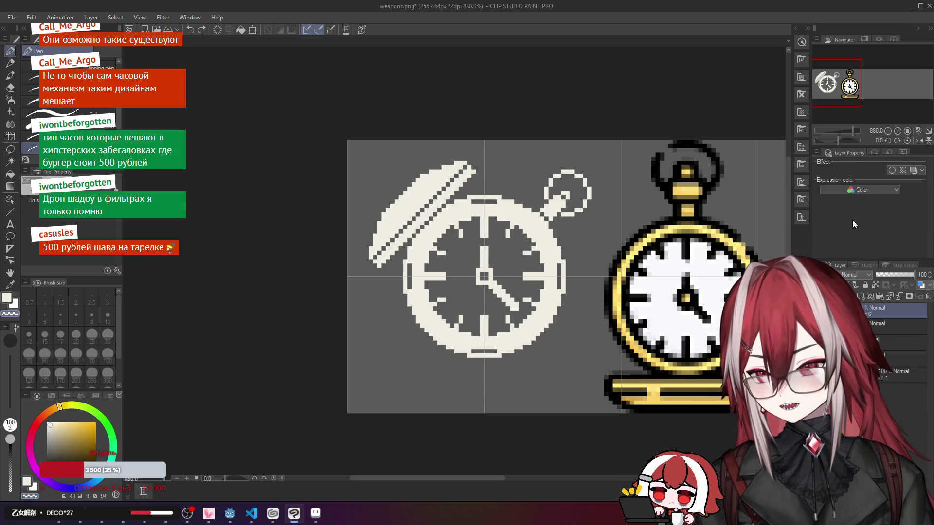
left_click(869, 154)
left_click(885, 153)
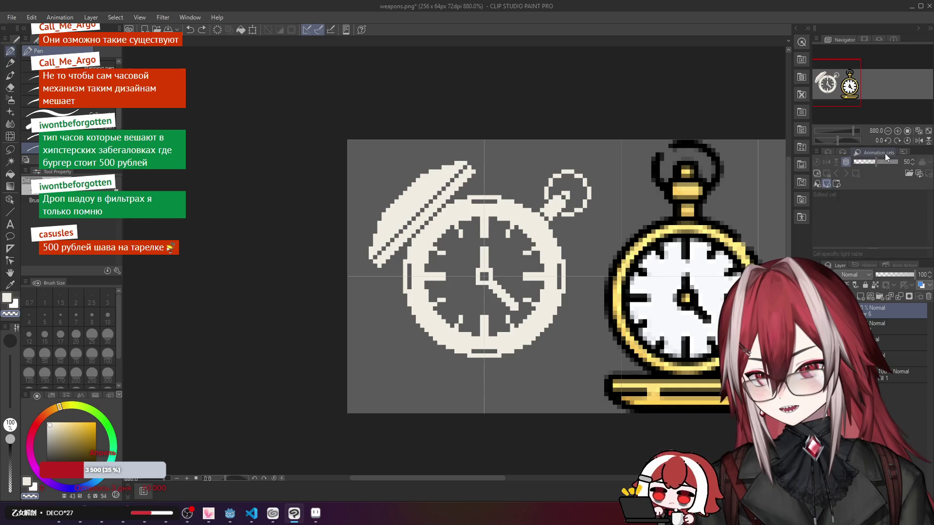
left_click(830, 152)
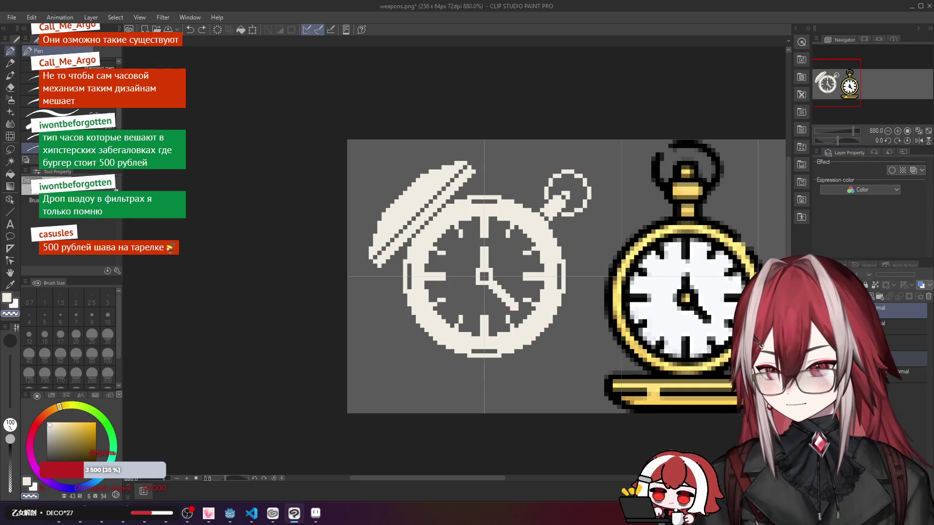
Step: Hide the white gun layer, select the layer below the watch, and try the Operation tool
scroll(670, 290, "down", 5)
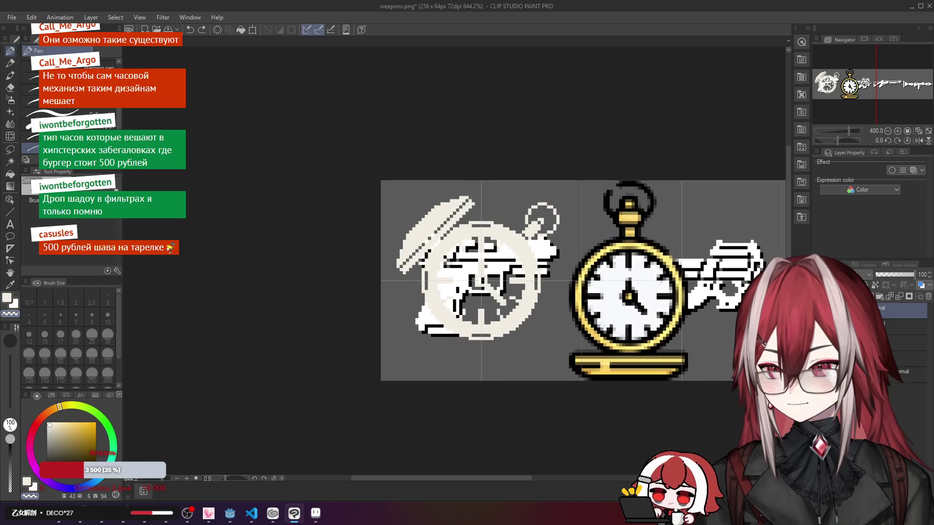
left_click(823, 312)
scroll(690, 278, "up", 5)
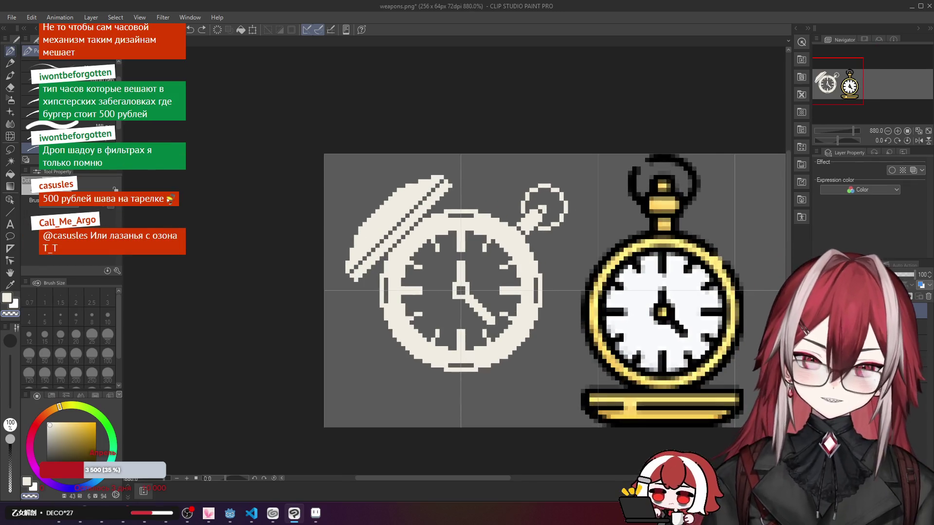
left_click(871, 275)
left_click(868, 254)
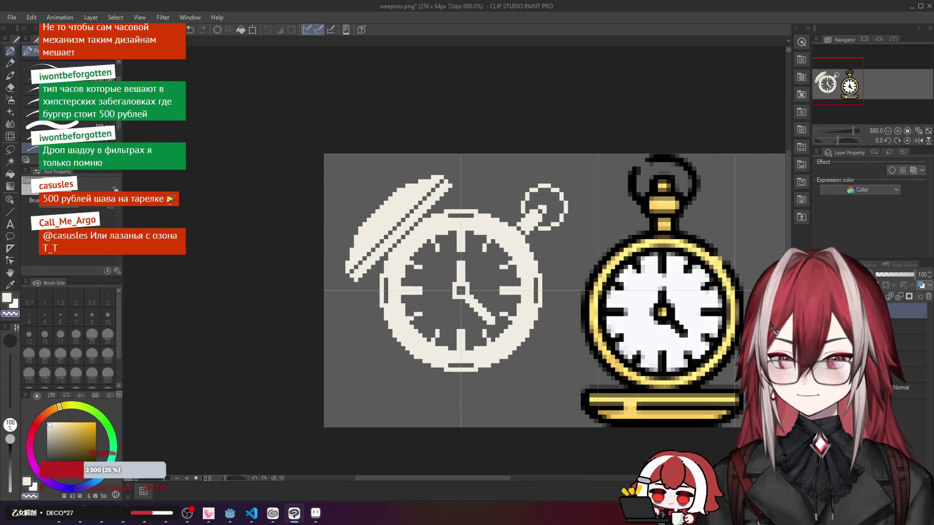
left_click(907, 326)
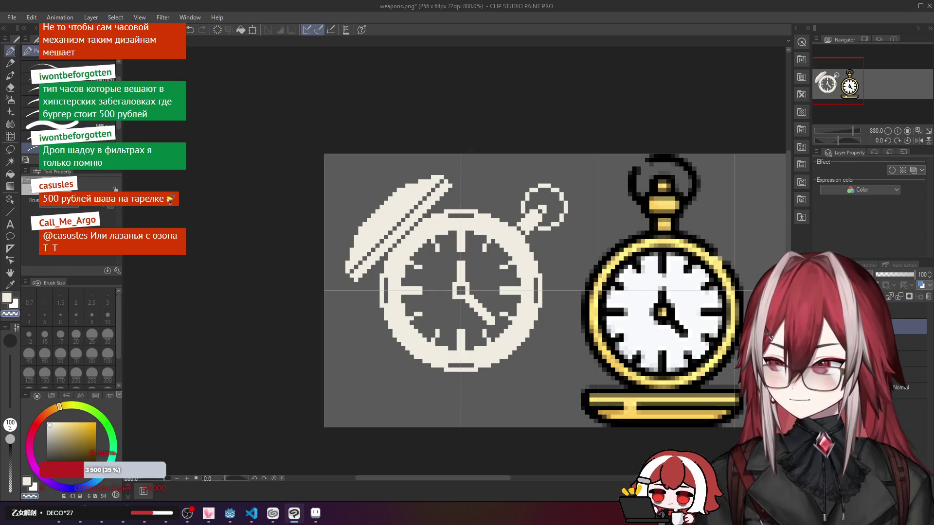
left_click(10, 199)
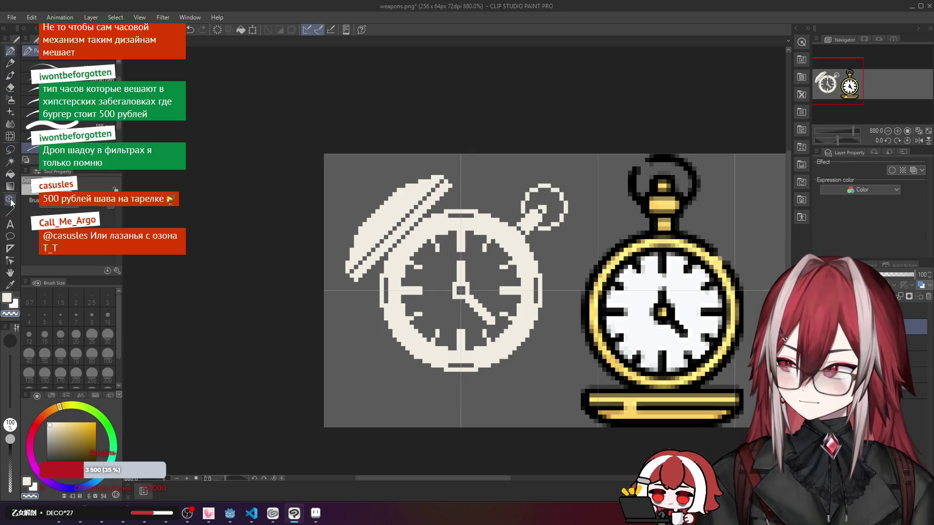
left_click(459, 281)
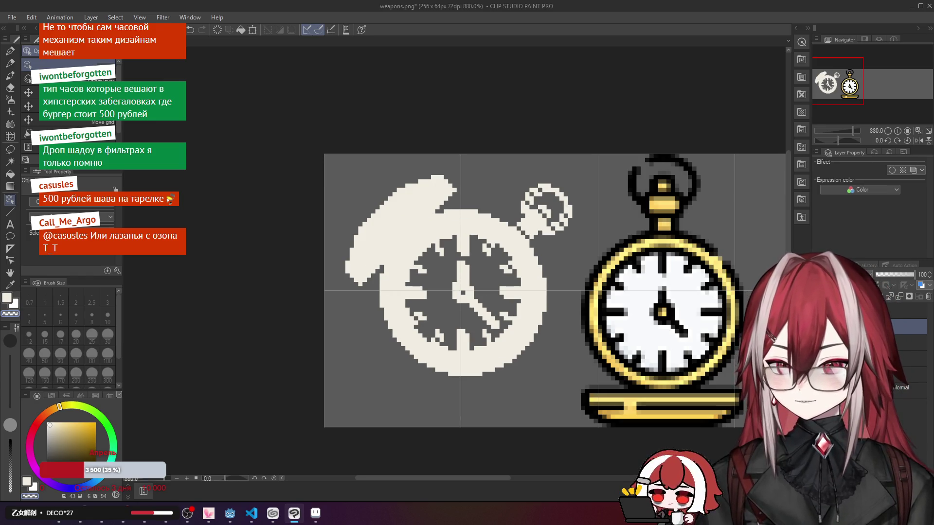
left_click(10, 174)
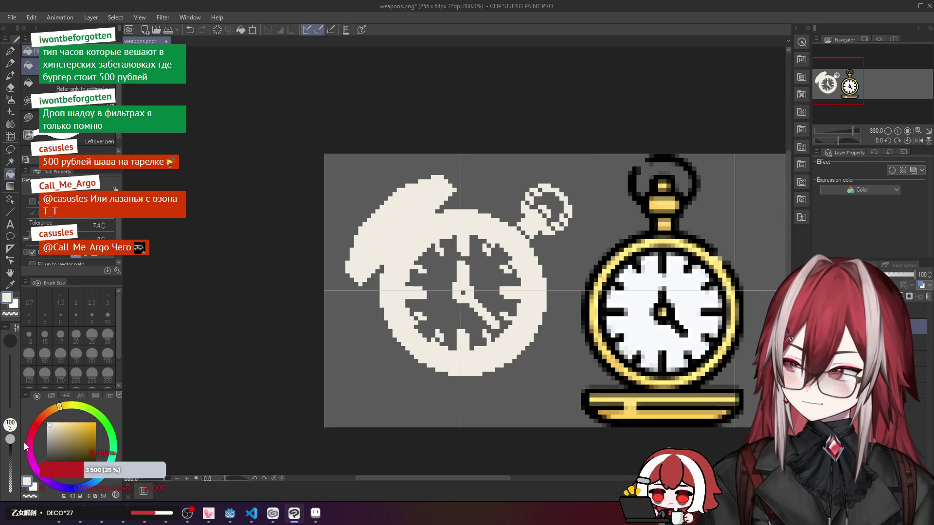
Step: Try a black fill around the clocks, undo it, and restore the cream clock
left_click_drag(47, 437, 48, 460)
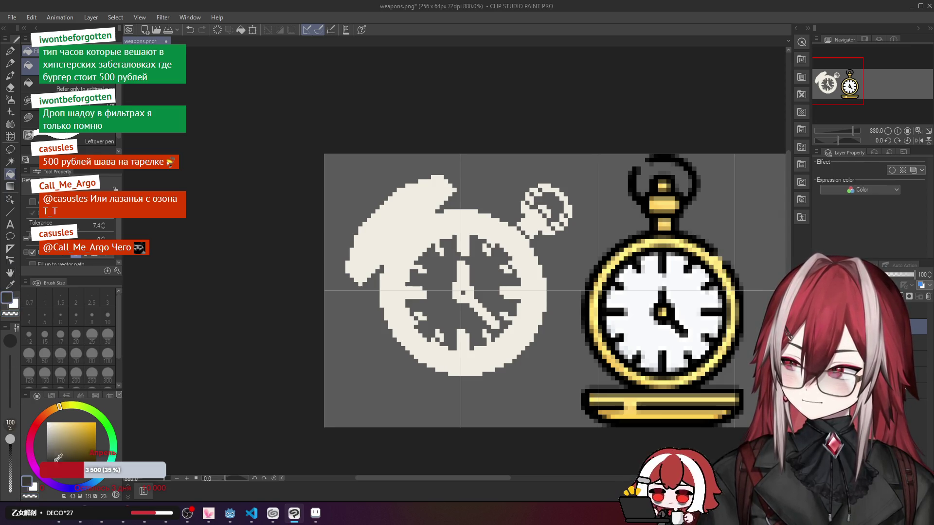
left_click(381, 335)
key("ctrl+z")
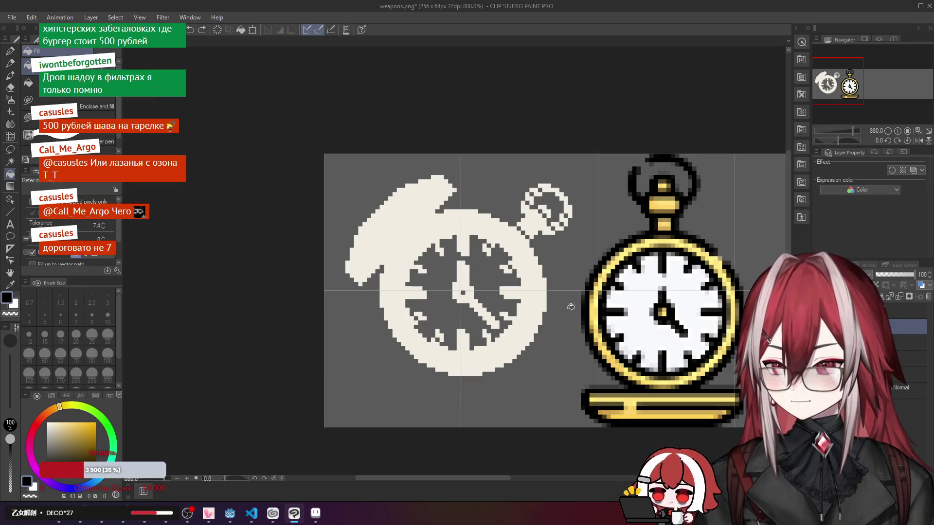
key("ctrl+z")
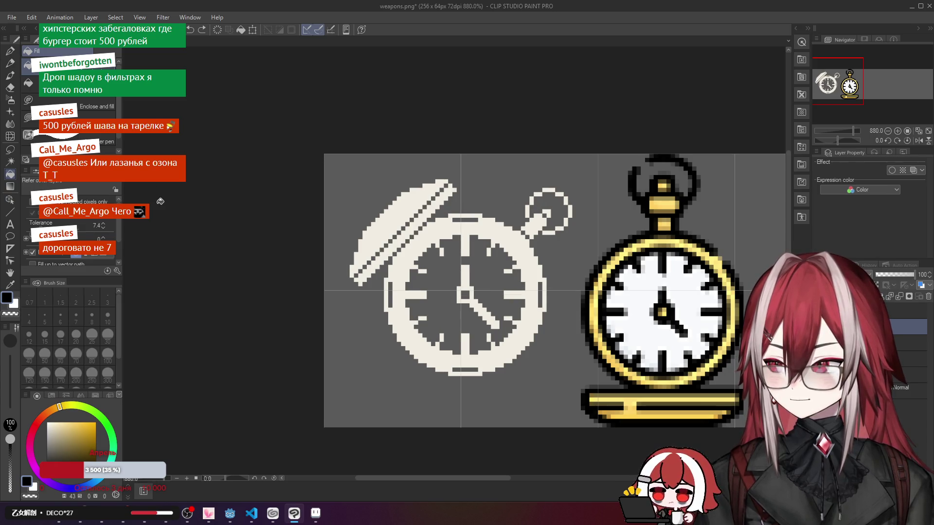
key("ctrl+z")
key("ctrl+z")
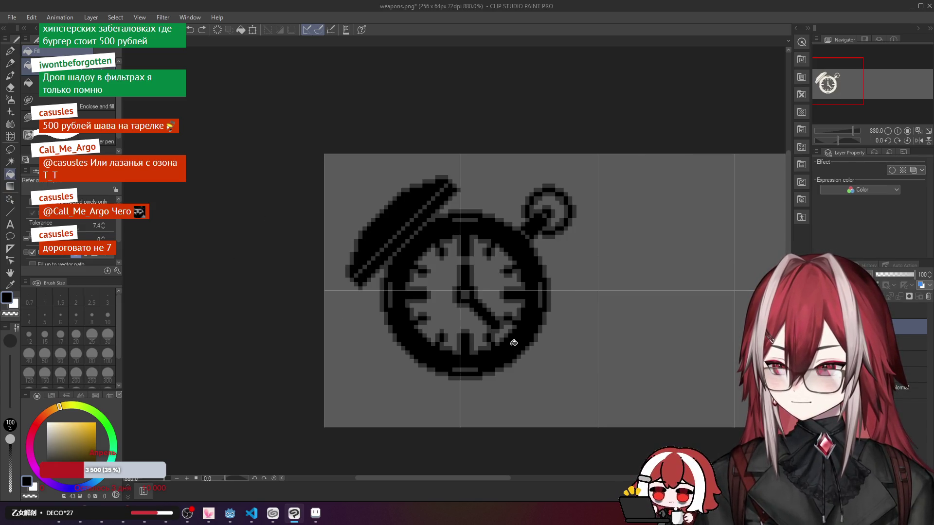
scroll(529, 326, "down", 4)
scroll(529, 326, "up", 4)
key("ctrl+y")
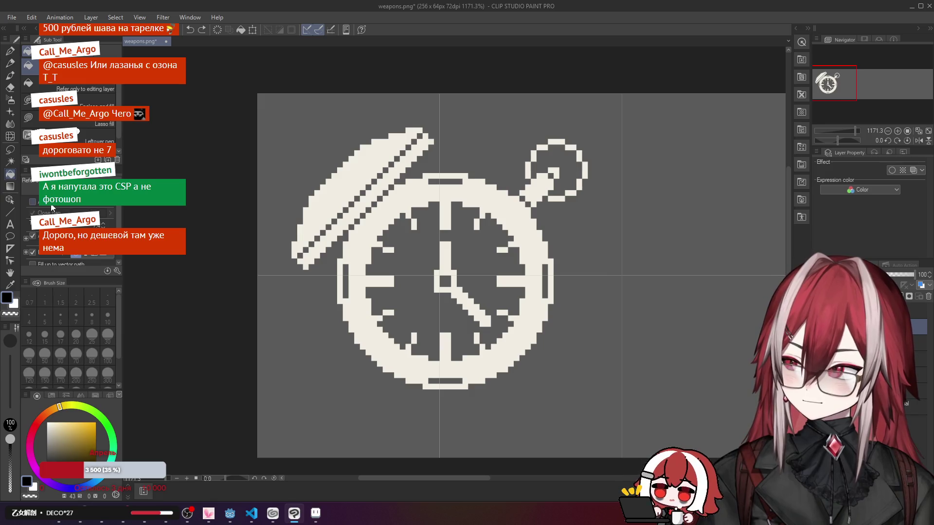
Step: Set the Fill to refer only to the editing layer and fill the watch line art black
left_click(95, 83)
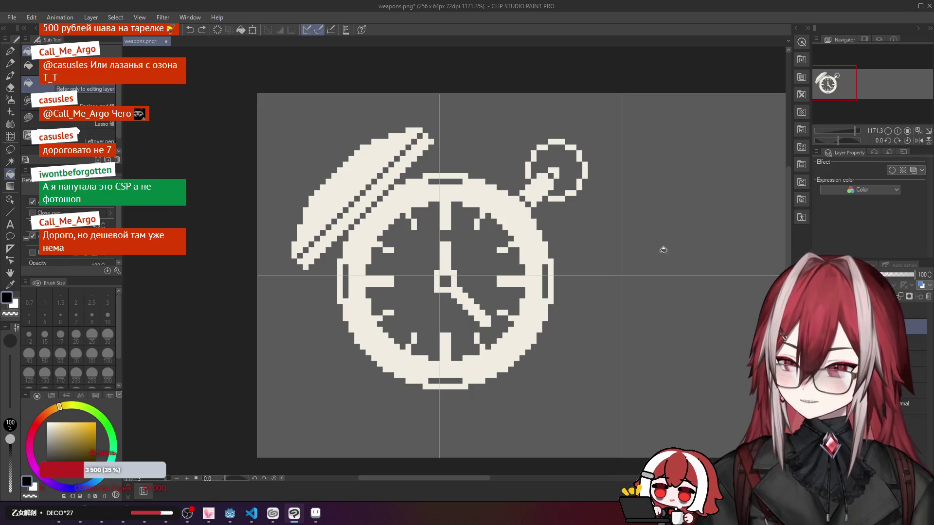
left_click(653, 217)
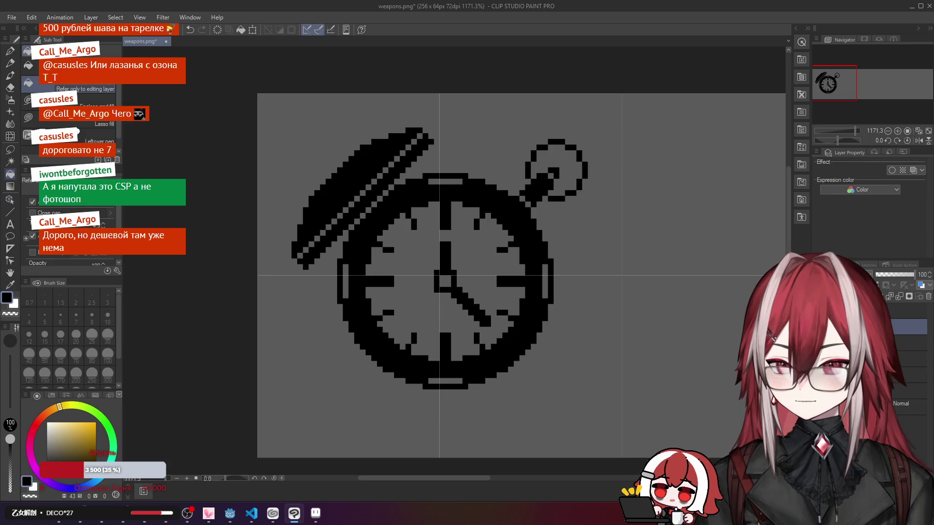
right_click(905, 327)
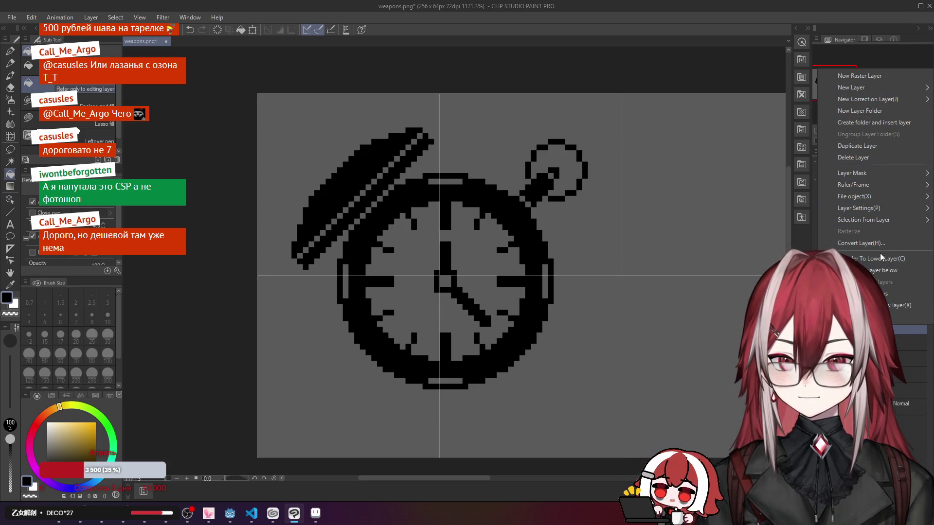
Step: Merge the black watch copy with the layer below
left_click(881, 275)
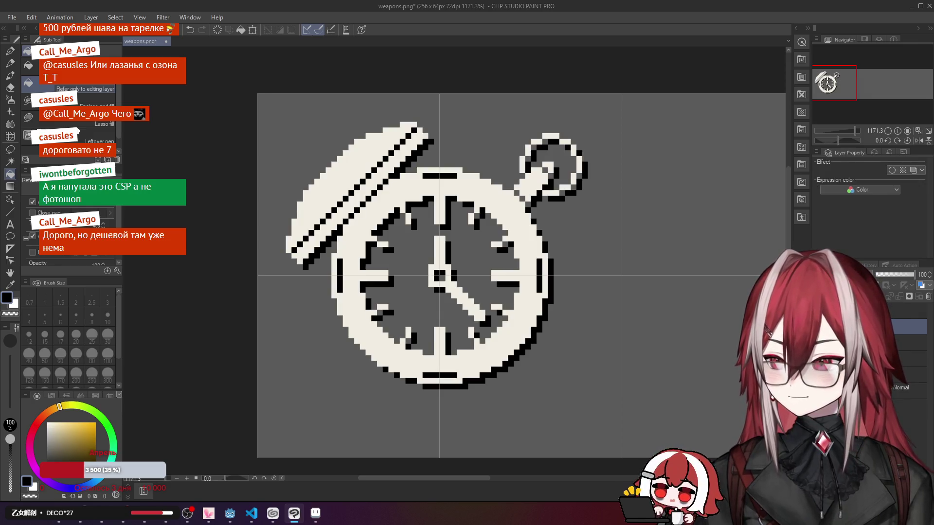
scroll(561, 239, "down", 2)
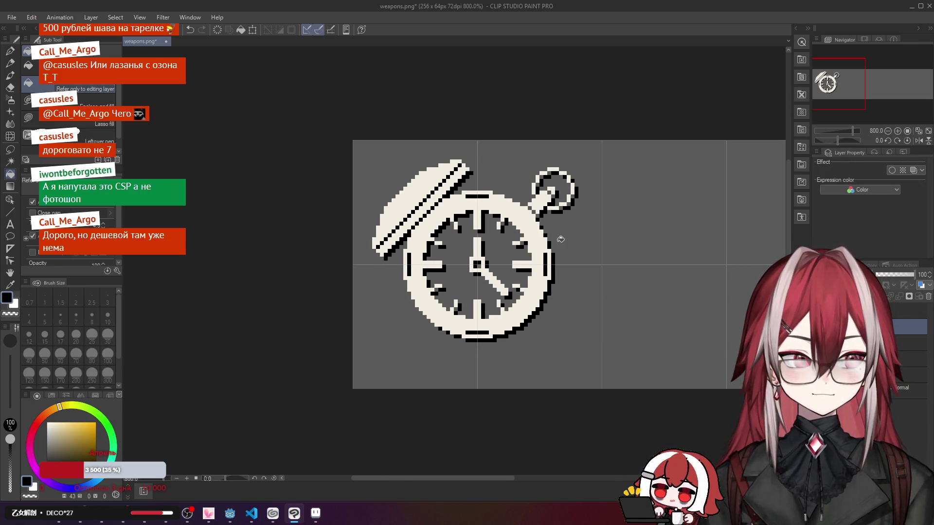
scroll(561, 239, "down", 1)
scroll(561, 240, "down", 1)
scroll(555, 238, "up", 2)
left_click(10, 150)
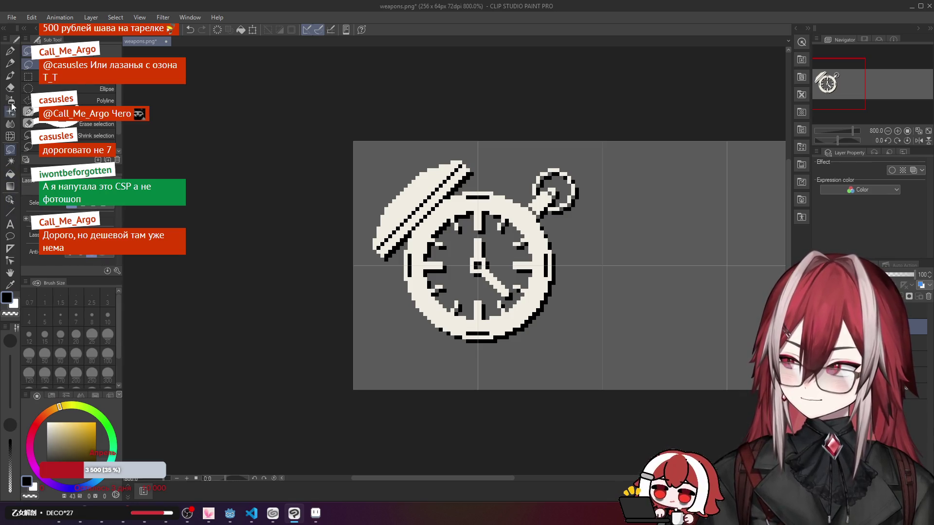
left_click(11, 65)
left_click(10, 50)
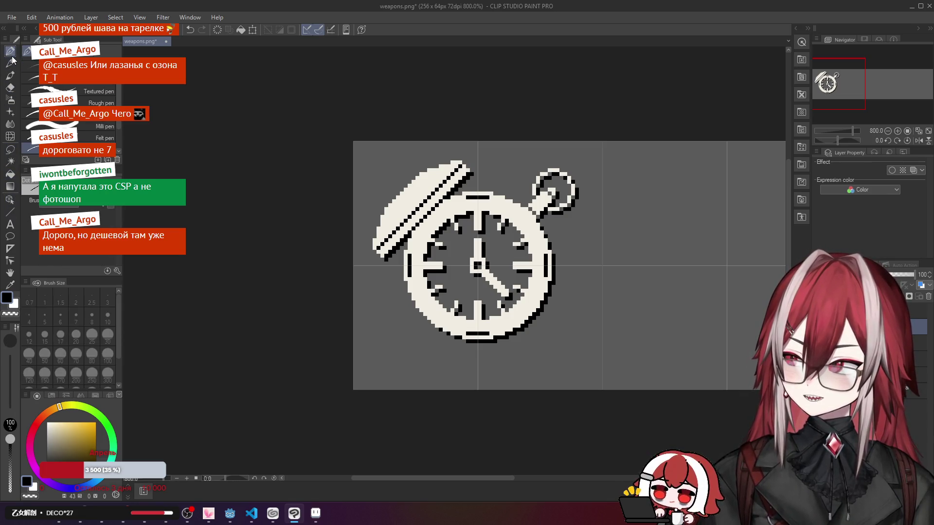
scroll(550, 196, "down", 3)
scroll(550, 196, "down", 3)
scroll(551, 195, "up", 4)
scroll(553, 195, "down", 4)
scroll(654, 201, "down", 3)
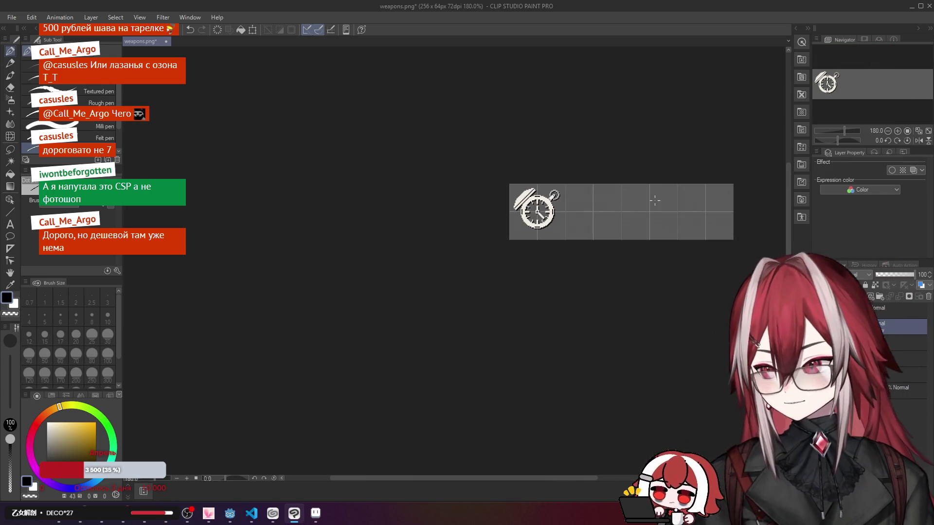
scroll(587, 209, "up", 5)
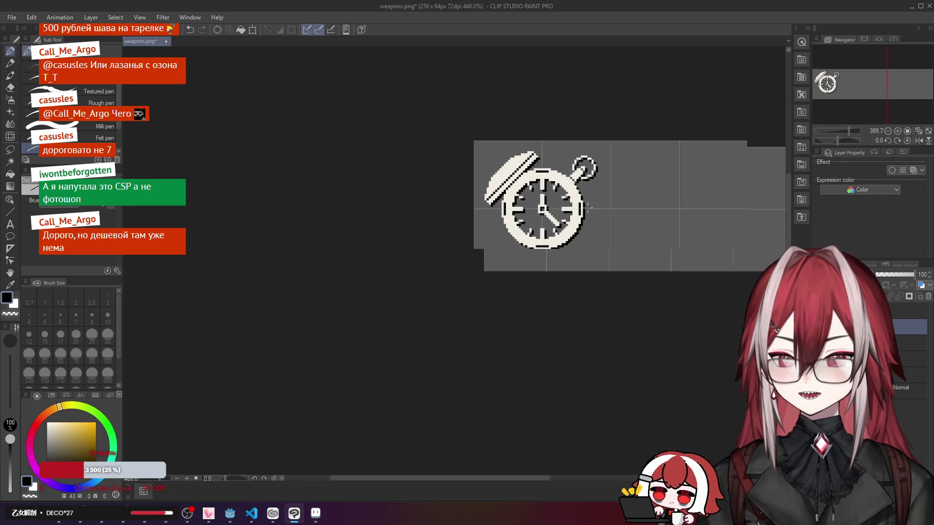
Step: Test a Ctrl+T transform, nudging the artwork down one pixel and back before confirming
key("ctrl+t")
key("Down")
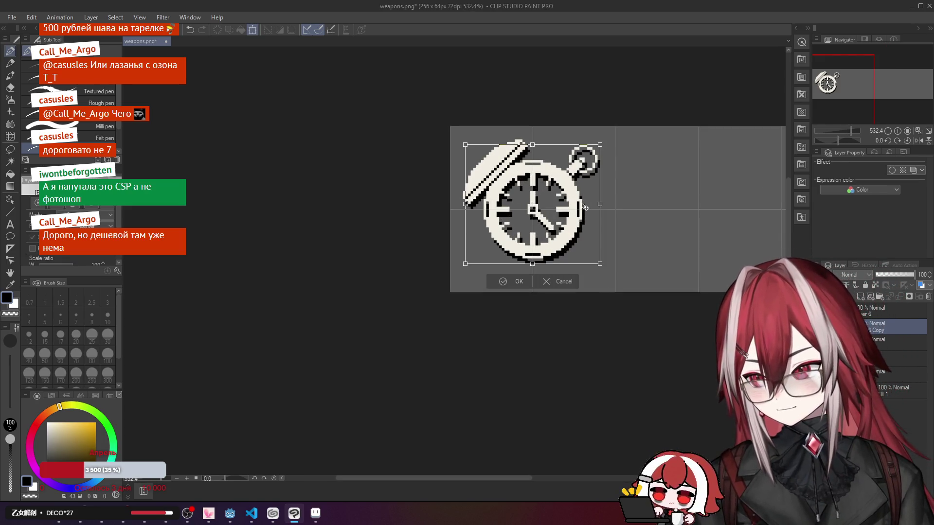
key("Up")
key("Return")
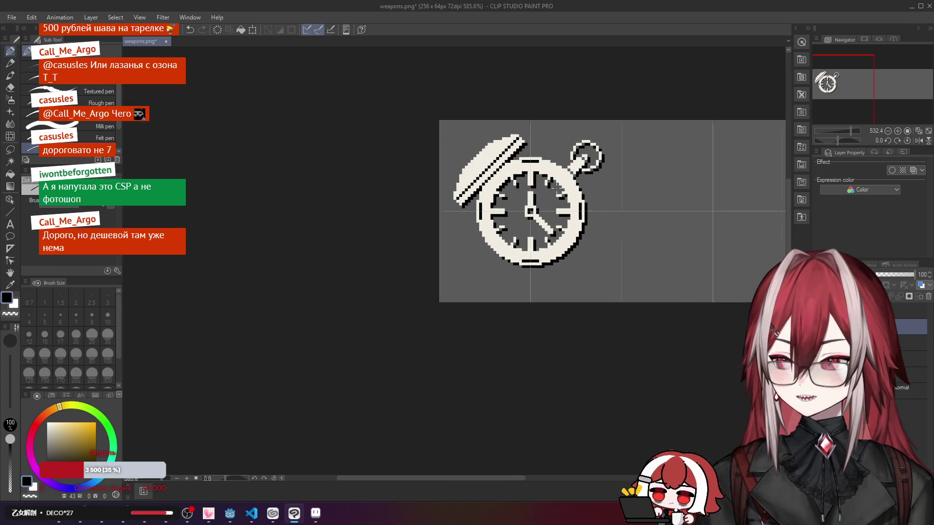
scroll(557, 189, "up", 3)
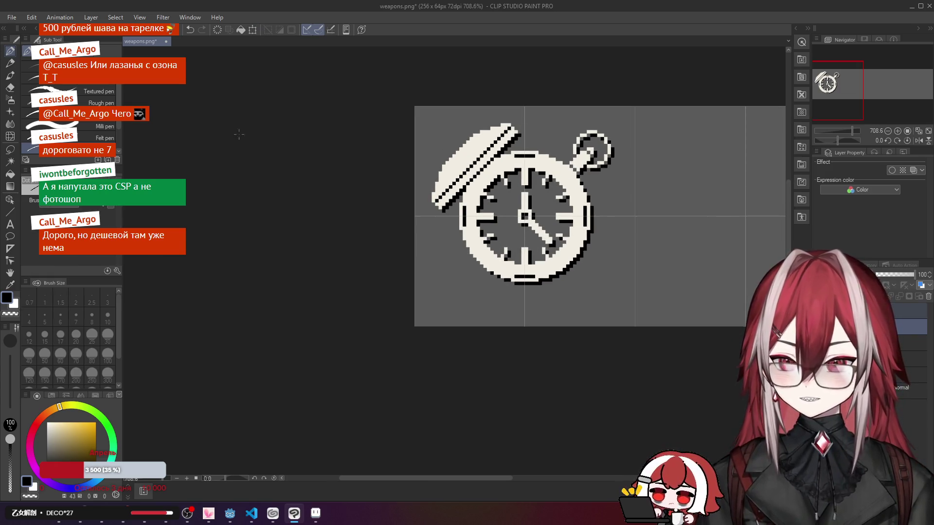
Step: Shift the clock down then up one pixel to leave a one-pixel black offset shadow
left_click(10, 199)
key("Down")
key("Down")
scroll(561, 202, "down", 5)
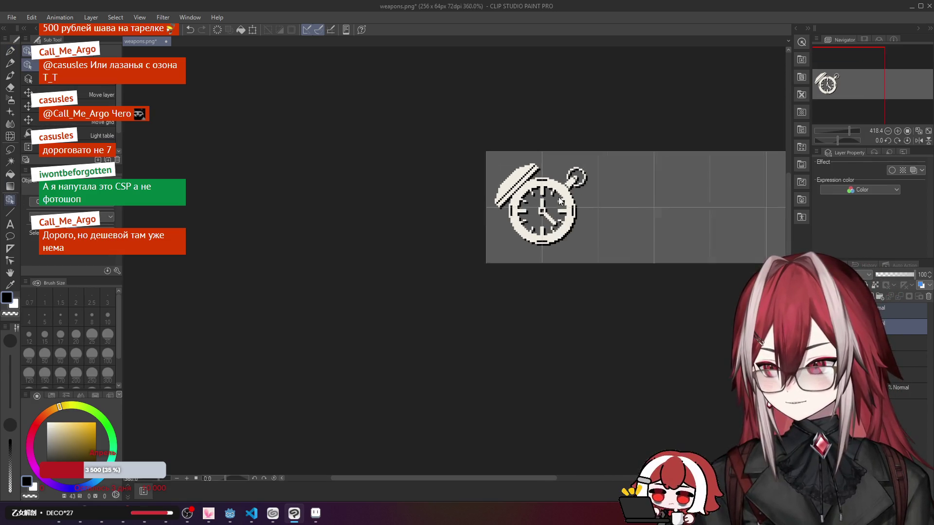
key("ctrl+t")
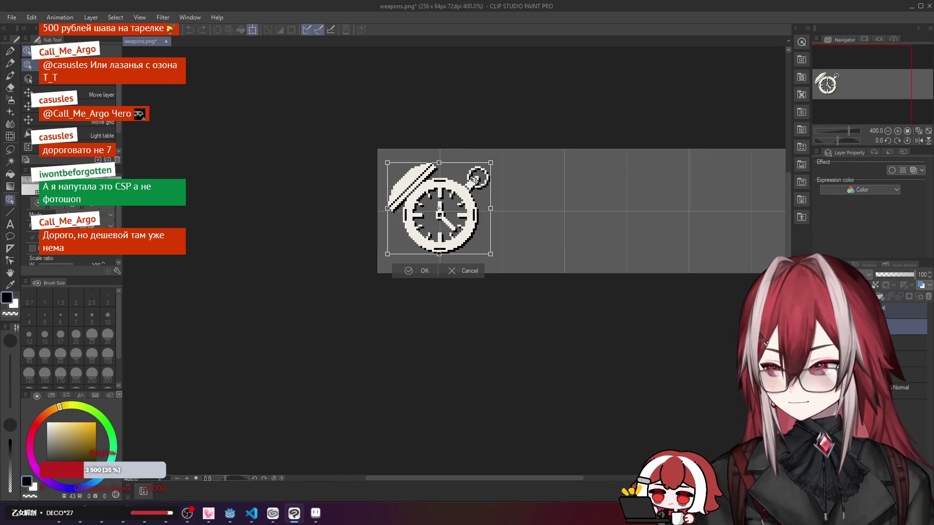
scroll(472, 181, "up", 5)
key("Up")
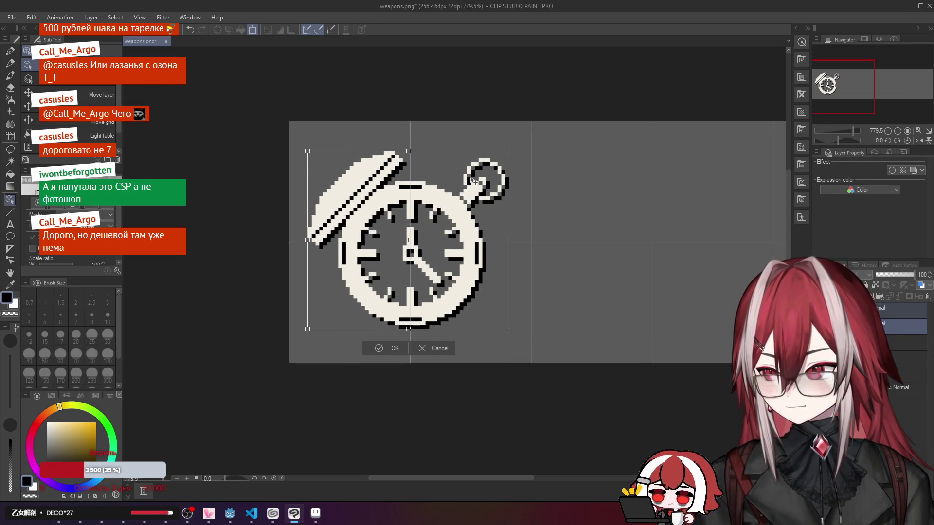
left_click(378, 349)
scroll(501, 239, "down", 8)
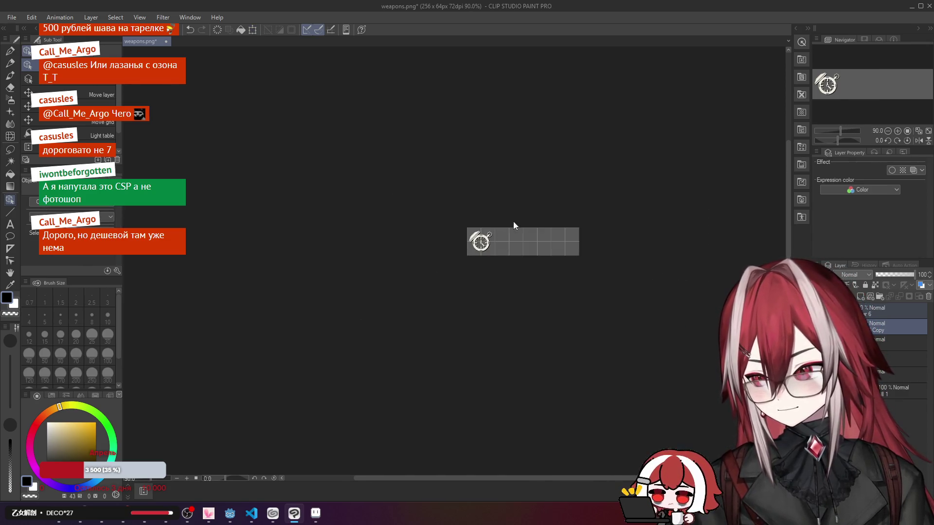
scroll(506, 232, "up", 4)
scroll(494, 250, "up", 3)
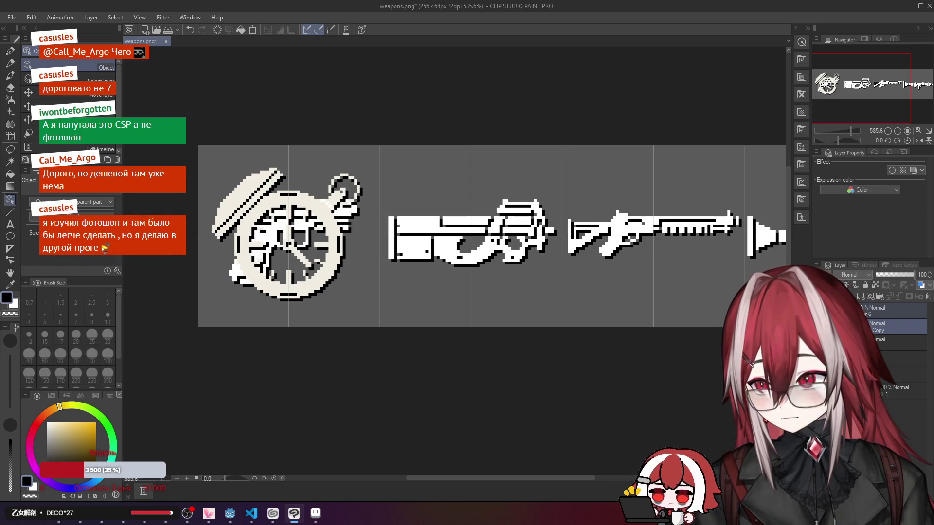
key("ctrl+z")
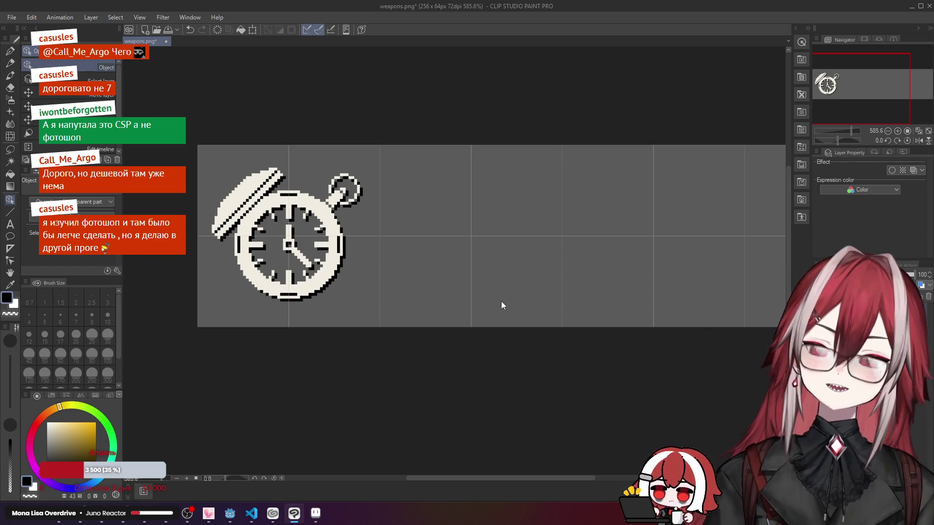
scroll(365, 247, "up", 3)
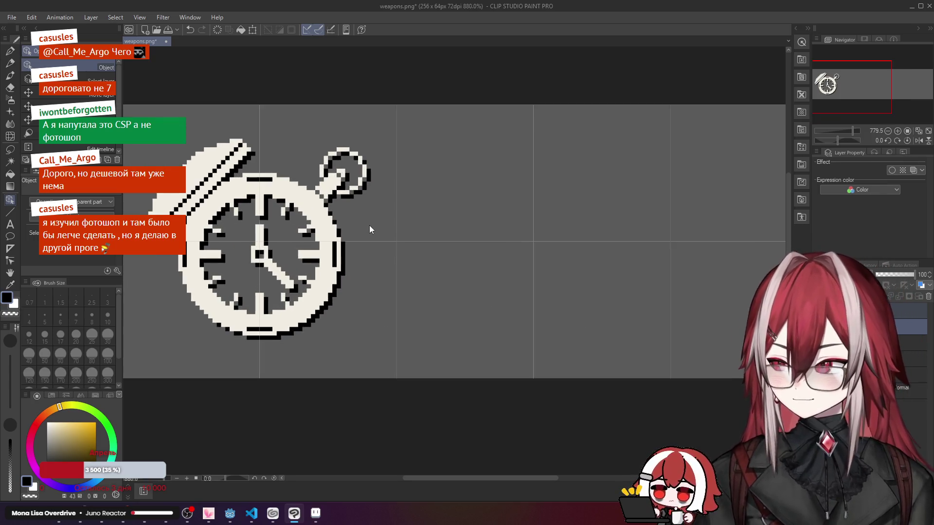
scroll(495, 212, "up", 2)
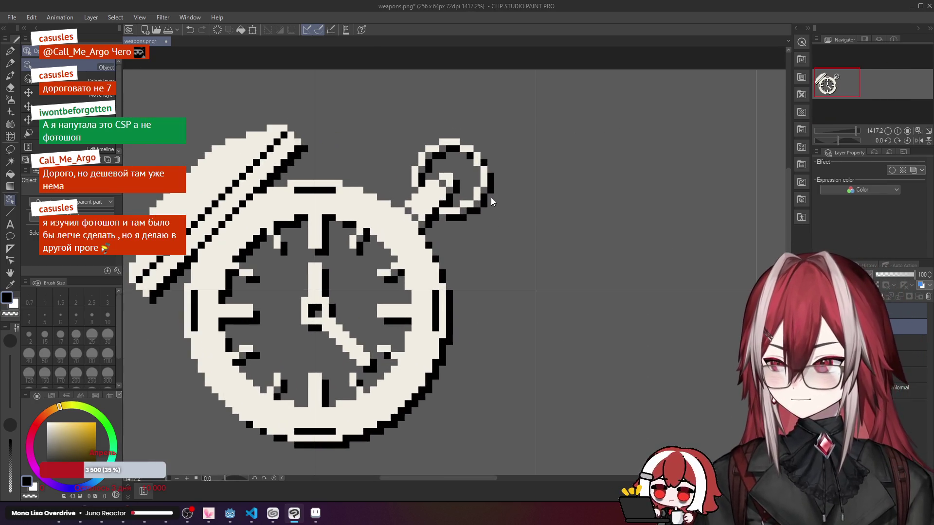
scroll(486, 207, "down", 3)
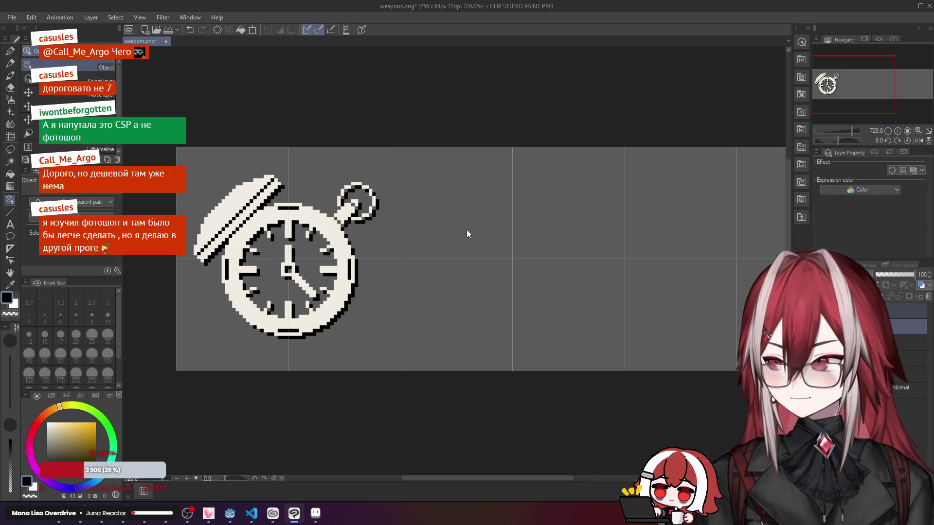
scroll(467, 230, "down", 1)
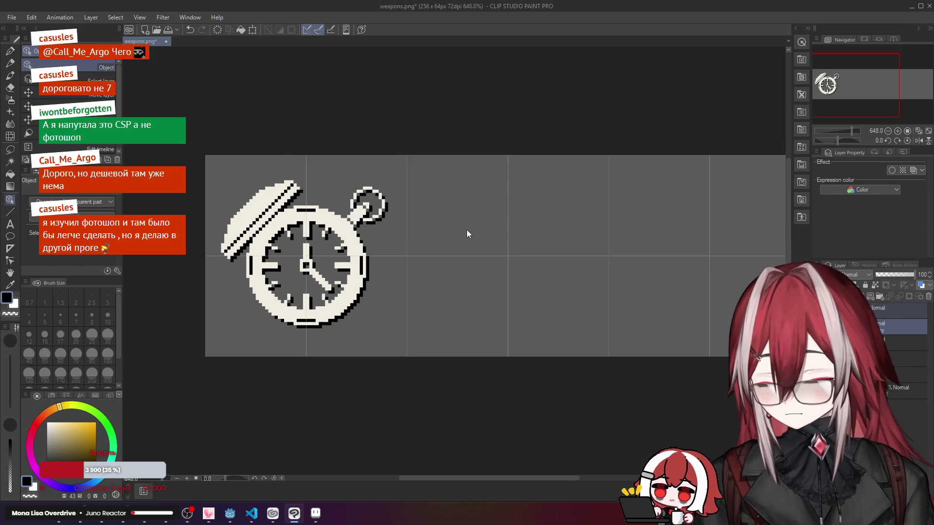
left_click(38, 519)
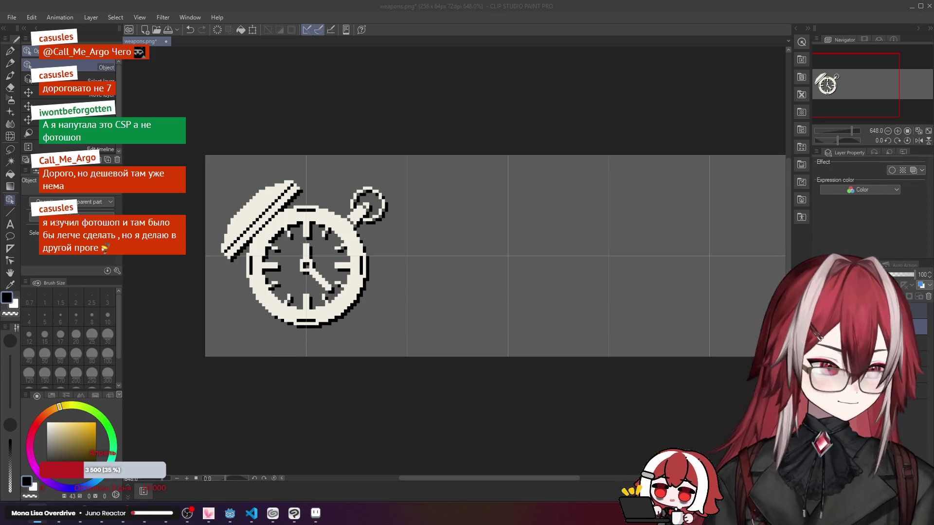
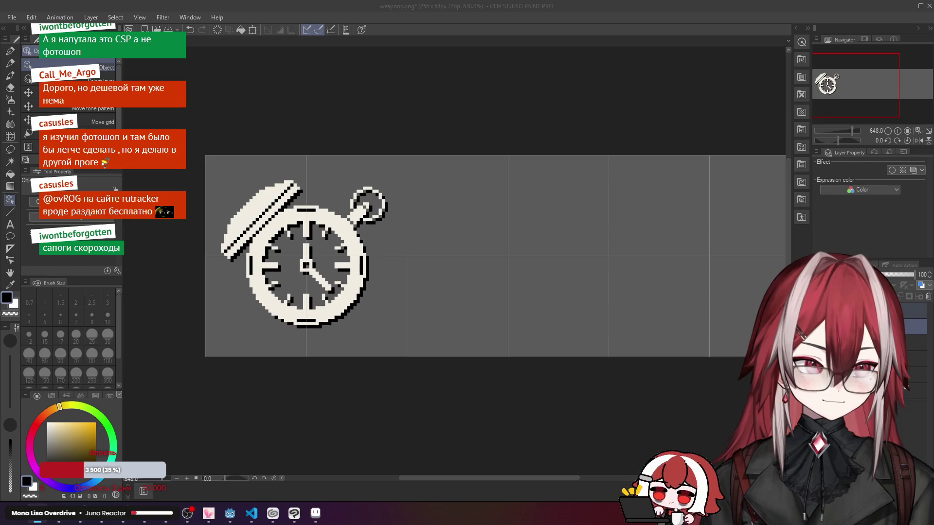
Step: Paste the plus and running-figure icons and move them left beside the stopwatch
key("ctrl+v")
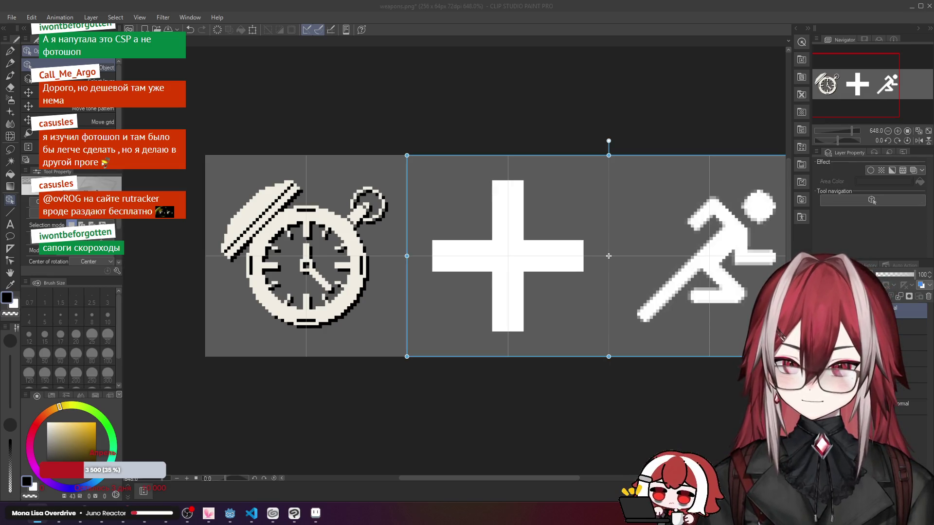
key("alt+Tab")
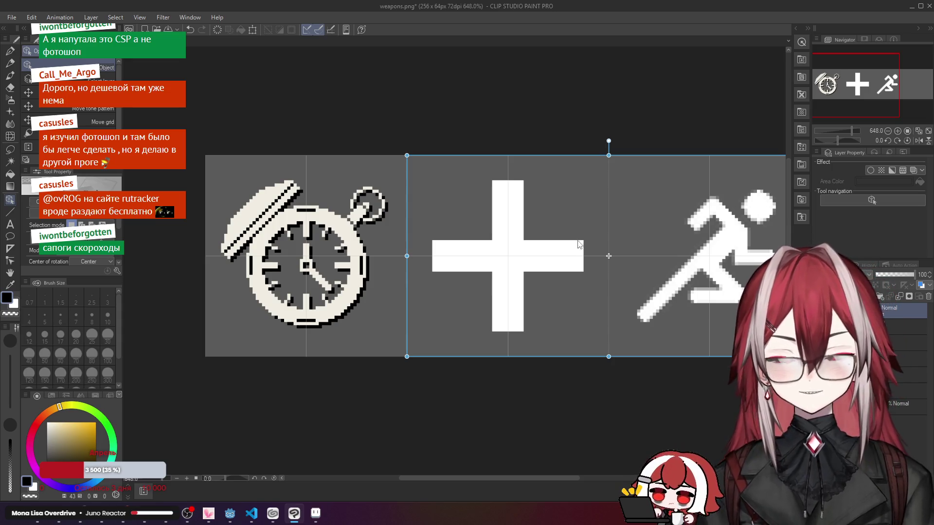
left_click_drag(686, 267, 484, 272)
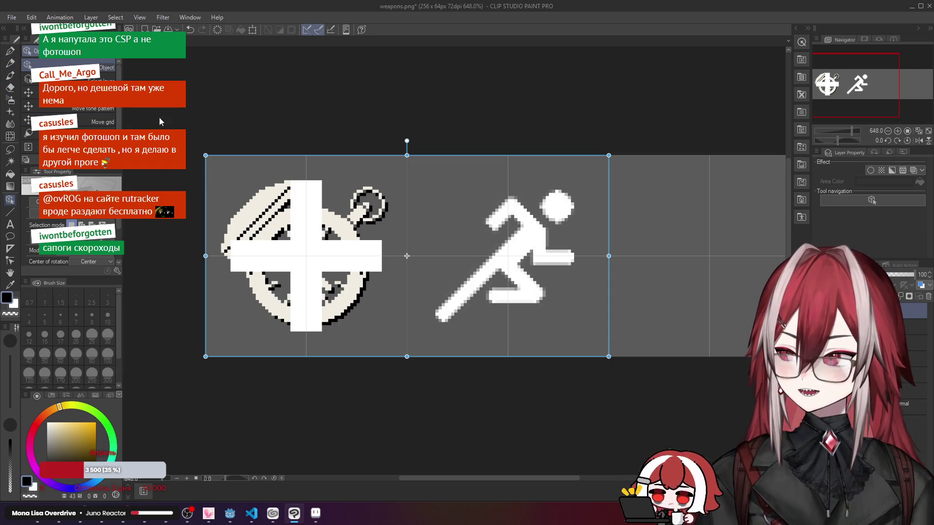
left_click(9, 52)
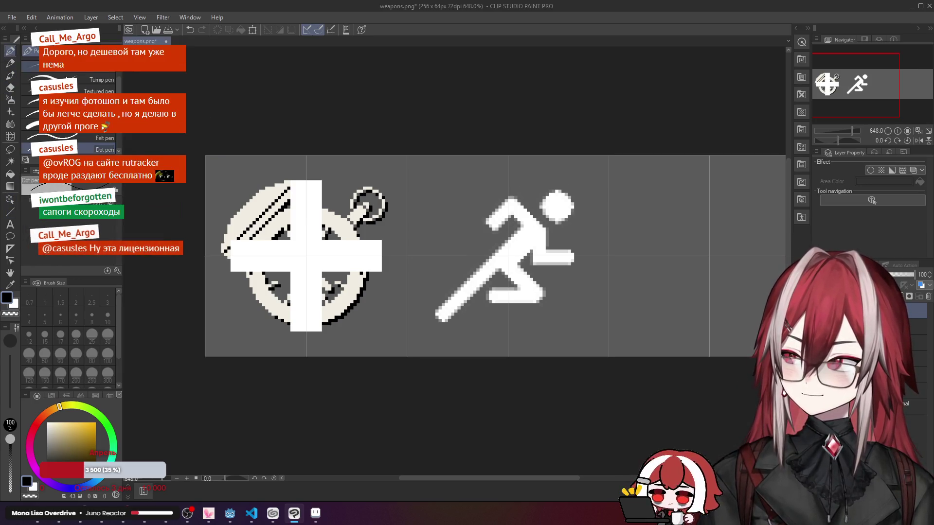
Step: Rectangle-select the slot holding the plus sign, clear it from the layer, and deselect
scroll(426, 163, "down", 2)
scroll(425, 163, "up", 1)
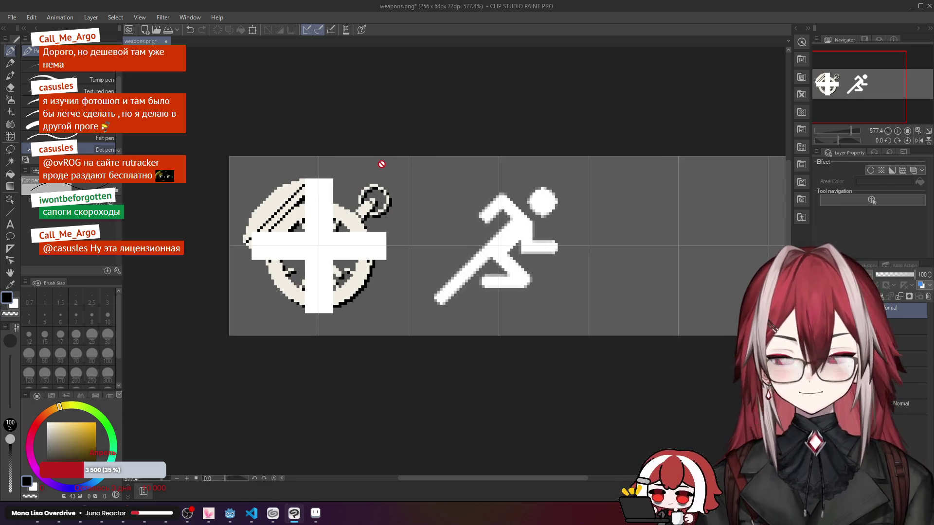
left_click(11, 150)
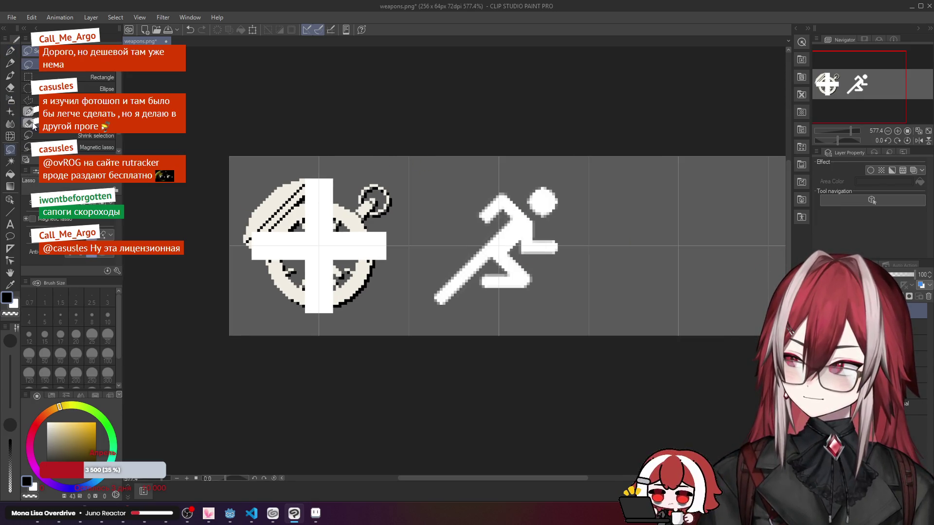
left_click_drag(243, 129, 409, 375)
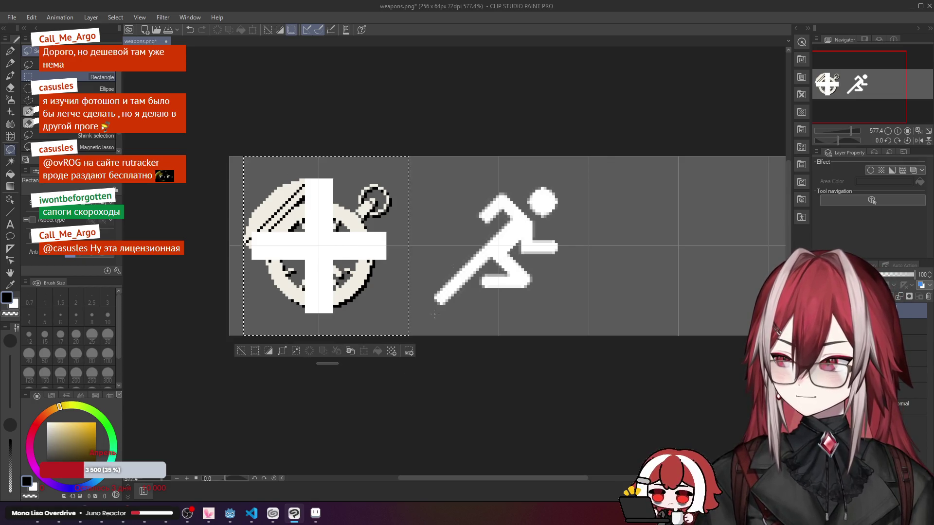
right_click(895, 333)
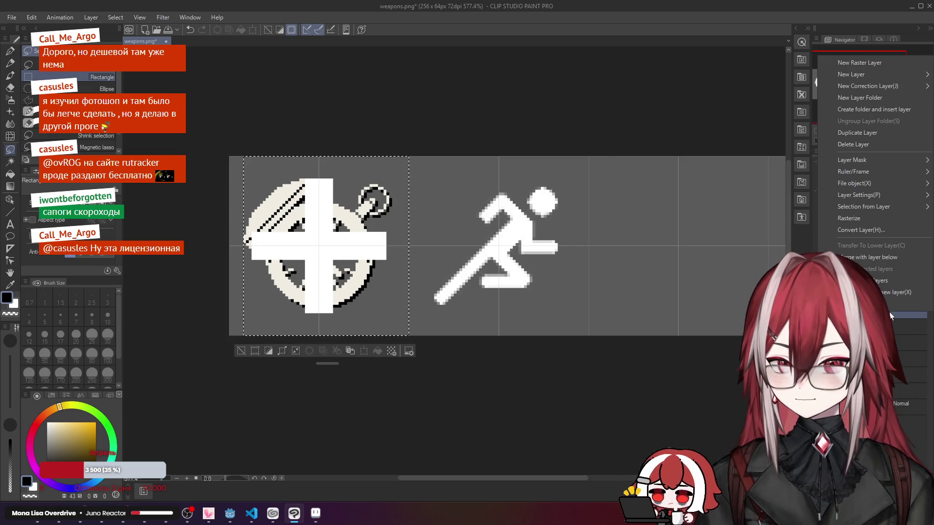
left_click(898, 226)
key("ctrl+d")
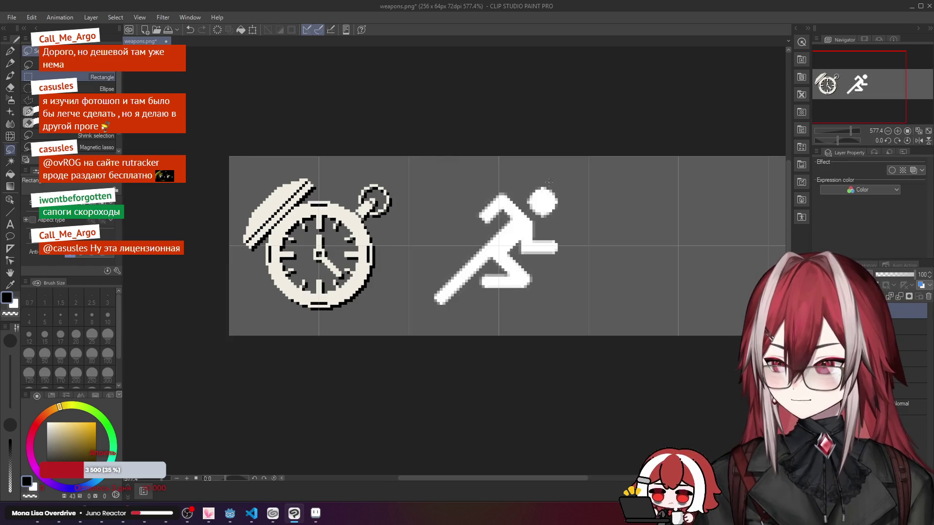
scroll(512, 212, "up", 1)
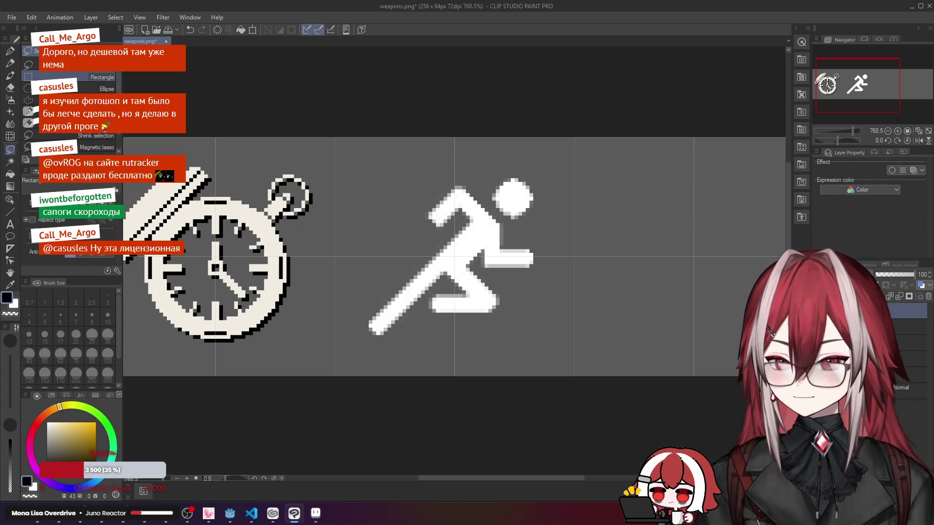
Step: Fade the running figure to 40% opacity and ready white with the Enclose-and-fill tool
left_click_drag(905, 275, 893, 276)
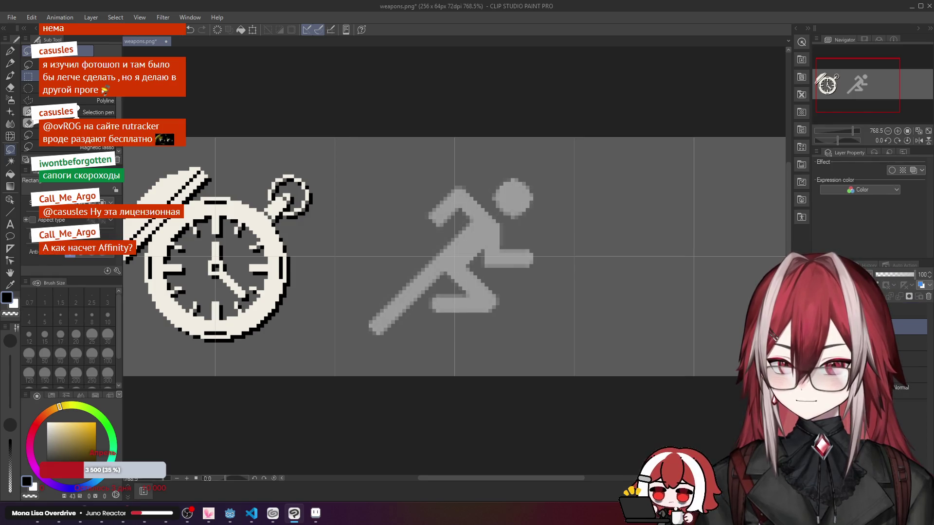
left_click_drag(239, 207, 430, 217)
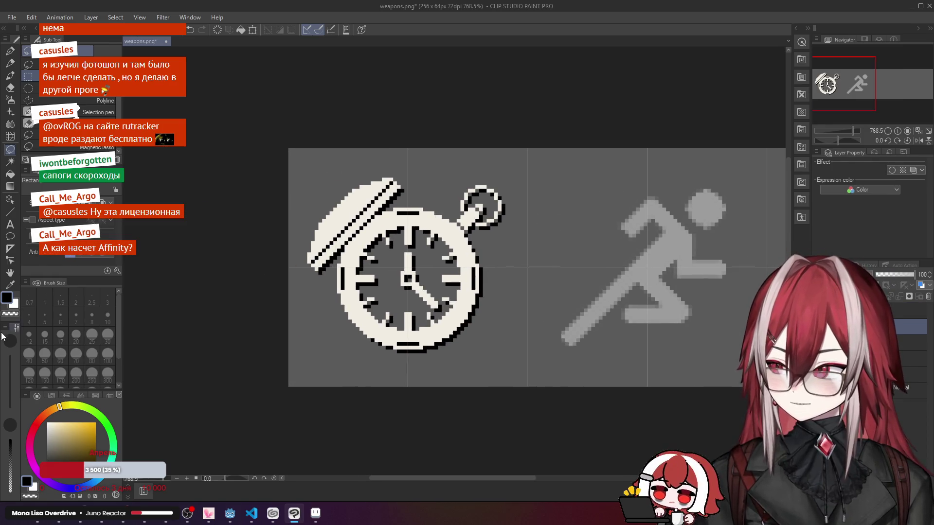
left_click(14, 303)
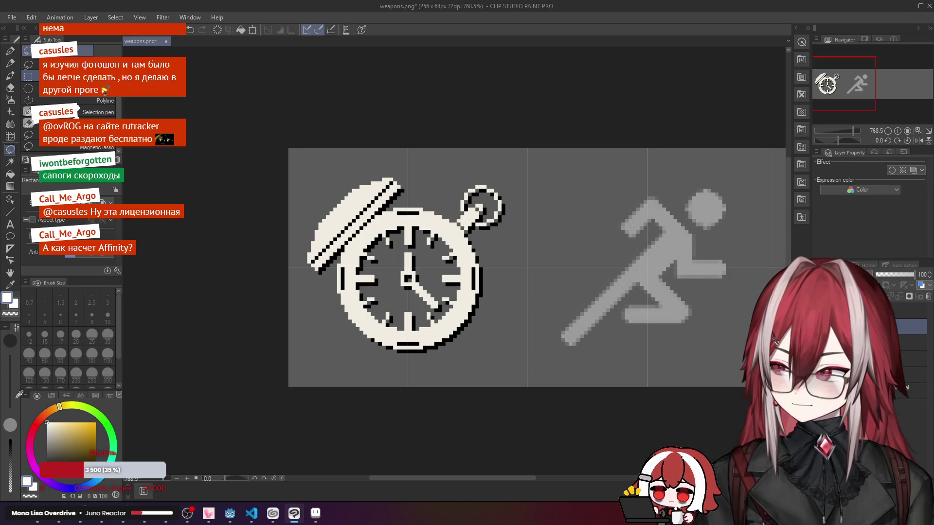
left_click(10, 174)
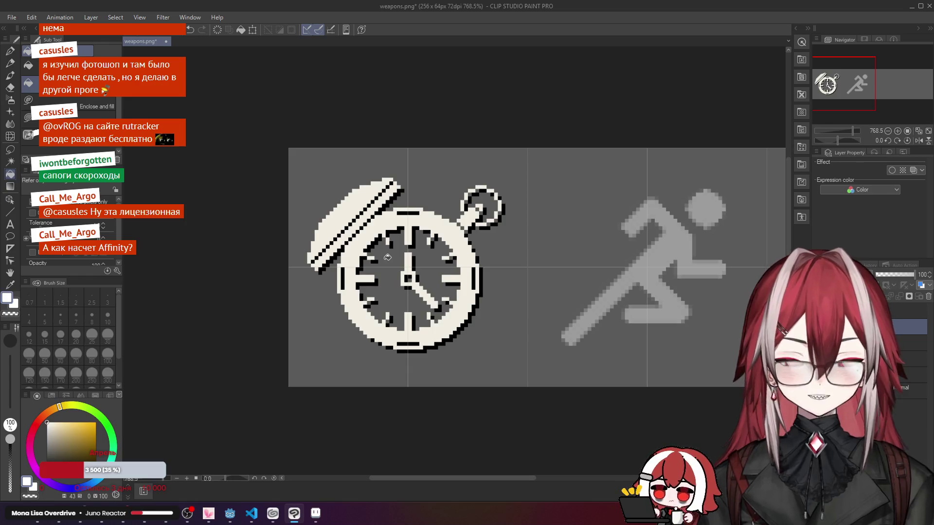
scroll(388, 258, "up", 2)
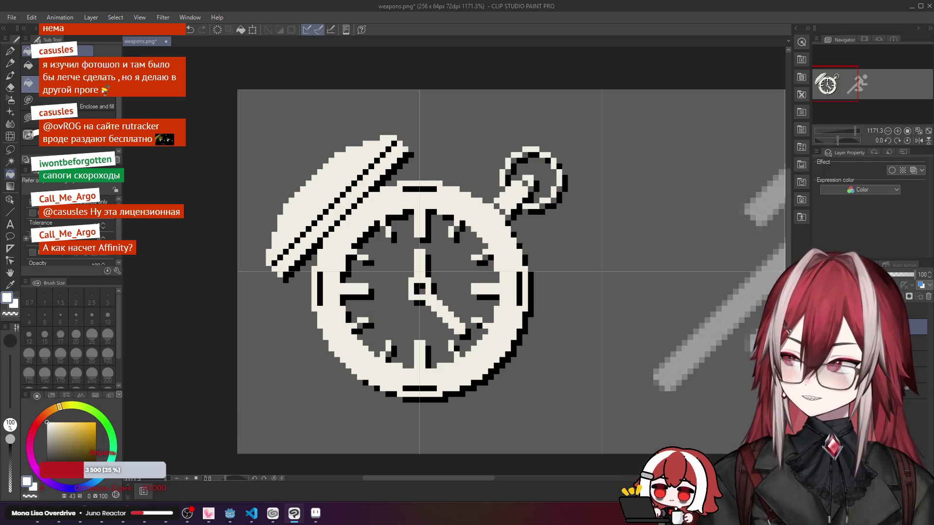
Step: Fill the stopwatch ring, lid and handle connector white, then undo those fills
left_click(356, 231)
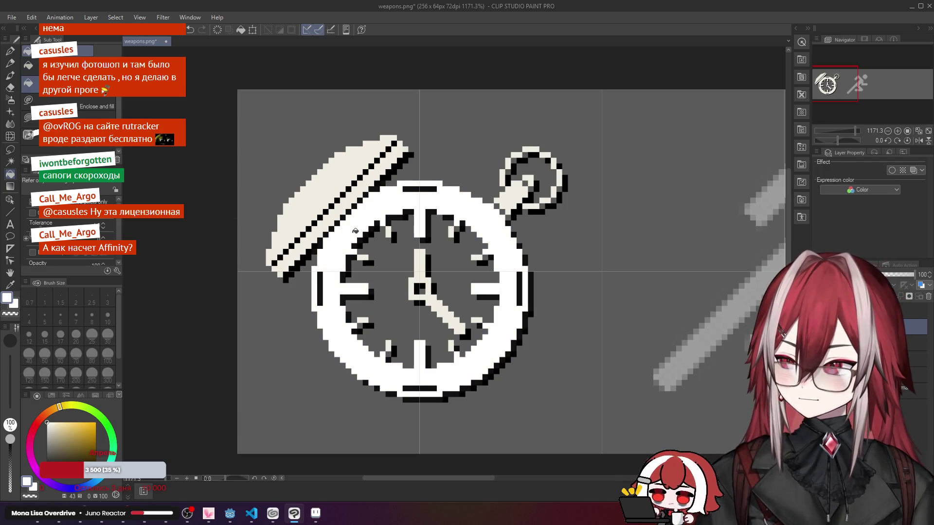
left_click(349, 201)
left_click(521, 193)
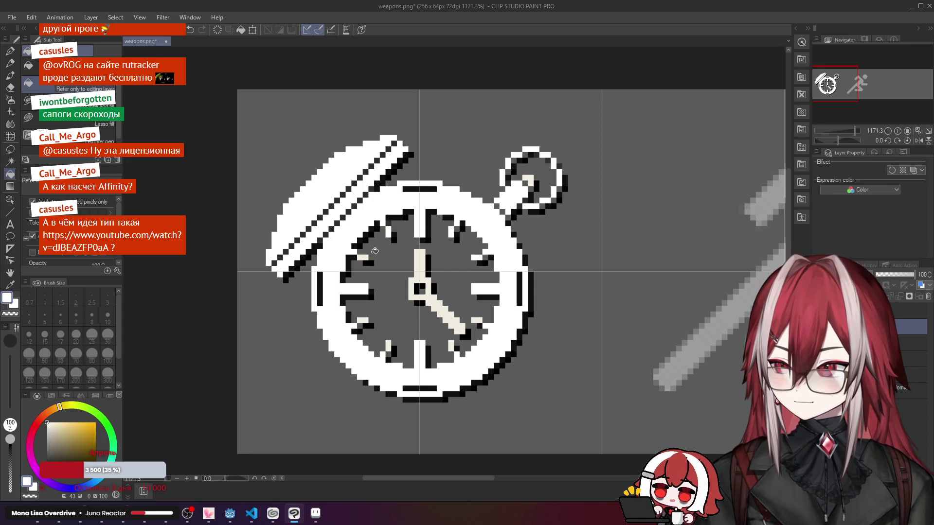
scroll(369, 255, "up", 3)
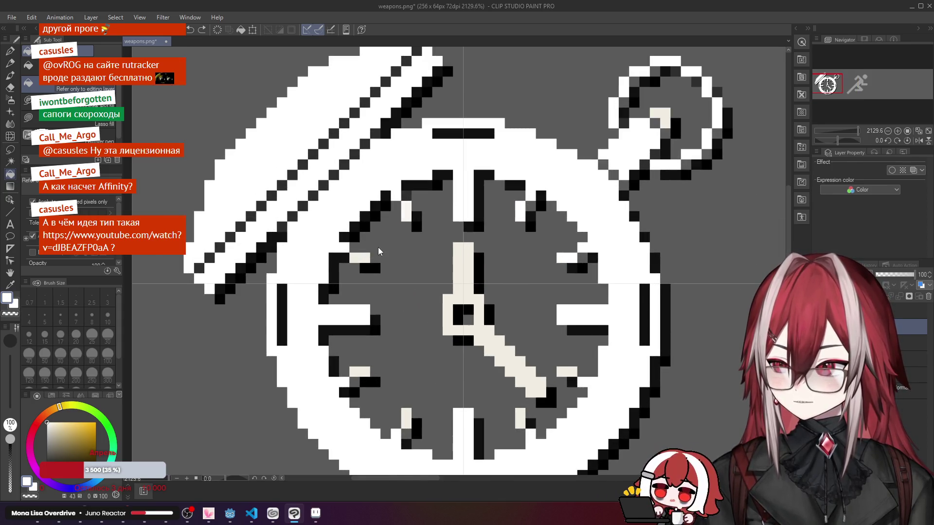
scroll(381, 245, "down", 2)
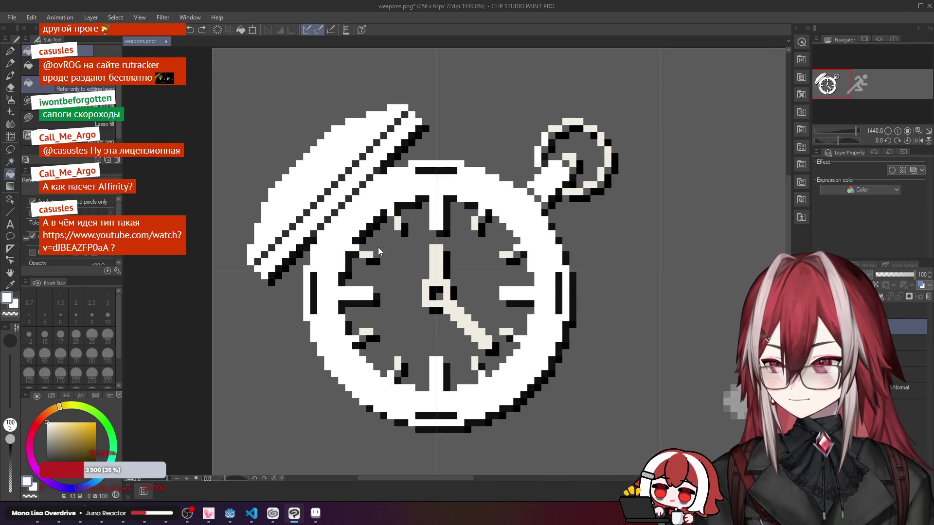
left_click(378, 247)
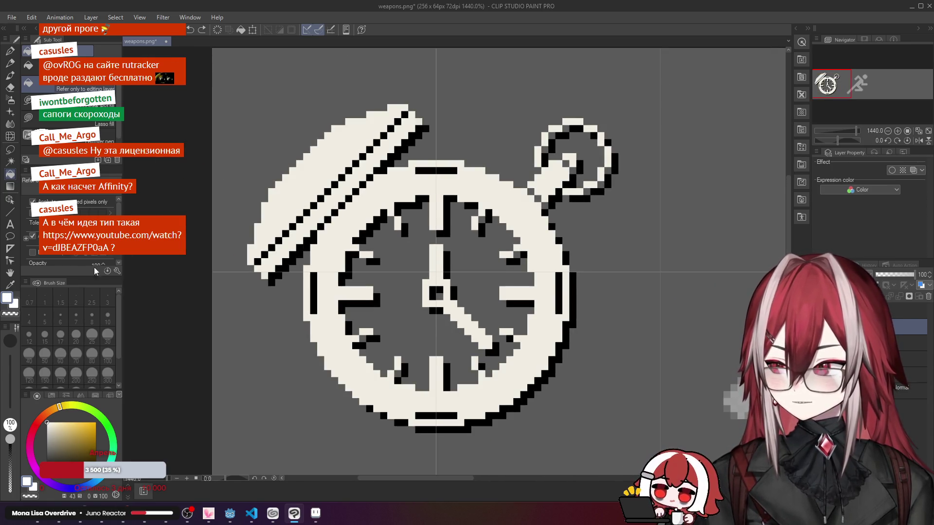
Step: Refill the stopwatch lid, middle strip, case, stem connector and bottom ring patch white
scroll(73, 234, "down", 1)
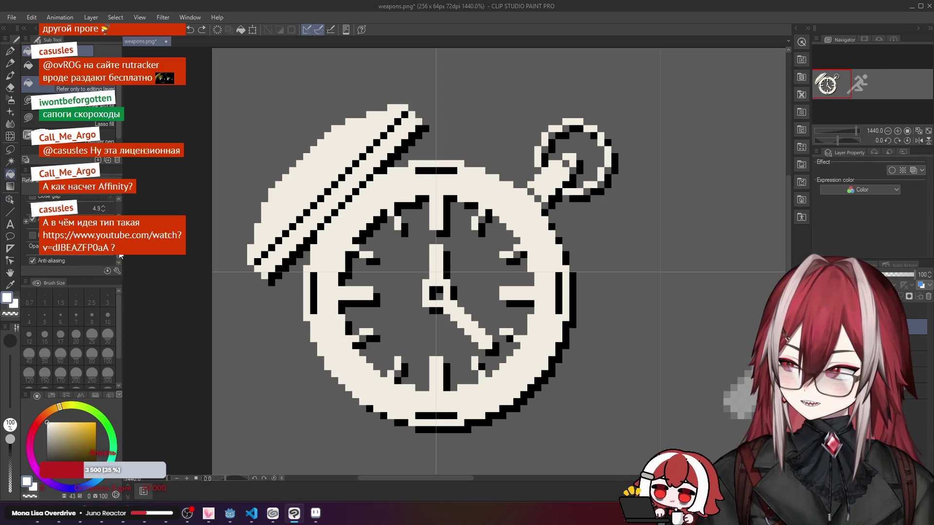
left_click(295, 189)
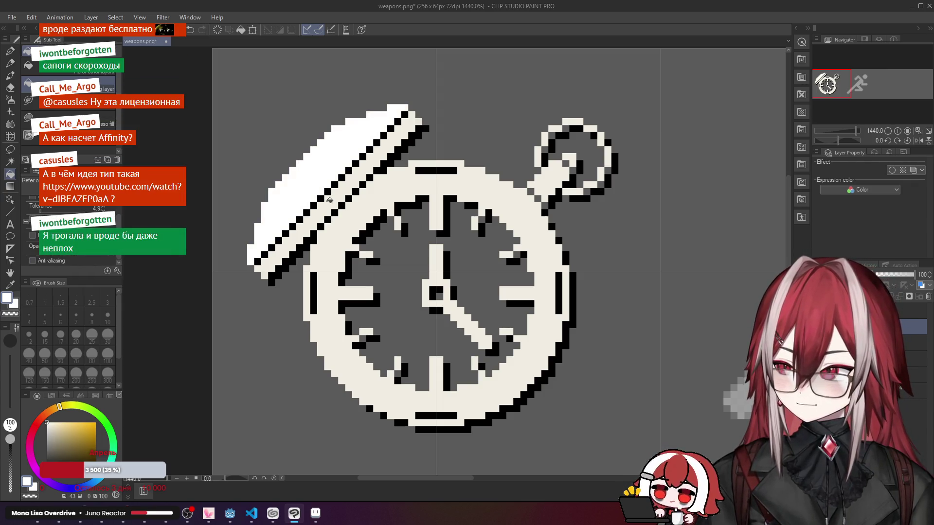
left_click(331, 201)
left_click(363, 209)
left_click(560, 176)
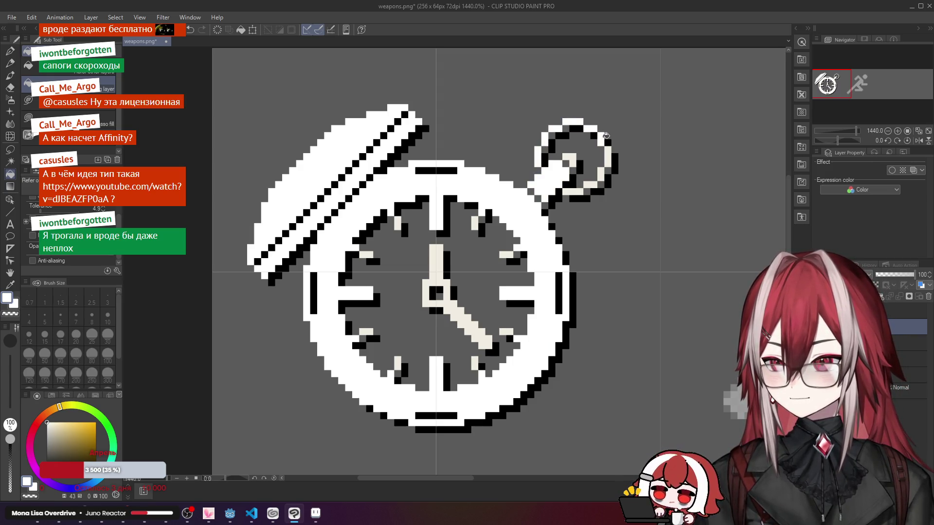
left_click(578, 187)
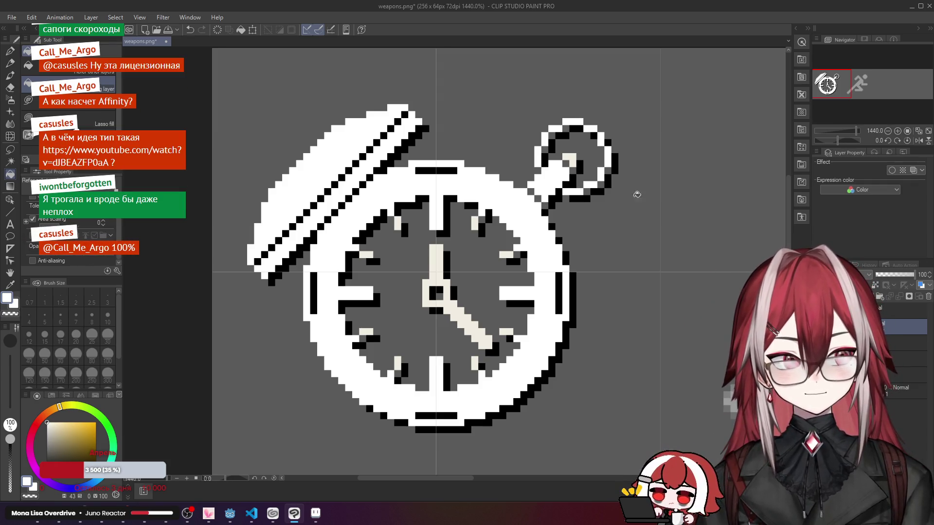
key("alt+Tab")
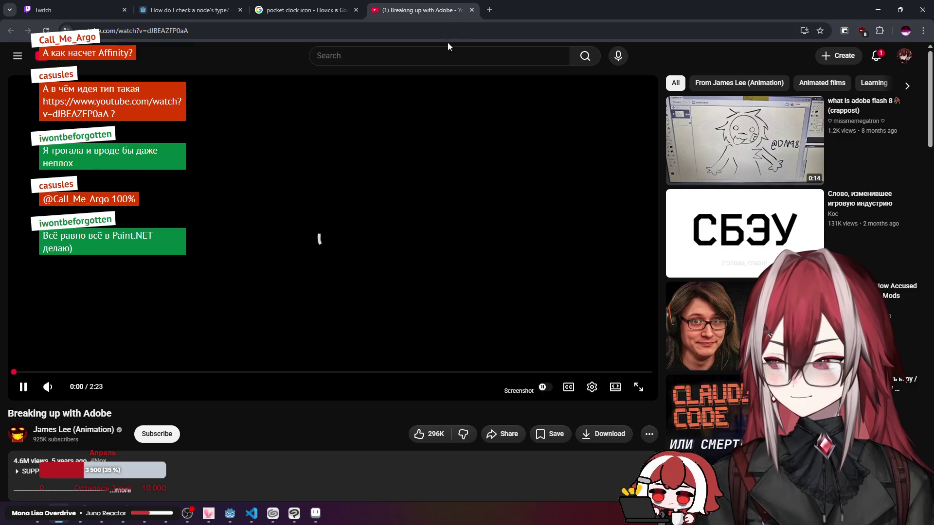
Step: Close the 'Breaking up with Adobe' YouTube tab and minimize the browser
left_click(472, 11)
left_click(878, 10)
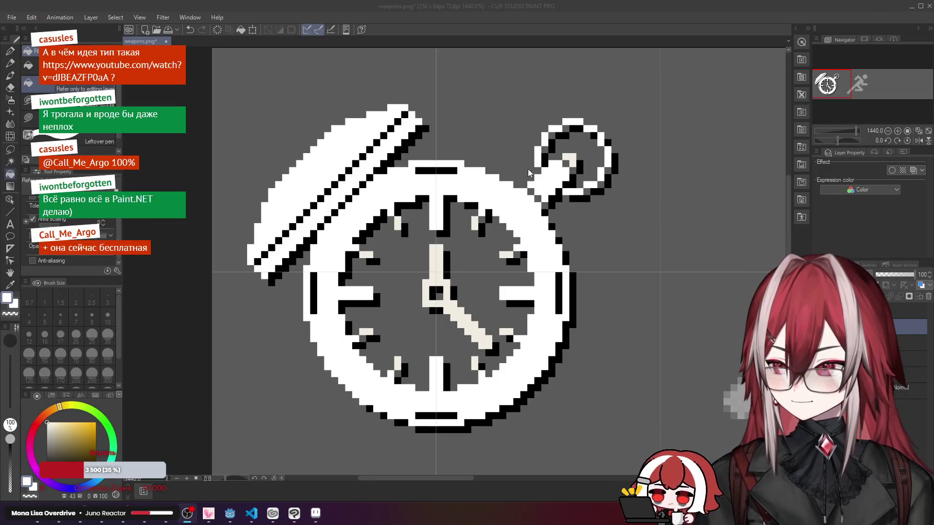
Step: Fill the stopwatch's remaining cream clock hands, tick marks and face patches white
left_click(448, 282)
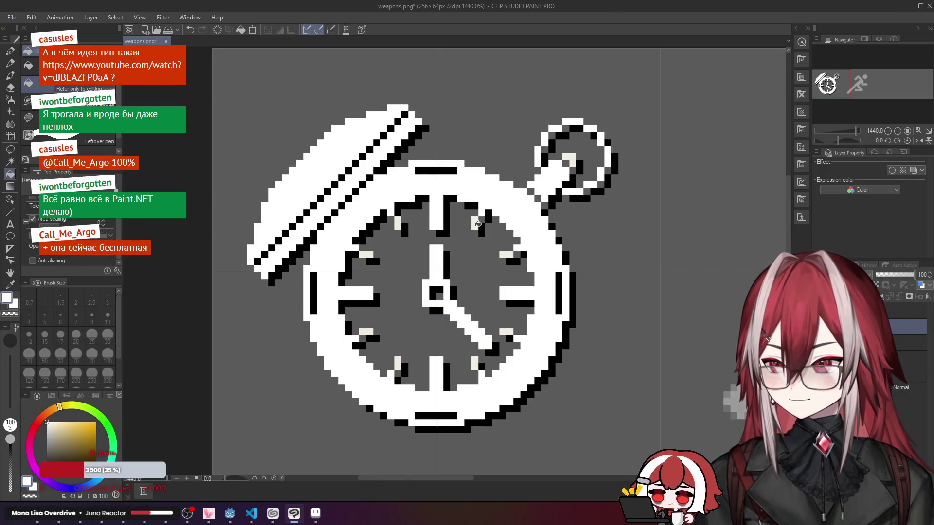
left_click(508, 330)
left_click(476, 362)
left_click(398, 363)
left_click(367, 333)
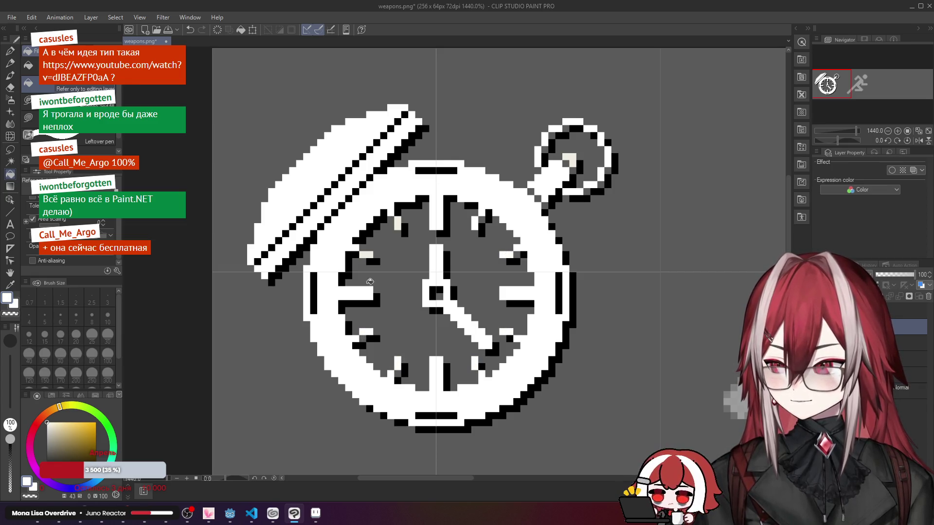
left_click(372, 255)
left_click(400, 224)
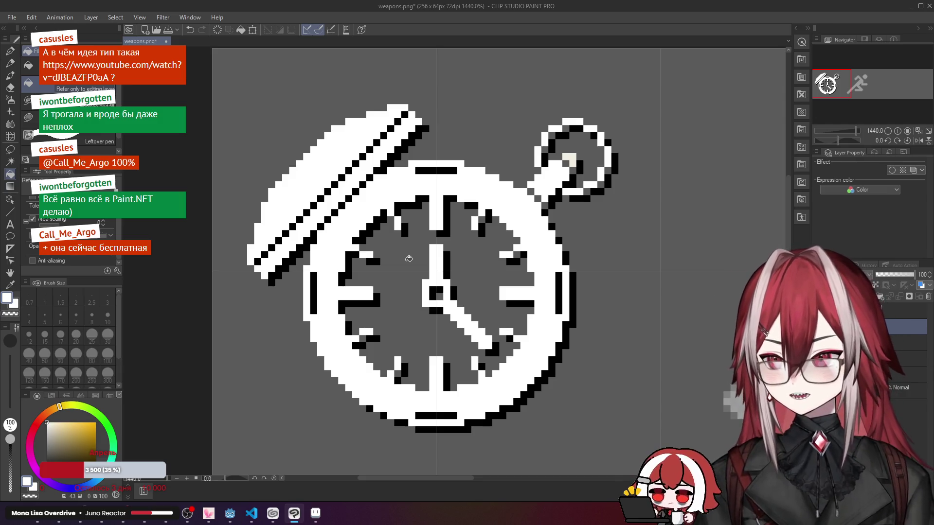
Step: Select the 40% opacity layer and zoom to about 1064% on the running man
scroll(408, 259, "down", 5)
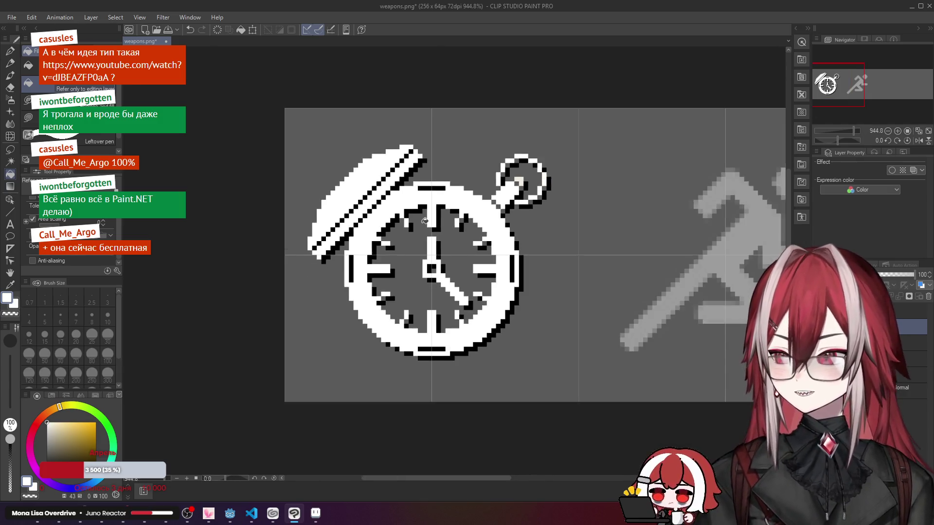
scroll(510, 203, "up", 6)
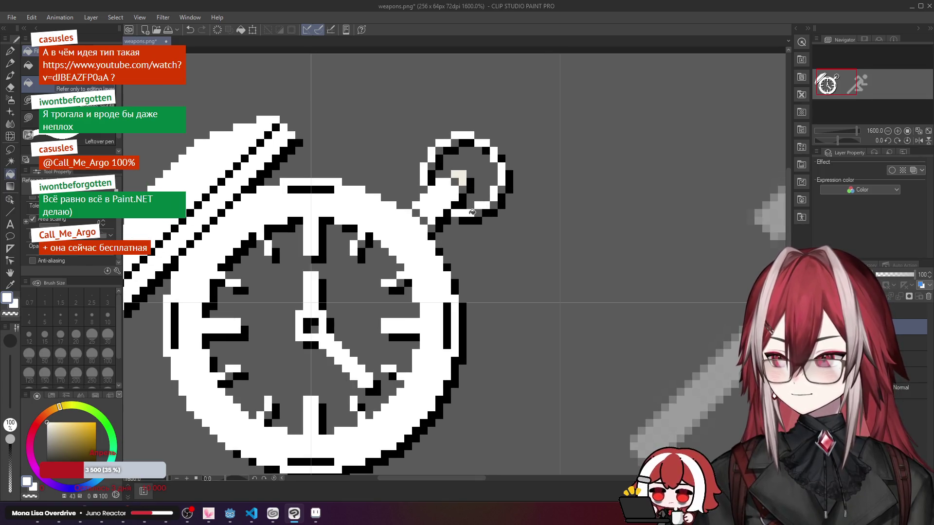
scroll(472, 213, "down", 4)
scroll(445, 222, "up", 2)
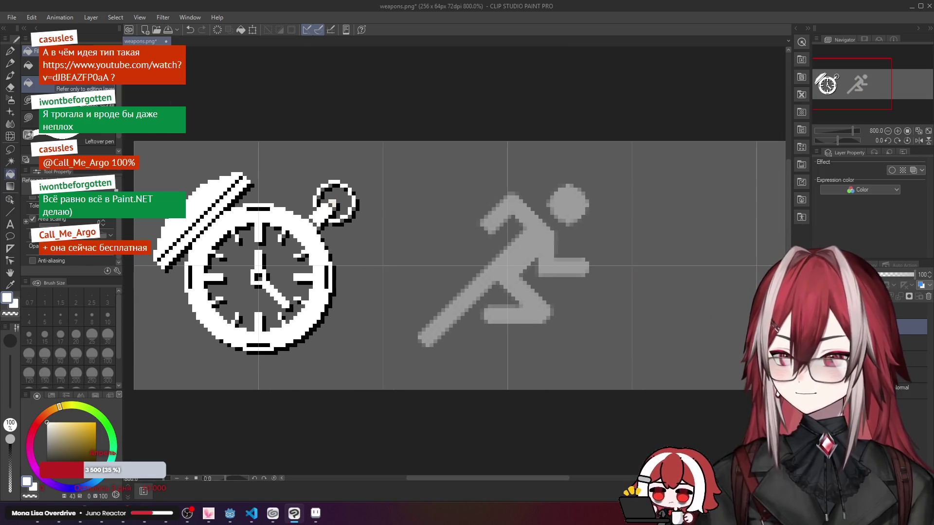
left_click(909, 311)
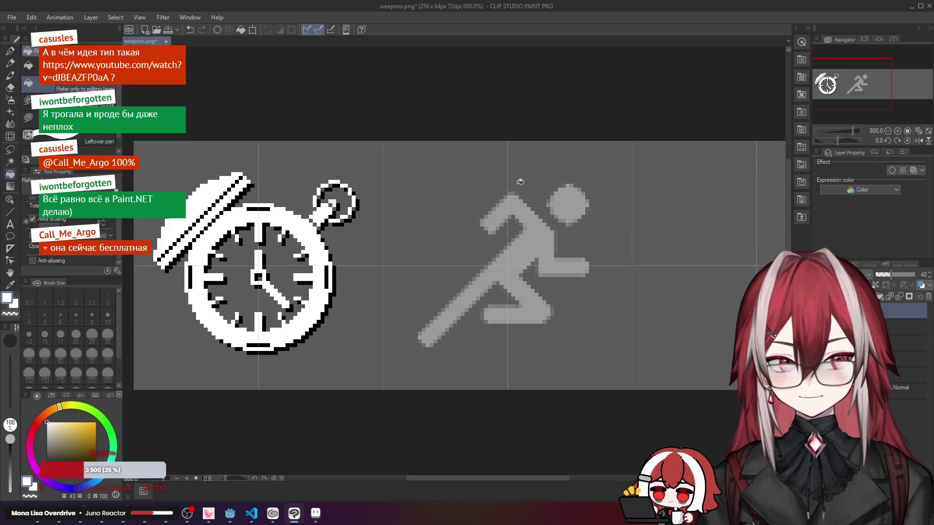
scroll(518, 219, "down", 1)
scroll(519, 218, "up", 2)
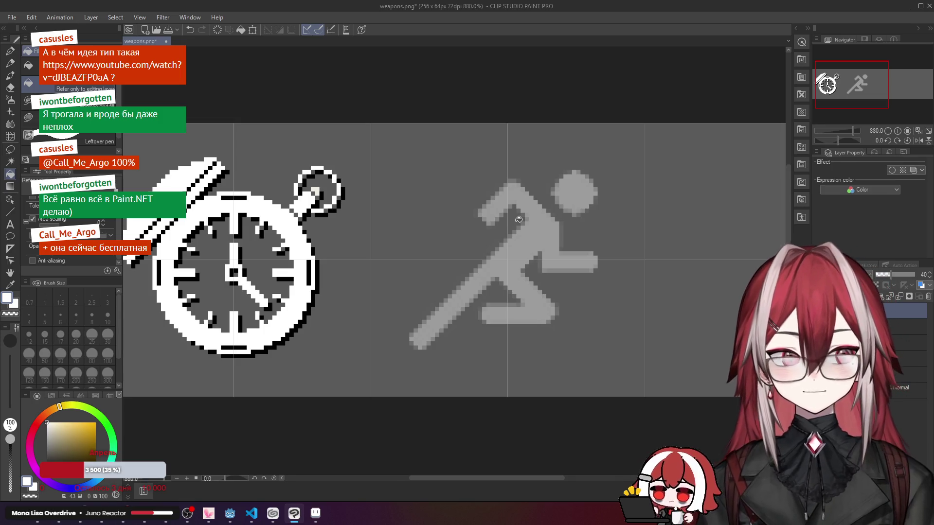
scroll(519, 219, "down", 1)
scroll(518, 219, "up", 3)
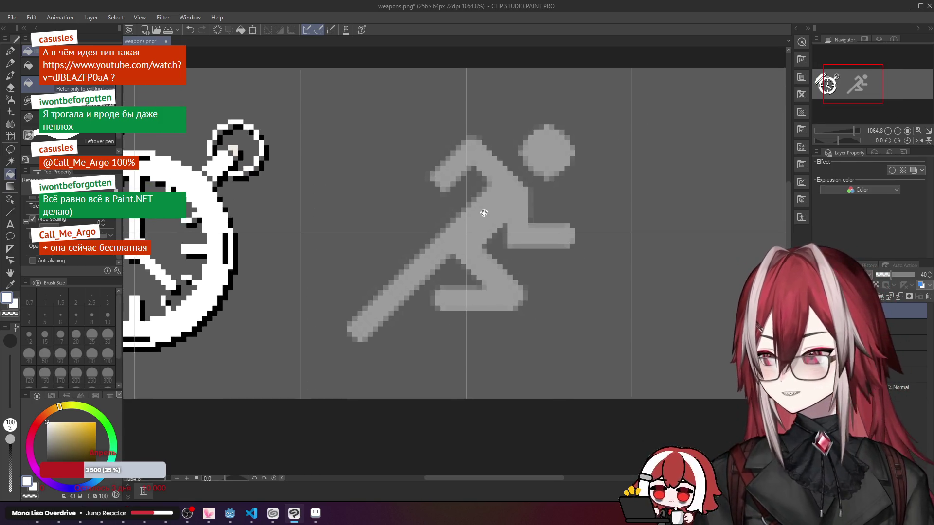
Step: Centre the running man and choose the full-opacity layer for pixel-pen drawing
left_click_drag(365, 171, 415, 174)
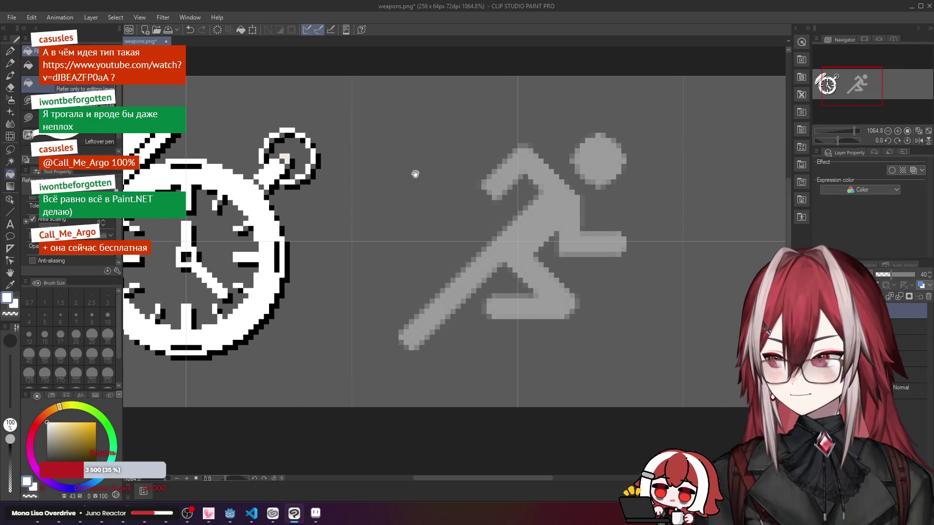
left_click(10, 215)
left_click(10, 51)
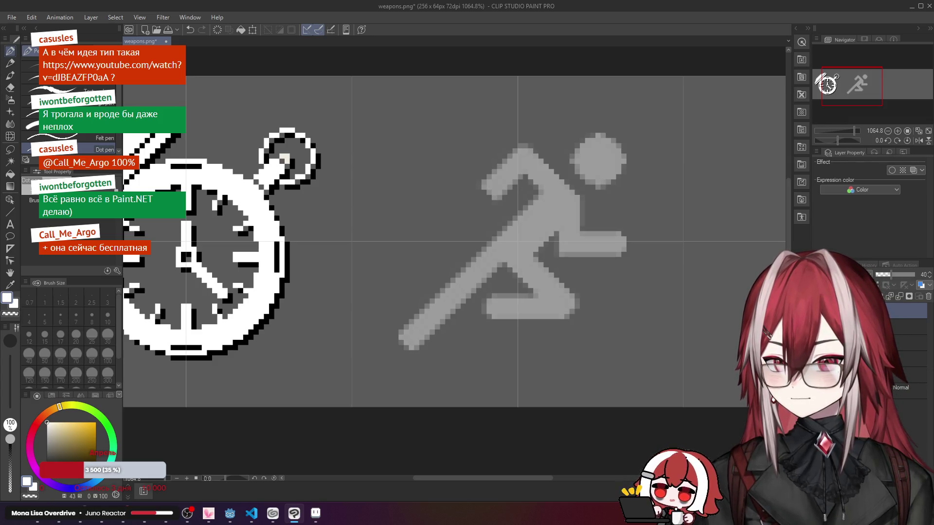
left_click(908, 327)
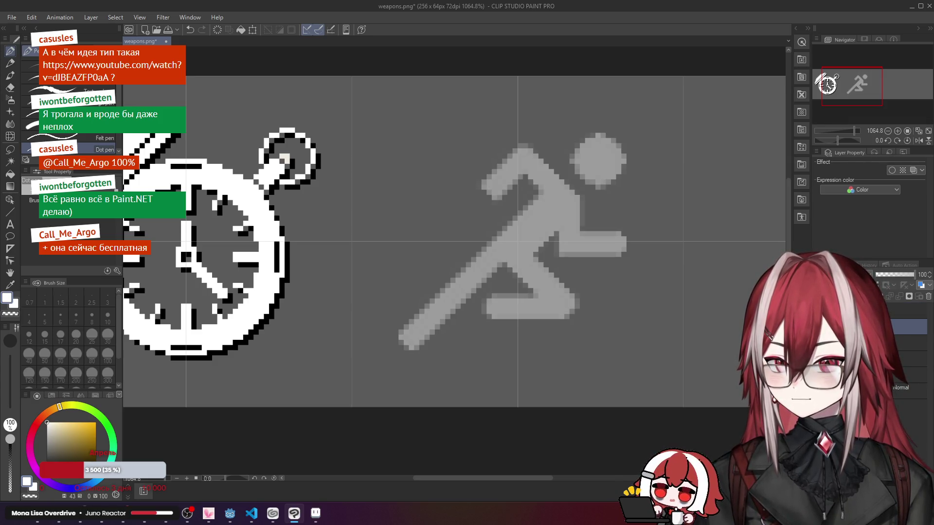
left_click(907, 311)
left_click(908, 326)
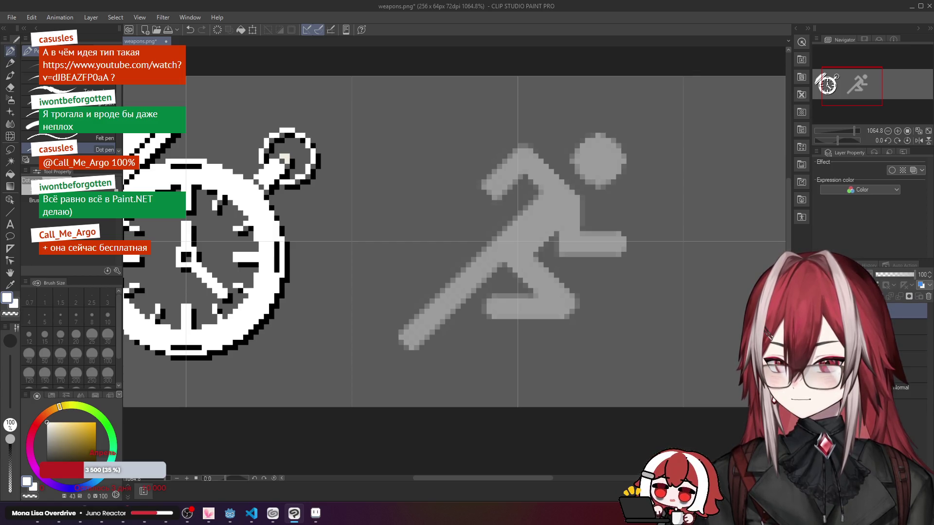
Step: Draw straight white lines up the arm's edge from its lower tip
left_click(403, 340)
key("ctrl+z")
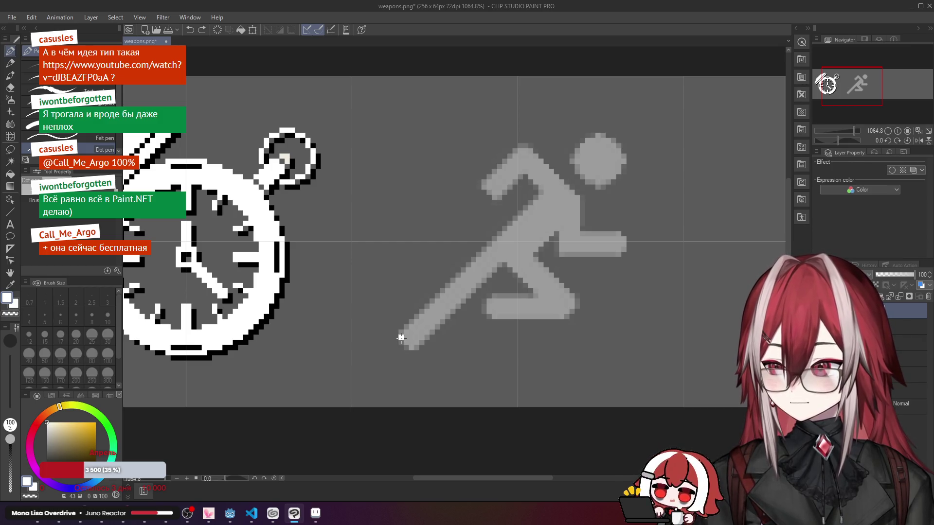
key("ctrl+z")
left_click_drag(401, 337, 411, 348)
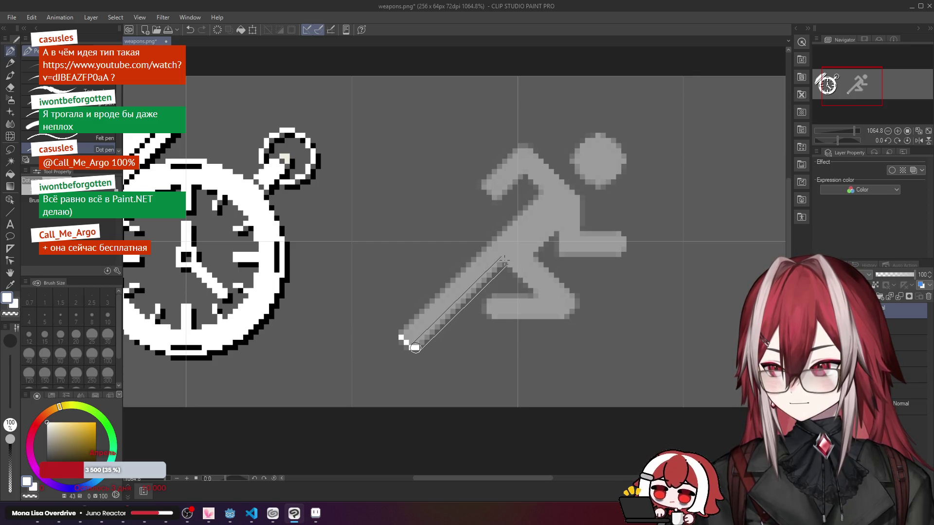
left_click(504, 259, "shift")
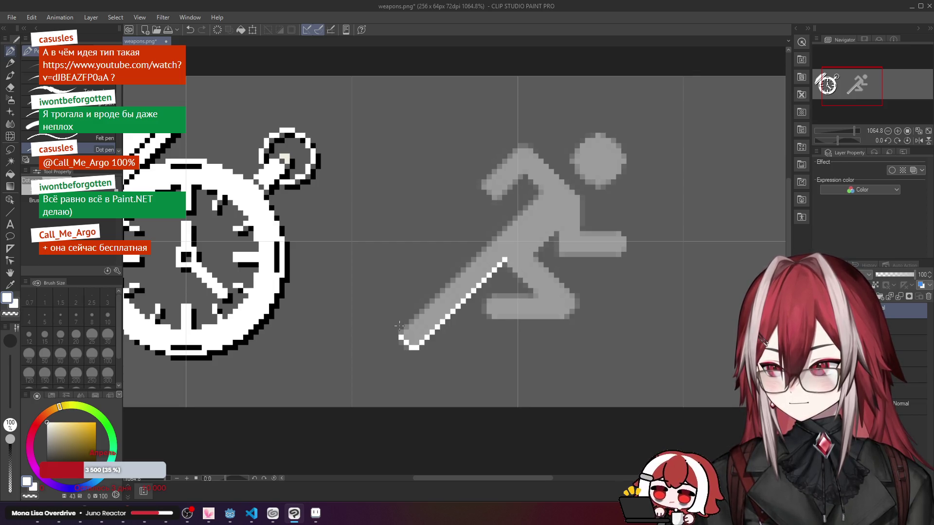
left_click(540, 192, "shift")
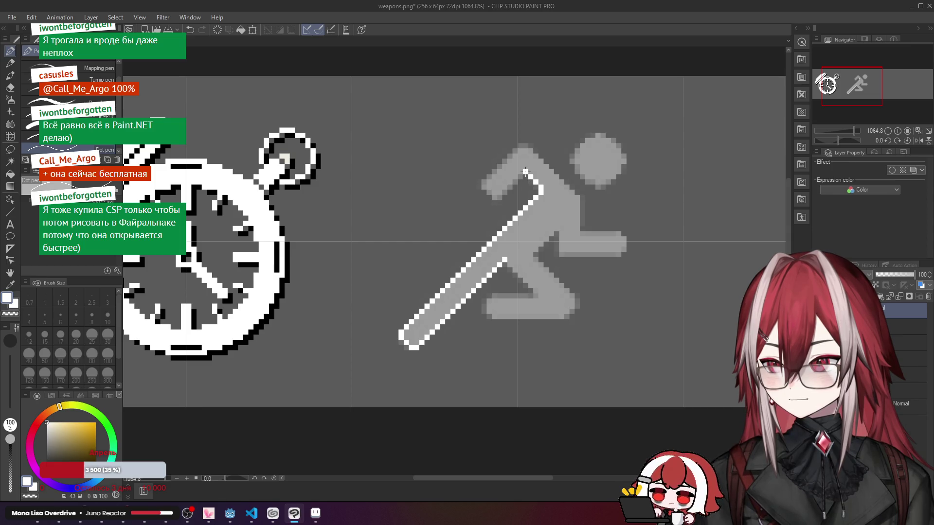
scroll(528, 196, "up", 1)
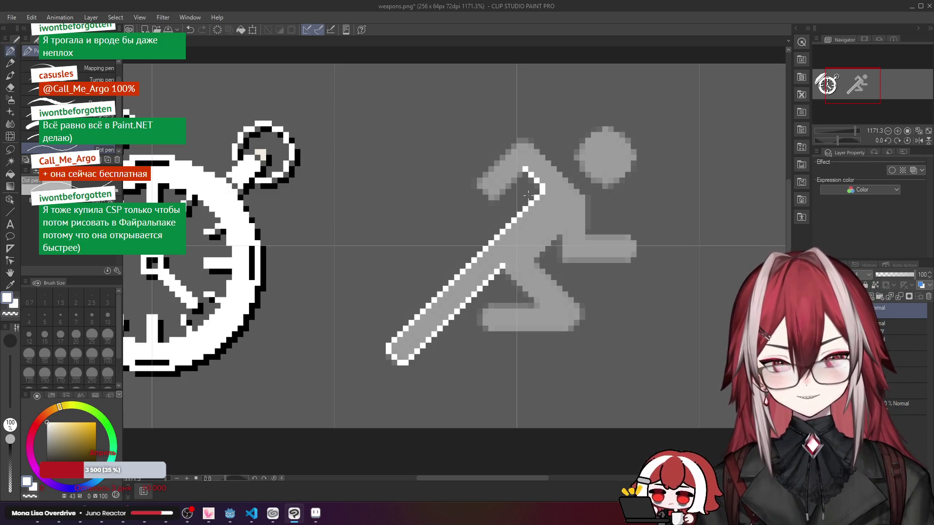
scroll(526, 171, "up", 3)
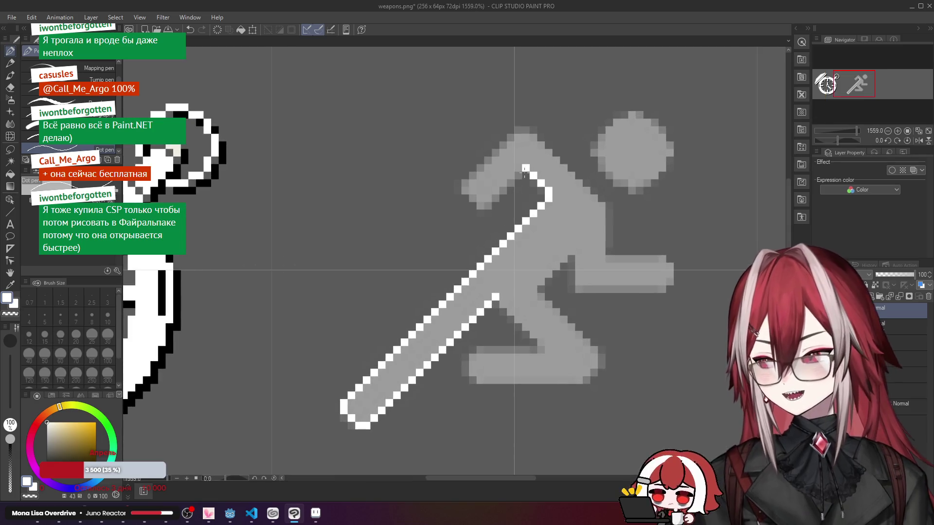
Step: Place white outline pixels around the top of the arm, undoing the last few
left_click(520, 176)
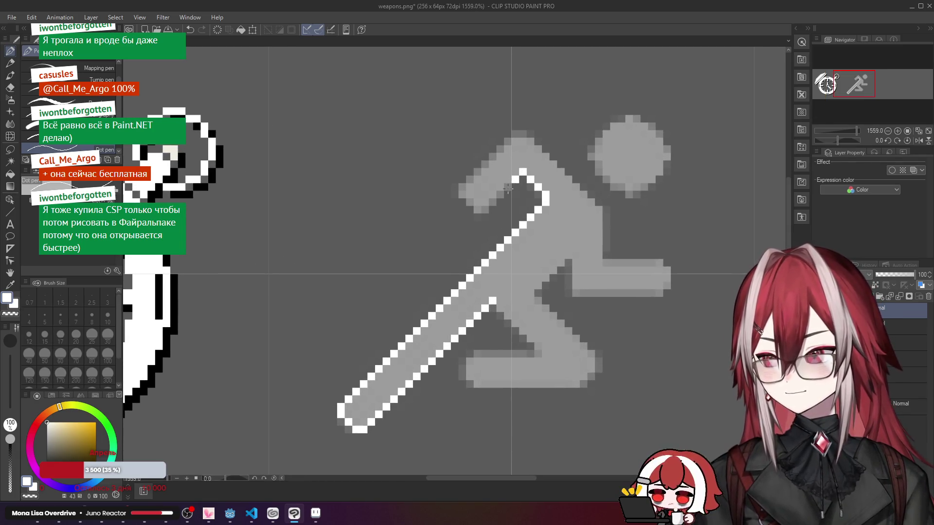
left_click(506, 190)
left_click(493, 203)
left_click(485, 209)
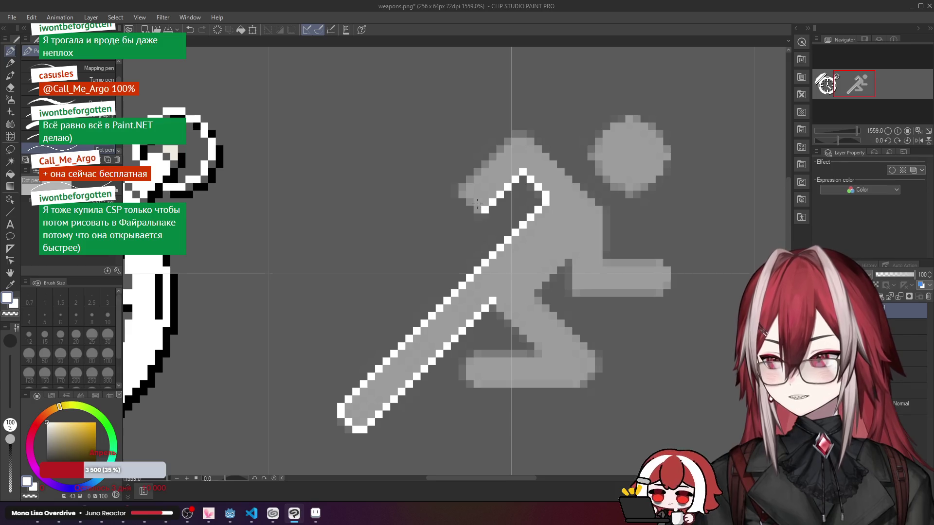
left_click(477, 210)
left_click(470, 201)
left_click(463, 195)
left_click(463, 188)
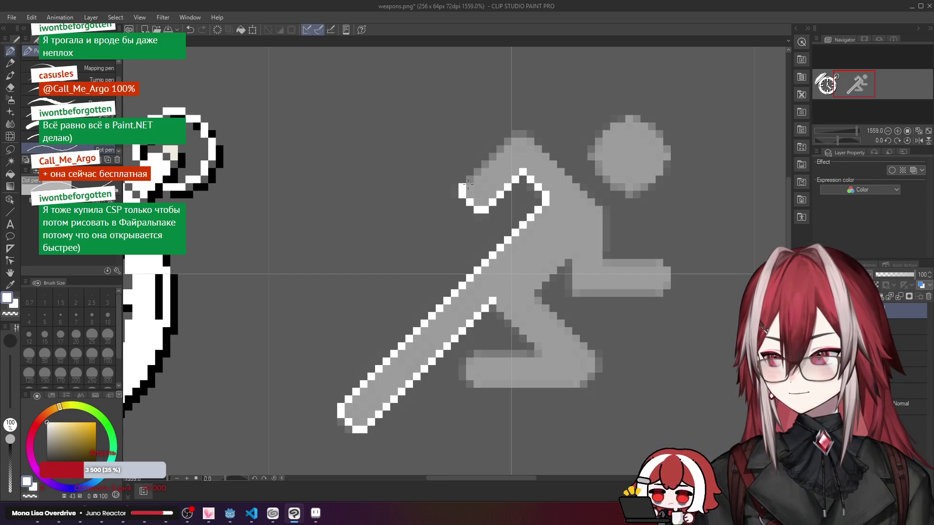
left_click(470, 187)
left_click(477, 179)
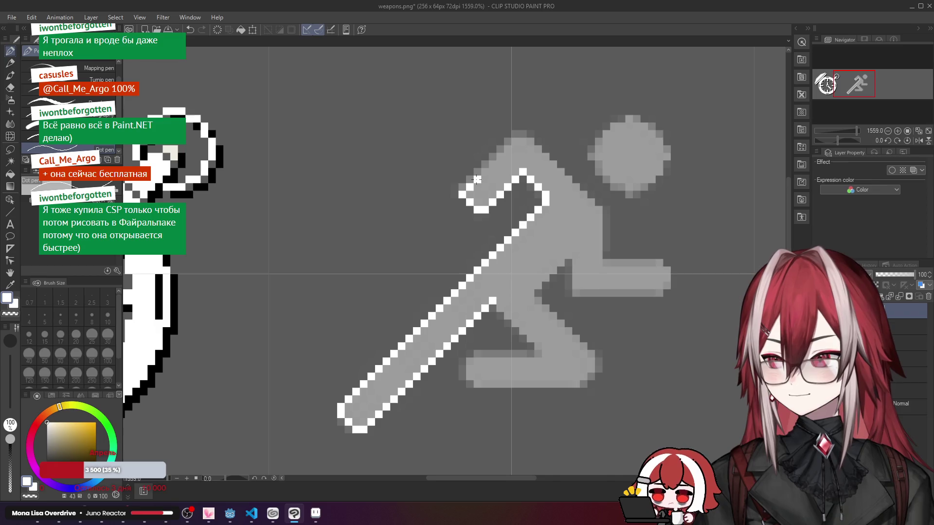
key("ctrl+z")
key("ctrl+z")
key("ctrl+z")
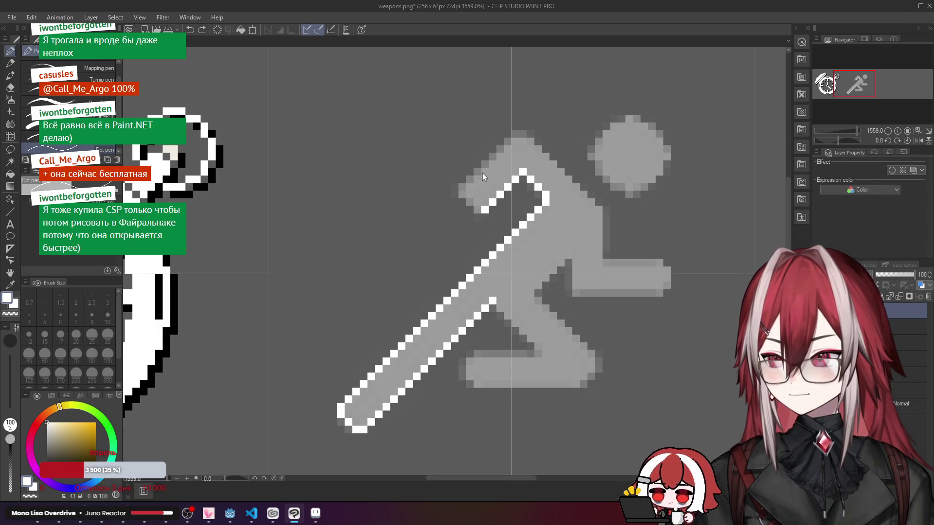
Step: Add white pixels along the arm's upper and lower edges, then undo them
left_click(470, 186)
left_click(477, 180)
left_click(485, 171)
left_click(492, 165)
left_click(500, 157)
left_click(506, 149)
left_click(518, 141)
left_click(470, 193)
left_click(477, 197)
key("ctrl+z")
left_click(479, 202)
left_click(484, 208)
key("ctrl+z")
key("ctrl+z")
key("ctrl+z")
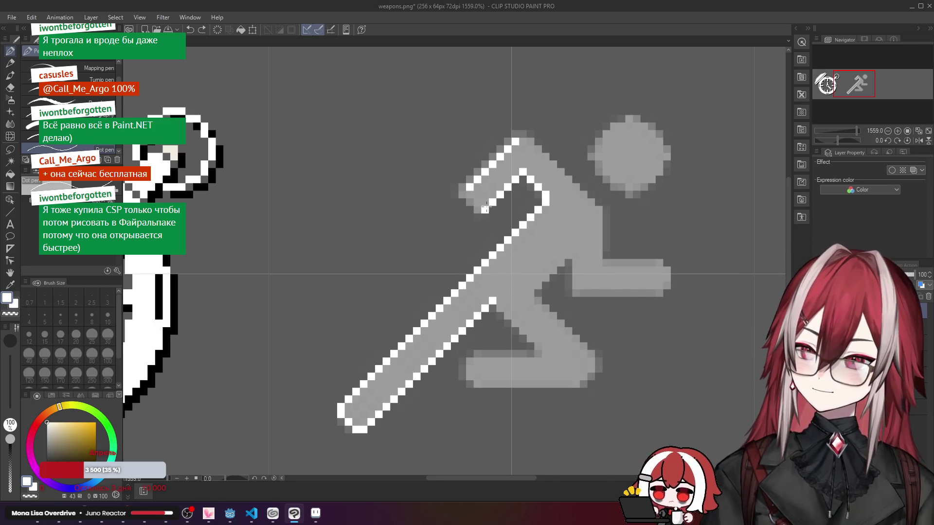
key("ctrl+z")
key("ctrl+z")
key("ctrl+z")
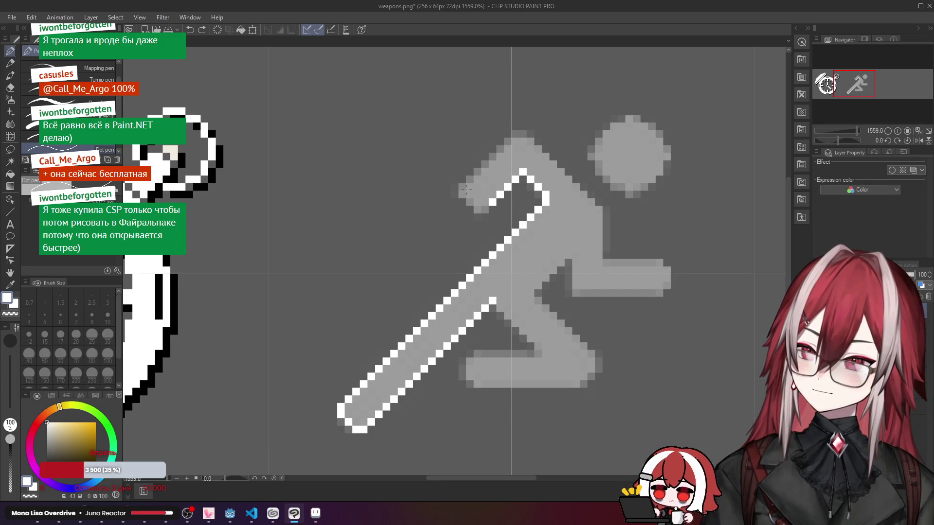
Step: Redraw the arm's upper and lower-left edge outlines as white strokes, filling the gaps
left_click(470, 181)
left_click_drag(477, 172, 507, 142)
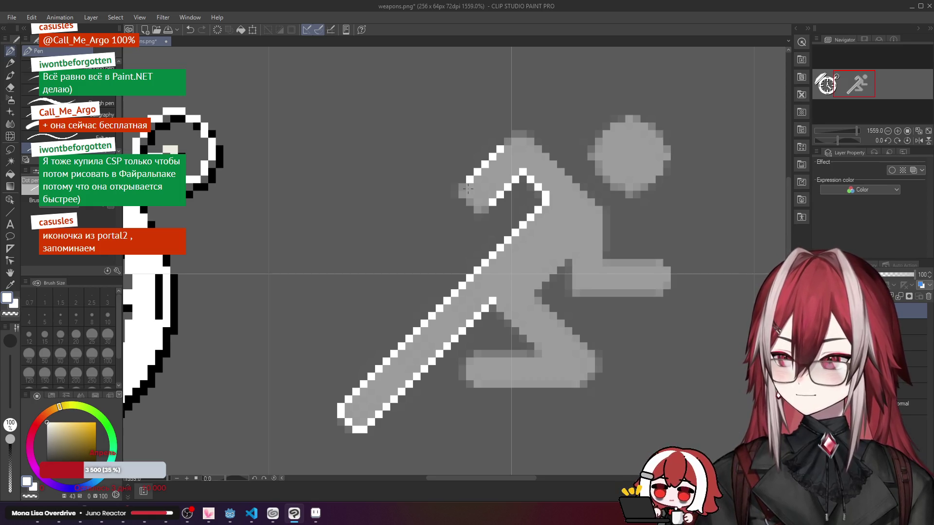
left_click_drag(469, 188, 485, 199)
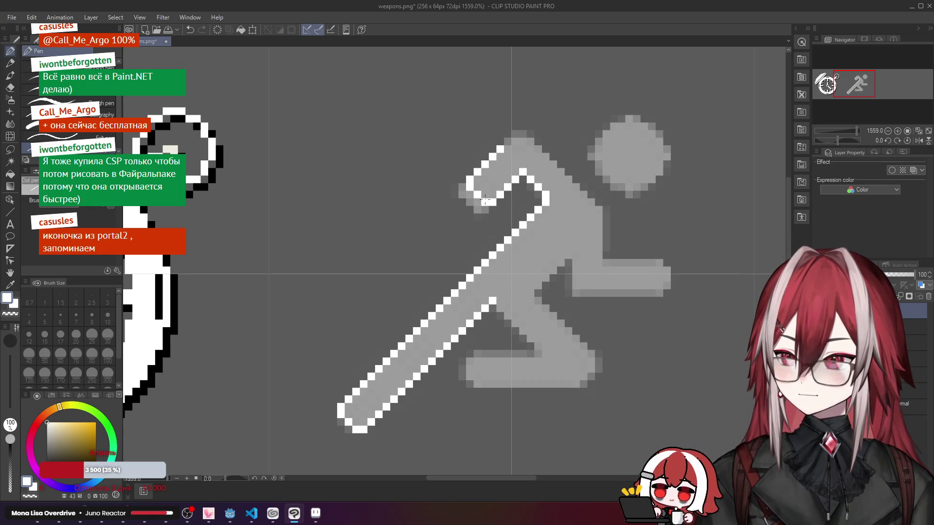
key("ctrl+z")
key("ctrl+z")
key("ctrl+z")
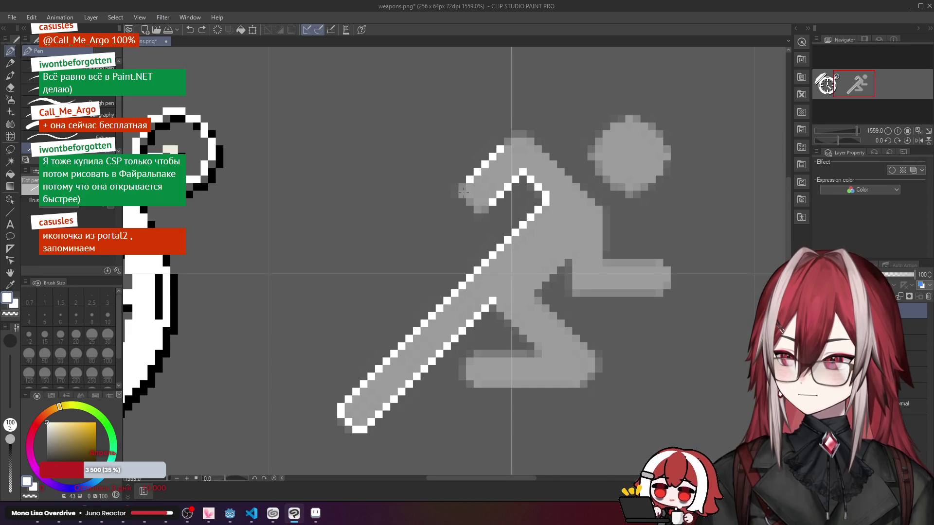
left_click_drag(461, 191, 477, 208)
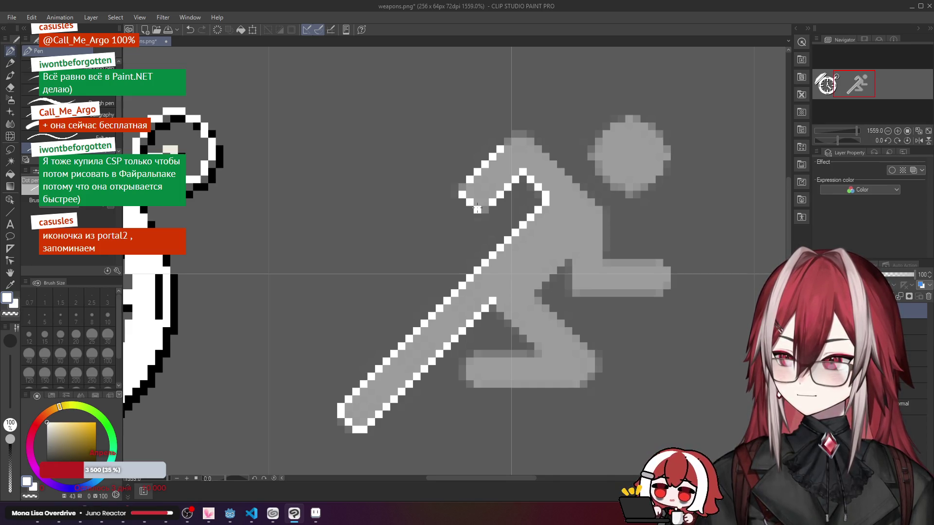
left_click(485, 210)
left_click(464, 187)
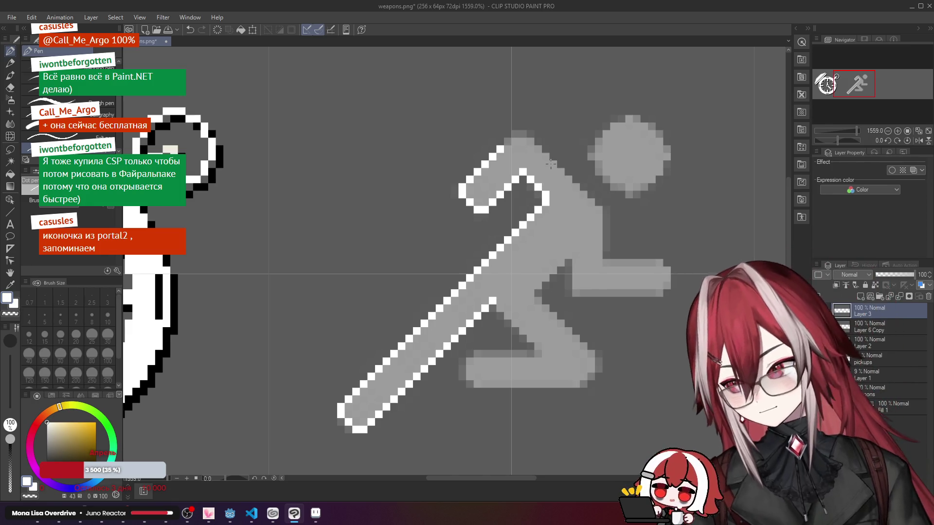
left_click_drag(539, 151, 472, 160)
Step: Extend the white outline diagonally up over the top of the arm
left_click(435, 160)
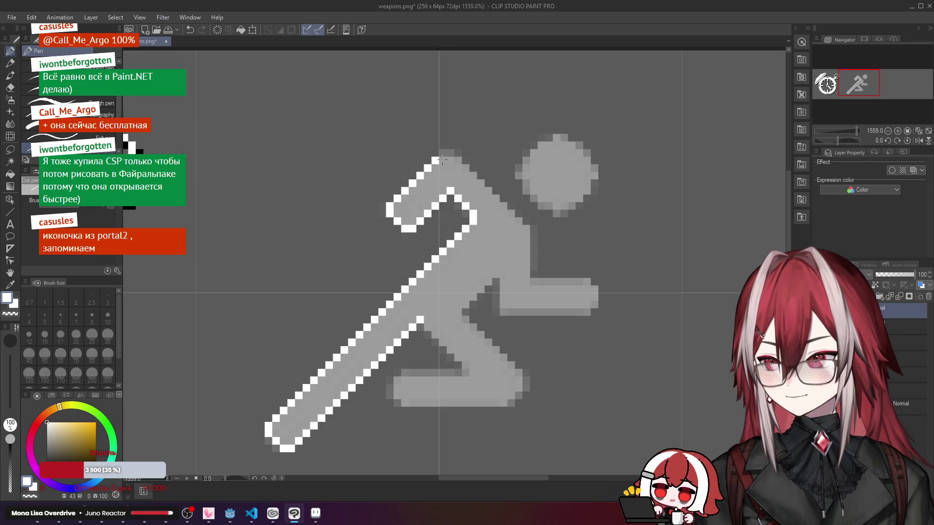
left_click(443, 155)
left_click(451, 154)
left_click(458, 160)
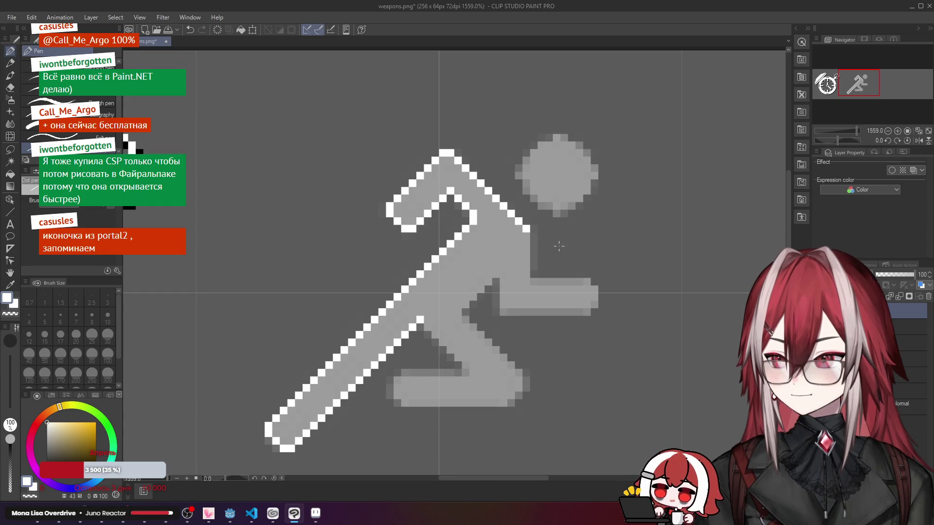
scroll(559, 246, "down", 3)
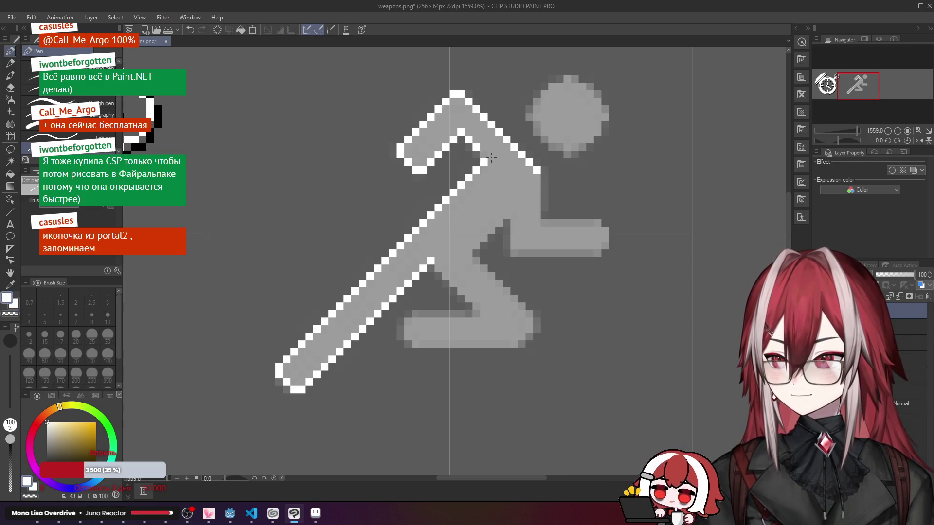
key("c")
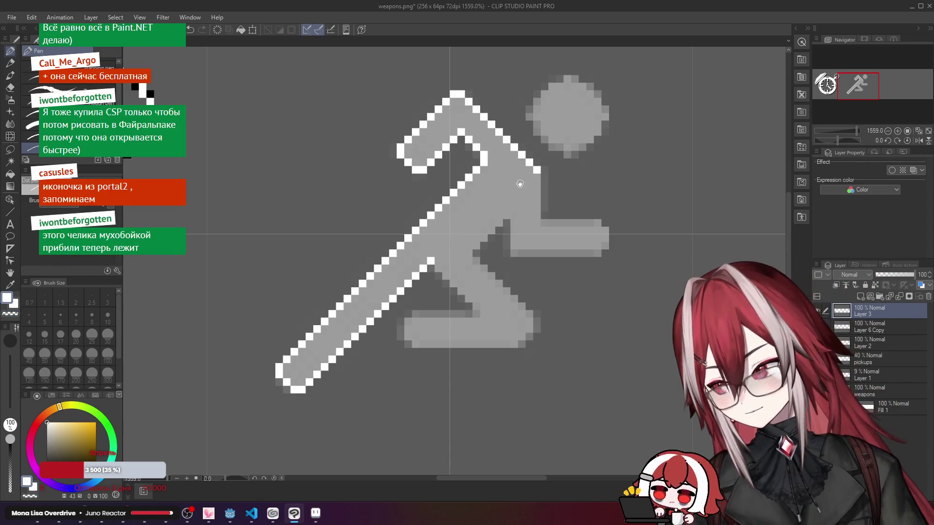
left_click_drag(518, 186, 502, 198)
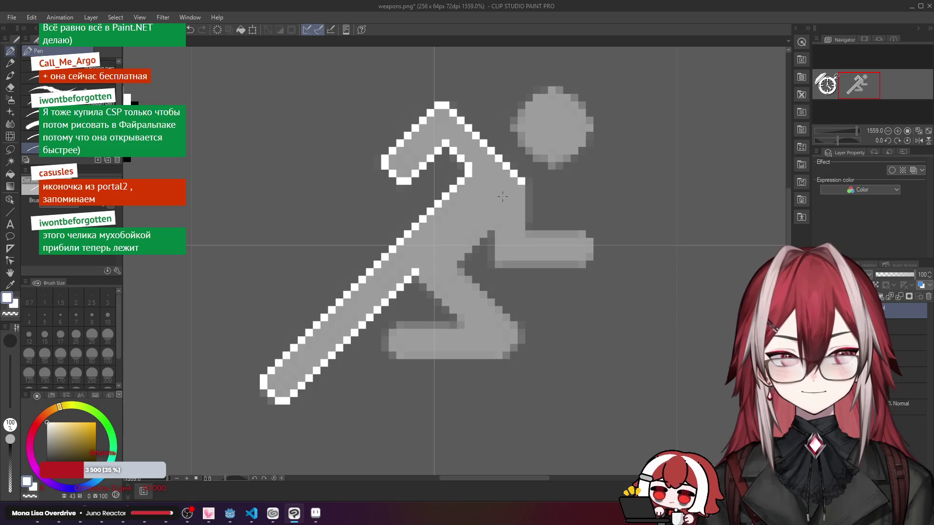
left_click_drag(503, 197, 526, 186)
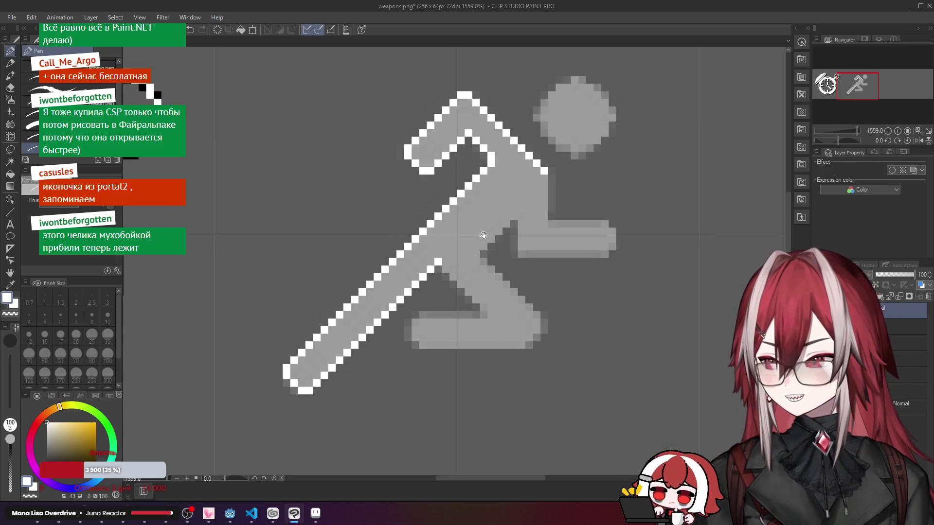
Step: Add a diagonal run of white outline pixels down toward the leg's corner
left_click(443, 270)
key("ctrl+z")
left_click(445, 270)
left_click(454, 277)
left_click(461, 285)
left_click(468, 292)
left_click(475, 299)
left_click(482, 306)
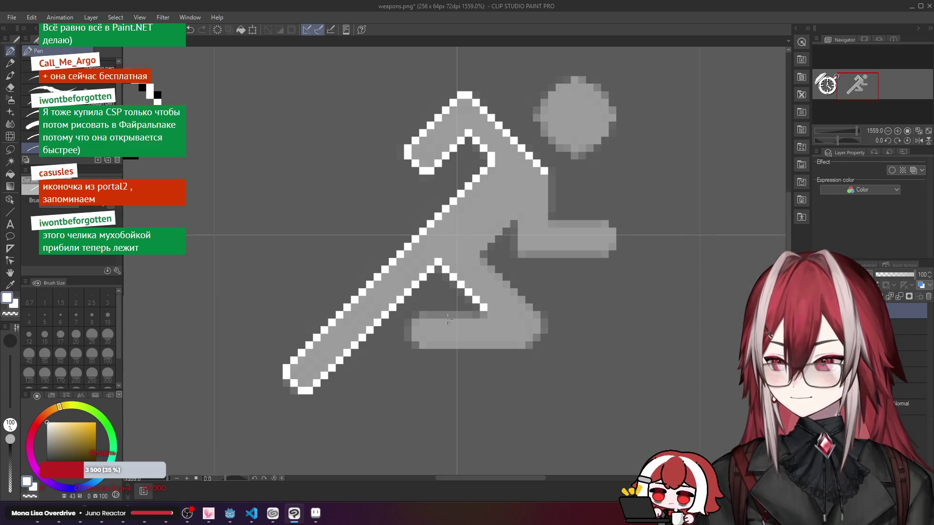
left_click(415, 332)
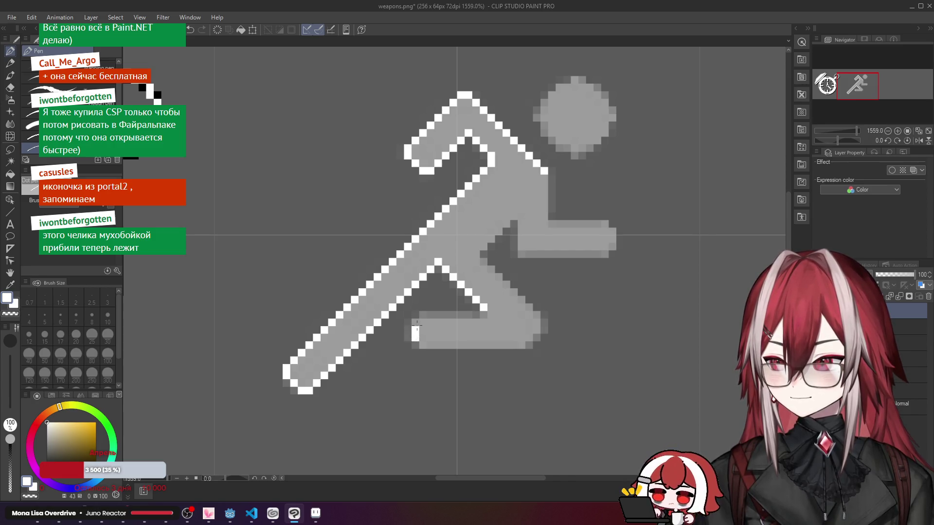
Step: Outline the leg's top and bottom edges and the torso's right edge in white
left_click(416, 322)
left_click_drag(423, 315, 489, 321)
key("ctrl+z")
left_click_drag(425, 318, 487, 315)
mouse_move(422, 347)
left_mouse_down()
mouse_move(532, 344)
mouse_move(543, 319)
mouse_move(483, 261)
mouse_move(486, 245)
mouse_move(518, 213)
mouse_move(528, 254)
mouse_move(607, 253)
mouse_move(611, 240)
mouse_move(611, 227)
mouse_move(599, 224)
mouse_move(541, 224)
left_mouse_up()
key("ctrl+z")
mouse_move(608, 225)
left_mouse_down()
mouse_move(548, 223)
mouse_move(547, 181)
left_mouse_up()
key("ctrl+z")
left_click_drag(546, 223, 546, 180)
scroll(547, 181, "down", 5)
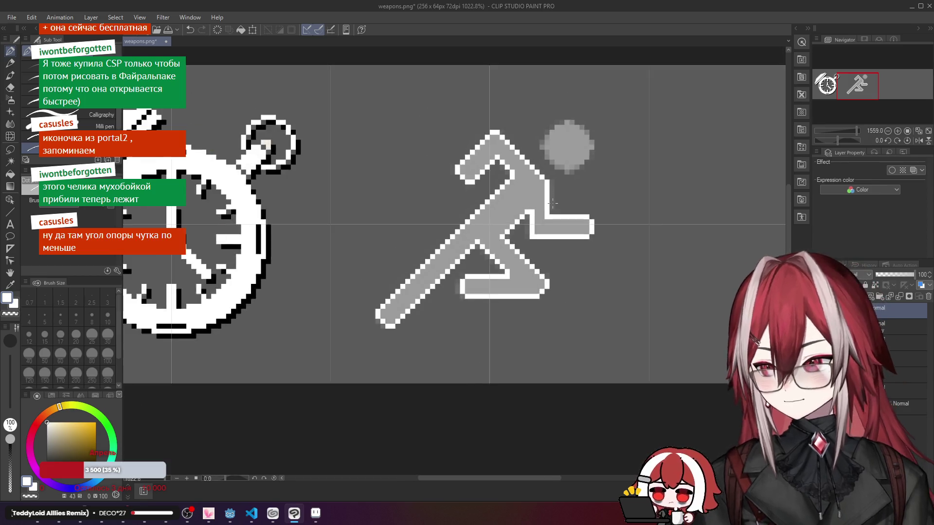
Step: Fill the runner's grey body white with the Fill tool, leaving the round head grey
scroll(553, 202, "up", 4)
scroll(553, 202, "up", 2)
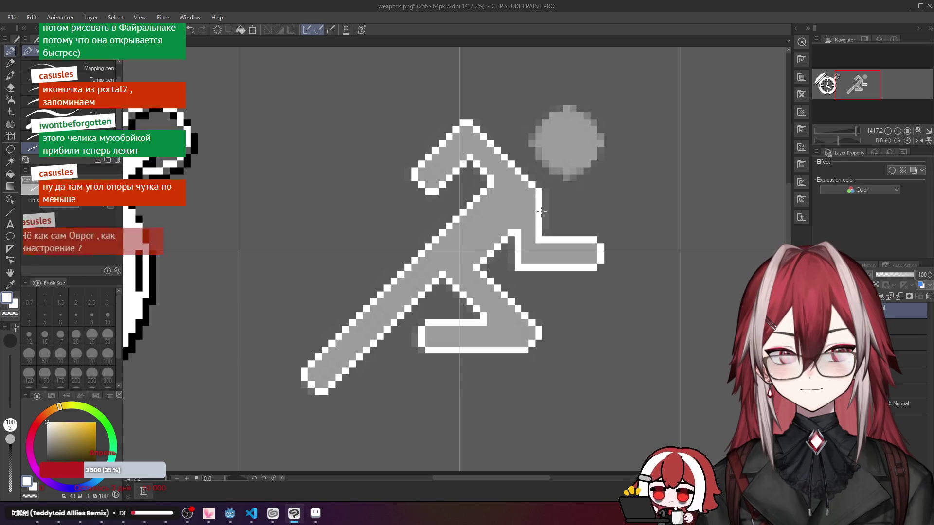
scroll(542, 211, "down", 1)
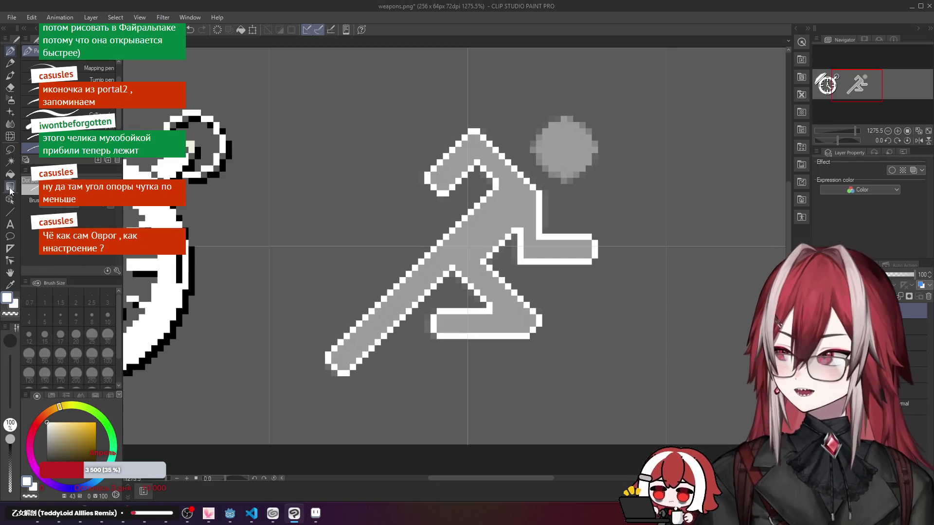
left_click(10, 173)
left_click(477, 238)
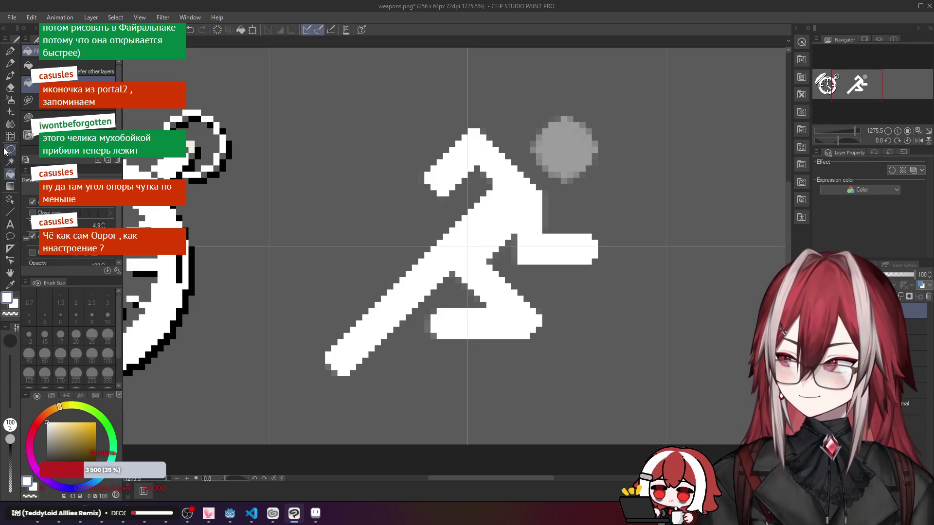
left_click(10, 51)
left_click_drag(515, 131, 444, 180)
scroll(444, 180, "up", 3)
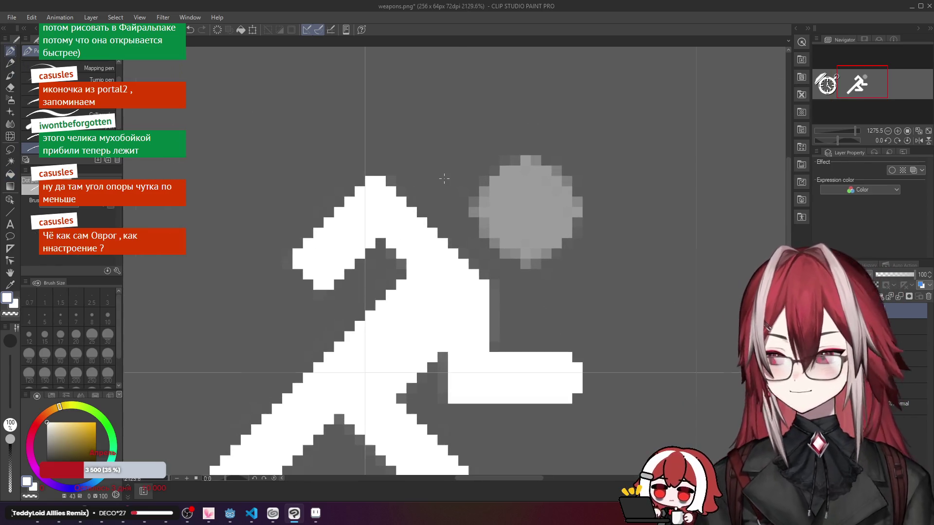
Step: Paint white pixels along the head circle's lower-left, left and upper-left edges
left_click(495, 243)
left_click(484, 232)
left_click(505, 253)
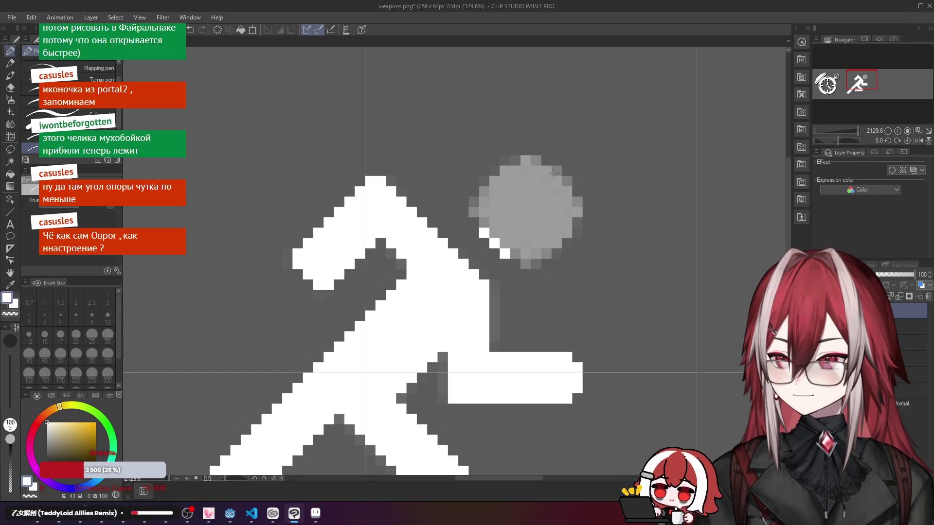
left_click(483, 221)
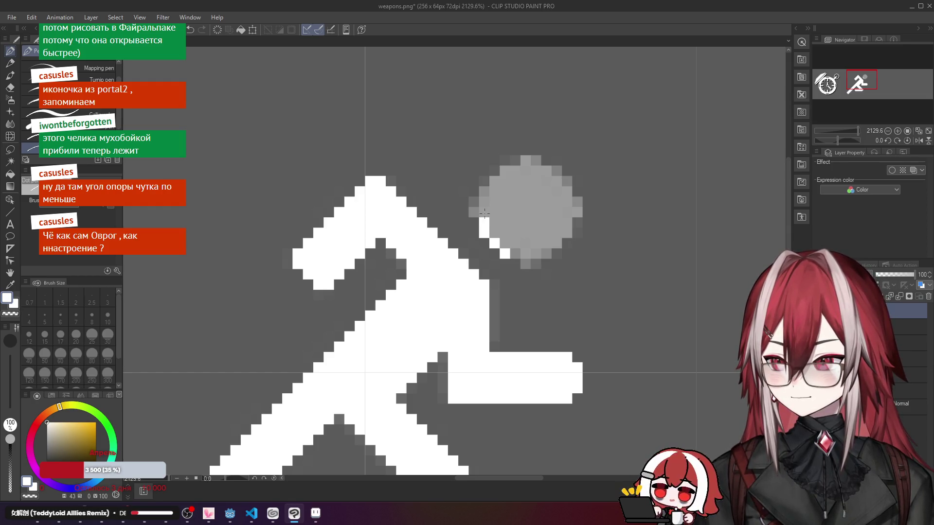
left_click(515, 252)
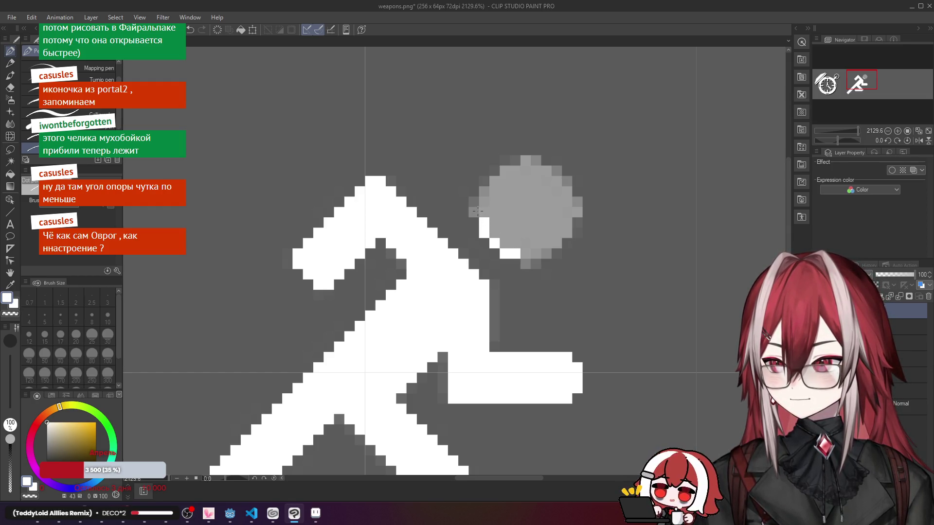
left_click(478, 210)
left_click(525, 263)
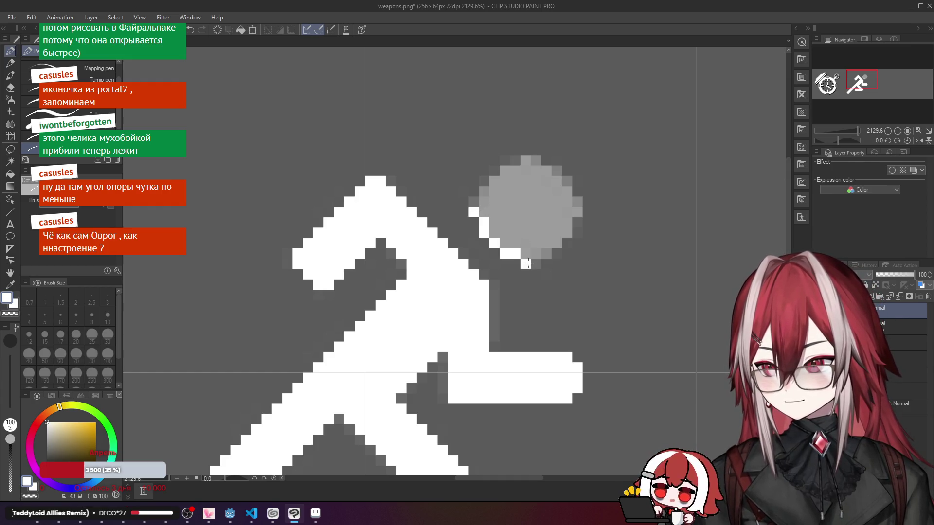
left_click(481, 202)
left_click(484, 191)
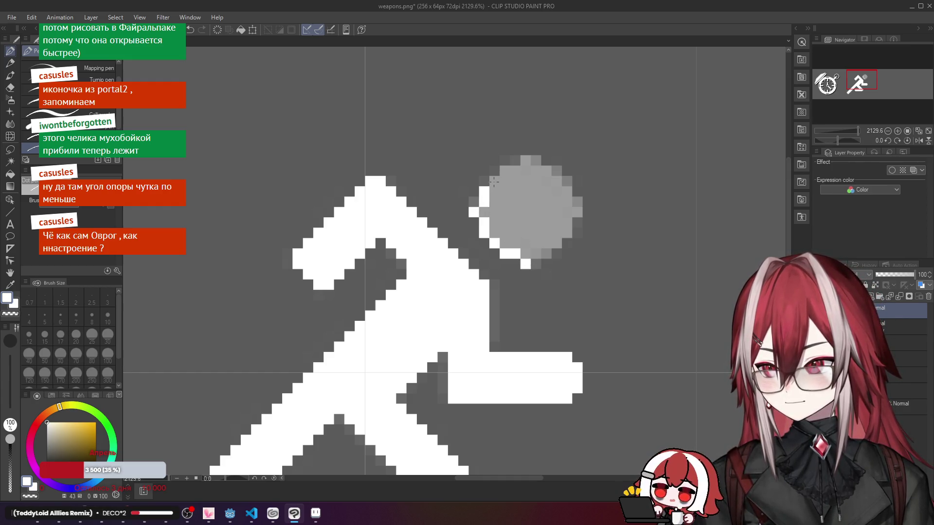
left_click(495, 181)
left_click(505, 171)
left_click(514, 170)
left_click(526, 161)
Step: Continue the white ring across the top-right and right edges, undoing misplaced pixels
left_click(541, 171)
left_click(553, 171)
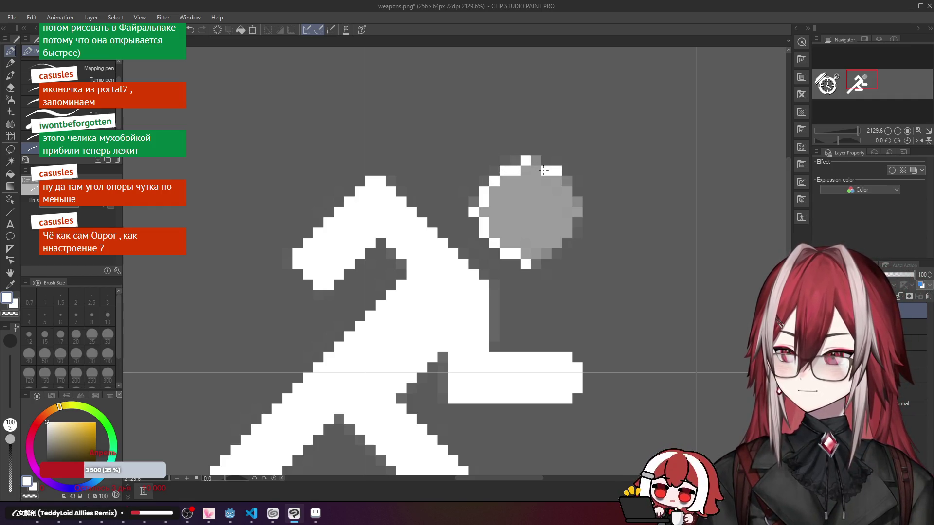
key("ctrl+z")
left_click(536, 170)
left_click(546, 171)
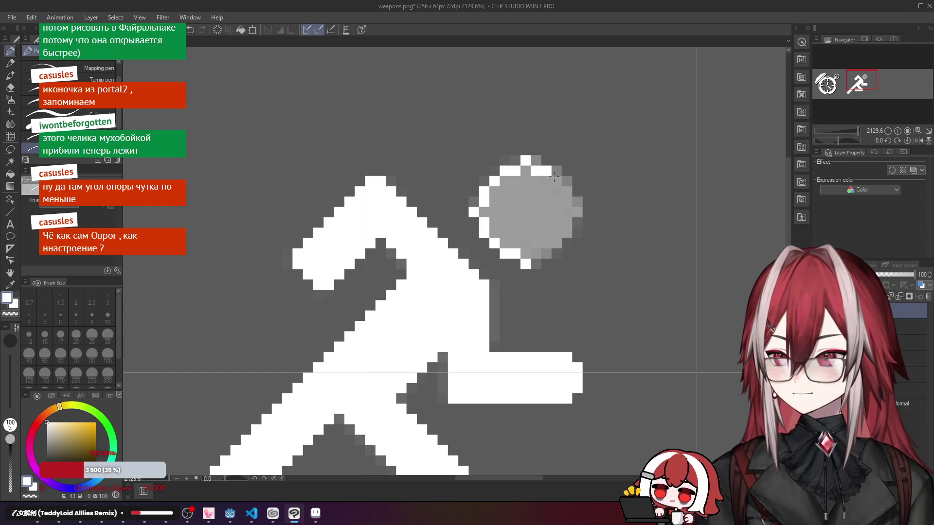
left_click(556, 178)
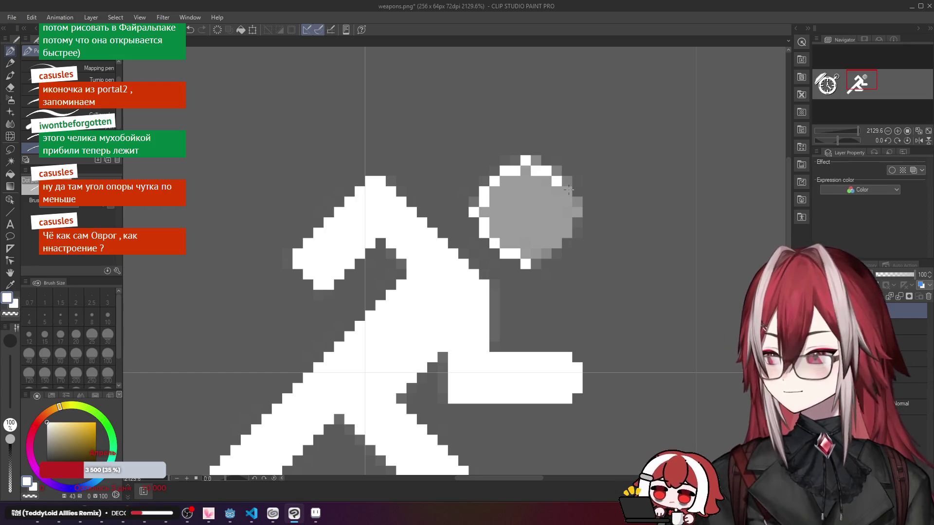
mouse_move(568, 188)
left_mouse_down()
mouse_move(567, 236)
mouse_move(542, 251)
left_mouse_up()
key("ctrl+z")
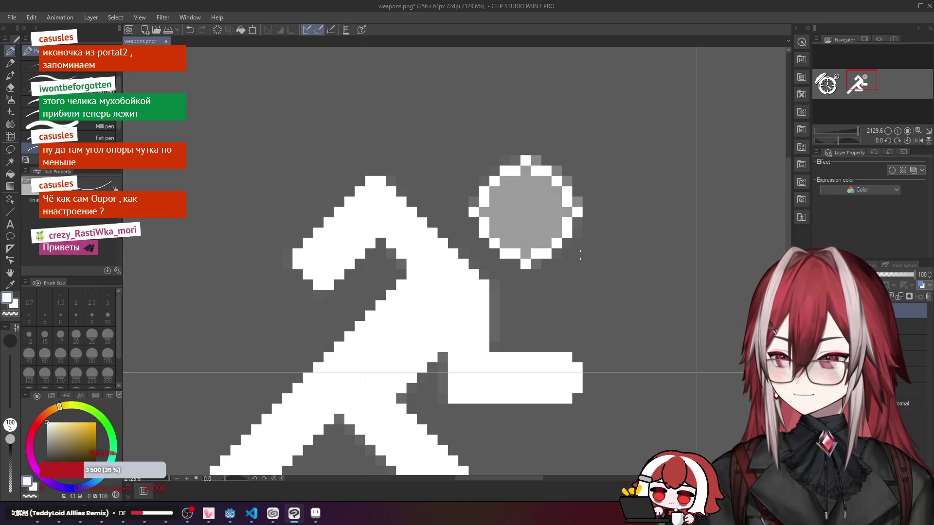
scroll(557, 244, "down", 3)
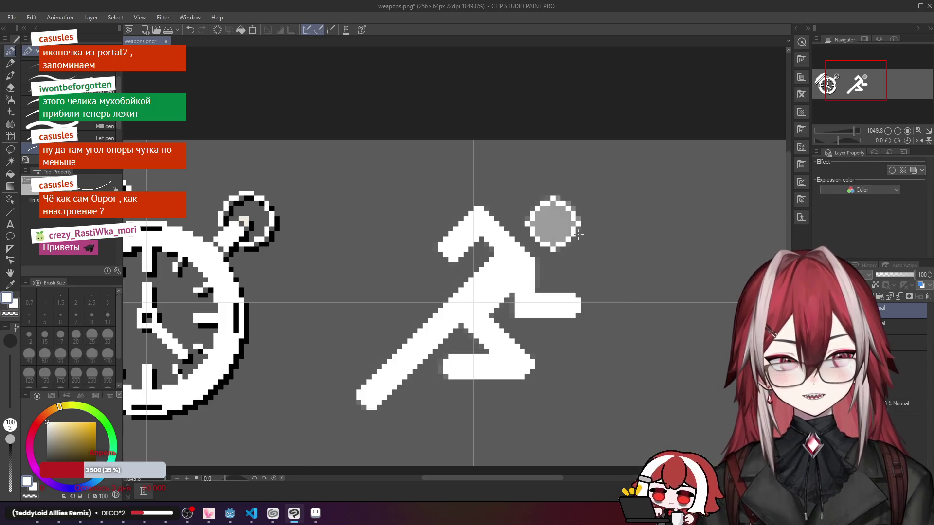
Step: Fill the grey head interior white with the Fill tool, then zoom out to view both icons
left_click(10, 174)
left_click(554, 215)
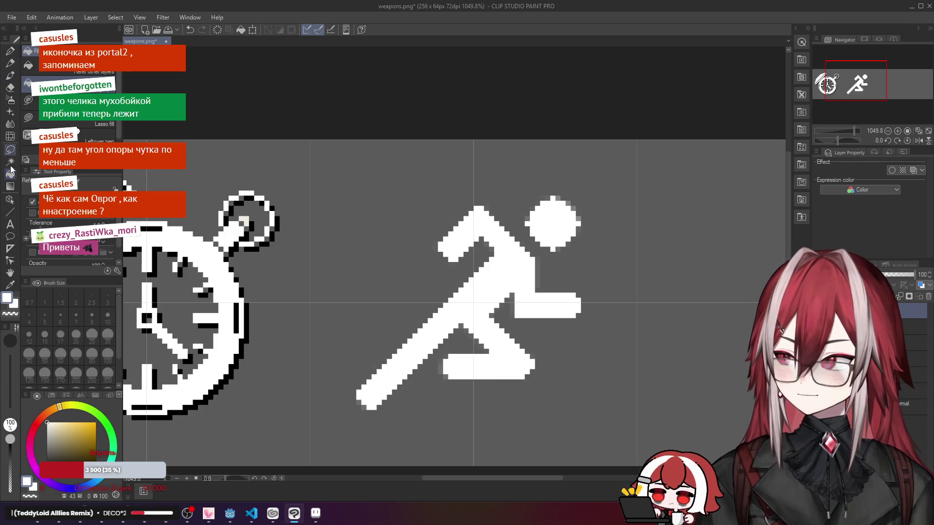
left_click(10, 51)
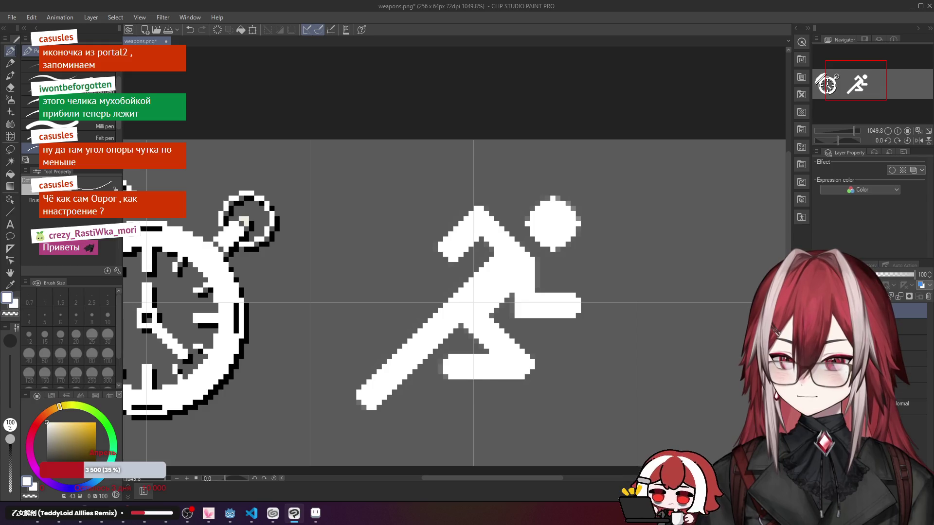
scroll(551, 250, "down", 4)
scroll(551, 251, "up", 5)
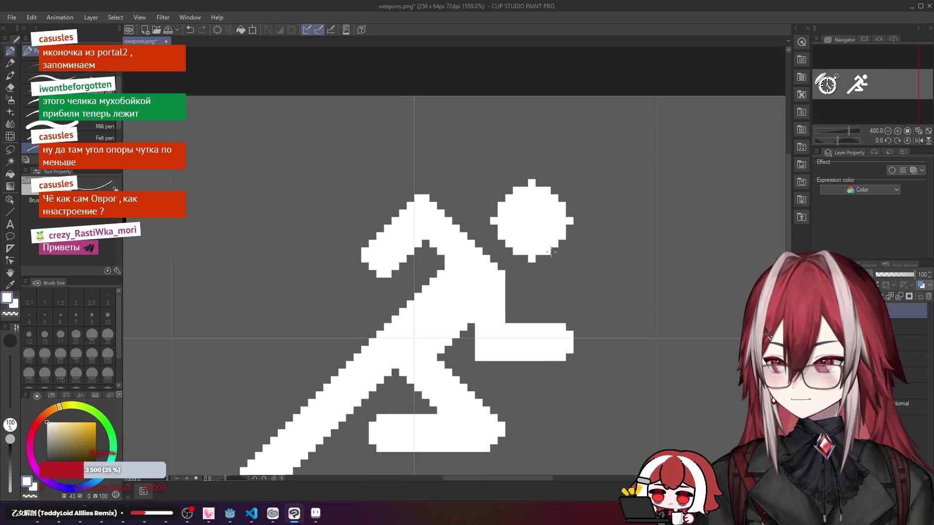
scroll(551, 251, "up", 1)
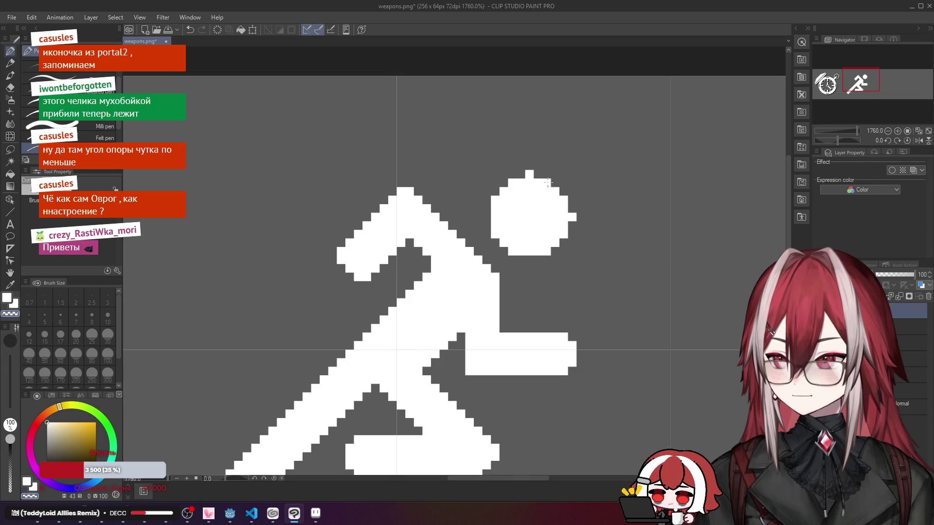
scroll(576, 197, "down", 5)
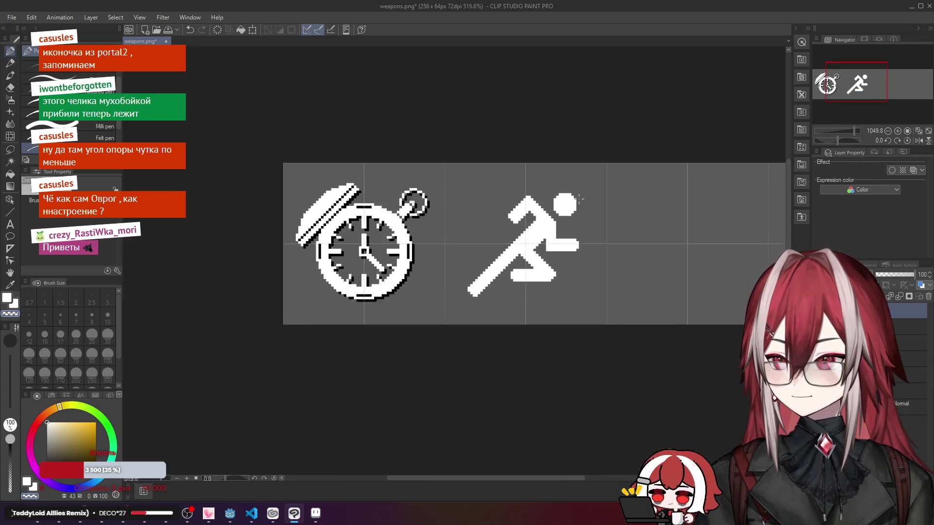
scroll(578, 198, "down", 3)
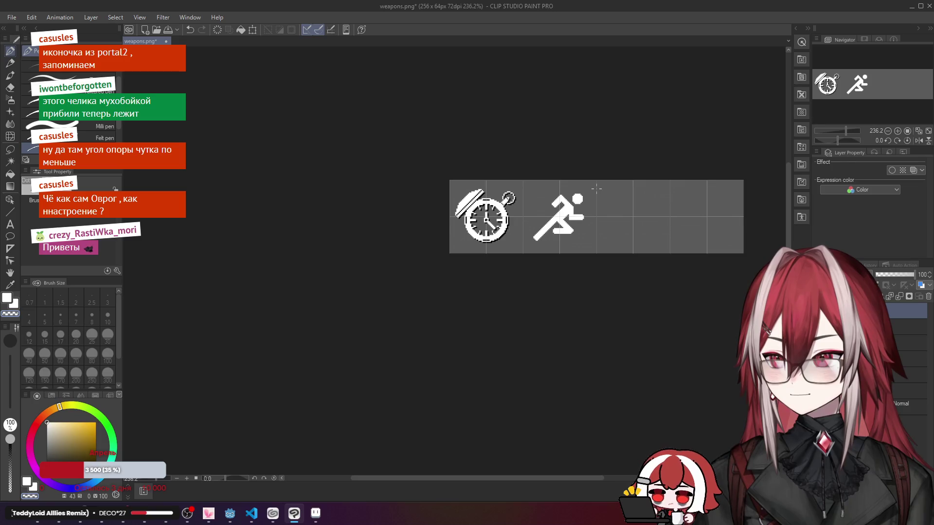
Step: Duplicate the icon layer and fill the copy black, undoing the fill that covered the whole canvas
scroll(596, 189, "up", 3)
right_click(849, 252)
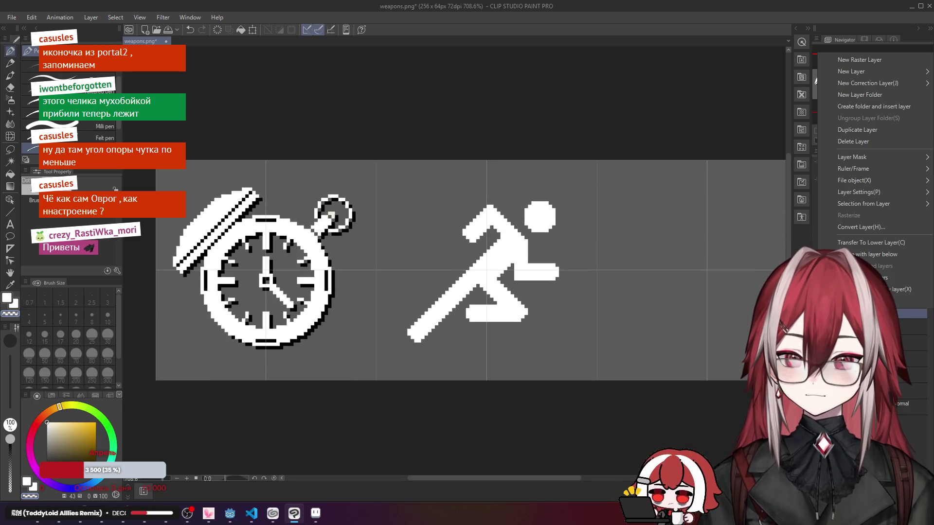
left_click(874, 132)
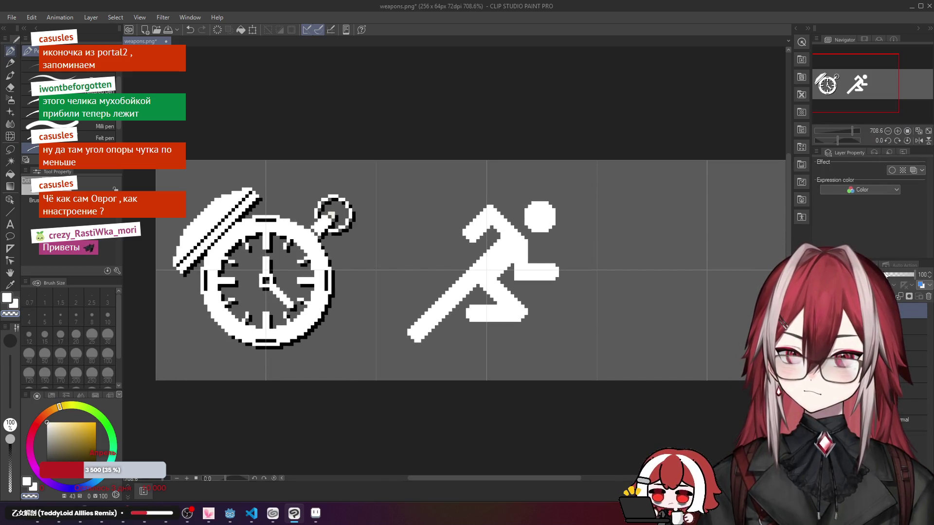
left_click(9, 173)
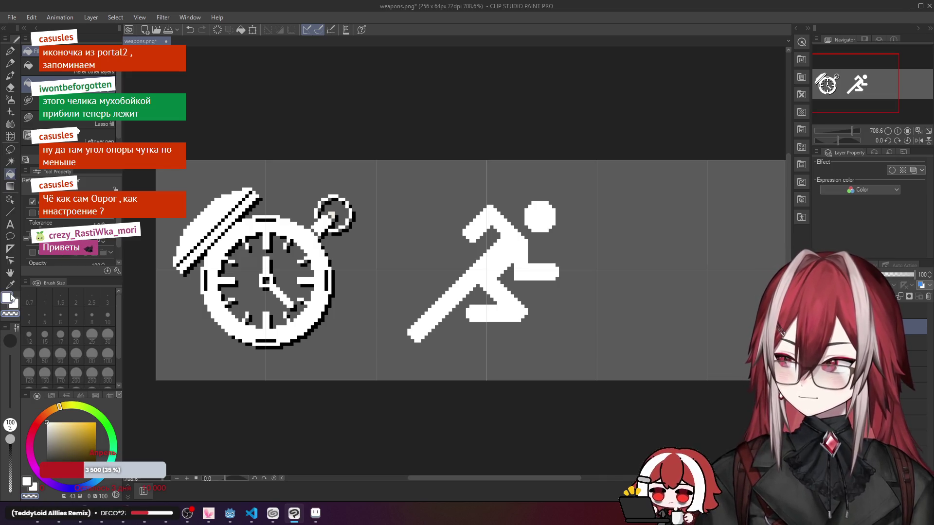
left_click(55, 441)
left_click(55, 459)
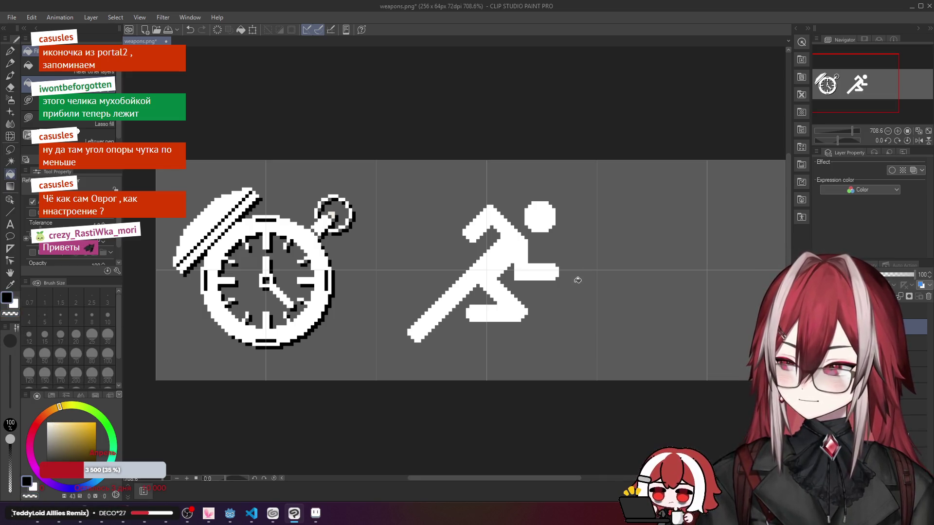
left_click(575, 278)
key("ctrl+z")
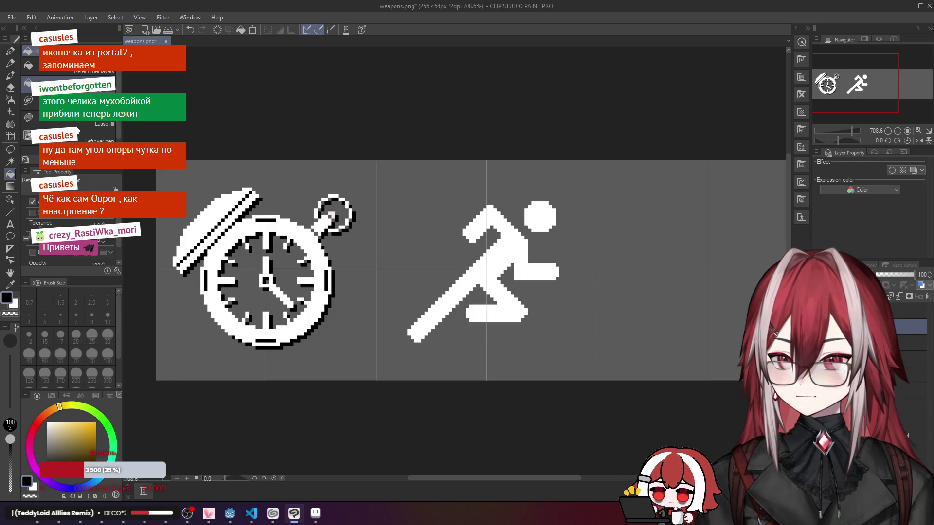
Step: Adjust the duplicate layer's options and offset it down-right with the Object tool as a shadow
right_click(876, 327)
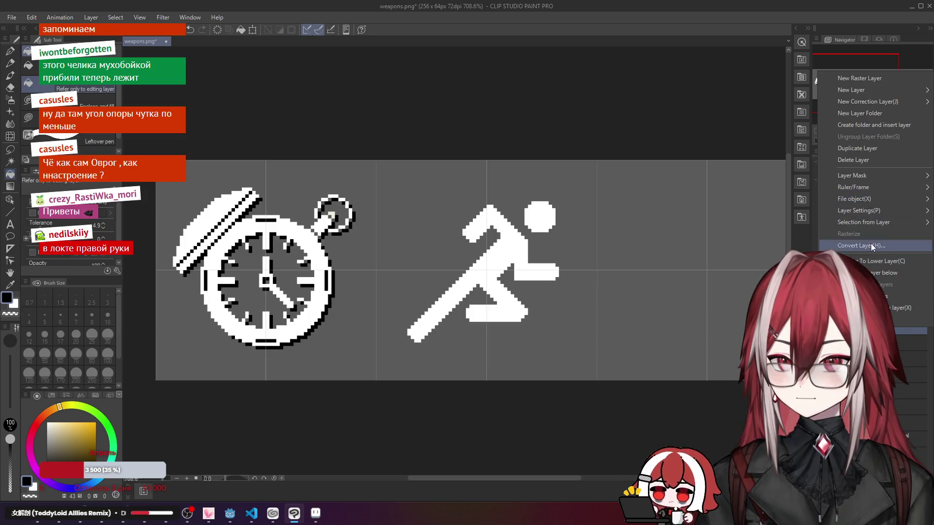
left_click(877, 274)
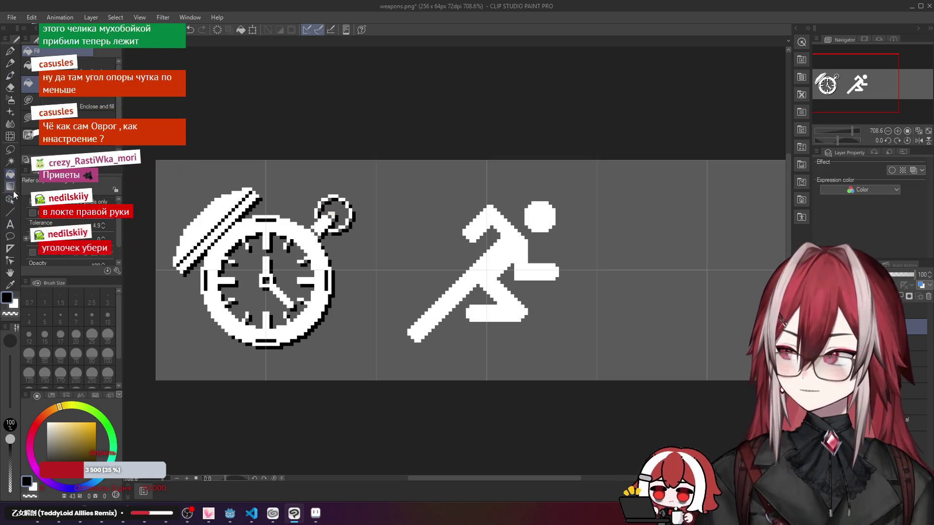
left_click(10, 199)
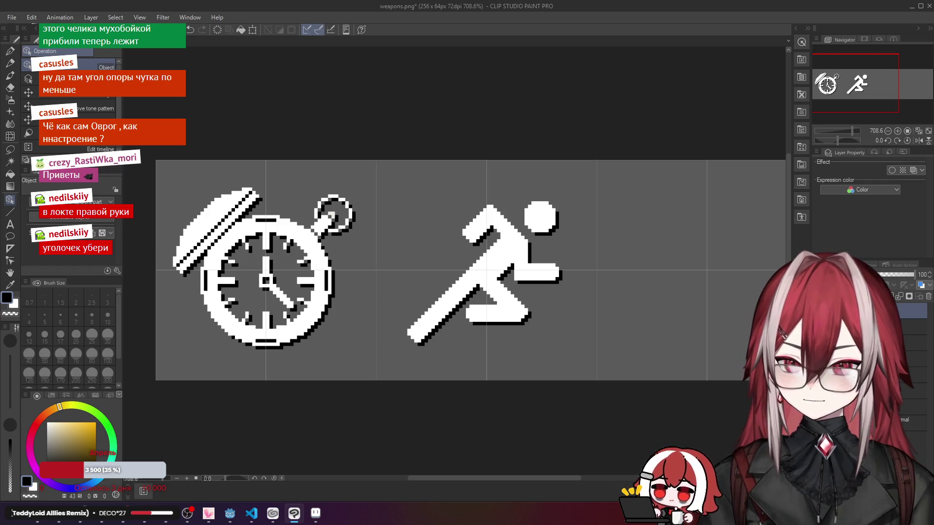
scroll(514, 275, "up", 5)
key("p")
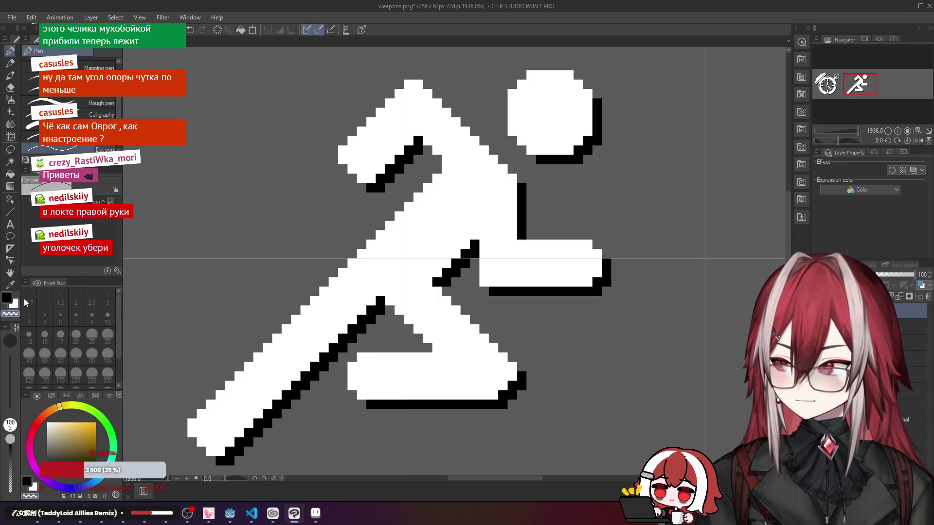
Step: In white, paint over the stray shadow pixels at the runner's elbow and under its arm
left_click(47, 422)
left_click(481, 281)
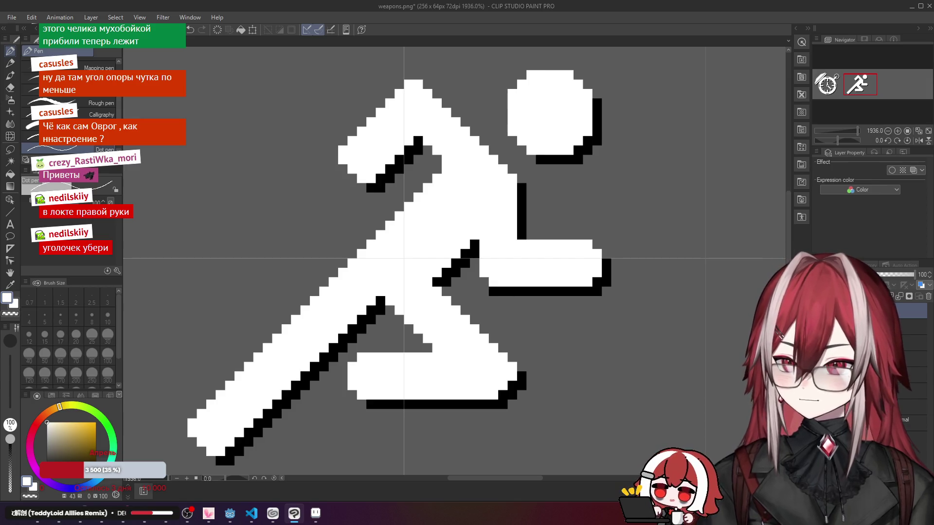
left_click(495, 291)
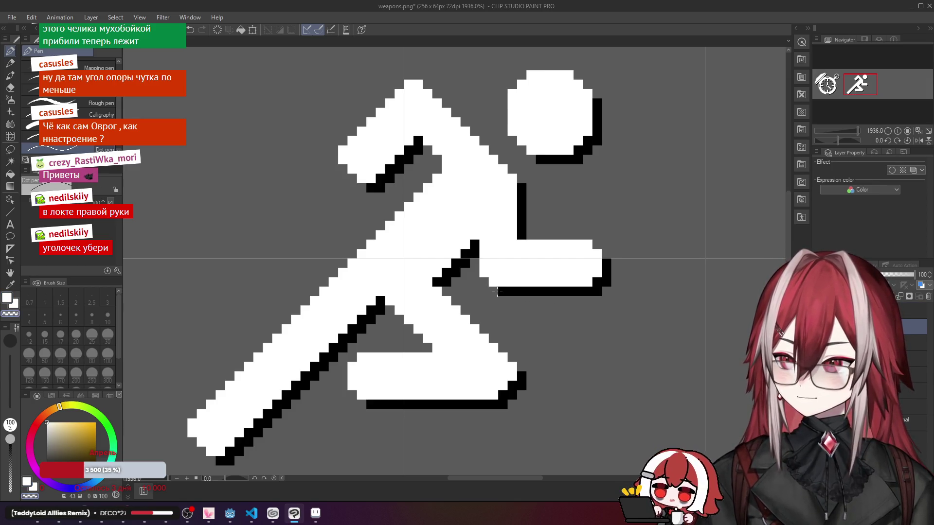
scroll(496, 291, "down", 10)
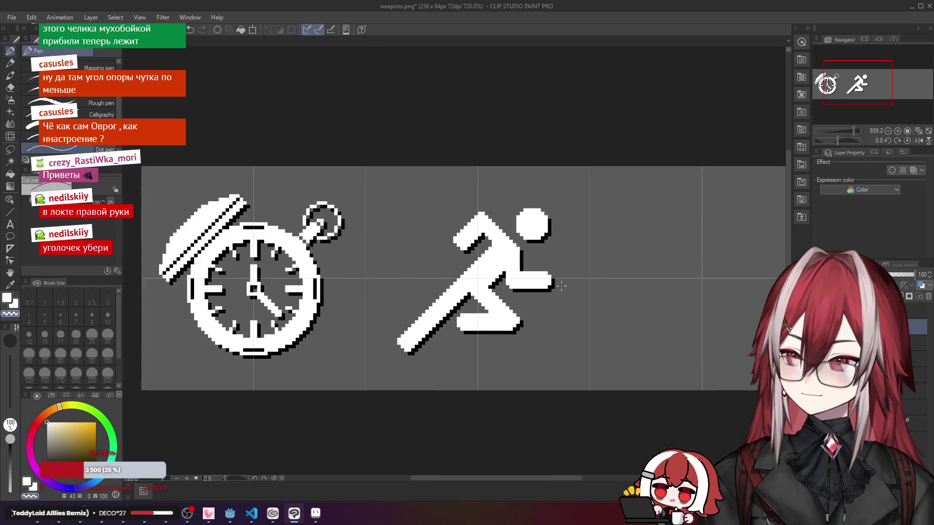
scroll(573, 276, "down", 3)
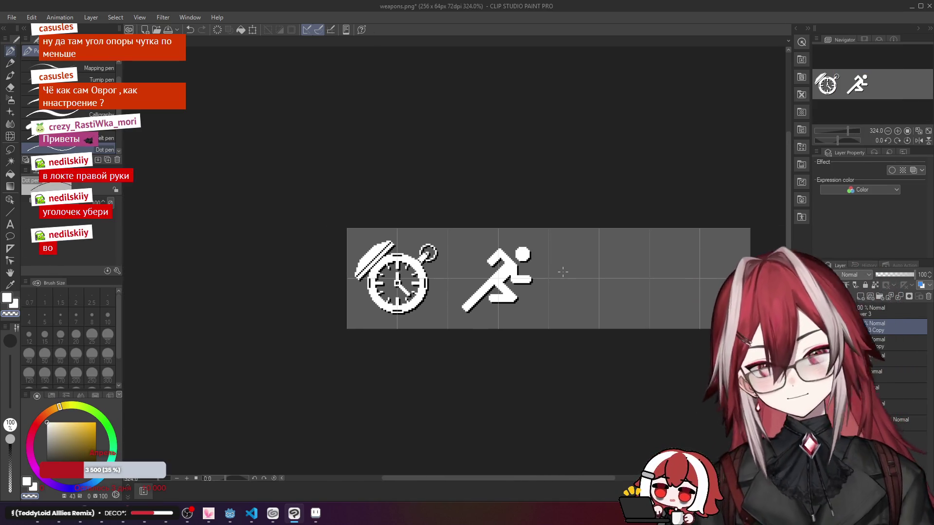
scroll(563, 271, "down", 2)
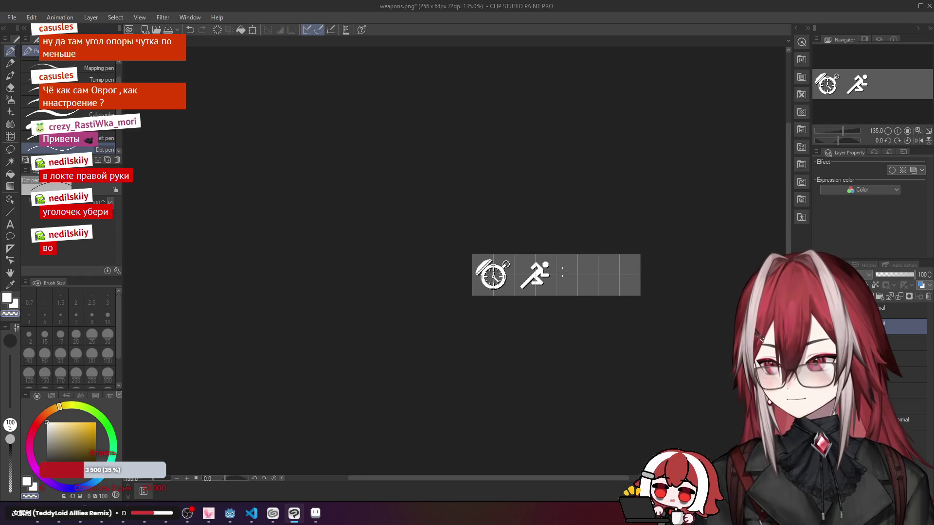
scroll(545, 271, "up", 3)
scroll(532, 272, "up", 2)
scroll(545, 273, "down", 5)
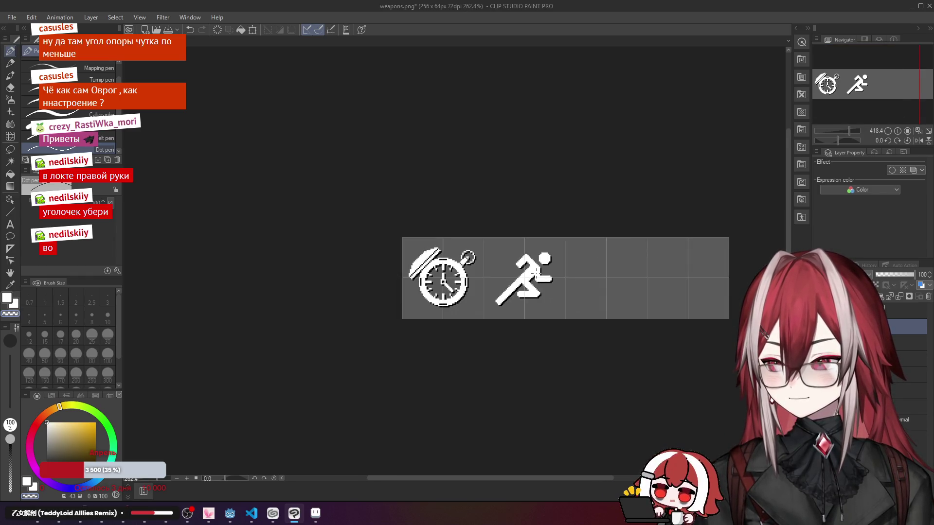
scroll(550, 275, "up", 2)
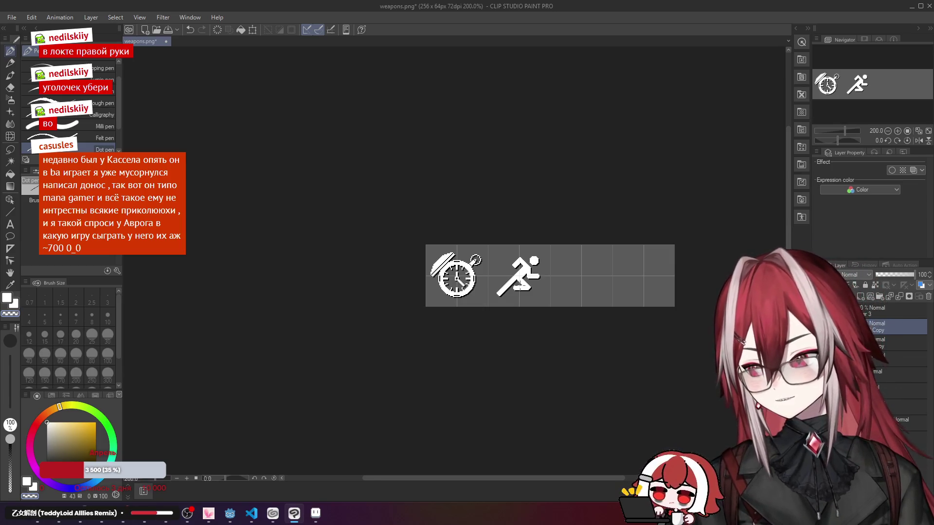
scroll(522, 280, "up", 8)
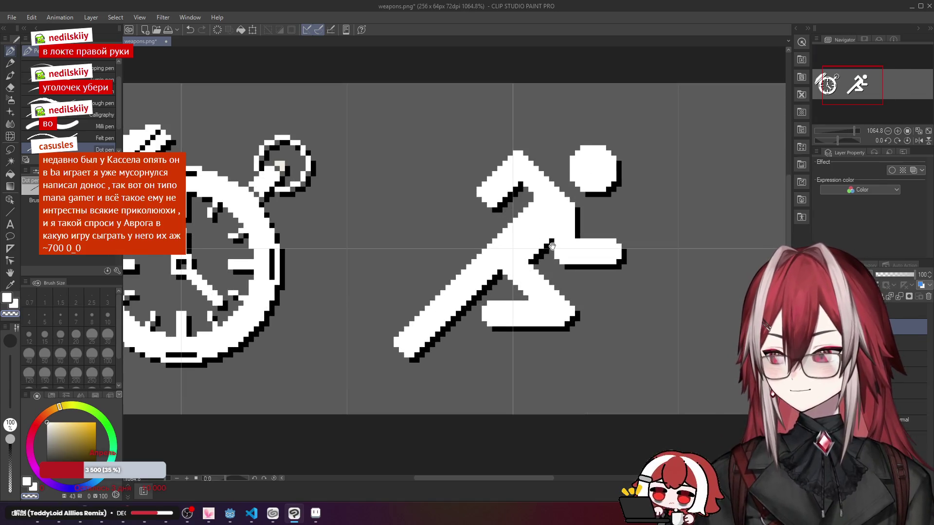
scroll(526, 279, "down", 2)
scroll(536, 257, "up", 3)
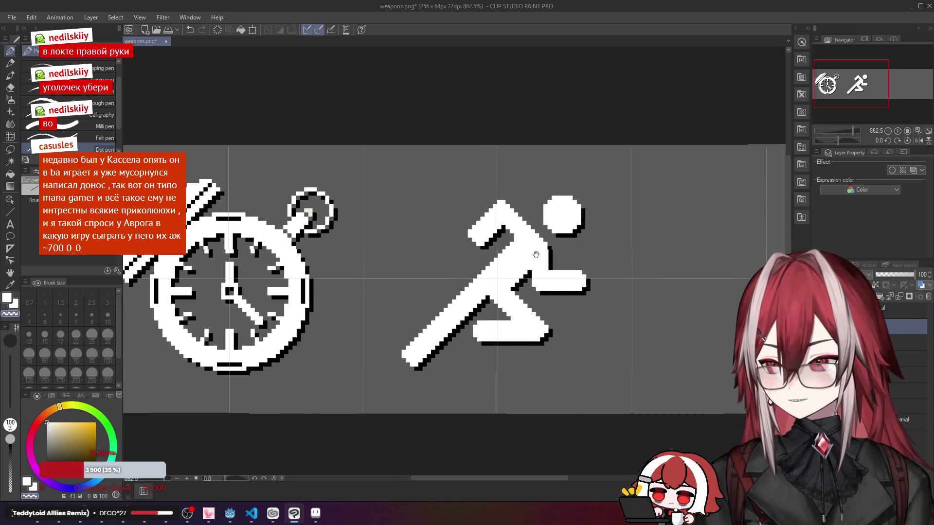
left_click_drag(542, 249, 543, 225)
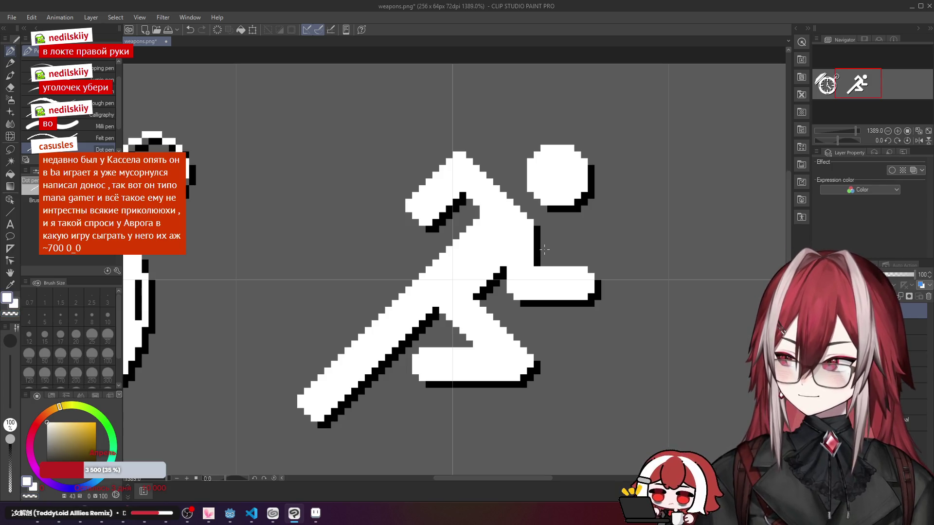
Step: Paint over the black edge below the head, trying a delete and a black fill and reverting both
left_click_drag(537, 237, 538, 267)
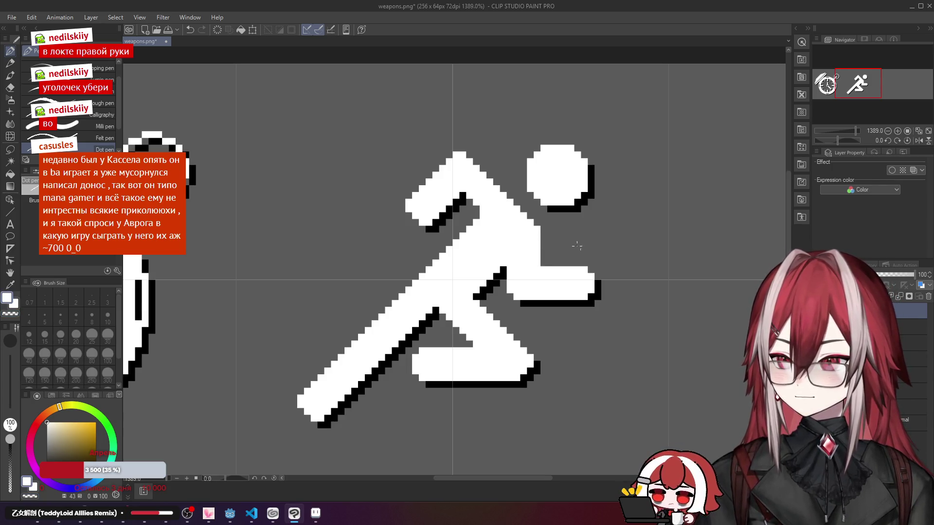
scroll(590, 244, "down", 1)
scroll(594, 242, "up", 1)
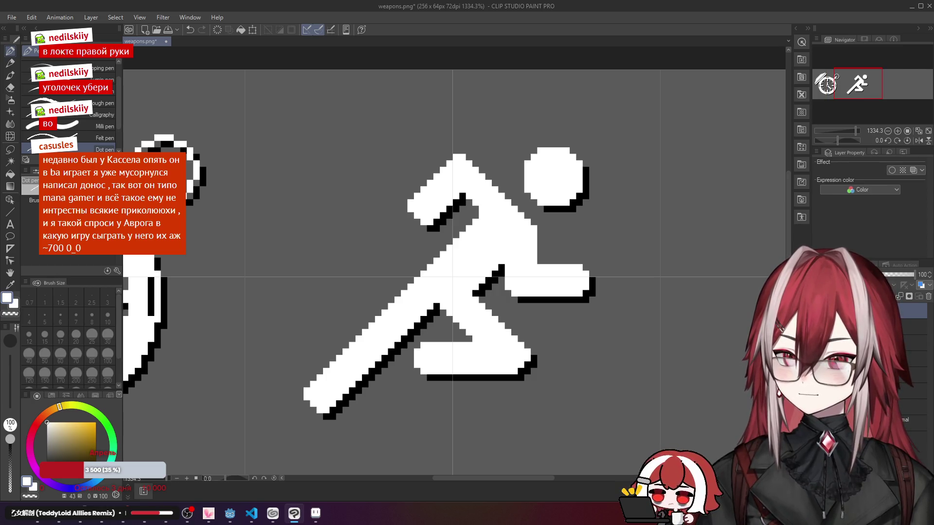
key("Delete")
key("ctrl+z")
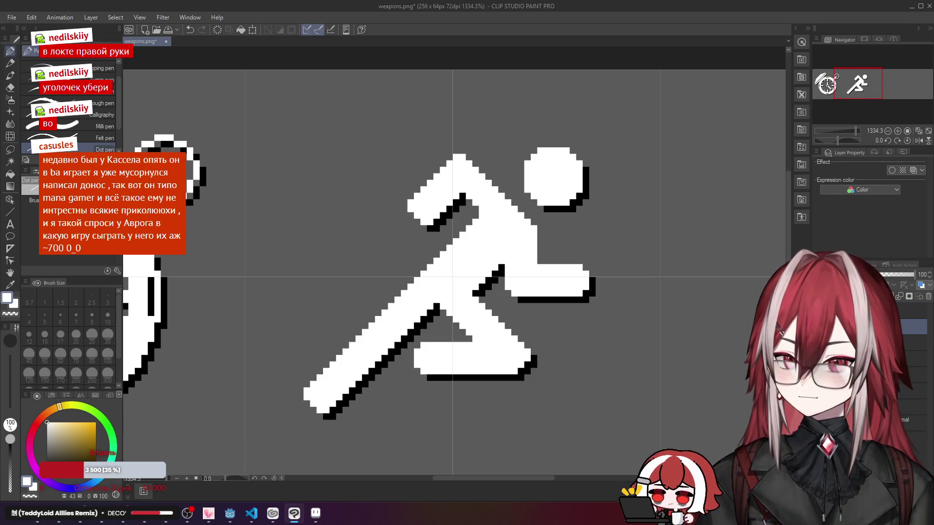
left_click(30, 497)
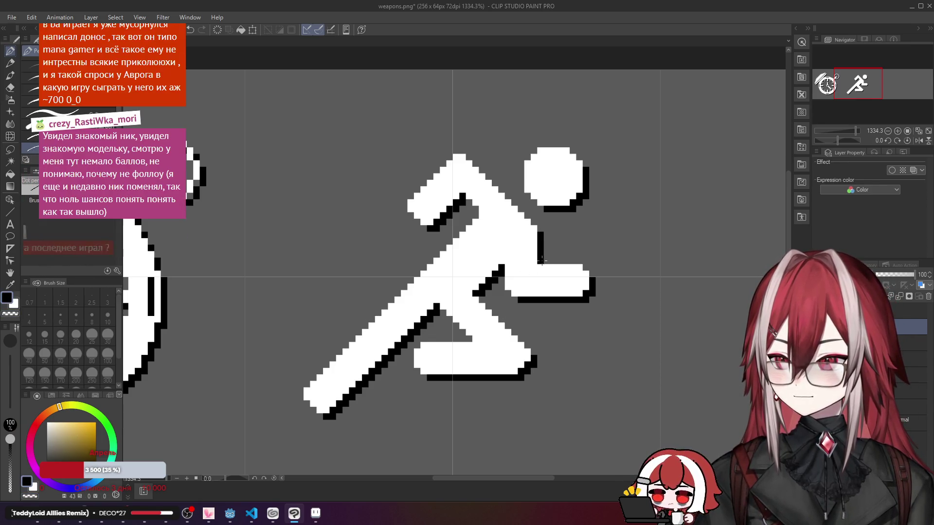
key("alt+BackSpace")
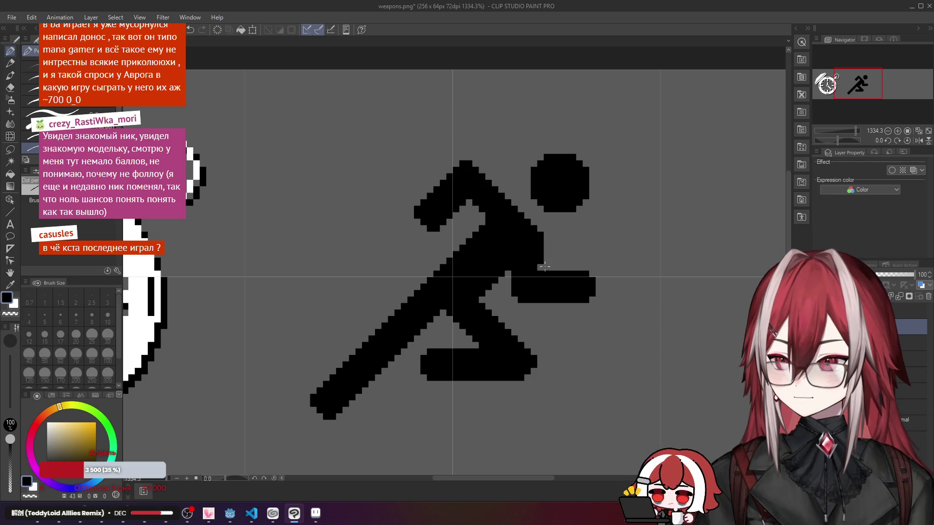
key("Up")
key("Left")
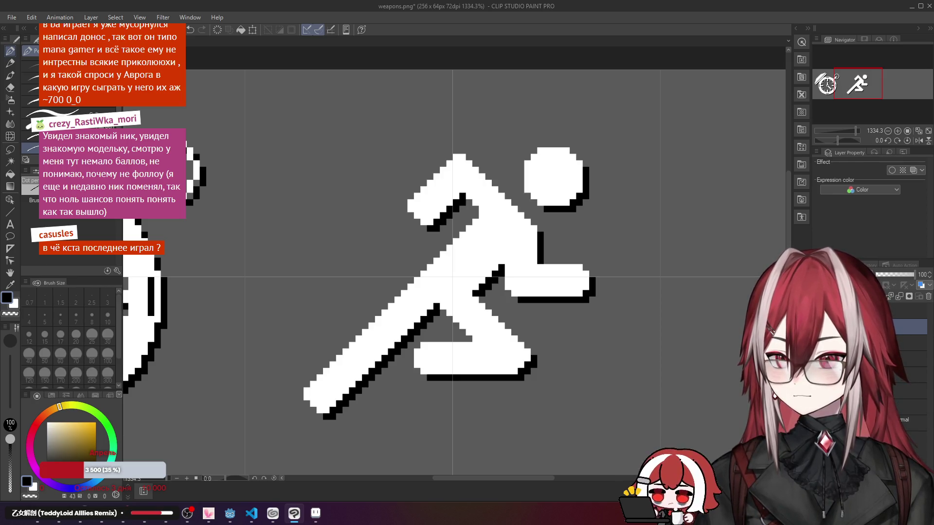
scroll(537, 258, "down", 4)
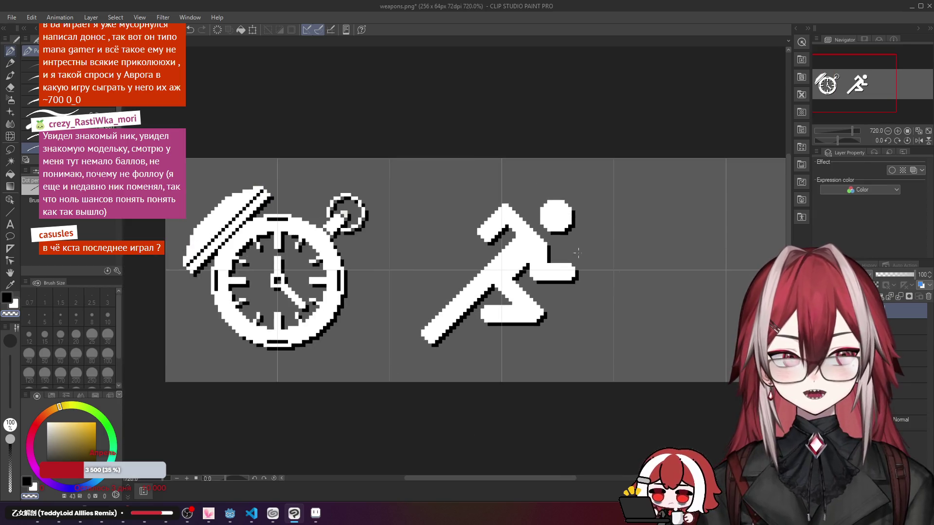
left_click_drag(531, 255, 530, 256)
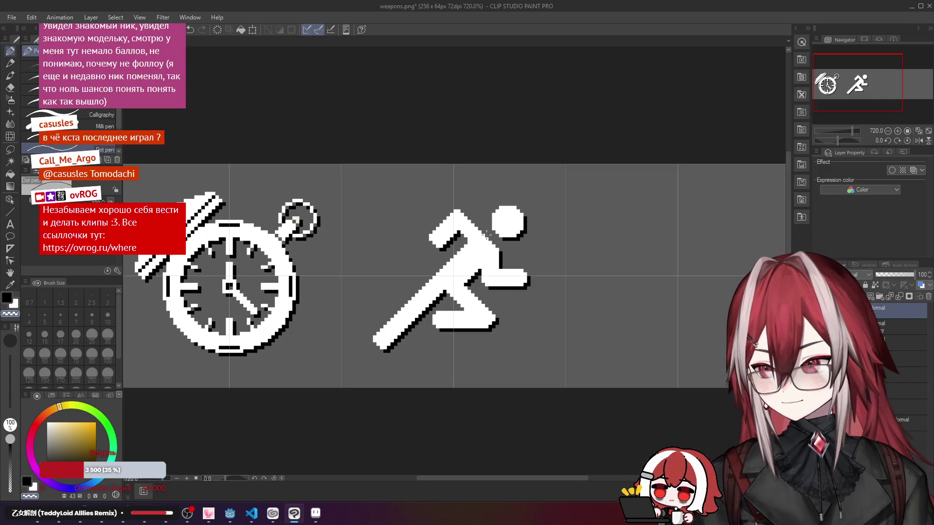
scroll(488, 234, "up", 1)
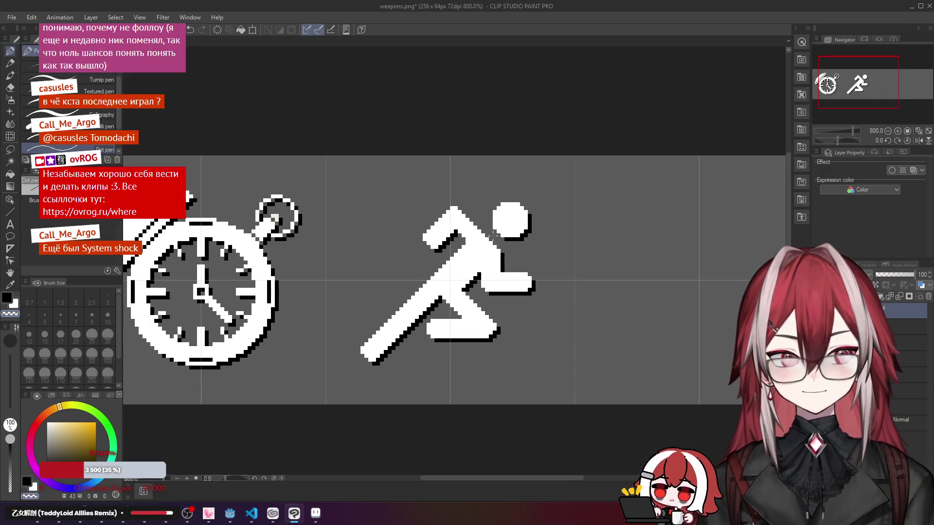
scroll(493, 235, "down", 2)
scroll(493, 235, "up", 3)
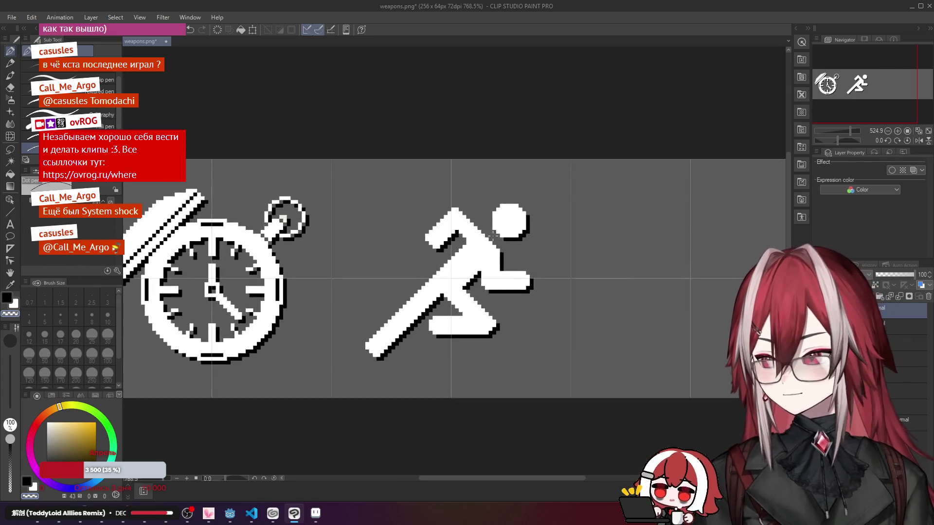
scroll(493, 235, "down", 4)
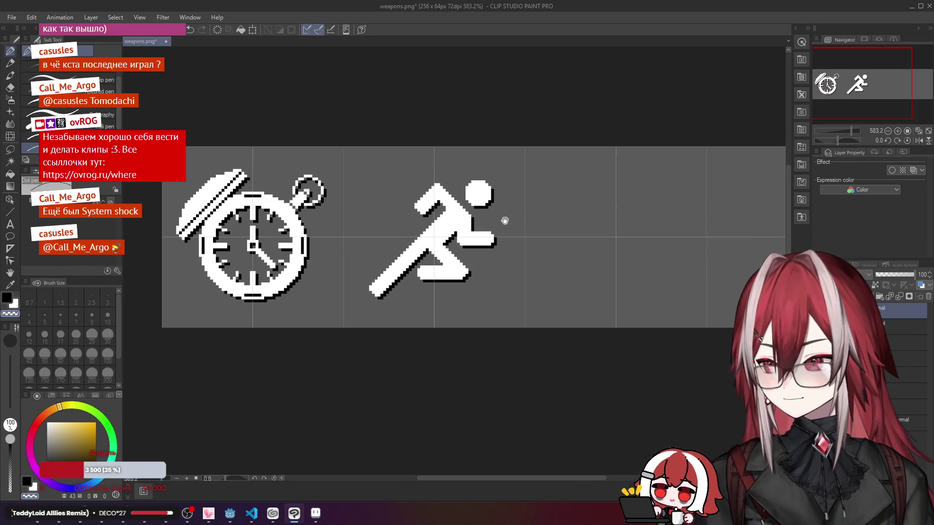
left_click_drag(500, 236, 501, 243)
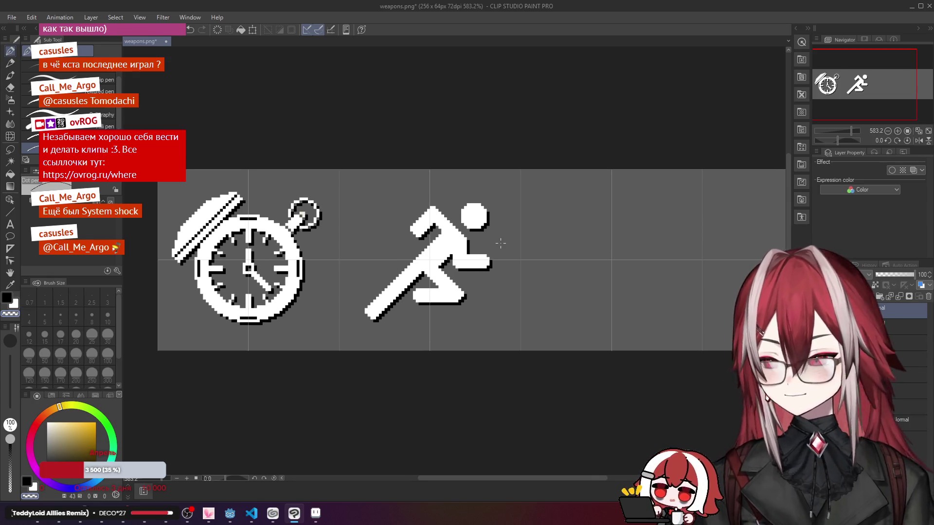
scroll(501, 243, "up", 1)
scroll(538, 215, "down", 2)
scroll(542, 219, "down", 1)
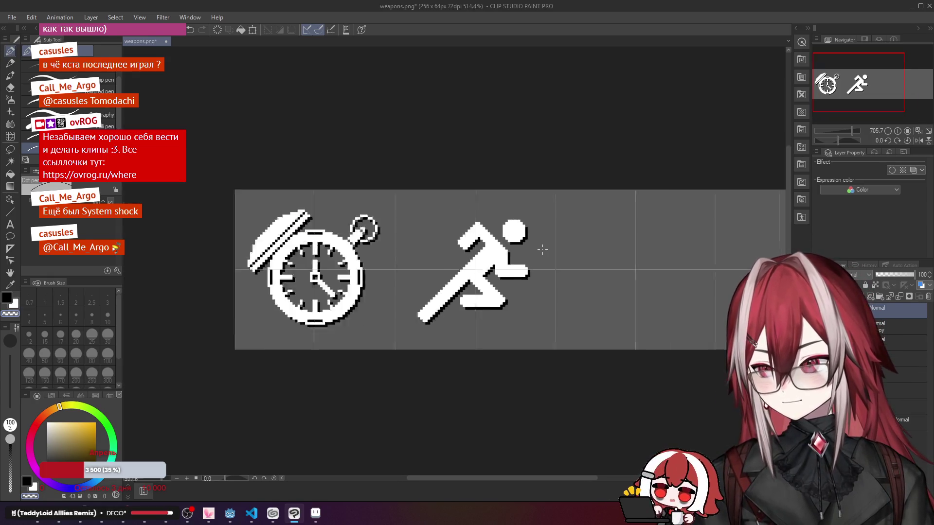
scroll(542, 250, "down", 2)
scroll(542, 249, "down", 1)
scroll(543, 249, "up", 2)
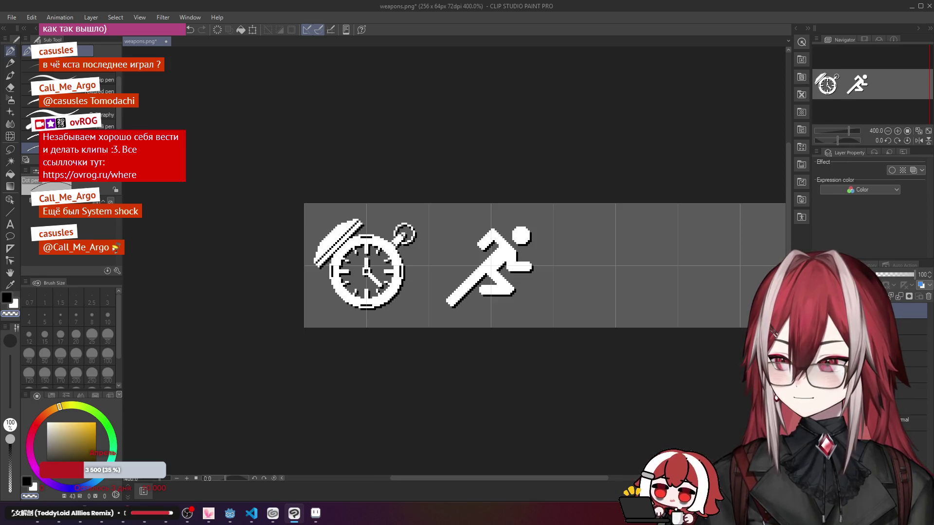
right_click(905, 309)
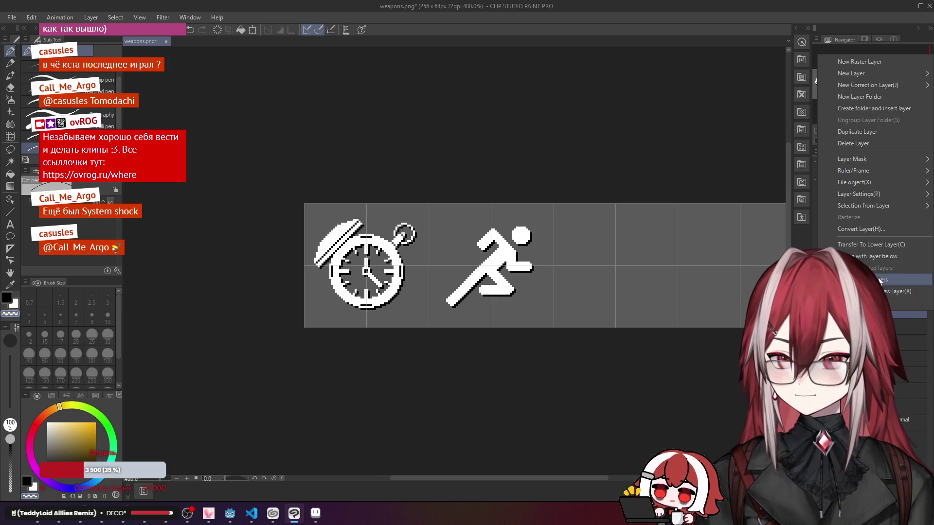
Step: Save the icon sheet as perks.png, accepting the loss of layer information
left_click(533, 239)
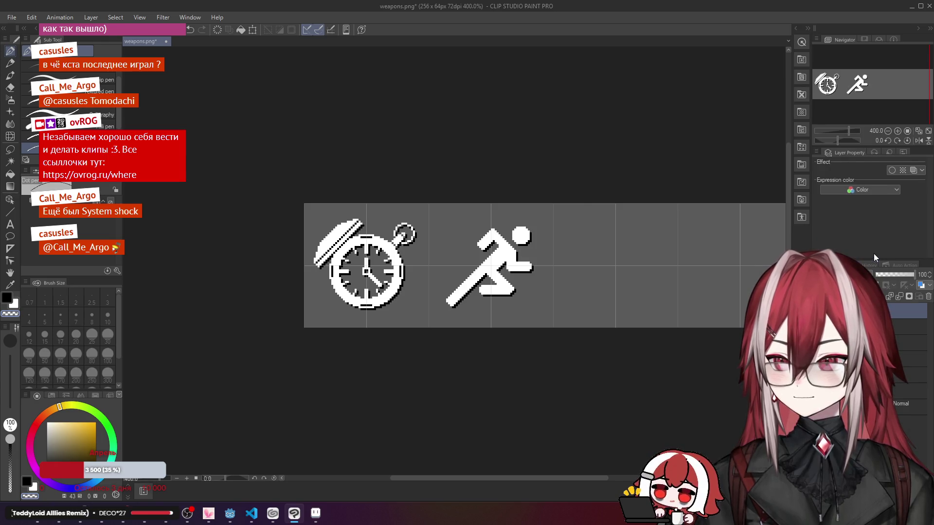
scroll(533, 239, "down", 1)
scroll(533, 239, "down", 2)
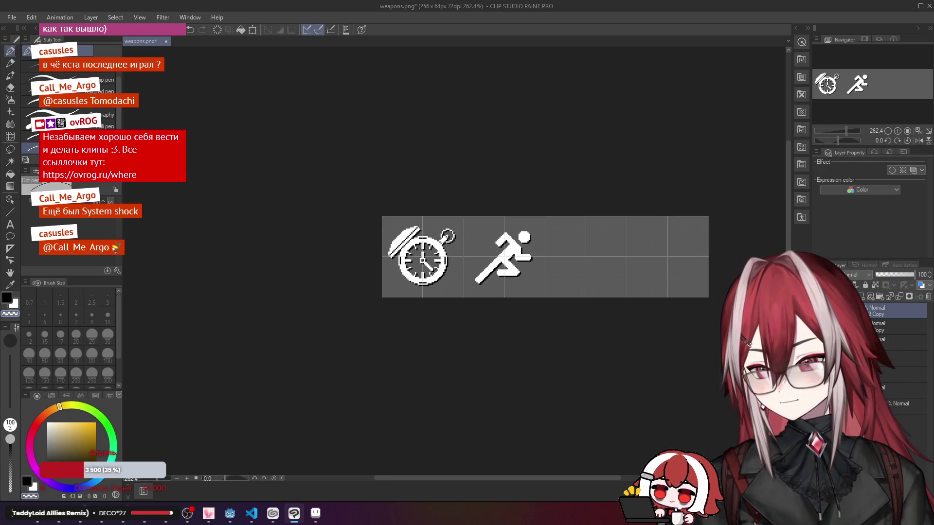
scroll(466, 249, "up", 3)
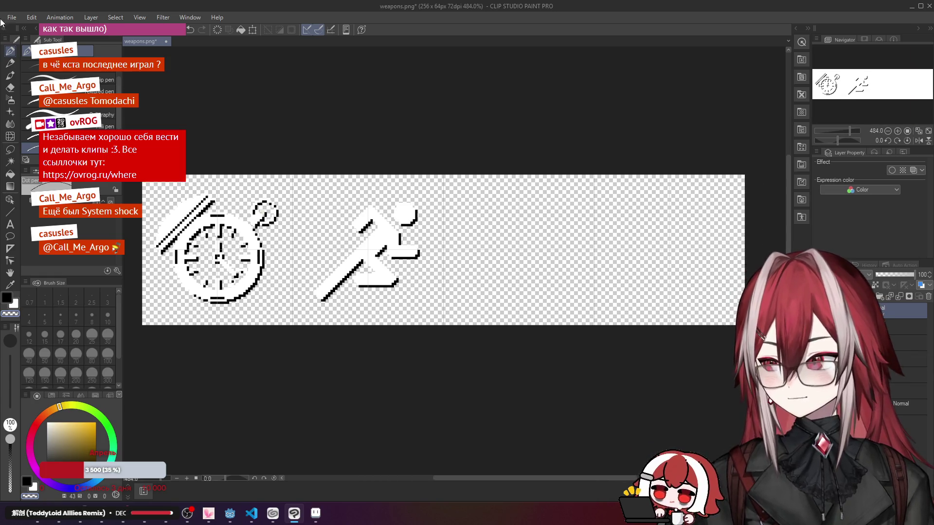
left_click(12, 17)
key("Escape")
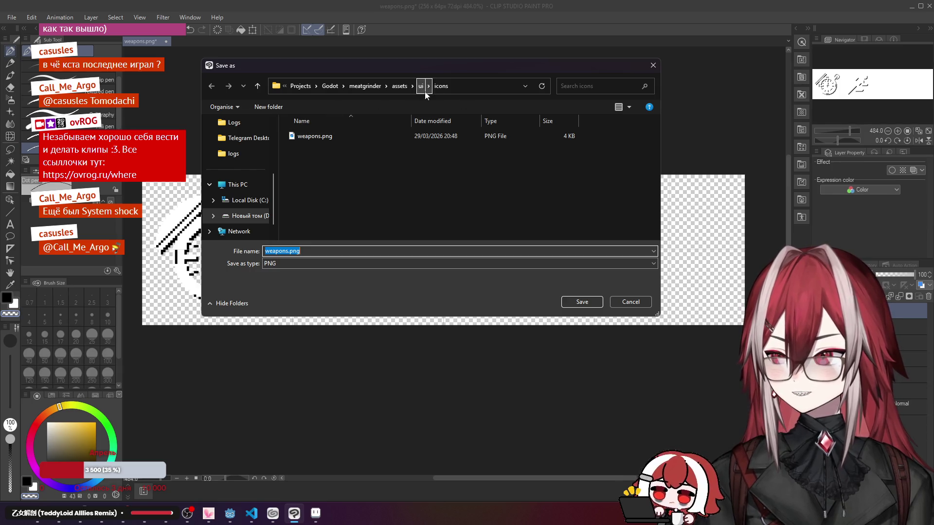
left_click(292, 251)
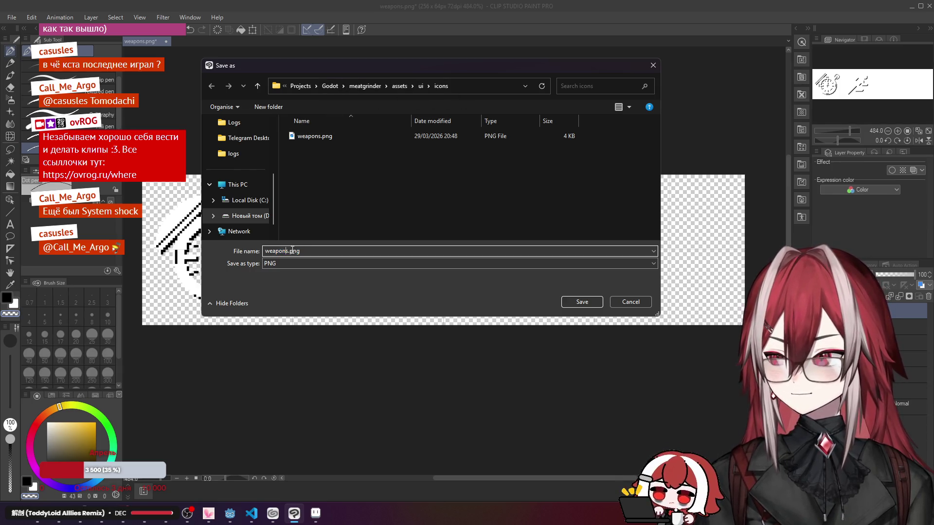
left_click_drag(289, 251, 265, 251)
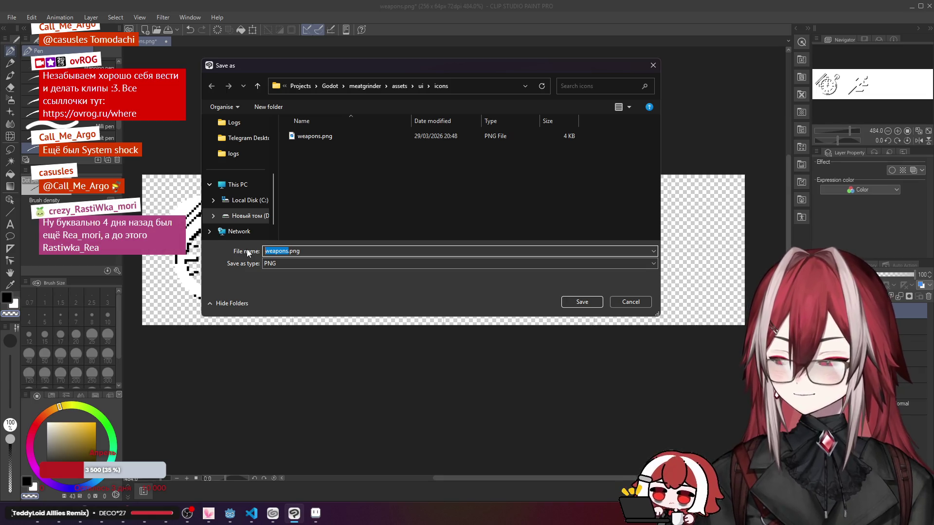
type("perk")
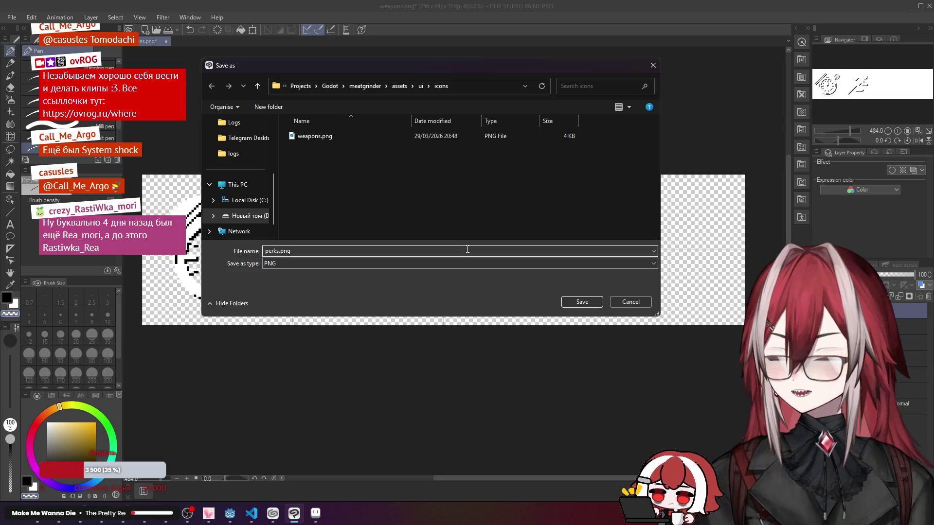
left_click(583, 302)
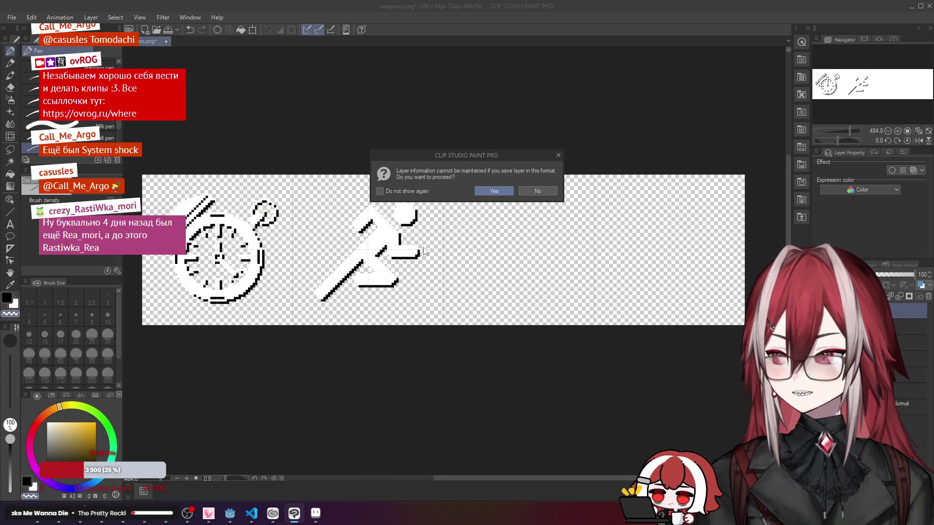
left_click(493, 193)
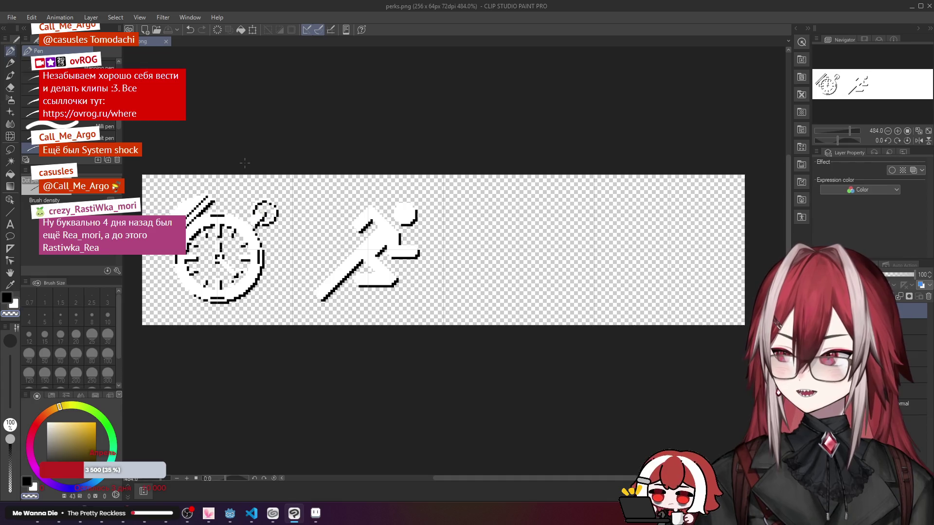
Step: Close Aseprite without saving its sprite and return to the Godot editor
left_click(315, 513)
left_click(922, 4)
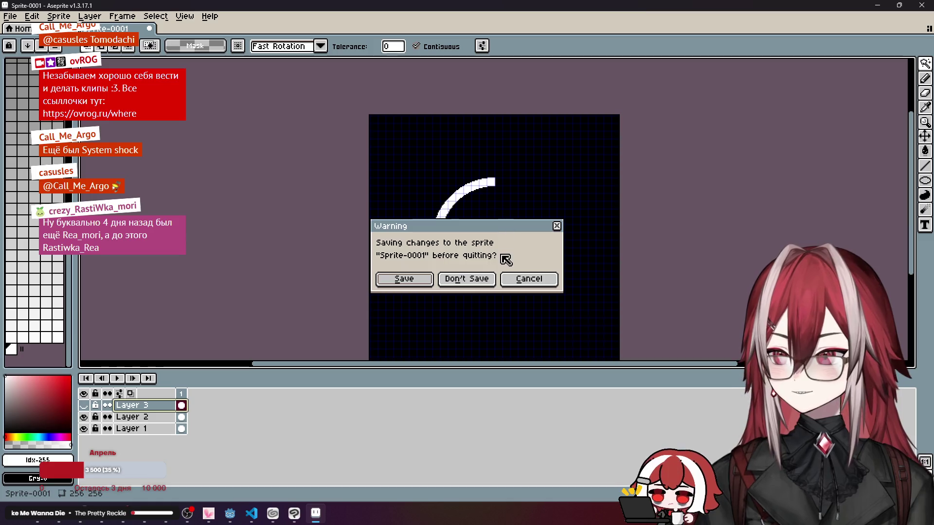
left_click(474, 274)
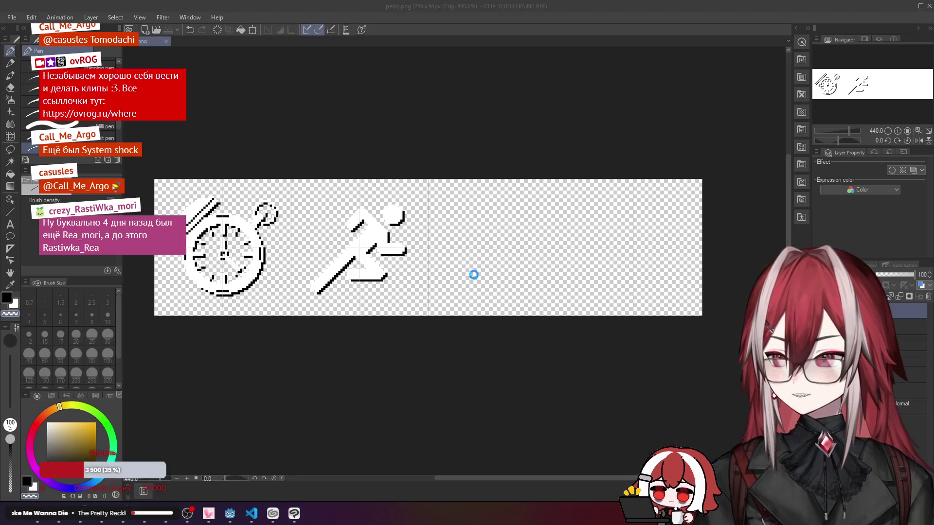
left_click(234, 521)
scroll(357, 231, "up", 3)
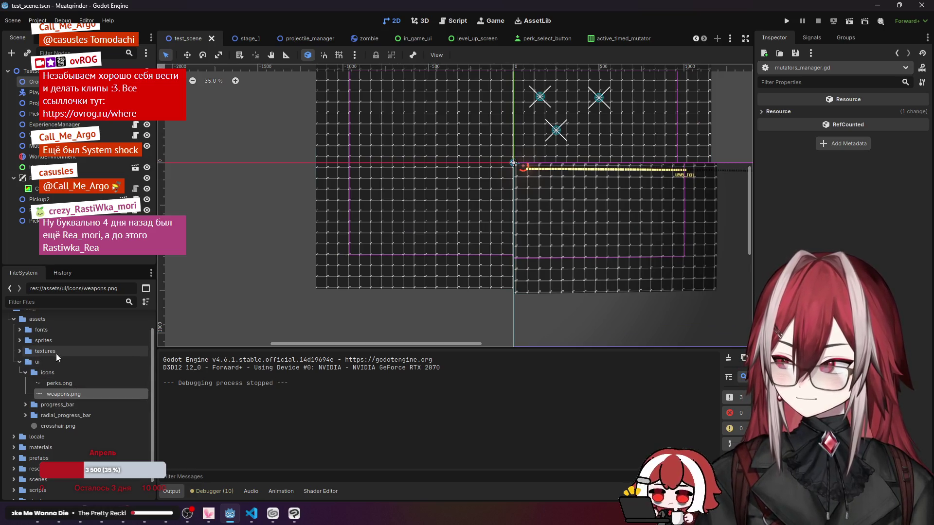
Step: Expand the resources folder and select its icons folder in the FileSystem dock
scroll(25, 373, "up", 2)
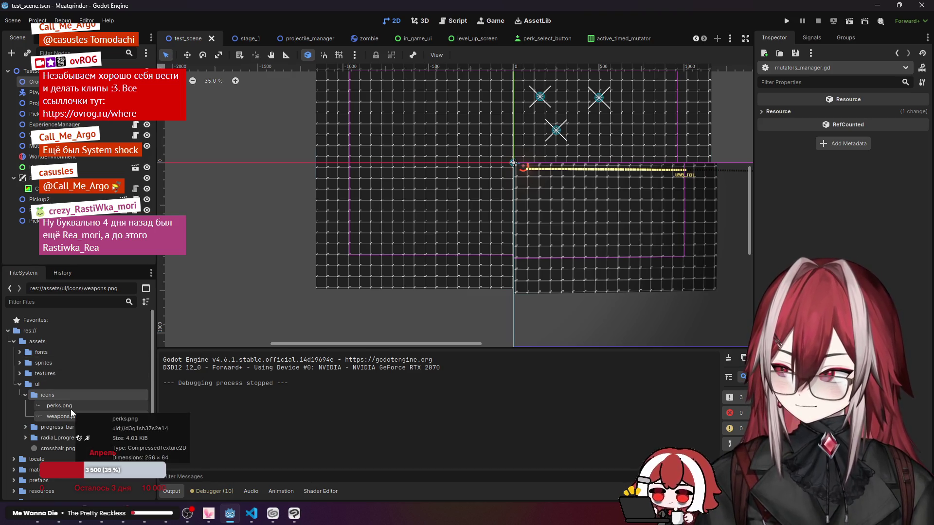
scroll(71, 410, "down", 3)
left_click(46, 446)
left_click(14, 447)
scroll(15, 452, "down", 3)
left_click(25, 425)
left_click(23, 424)
right_click(45, 422)
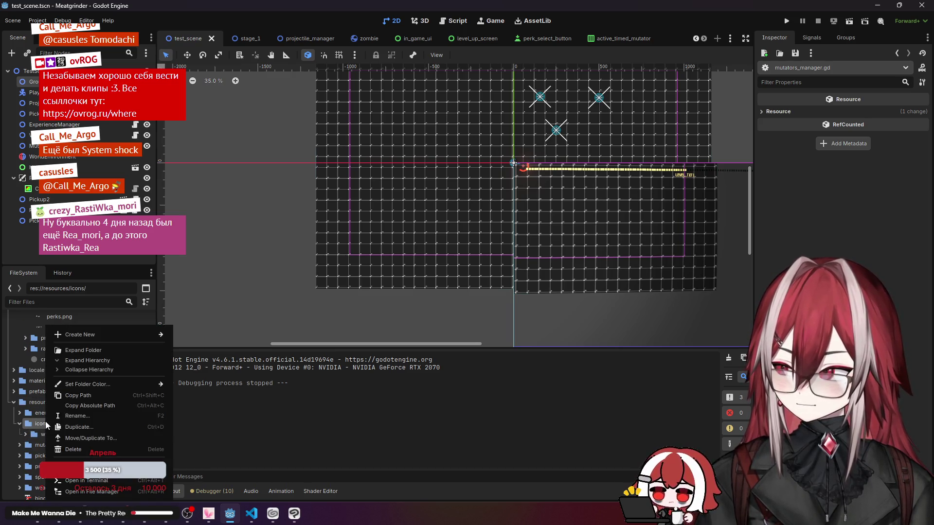
left_click(103, 347)
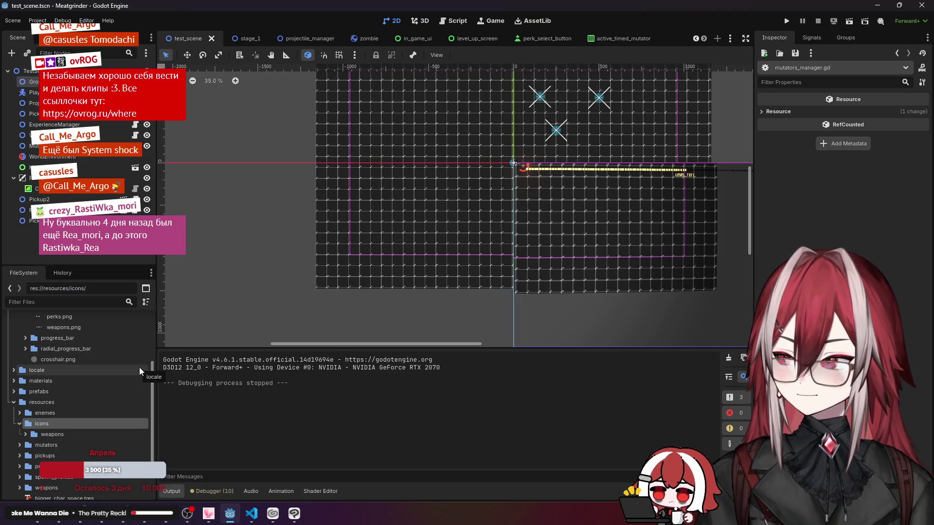
Step: Create a new folder named 'perks' inside icons and select it
right_click(68, 421)
mouse_move(123, 335)
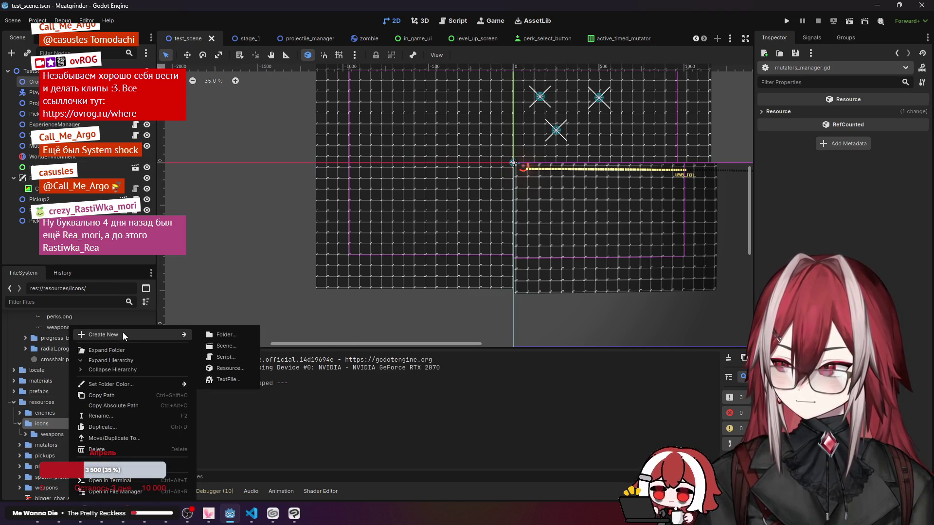
left_click(221, 335)
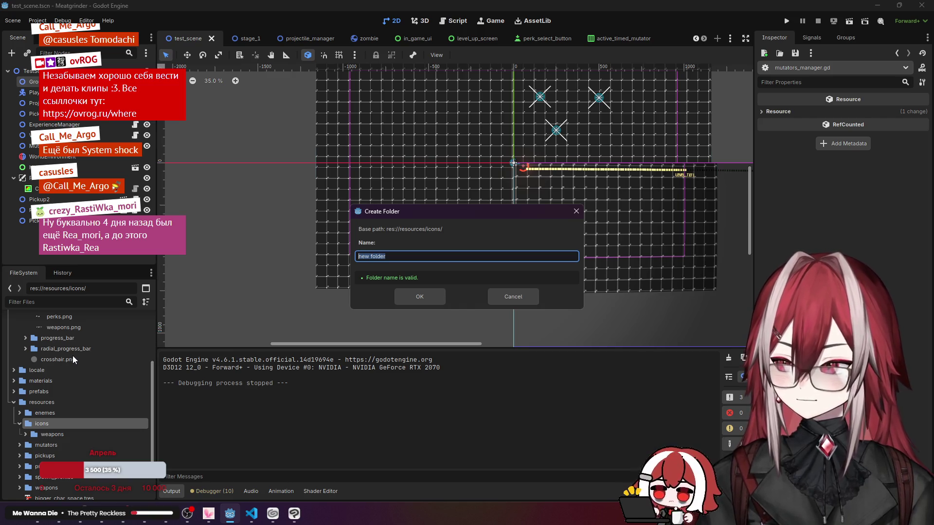
type("perks")
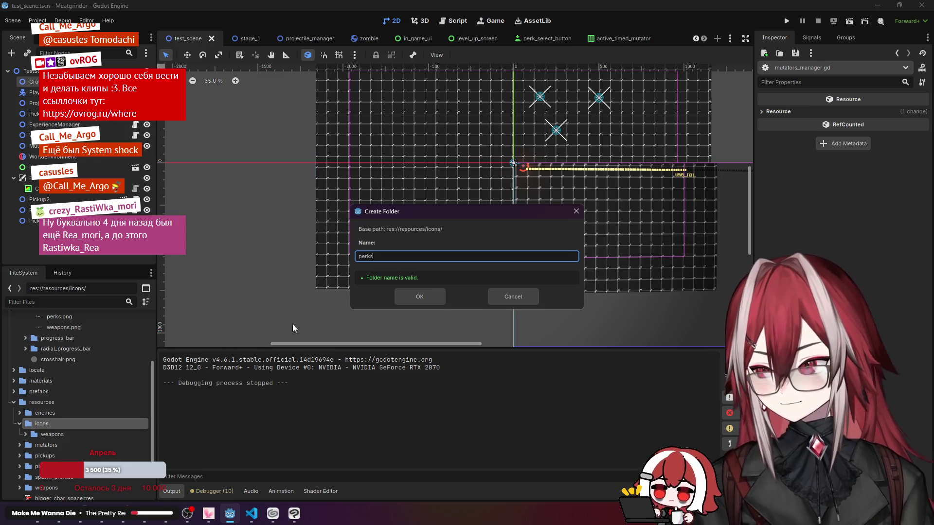
left_click(420, 298)
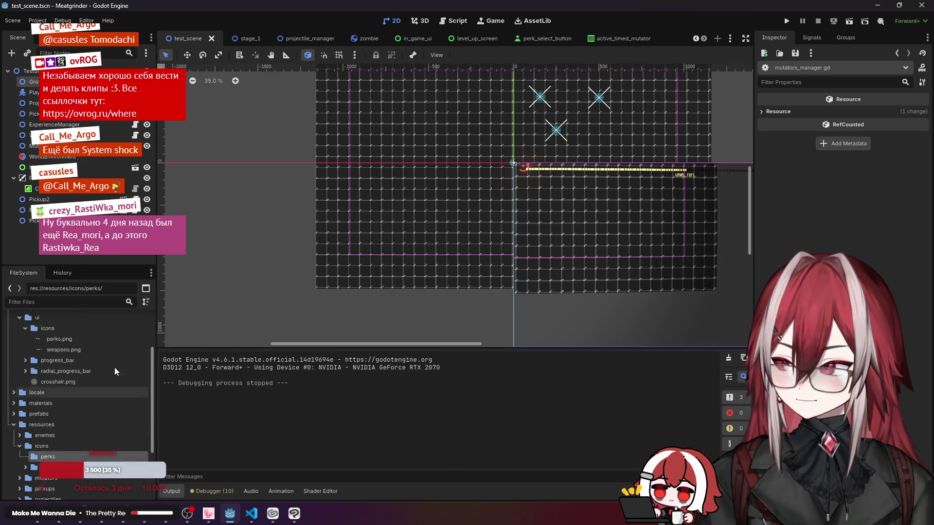
left_click(64, 433)
right_click(60, 433)
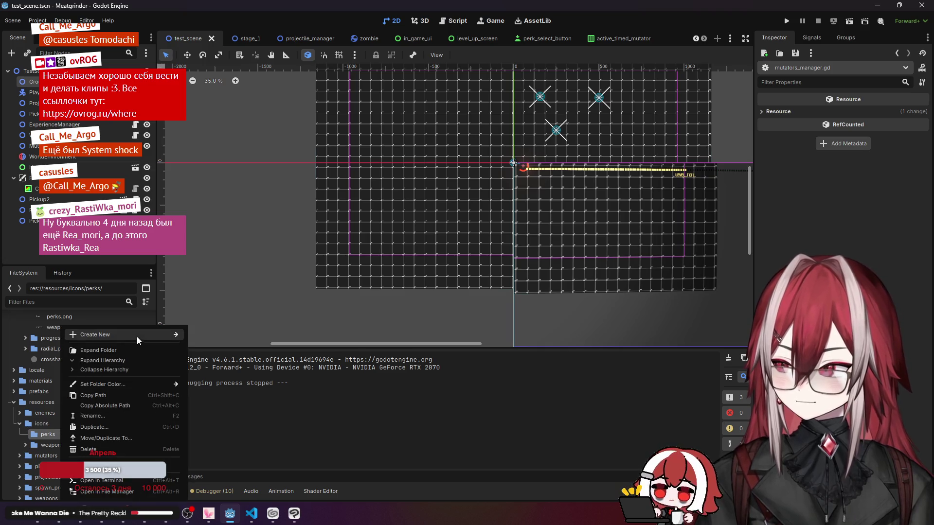
Step: Inspect the existing pdw.tres atlas texture in the weapons folder for reference
mouse_move(136, 335)
left_click(223, 367)
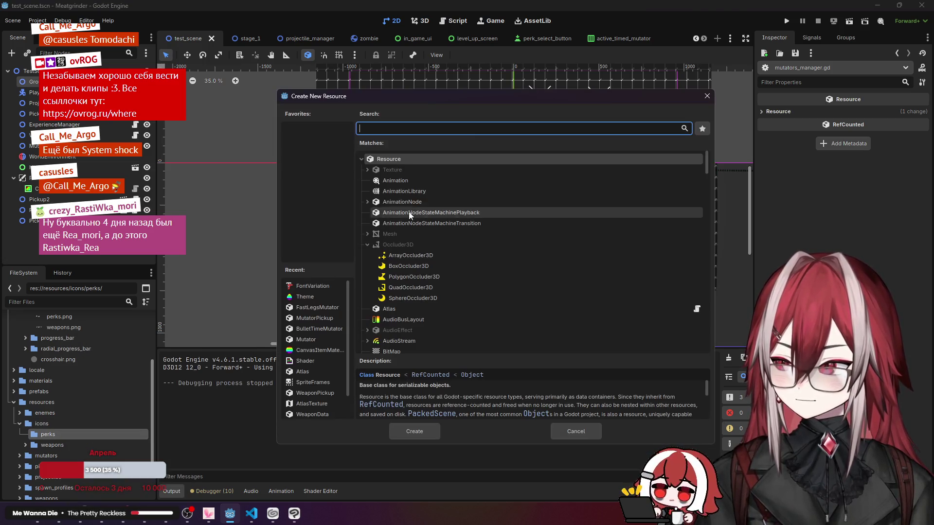
key("Escape")
double_click(52, 445)
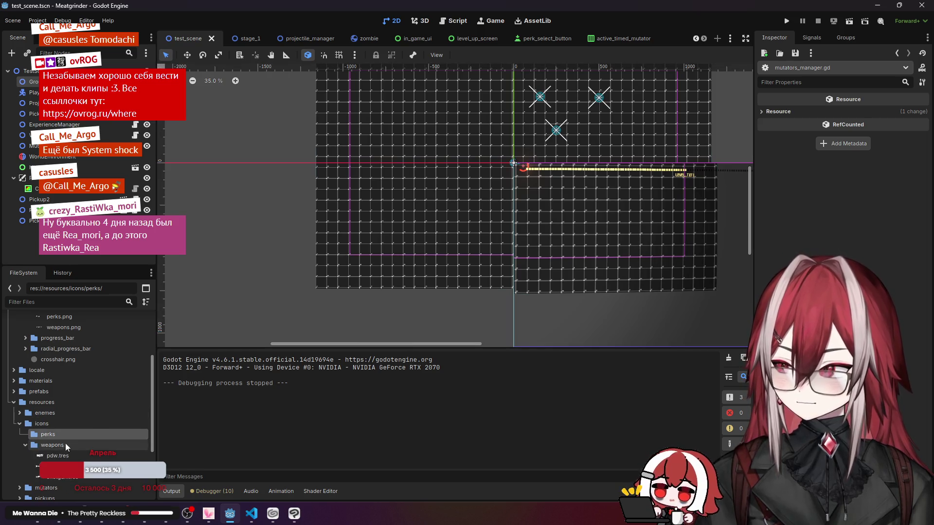
left_click(69, 454)
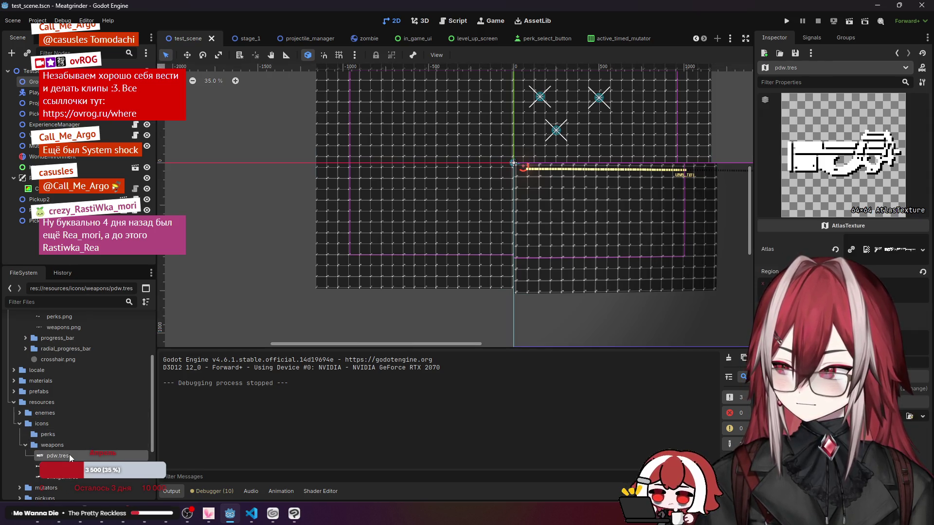
Step: Create an AtlasTexture resource in perks and save it as bulet_time.tres
right_click(53, 433)
mouse_move(146, 334)
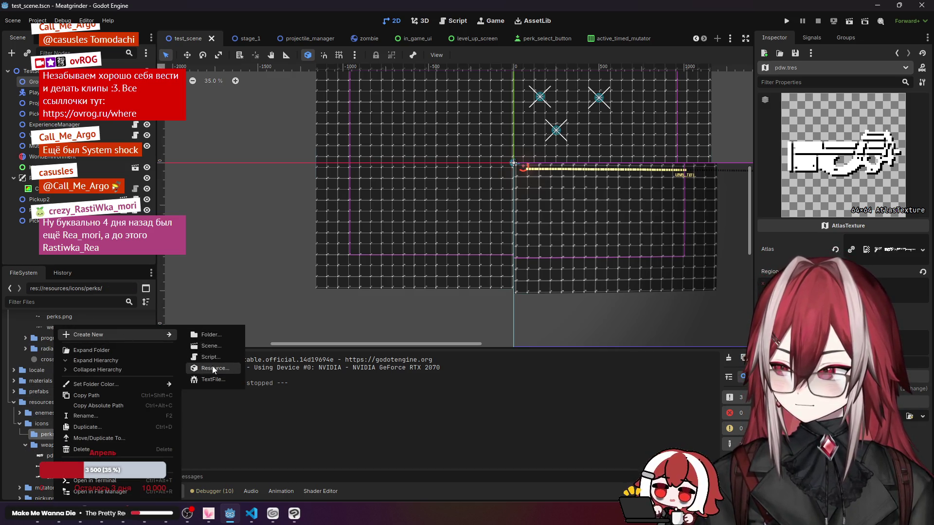
left_click(213, 366)
type("atlas")
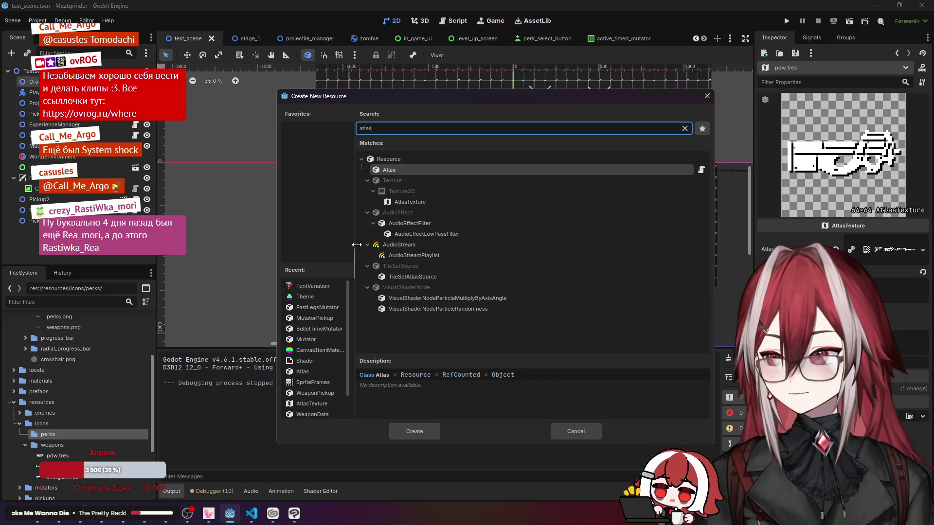
left_click(419, 203)
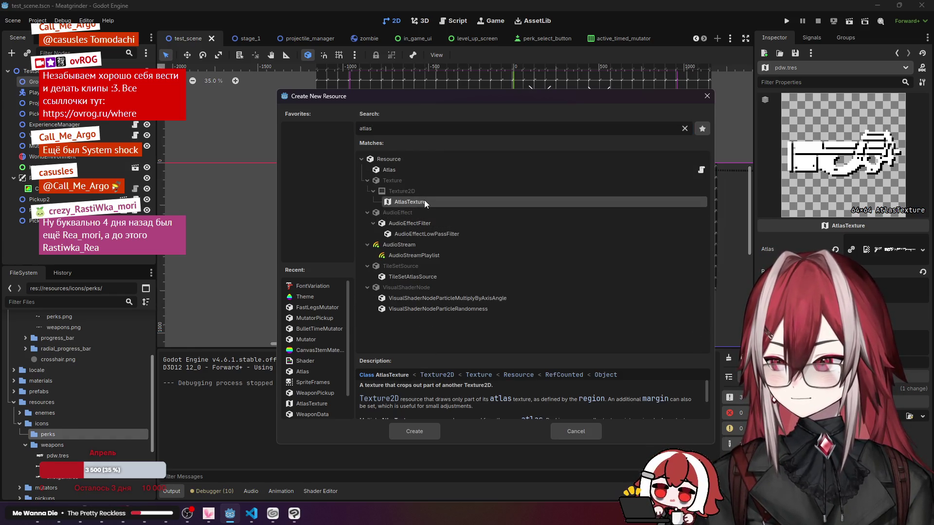
left_click(429, 431)
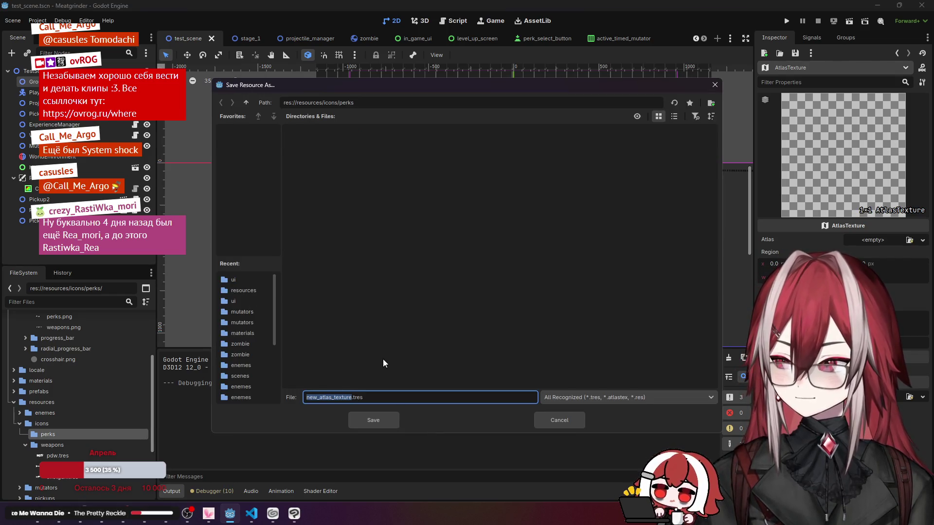
type("bulet")
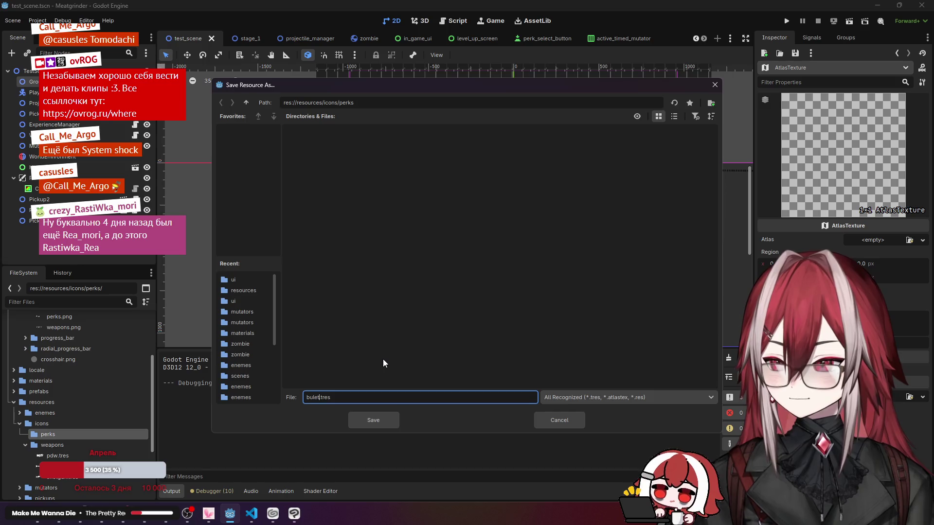
type("_time")
left_click(366, 418)
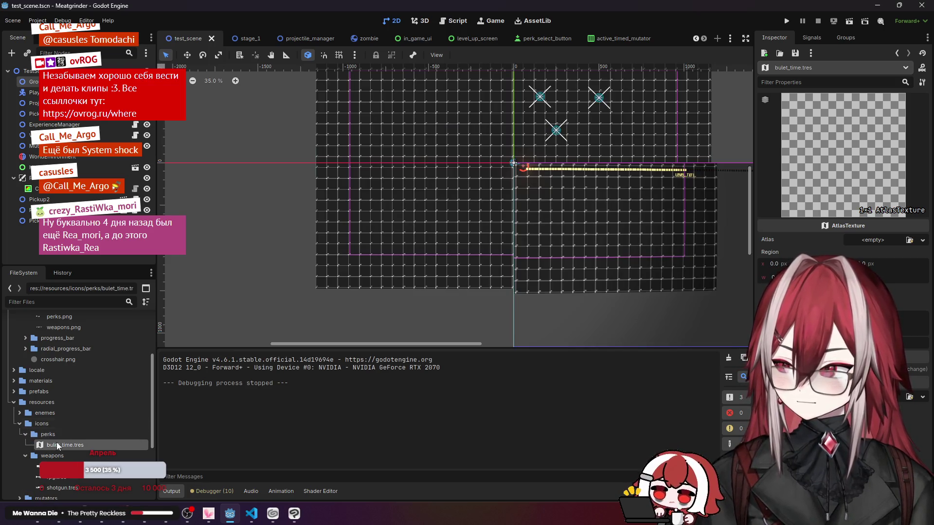
Step: Set bulet_time.tres's Atlas to perks.png and its Region size to 64×64, comparing against pdw.tres
left_click(909, 241)
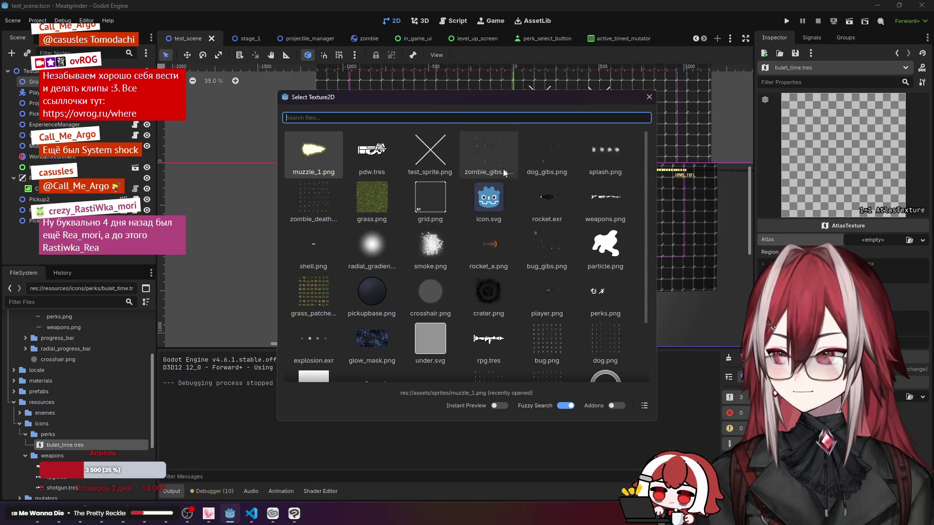
mouse_move(647, 208)
left_mouse_down()
mouse_move(650, 268)
mouse_move(655, 209)
left_mouse_up()
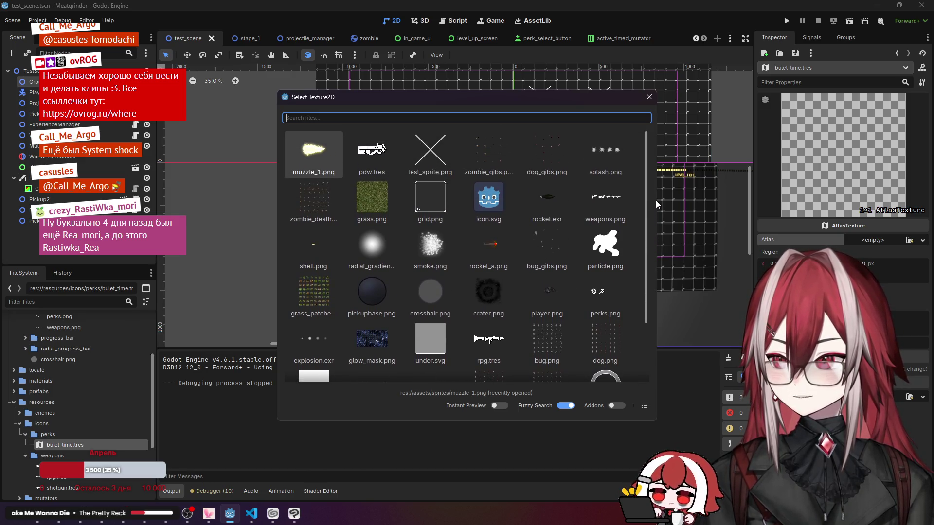
scroll(653, 218, "down", 1)
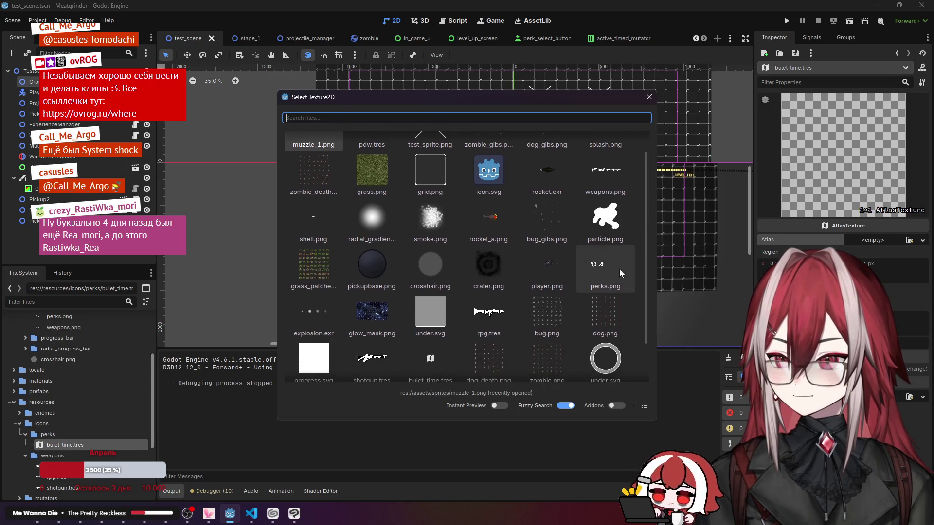
double_click(620, 270)
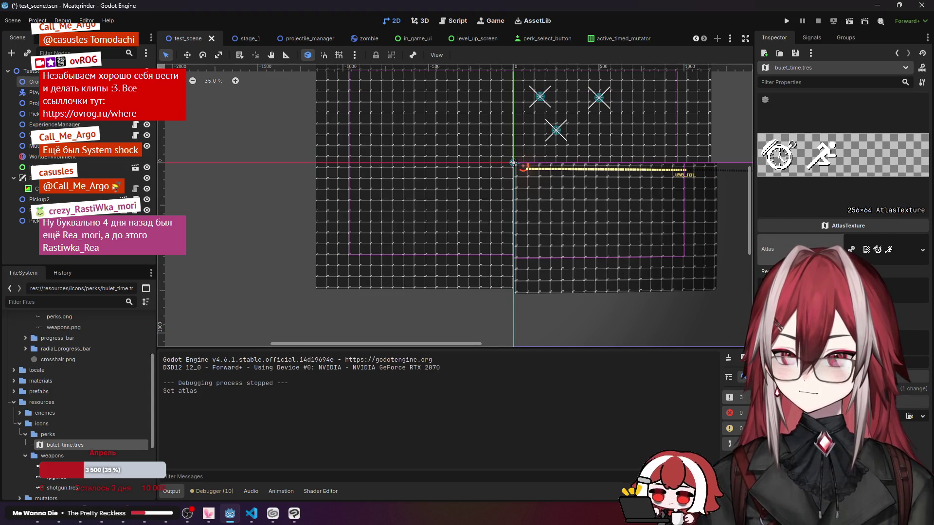
left_click(54, 466)
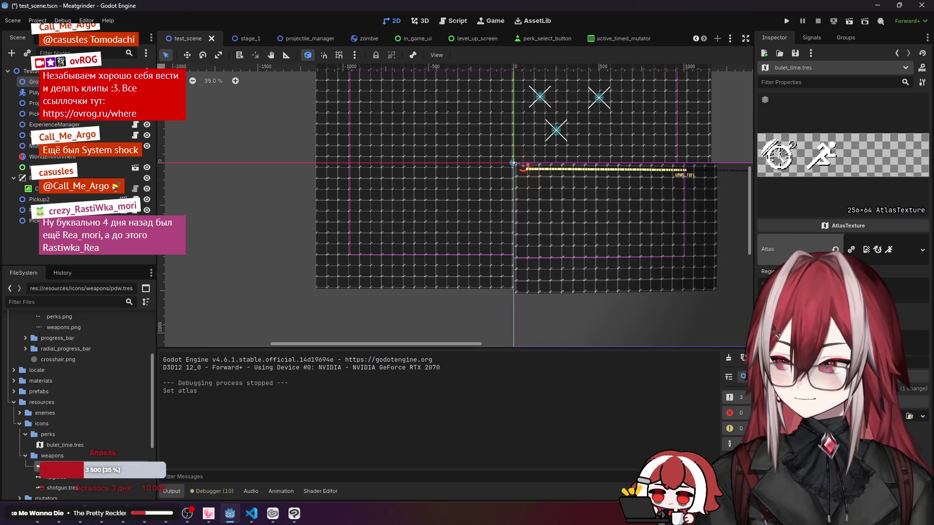
left_click(65, 445)
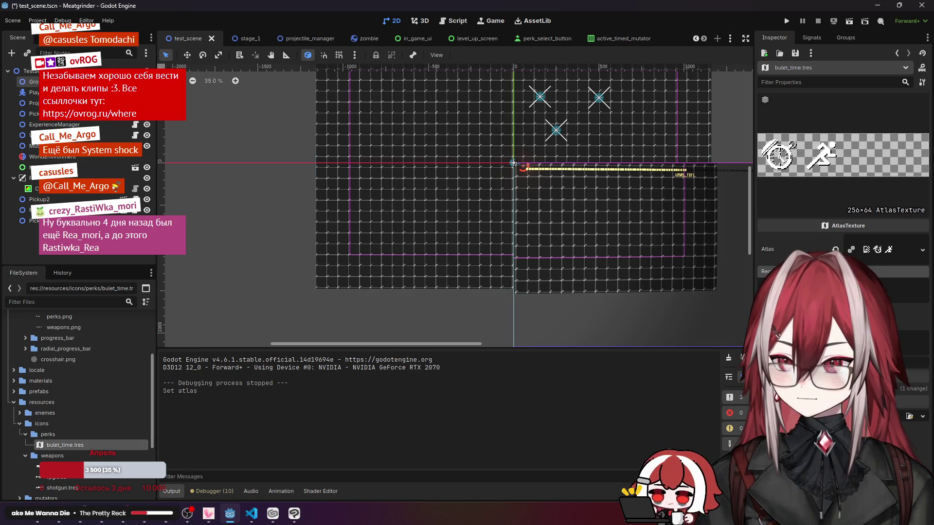
key("Return")
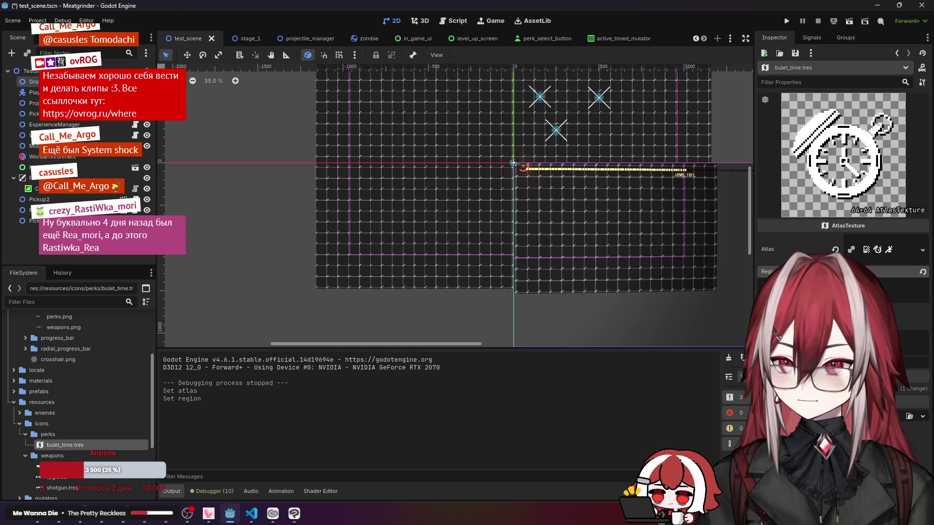
key("Return")
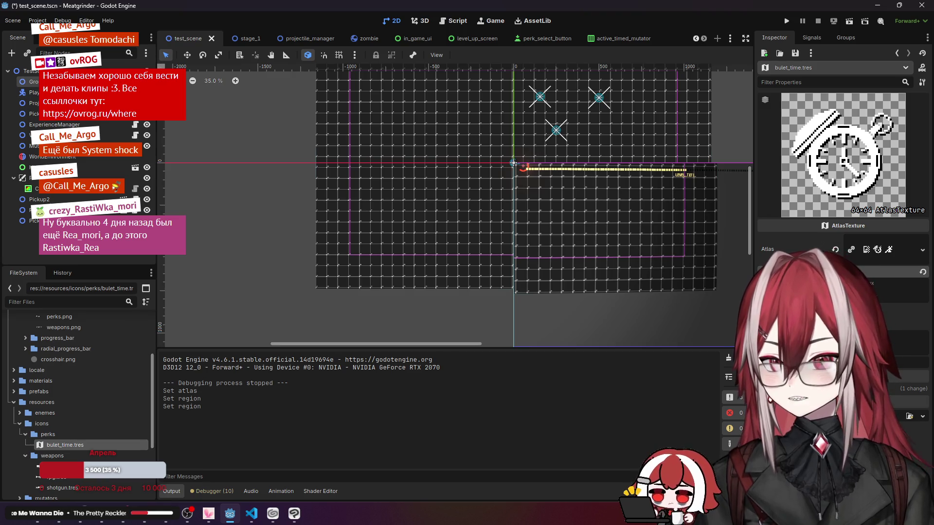
Step: Create a second AtlasTexture resource in the perks folder and save it as fast_legs.tres
right_click(54, 432)
mouse_move(146, 334)
left_click(219, 369)
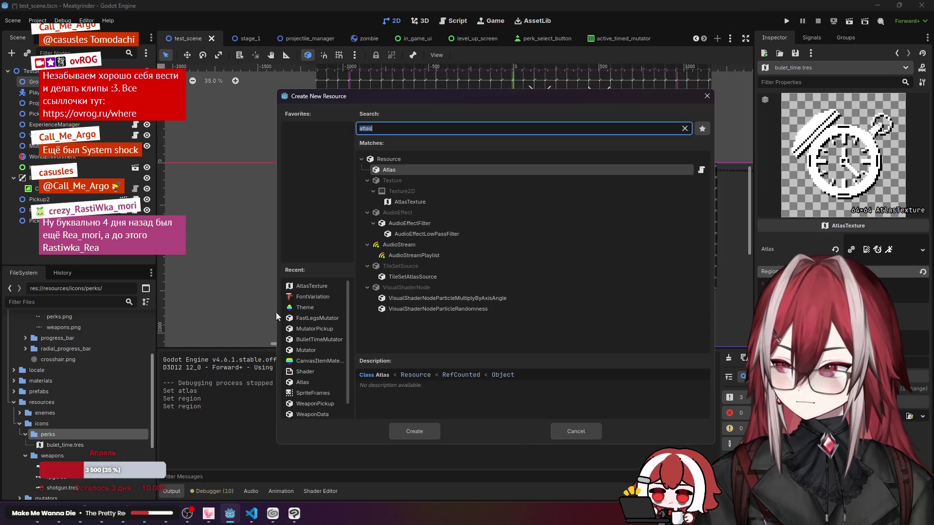
left_click(436, 210)
left_click(436, 204)
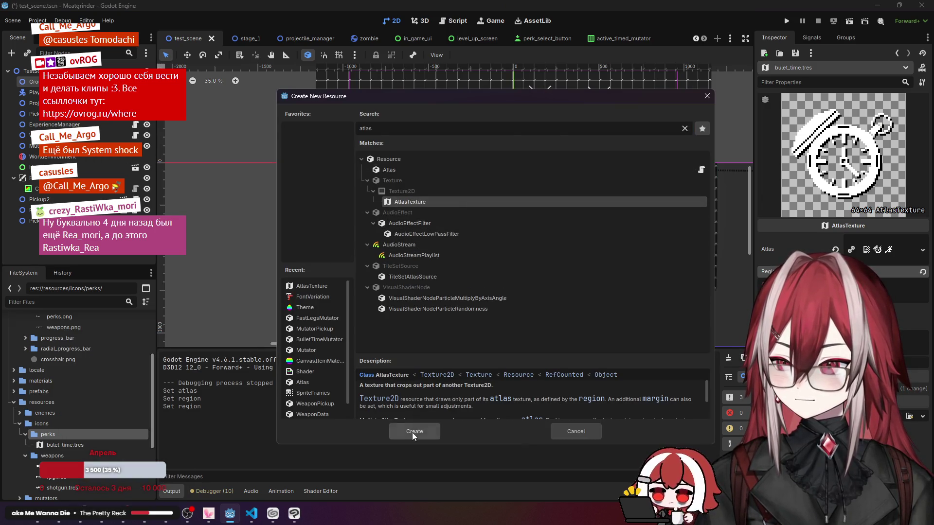
left_click(413, 433)
key("BackSpace")
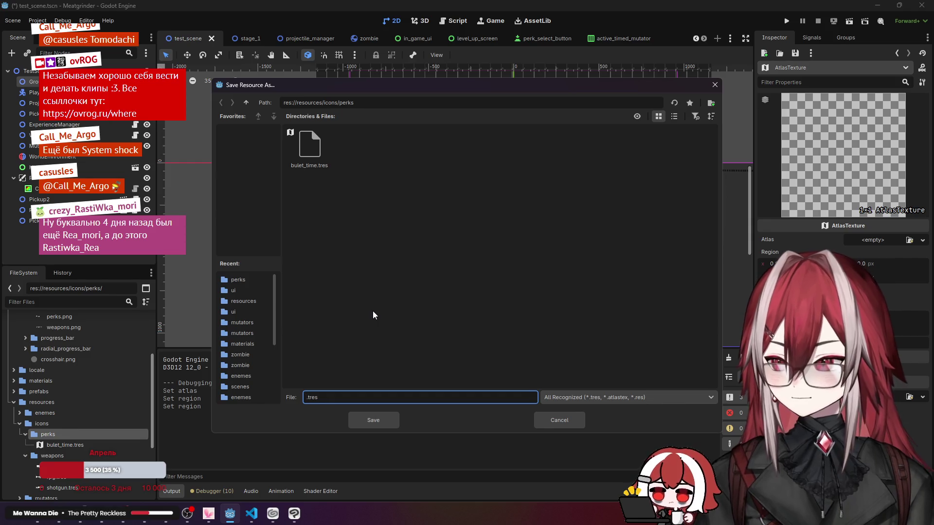
type("fast_")
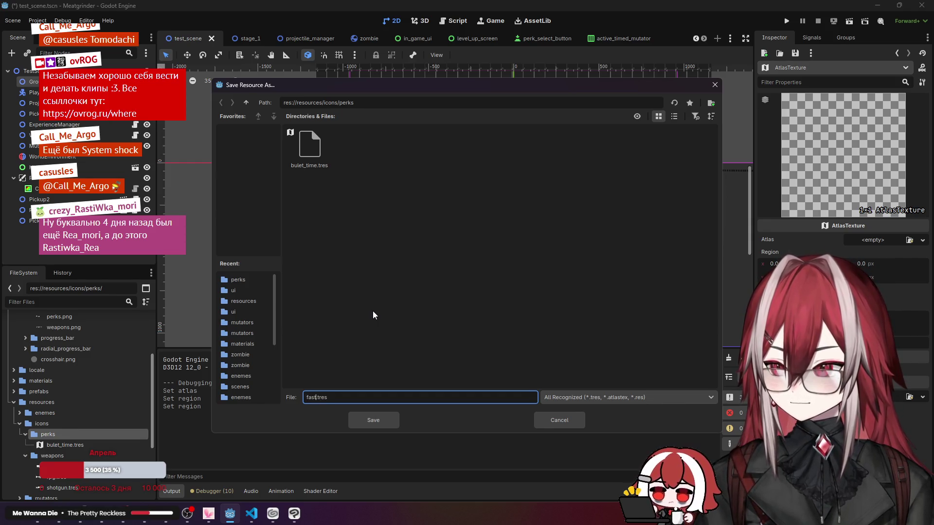
type("legs")
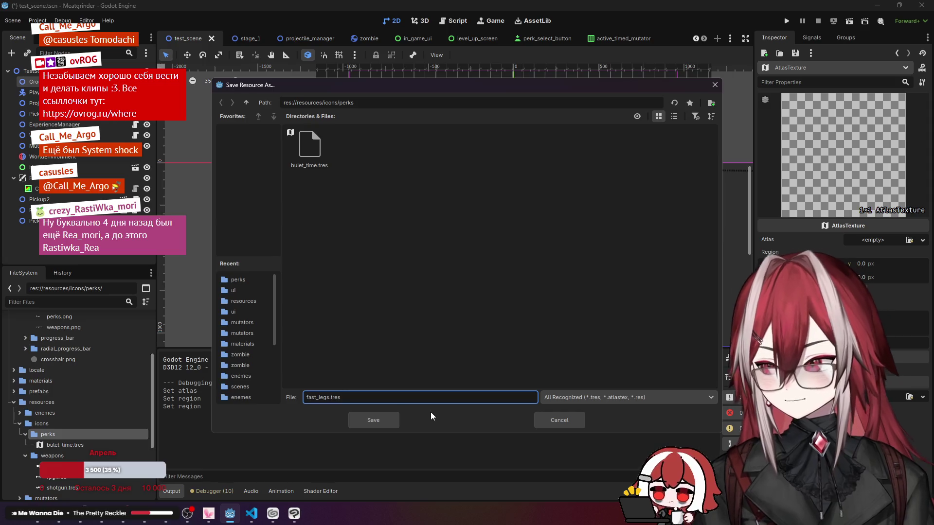
left_click(391, 422)
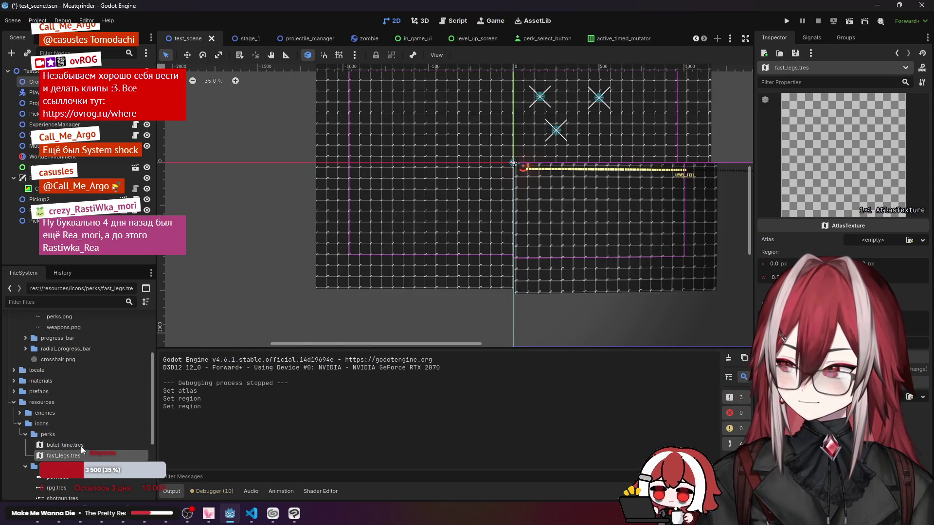
Step: Load perks.png as fast_legs.tres's Atlas and set its Region to the 64×64 running icon
left_click(911, 239)
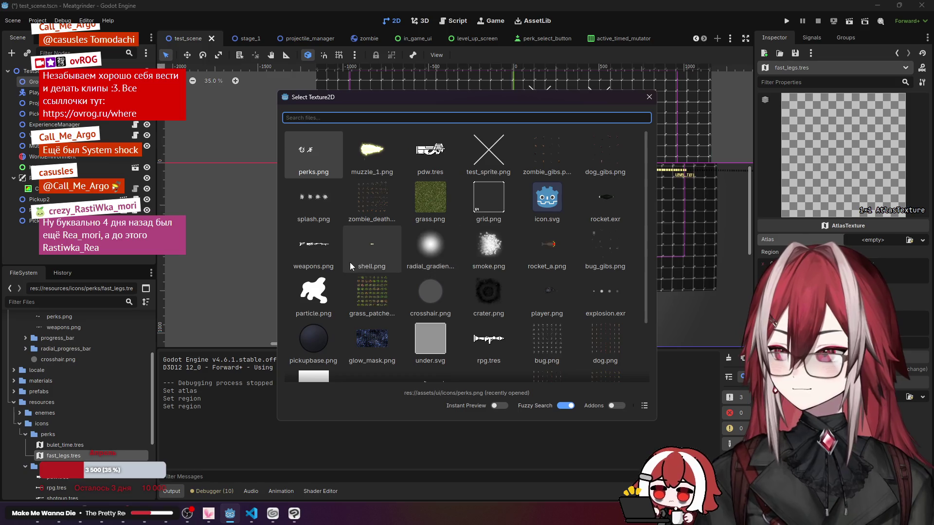
scroll(398, 273, "down", 2)
scroll(629, 225, "up", 2)
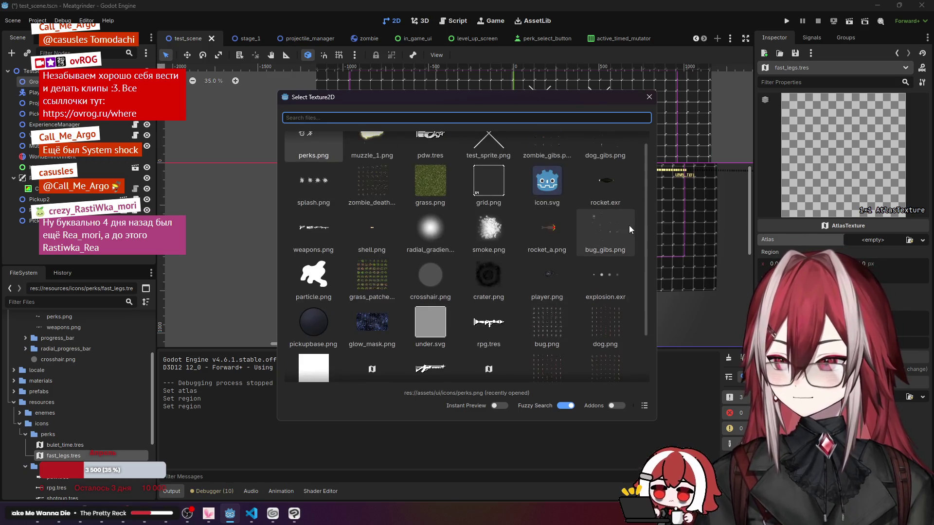
scroll(390, 287, "down", 2)
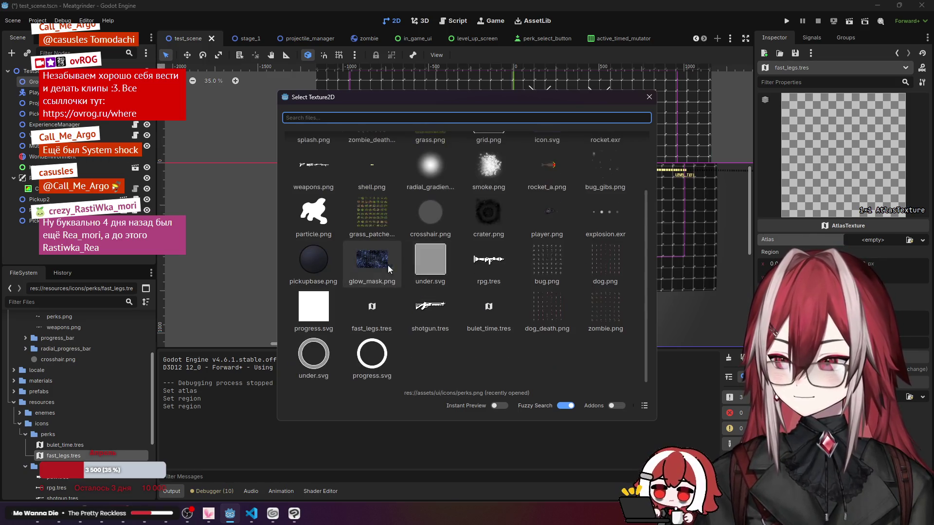
scroll(445, 232, "up", 2)
scroll(398, 229, "down", 2)
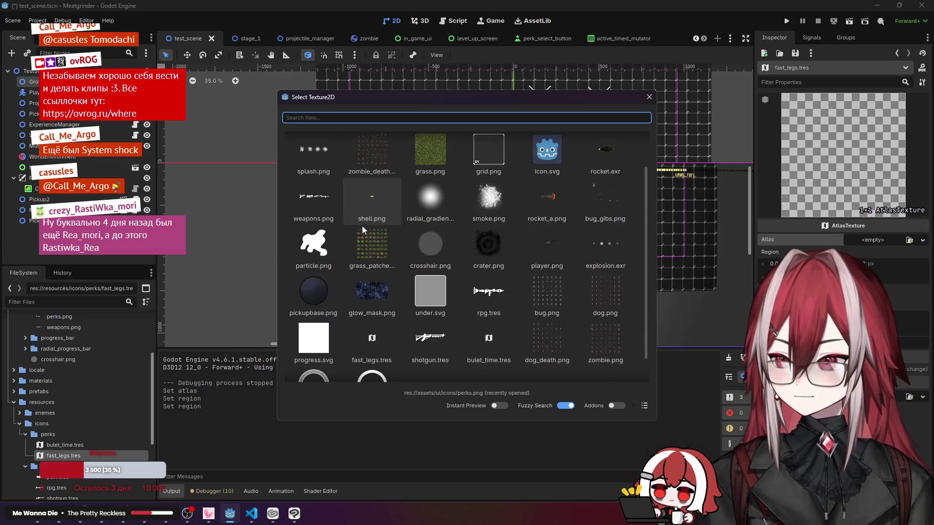
scroll(378, 222, "up", 3)
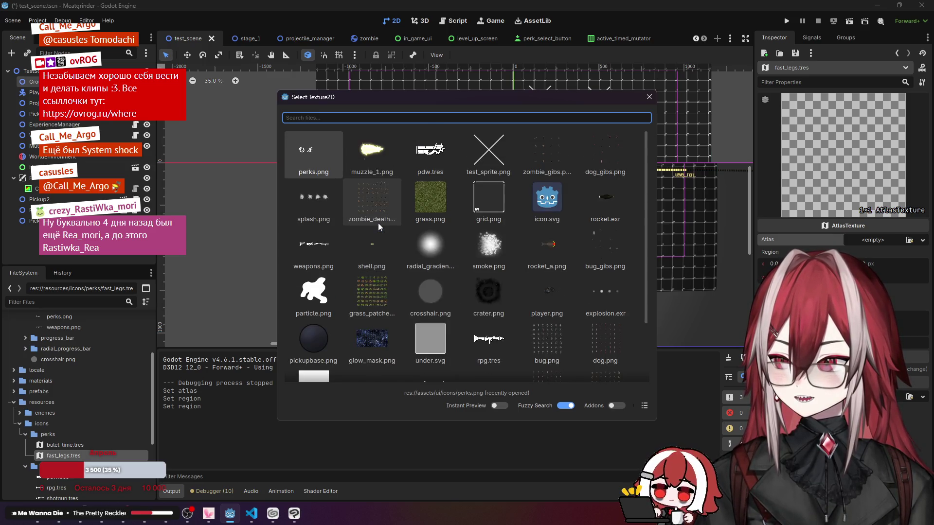
double_click(328, 165)
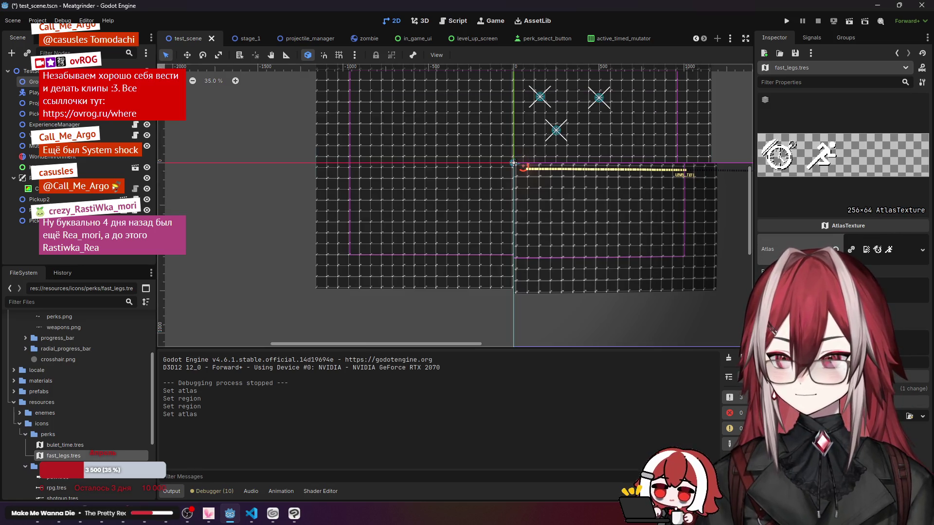
key("ctrl+v")
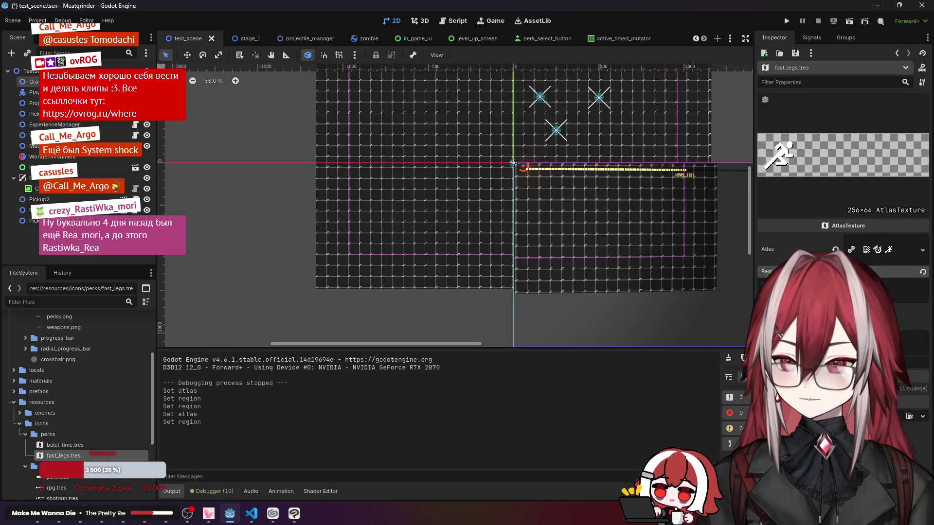
key("Return")
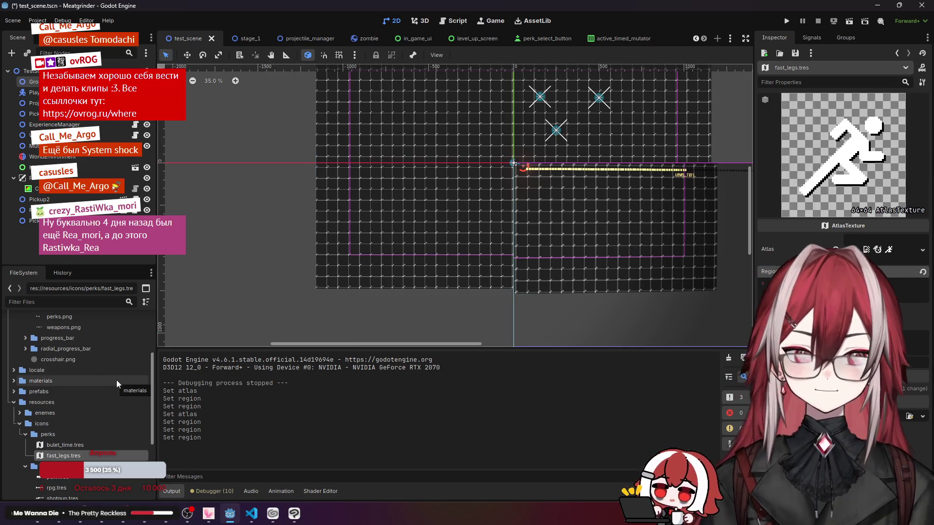
Step: Collapse the asset folders and select pickups/mutators/bullet_time.tres in the FileSystem
scroll(115, 380, "up", 3)
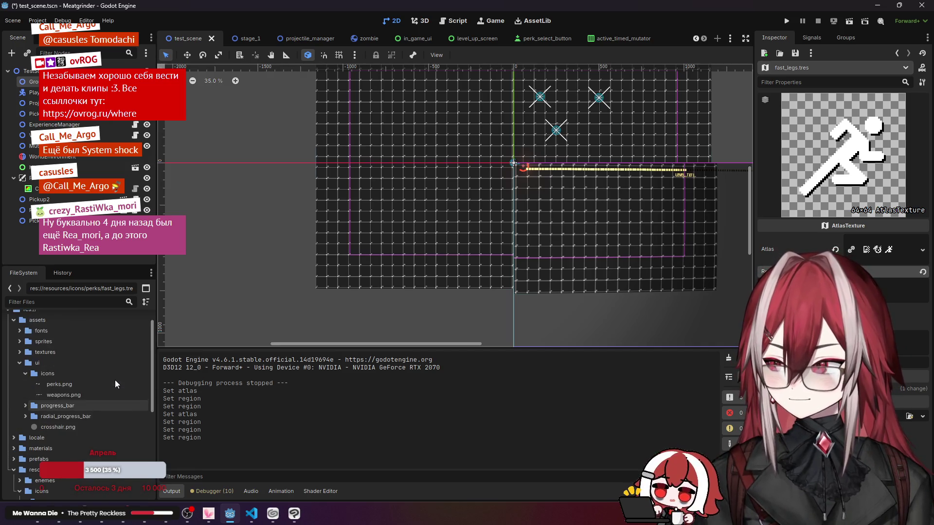
left_click(20, 363)
left_click(21, 437)
scroll(22, 424, "down", 2)
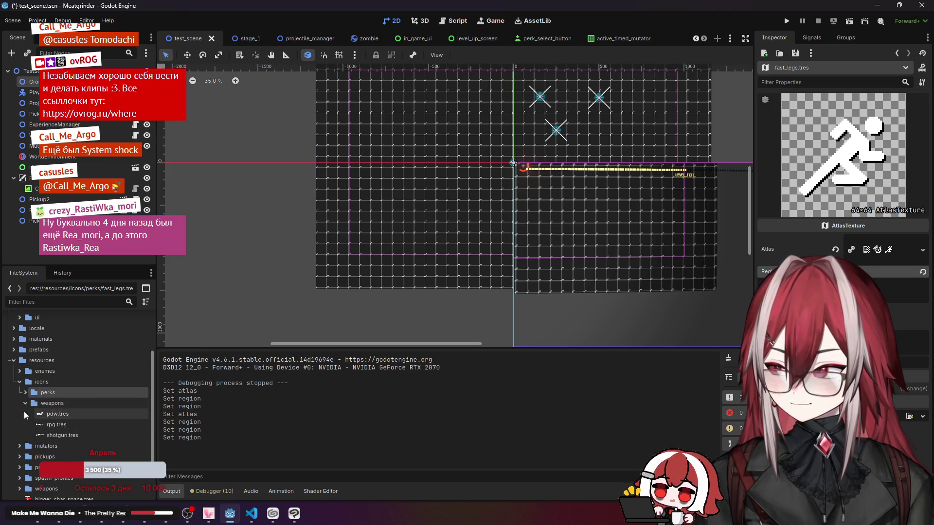
left_click(19, 384)
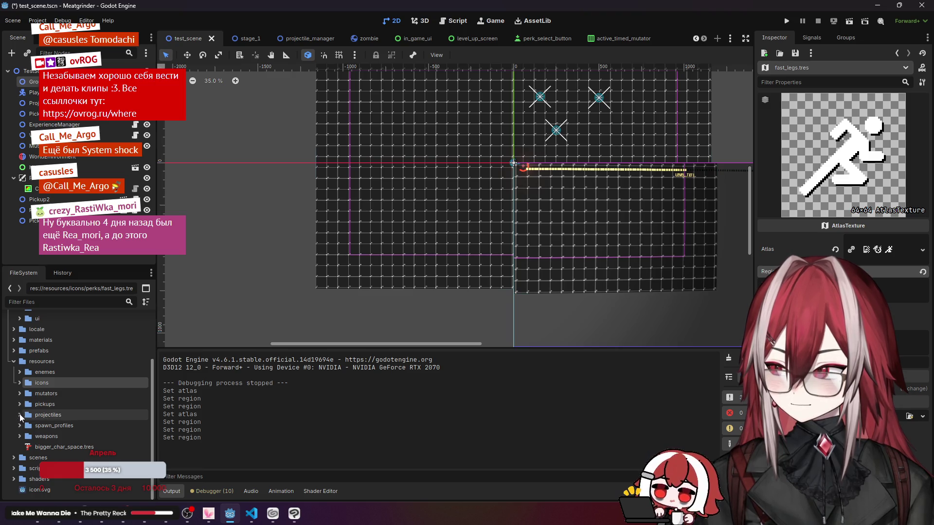
left_click(20, 404)
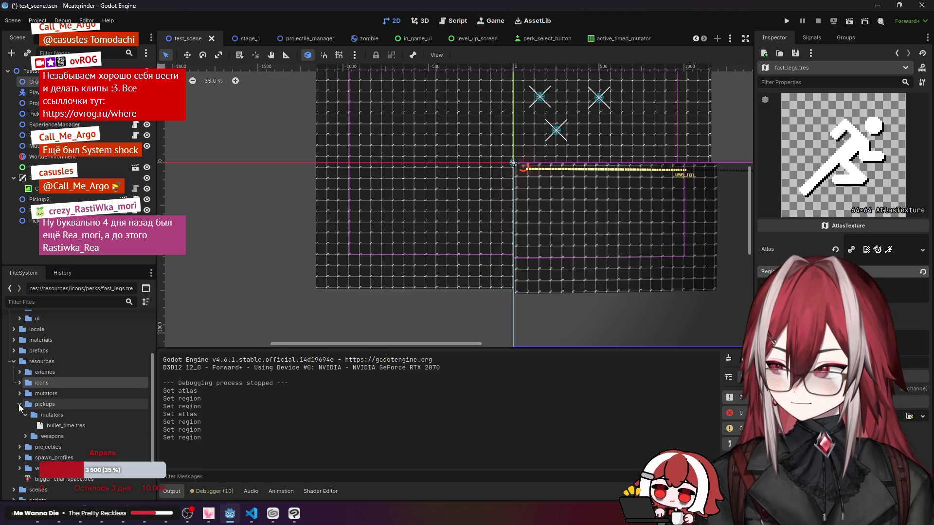
left_click(66, 426)
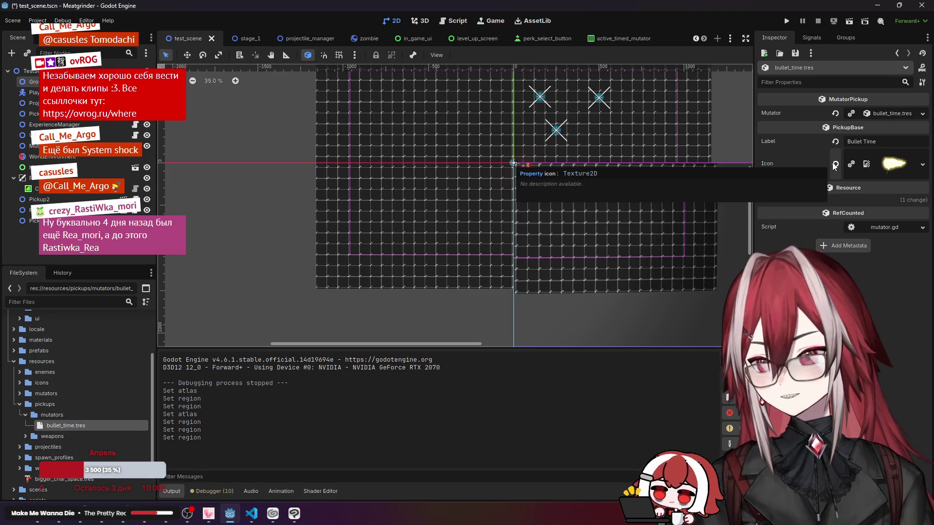
left_click(248, 521)
Step: Expand scripts/resources/pickups in the Explorer, open weapon.gd, and return to mutator.gd
left_click(11, 29)
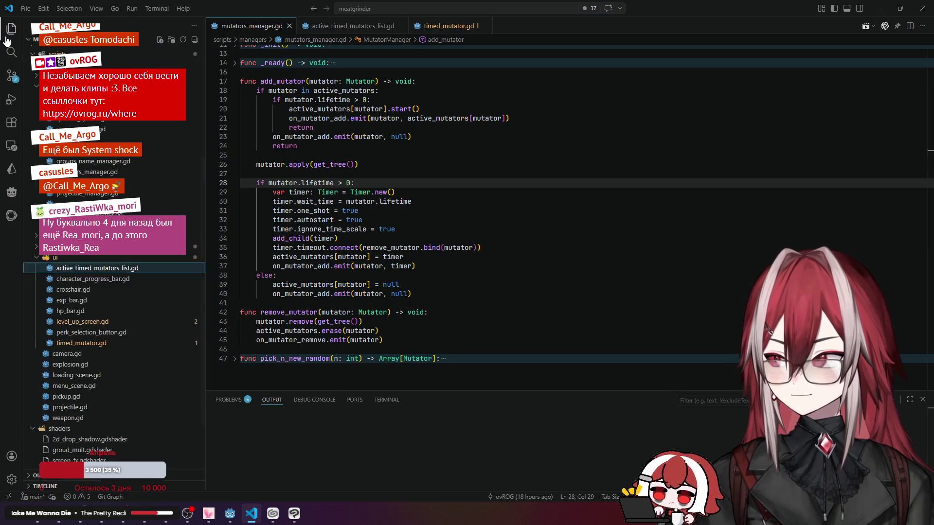
left_click(82, 259)
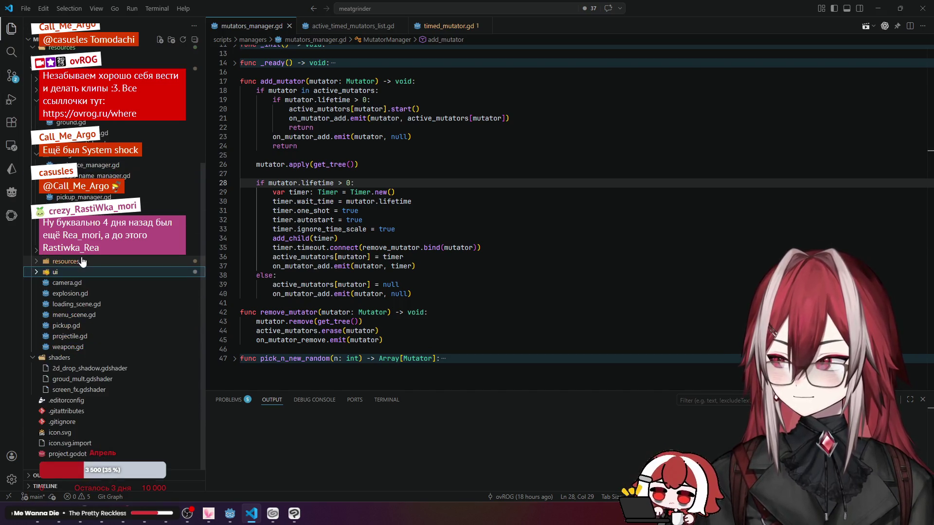
left_click(87, 262)
left_click(93, 274)
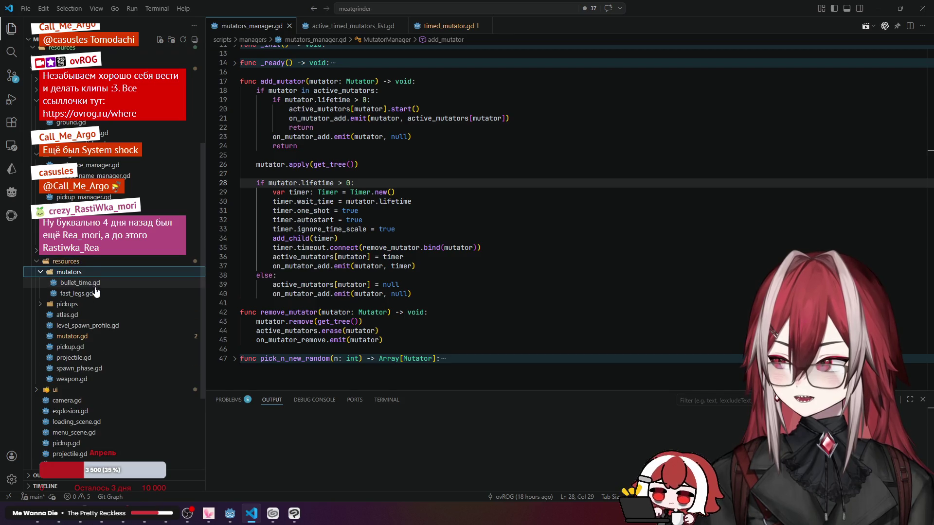
left_click(92, 304)
left_click(94, 315)
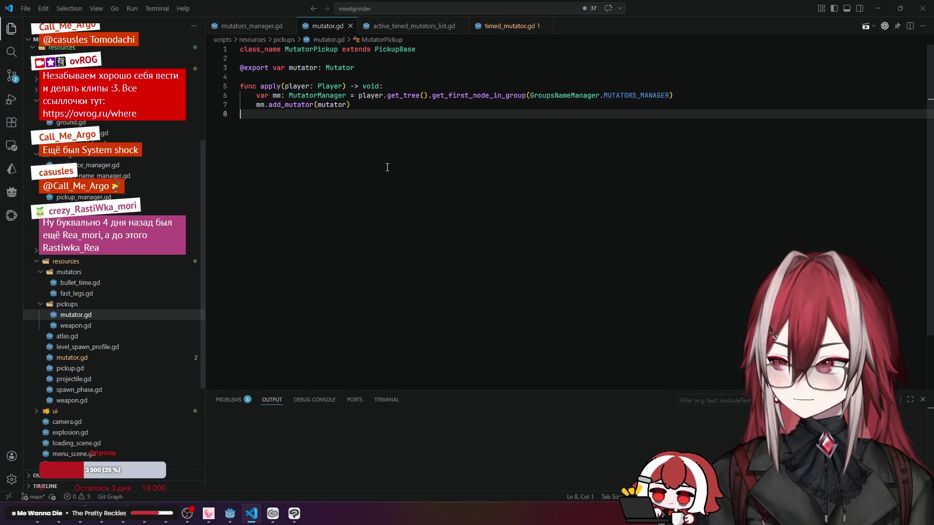
left_click(92, 326)
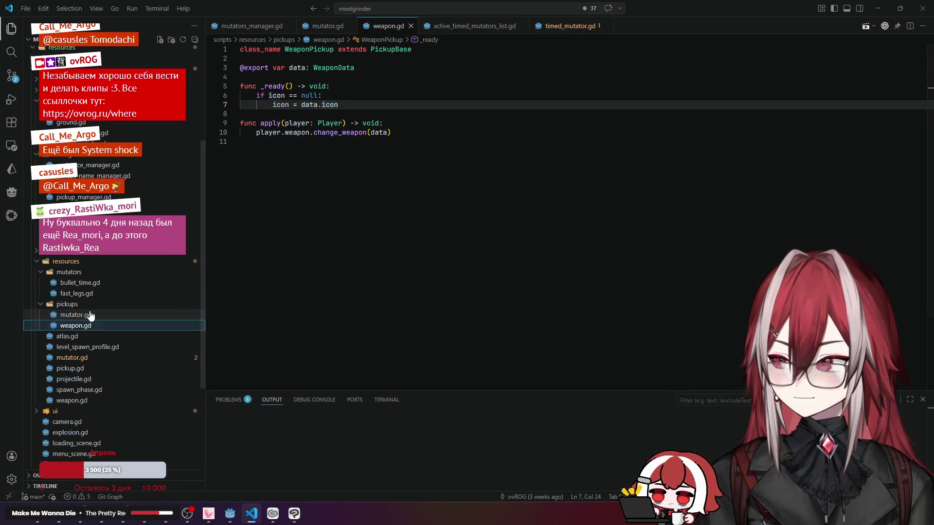
left_click(73, 316)
left_click(314, 95)
left_click(385, 107)
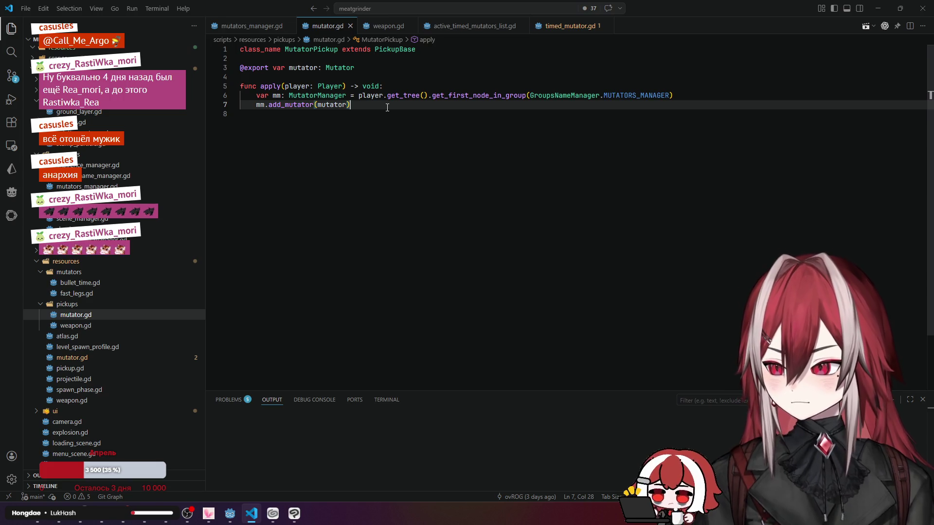
Step: Copy the _ready function from weapon.gd into mutator.gd after the export variable
left_click(385, 26)
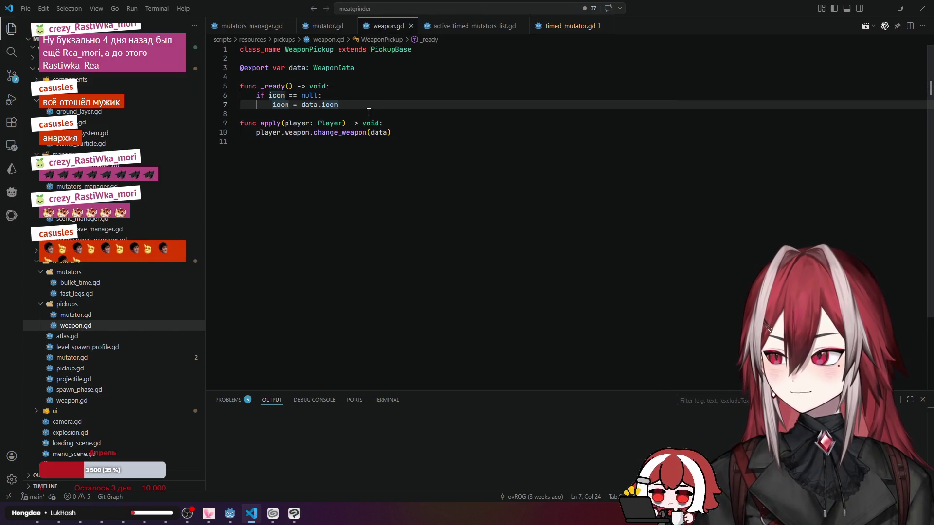
left_click_drag(368, 105, 242, 84)
key("ctrl+c")
left_click(327, 26)
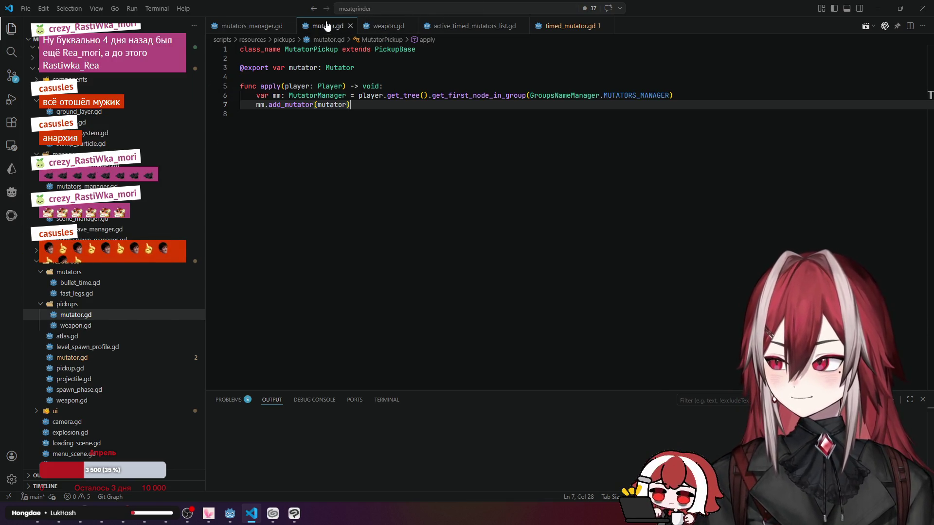
left_click(382, 68)
key("Return")
key("Return")
key("ctrl+v")
Step: Change the pasted code to use mutator instead of data, checking the Mutator class definition
left_click(382, 67)
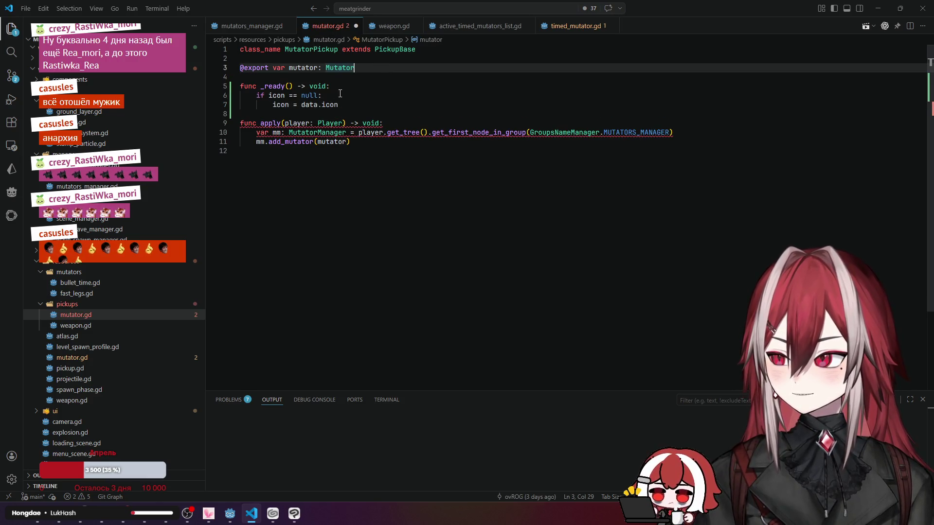
left_click(323, 95)
double_click(292, 71)
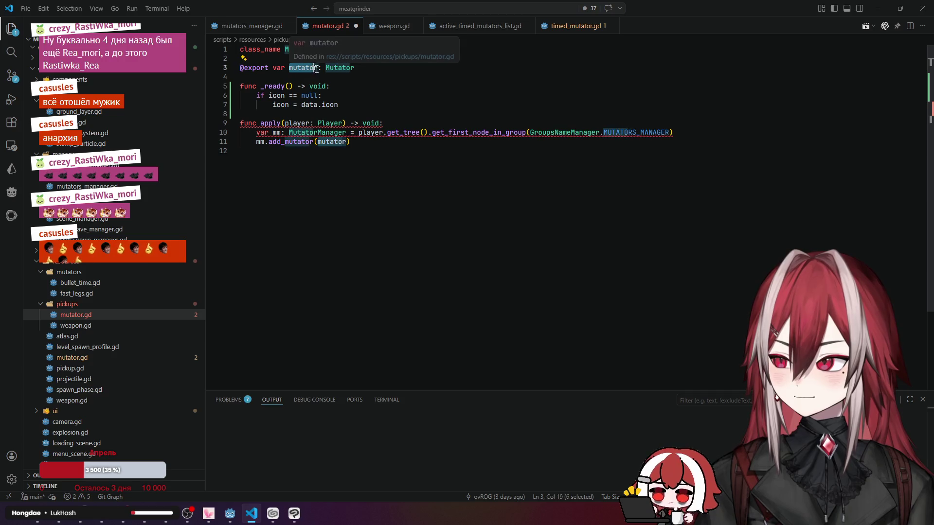
left_click(274, 98)
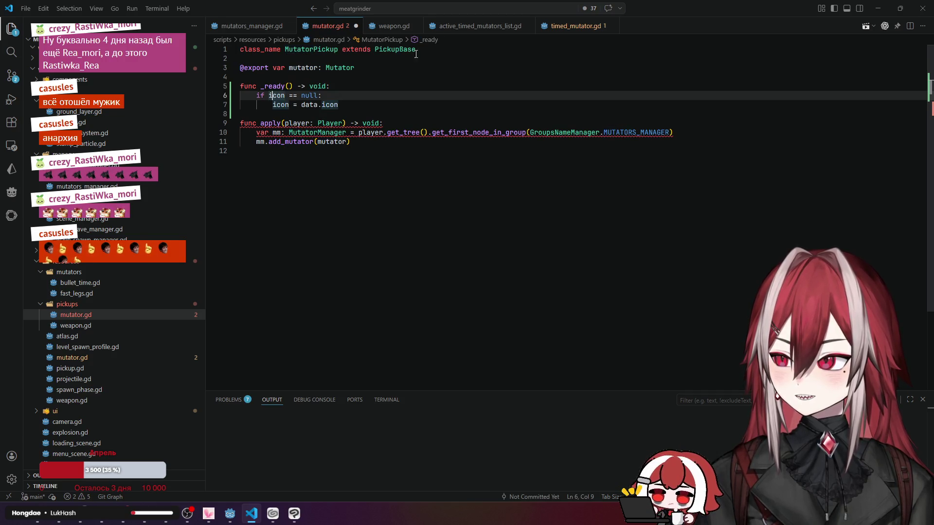
left_click(384, 27)
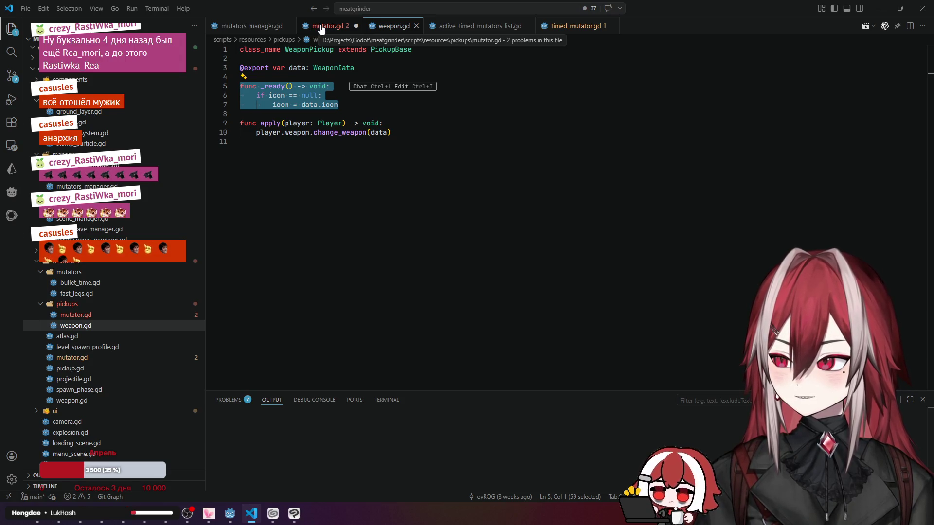
left_click(321, 28)
left_click(324, 97)
double_click(309, 105)
type("mutator")
key("Up")
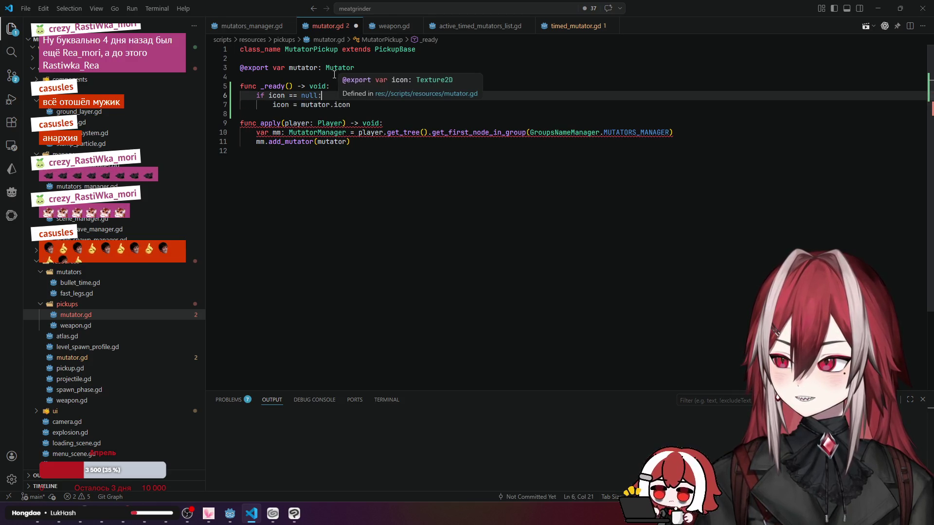
left_click(336, 68, "ctrl")
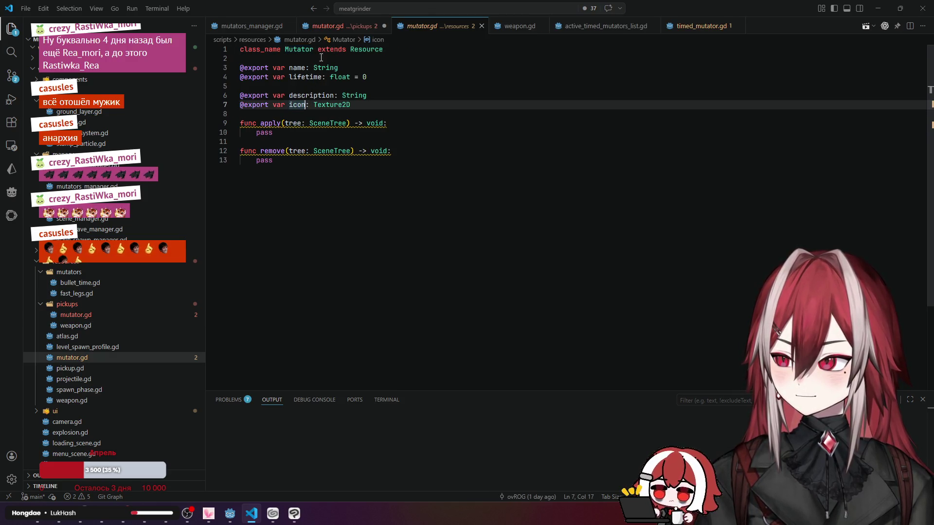
left_click(330, 27)
left_click(351, 103)
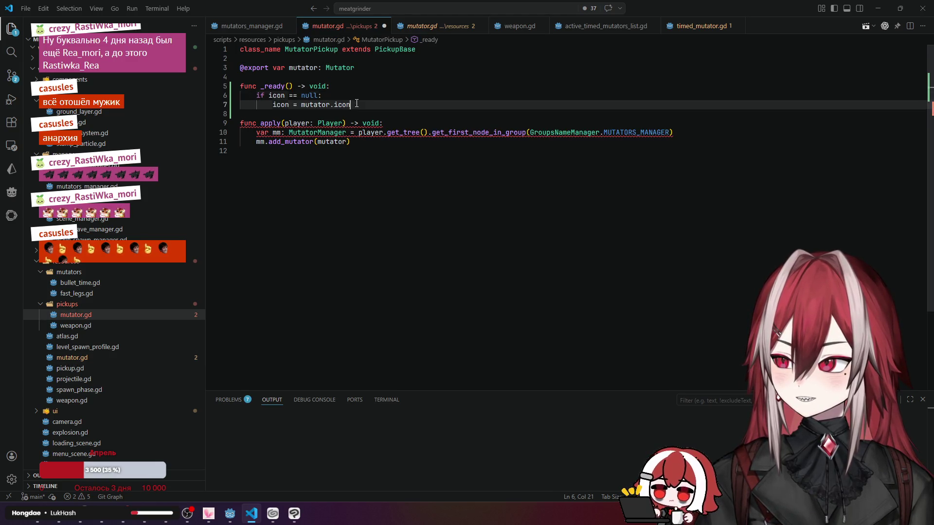
Step: Re-indent the icon assignment under the null check and the apply function body
mouse_move(326, 124)
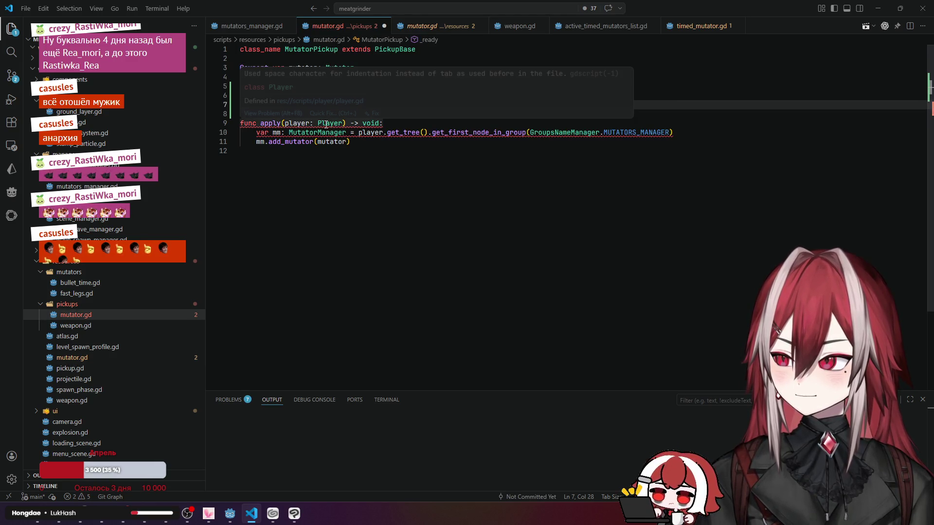
left_click(272, 104)
key("BackSpace")
key("BackSpace")
key("BackSpace")
key("Return")
key("Up")
key("Home")
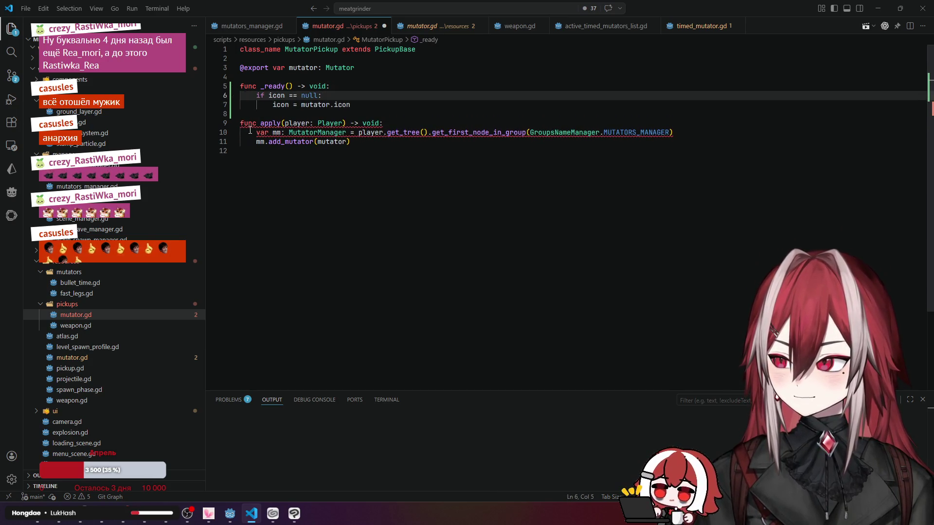
left_click(249, 131)
key("BackSpace")
key("BackSpace")
key("Return")
key("Down")
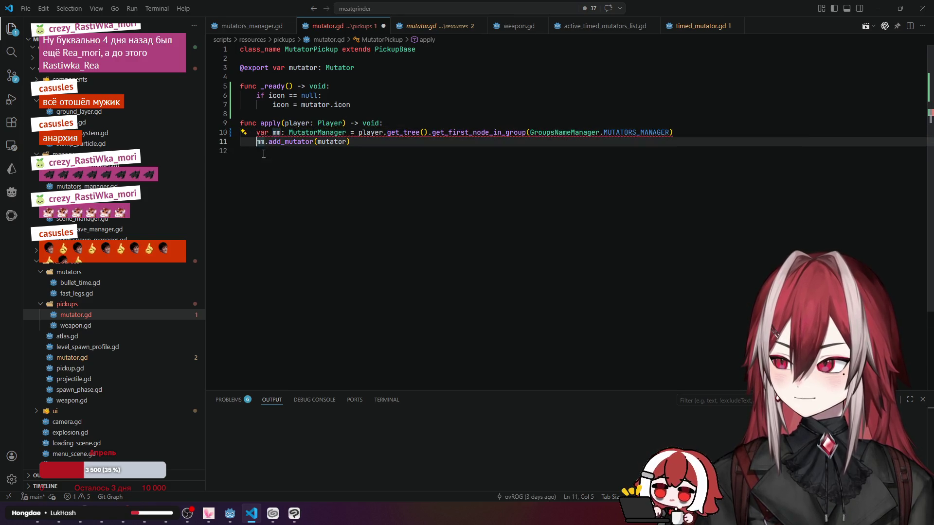
Step: Save the mutator pickup script with Ctrl+S
left_click(365, 104)
left_click(390, 89)
key("ctrl+s")
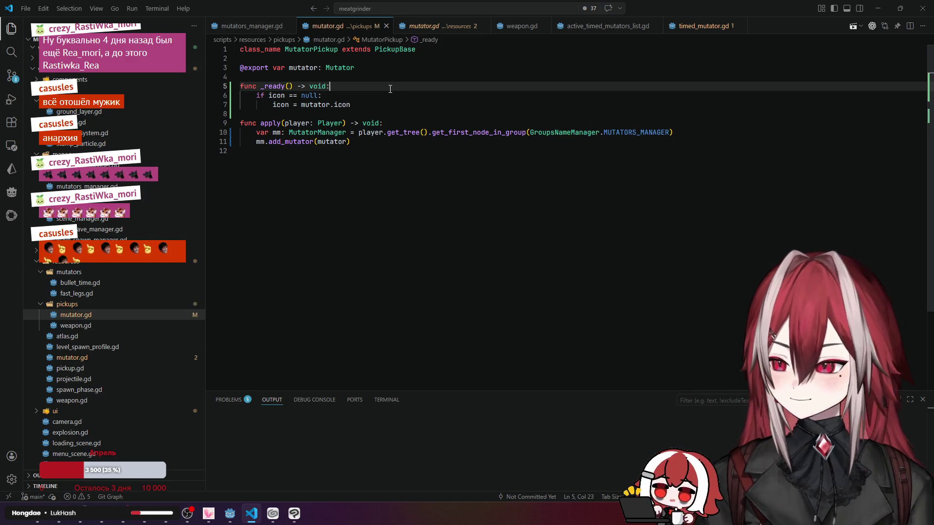
left_click(370, 93)
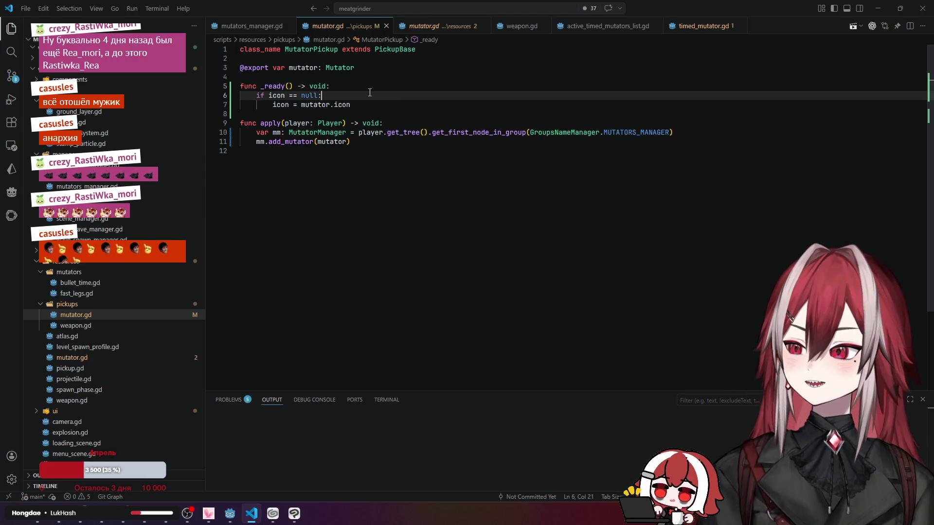
left_click(369, 87)
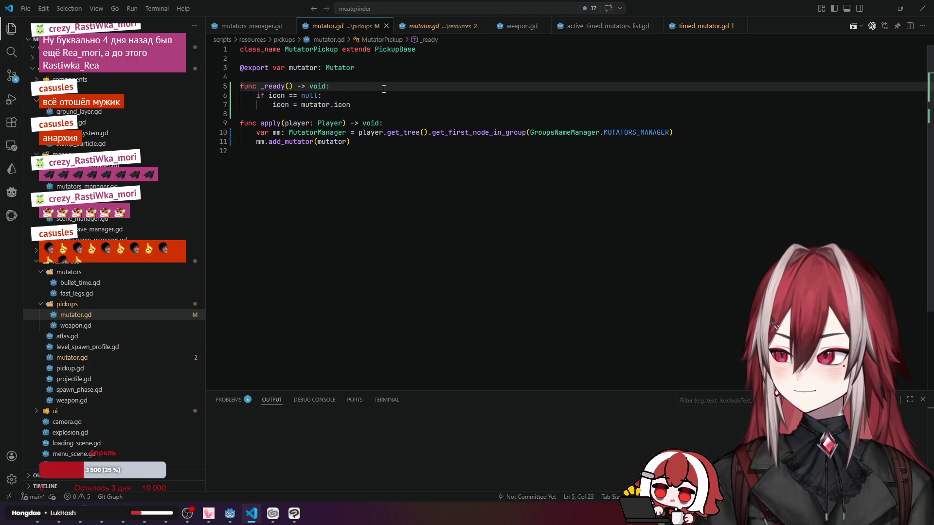
Step: Set the stopwatch AtlasTexture as bullet_time.tres's Icon via Quick Load
left_click(230, 513)
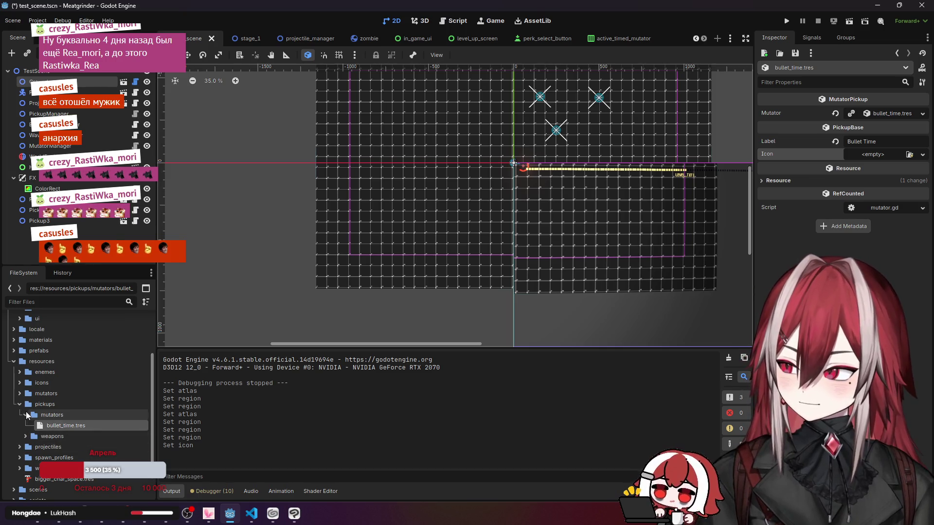
left_click(27, 416)
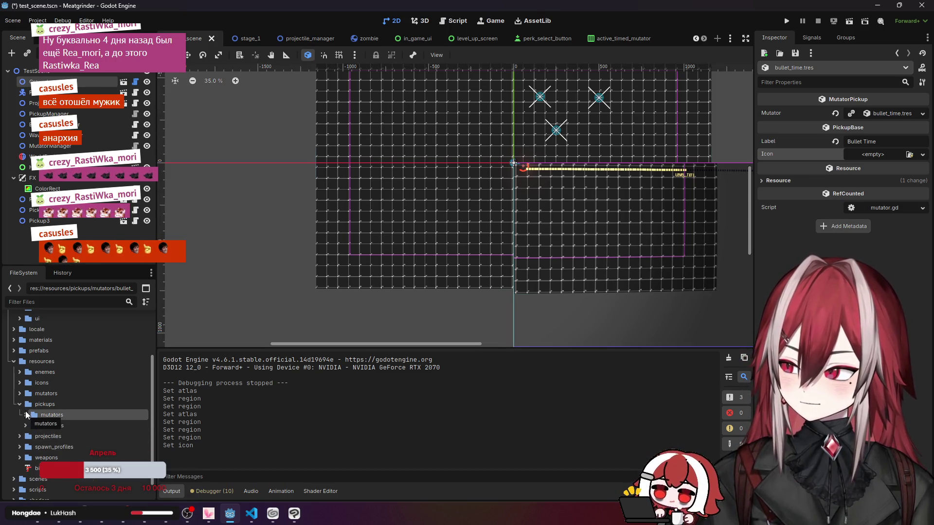
left_click(19, 405)
left_click(19, 393)
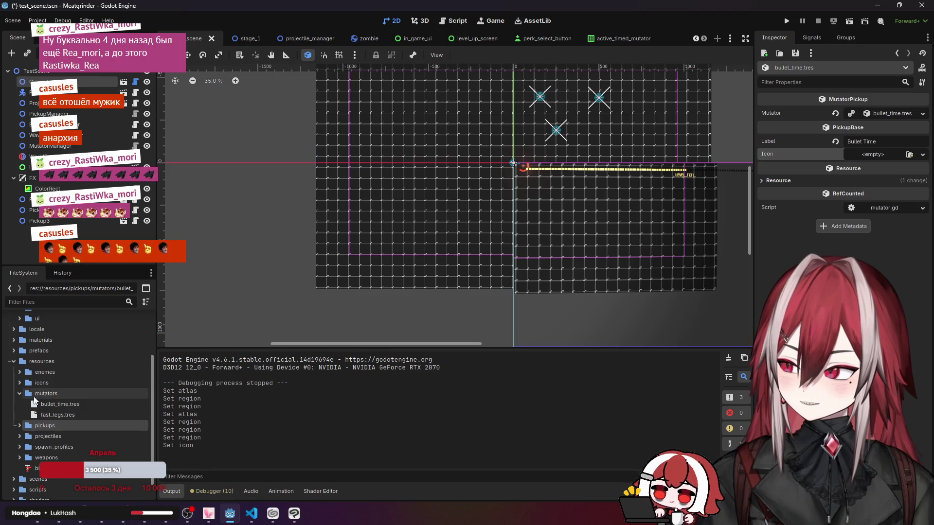
left_click(40, 404)
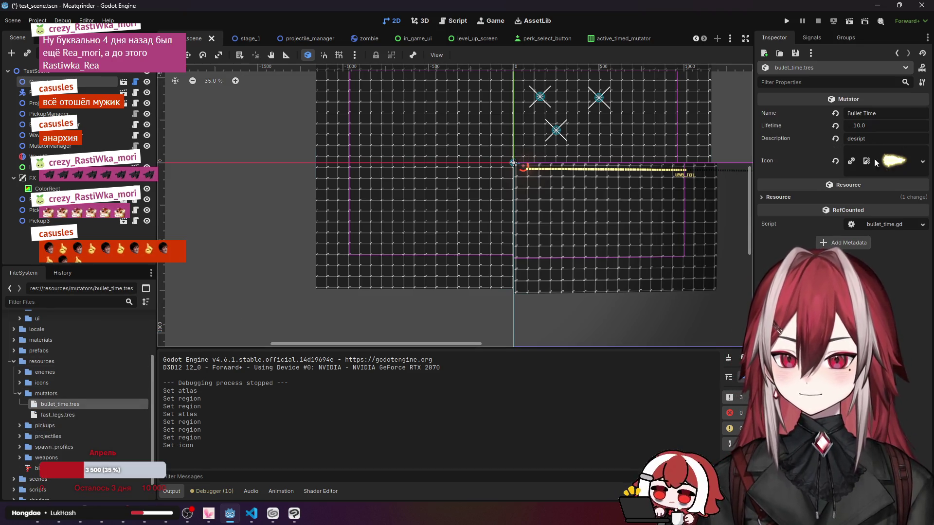
left_click(835, 161)
left_click(910, 152)
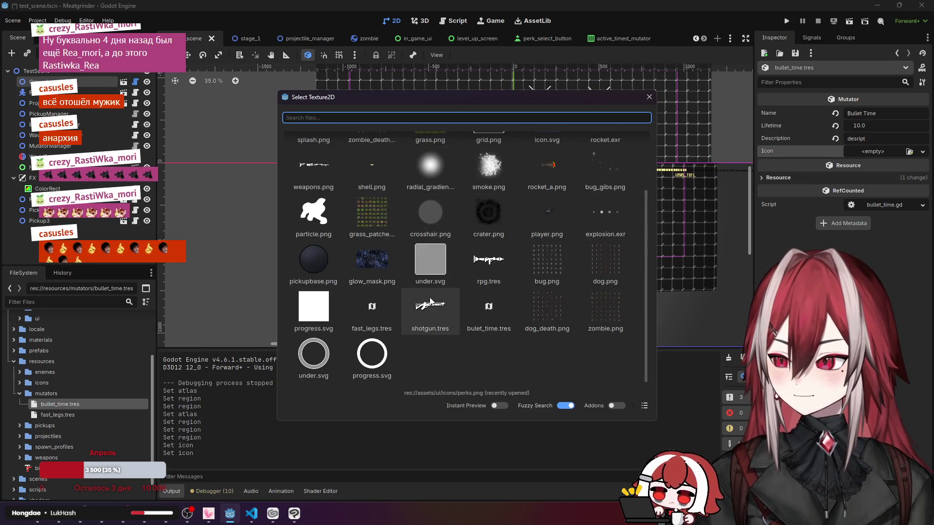
double_click(477, 318)
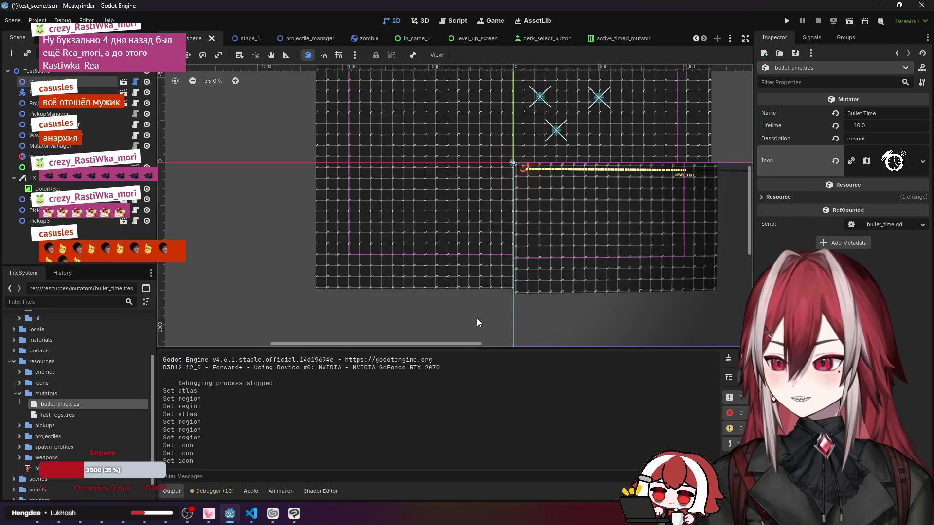
Step: Set the running-figure AtlasTexture as fast_legs.tres's Icon via Quick Load
left_click(70, 415)
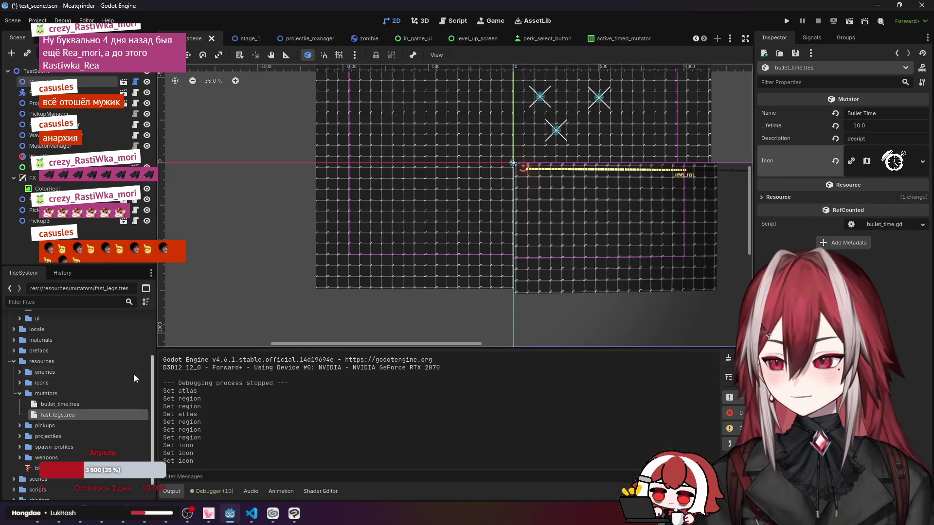
double_click(69, 416)
left_click(910, 151)
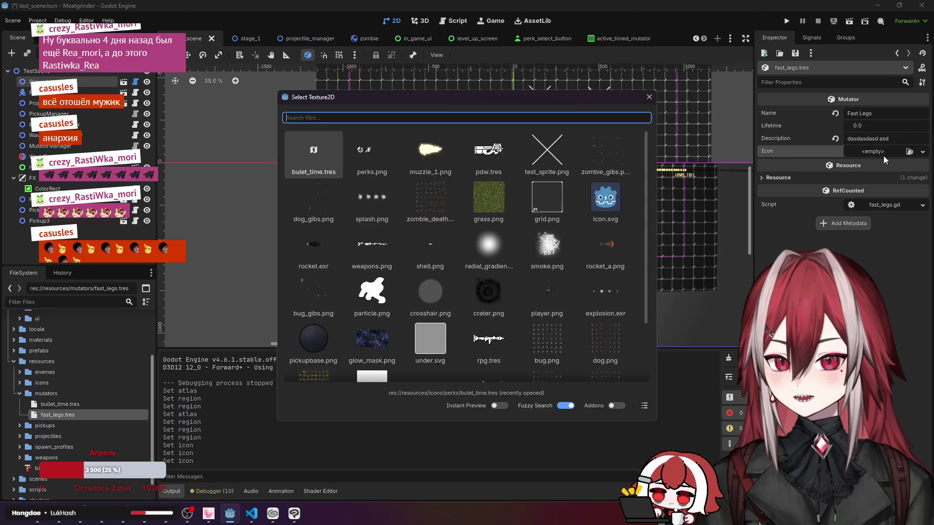
scroll(375, 300, "up", 3)
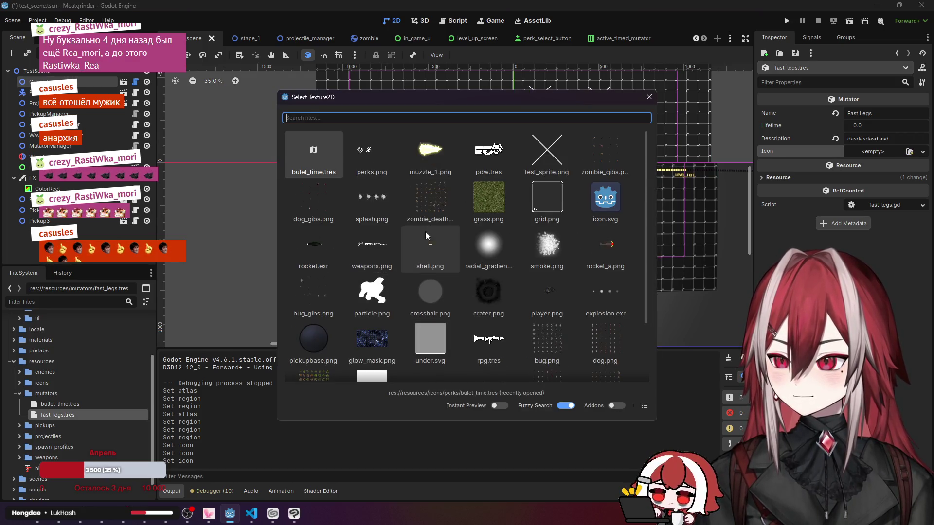
scroll(382, 169, "down", 2)
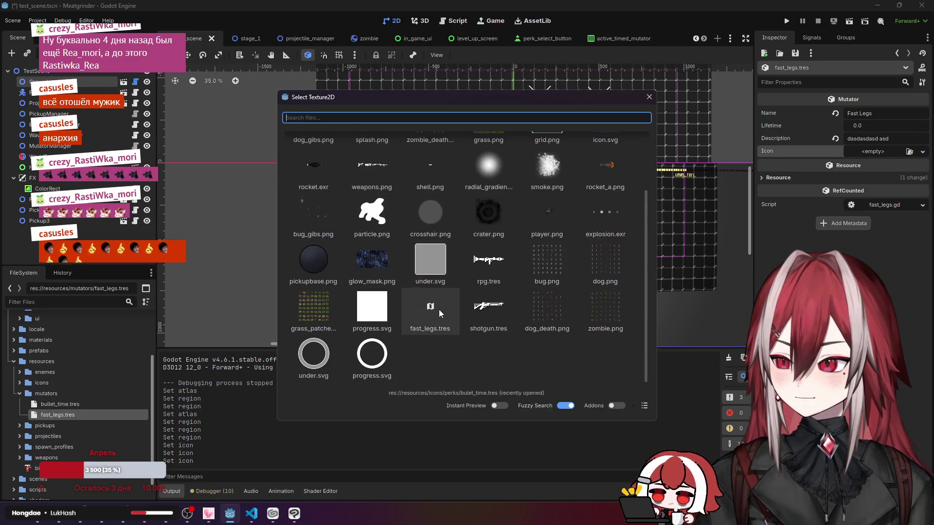
double_click(440, 309)
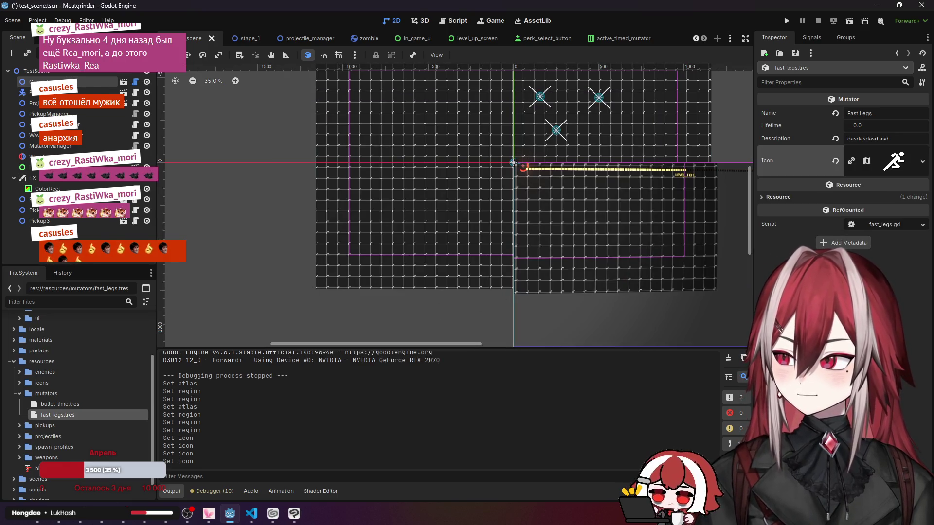
scroll(558, 135, "up", 3)
key("F5")
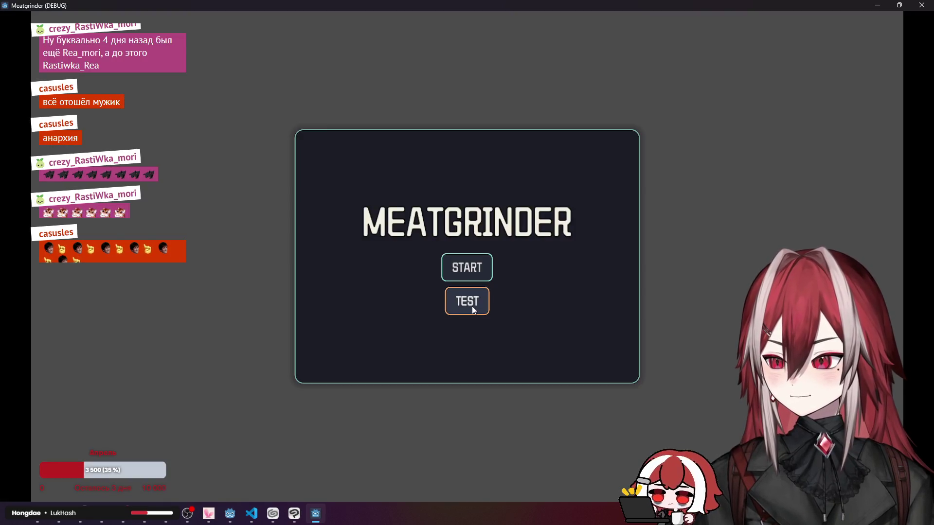
Step: Start the TEST level and walk the player with WASD into the clock pickup
left_click(472, 306)
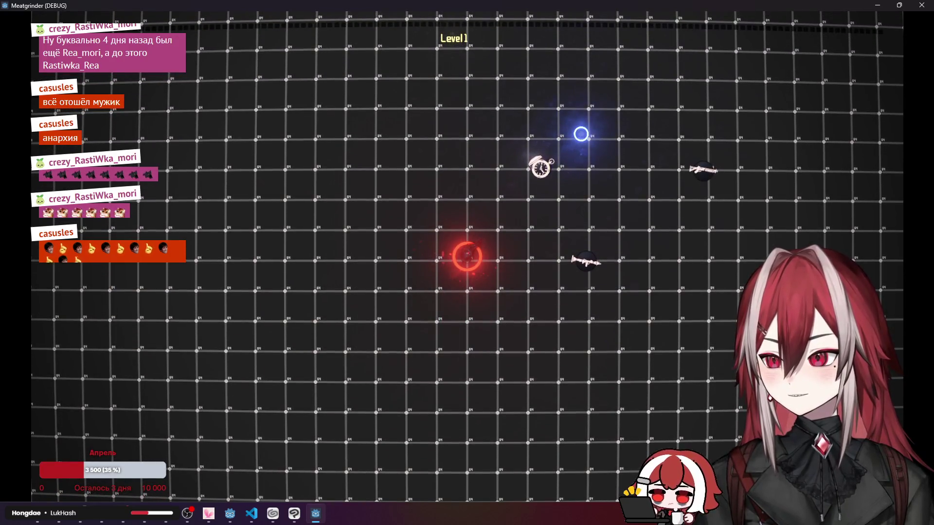
key("d")
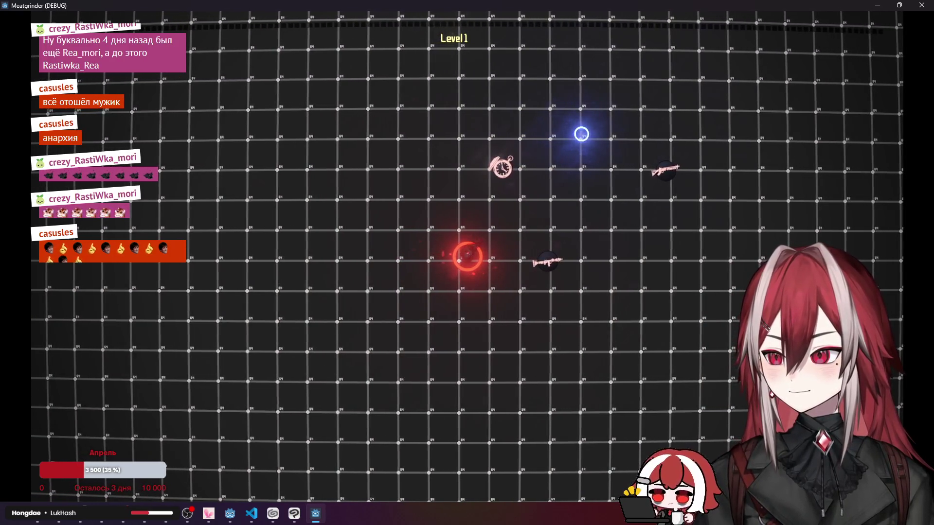
key("w")
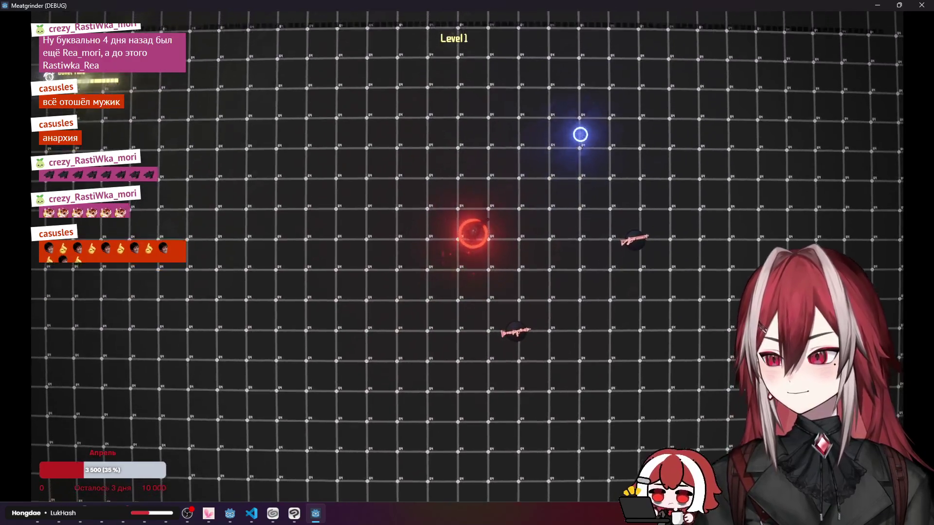
key("a")
key("s")
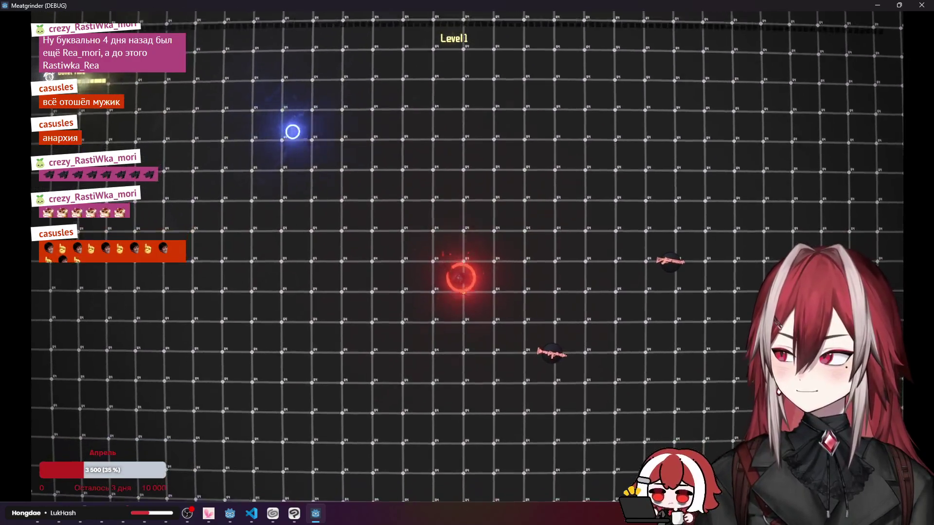
key("w")
key("d")
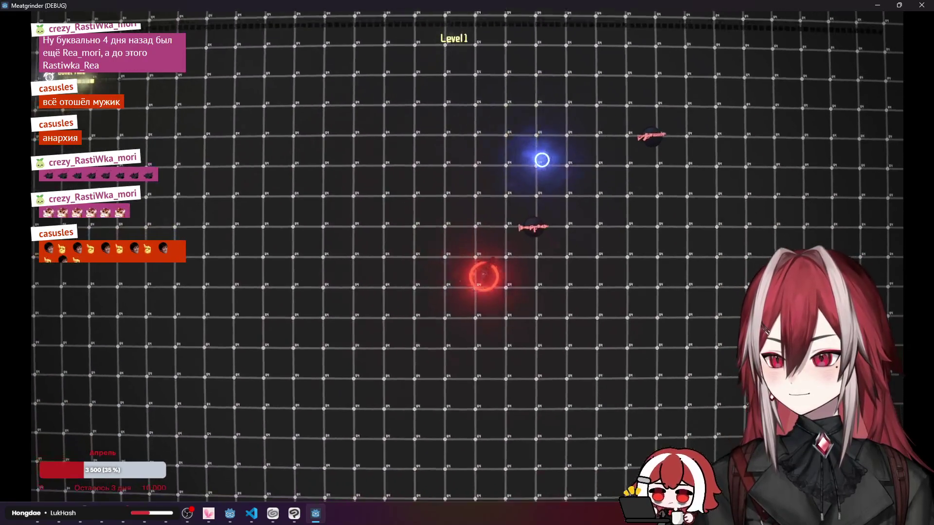
key("w")
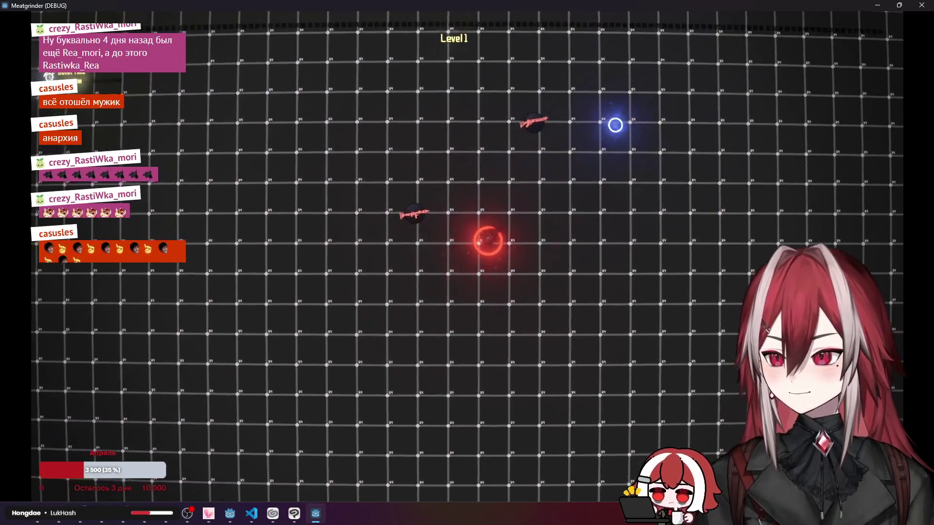
key("w")
key("d")
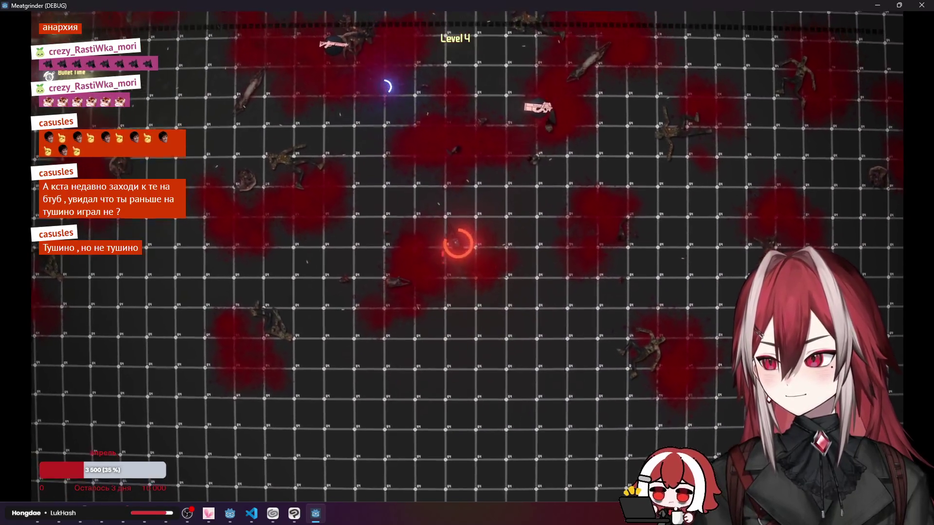
Step: Keep moving through the level with WASD and shooting enemies, then stop the game with F8
key("w")
left_click(623, 89)
key("w")
key("w")
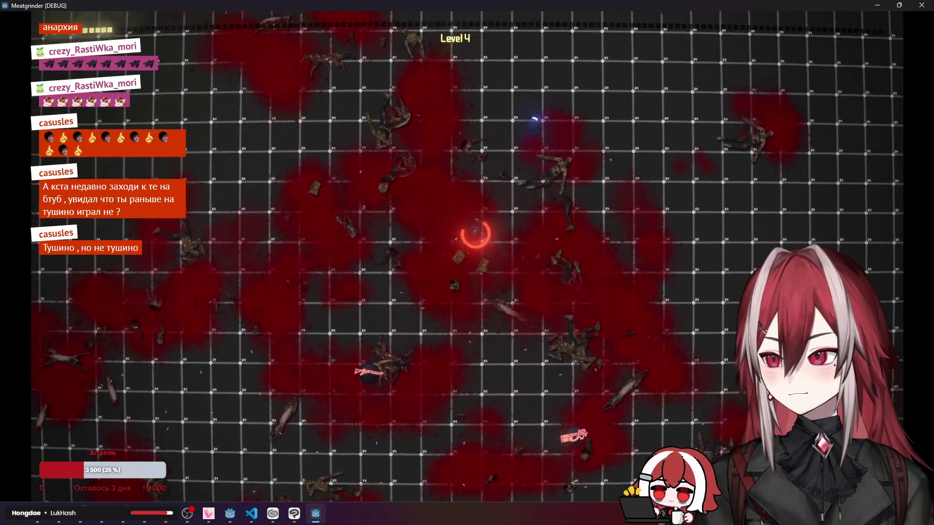
key("w")
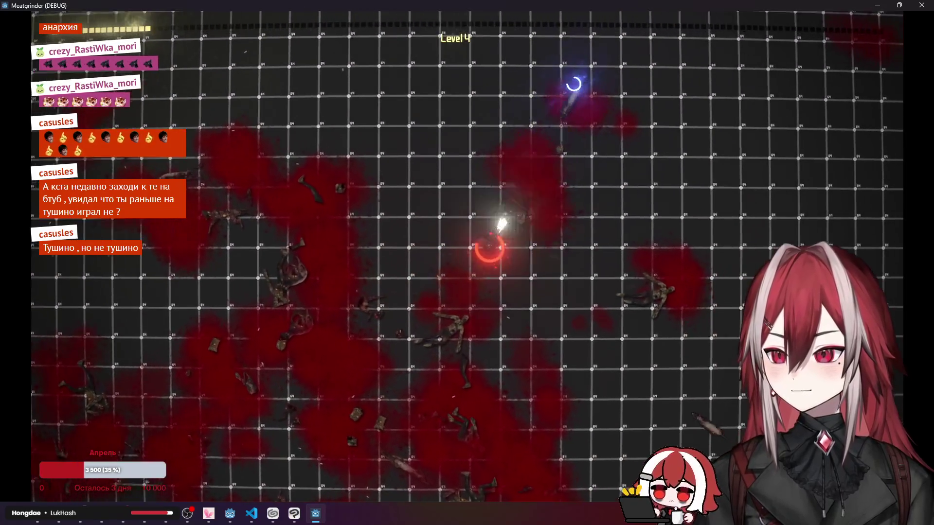
key("w")
key("w")
key("w")
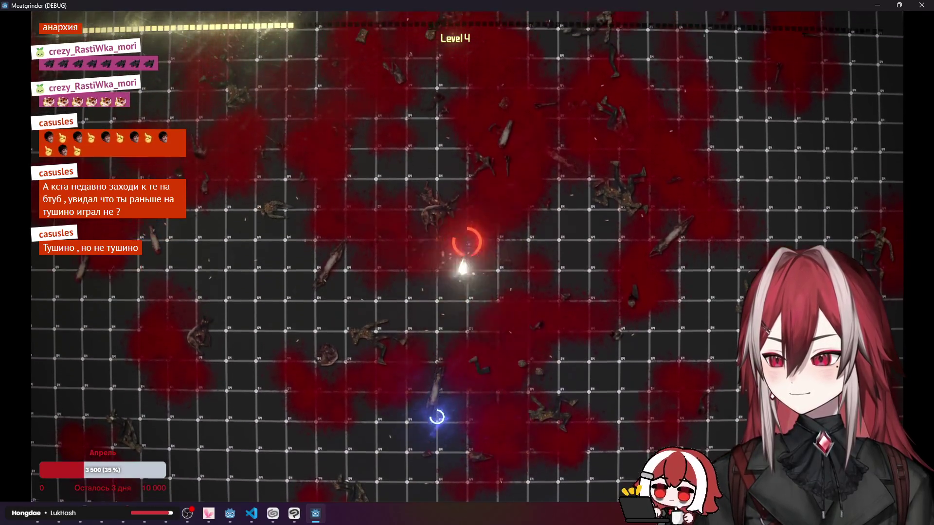
key("w")
key("w")
key("a")
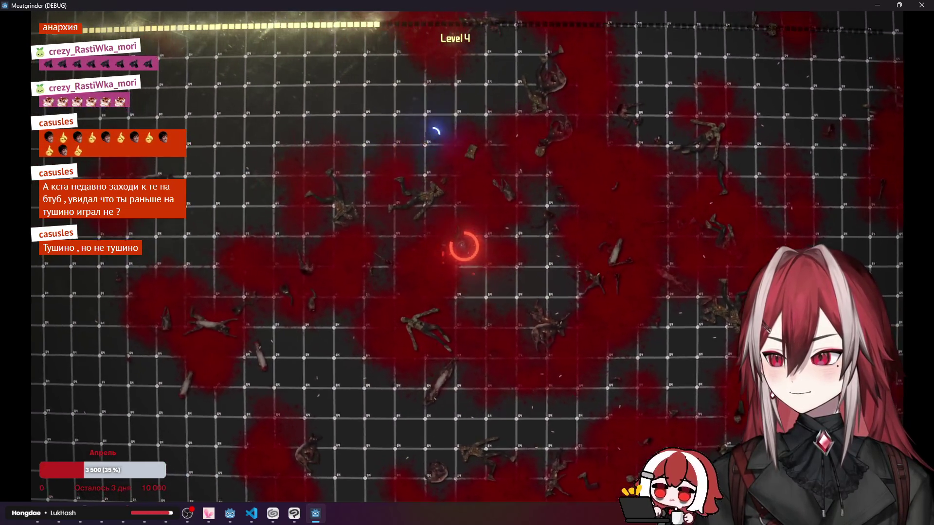
key("w")
key("w")
key("s")
key("d")
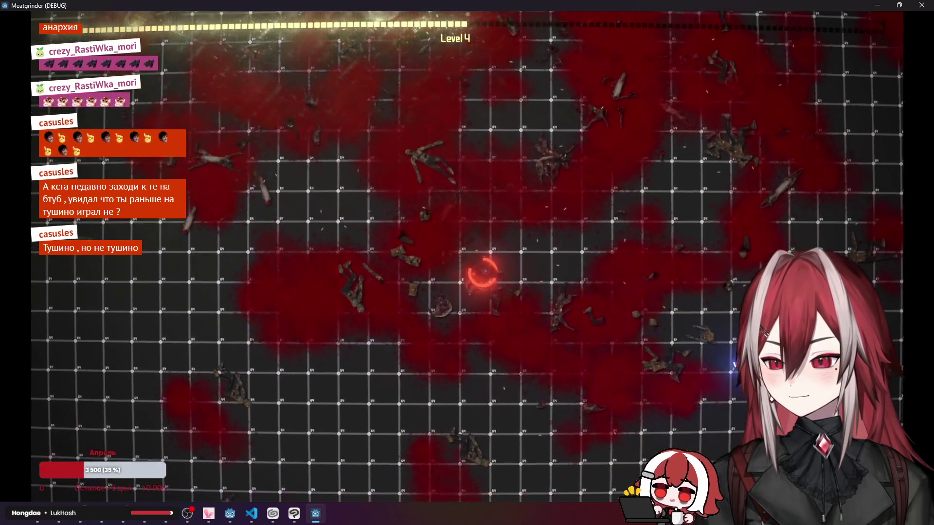
key("w")
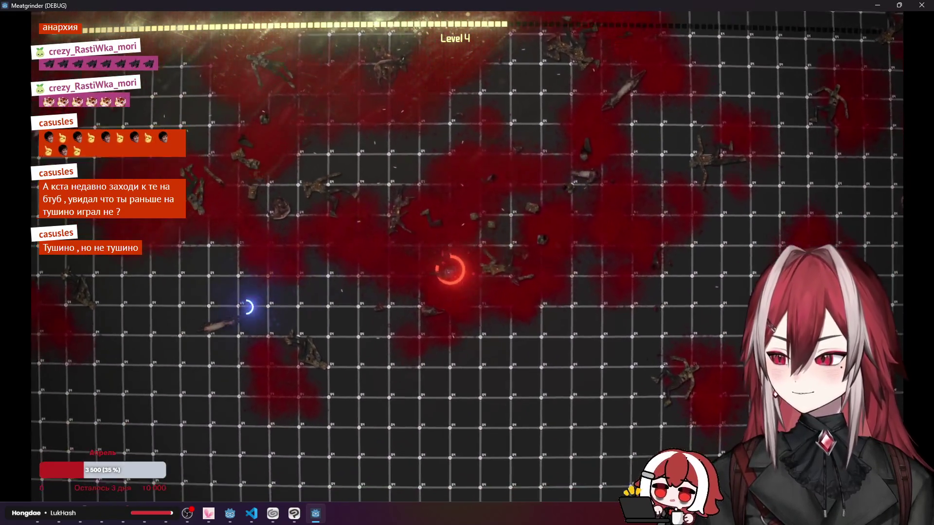
key("w")
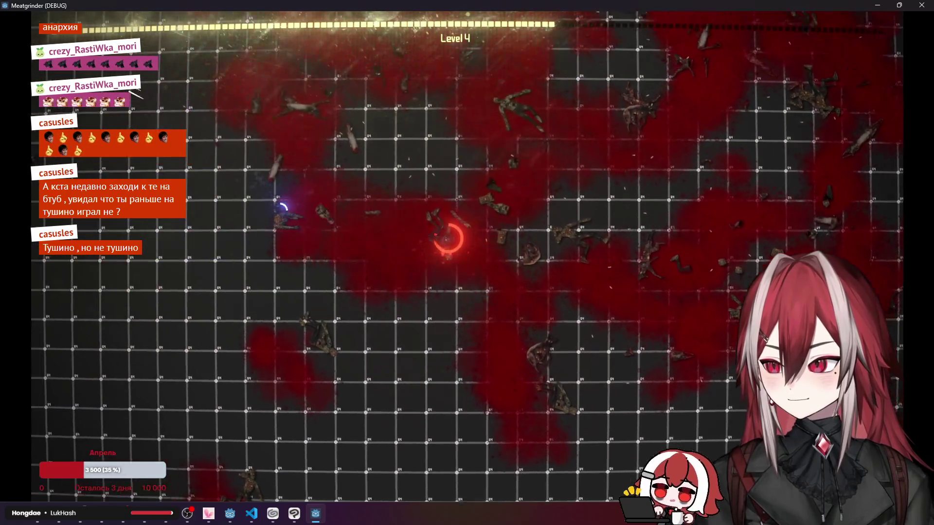
key("w")
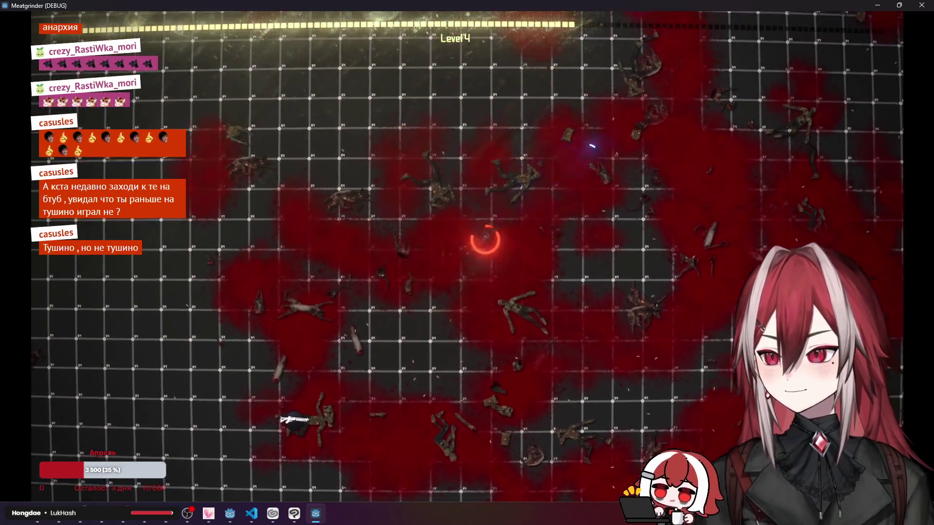
key("w")
key("d")
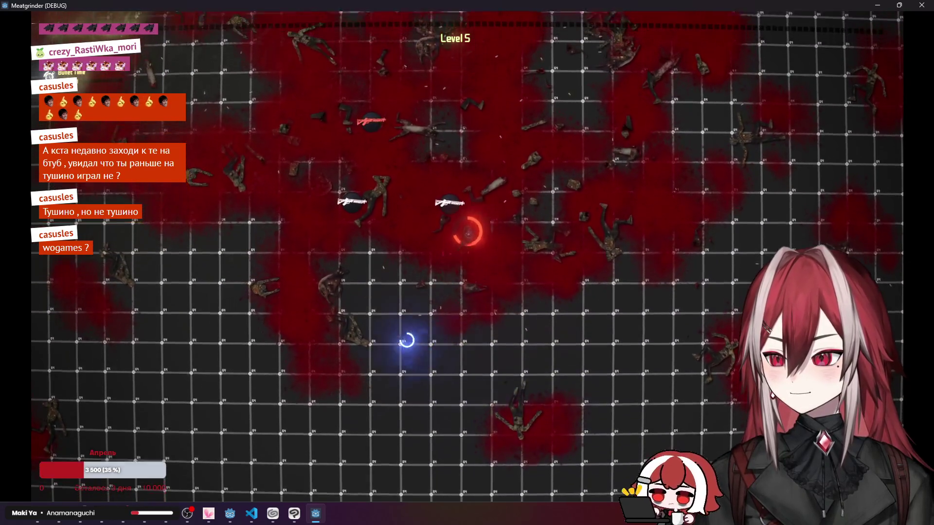
key("a")
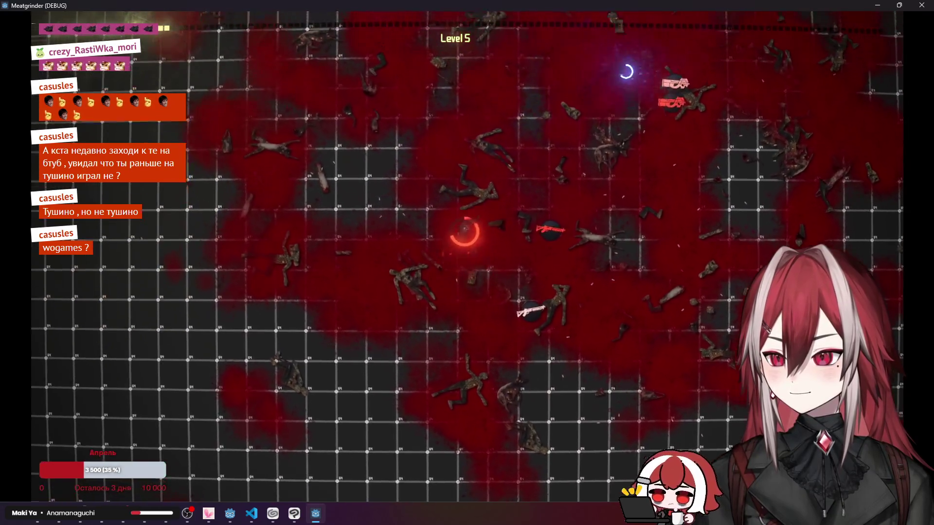
key("F8")
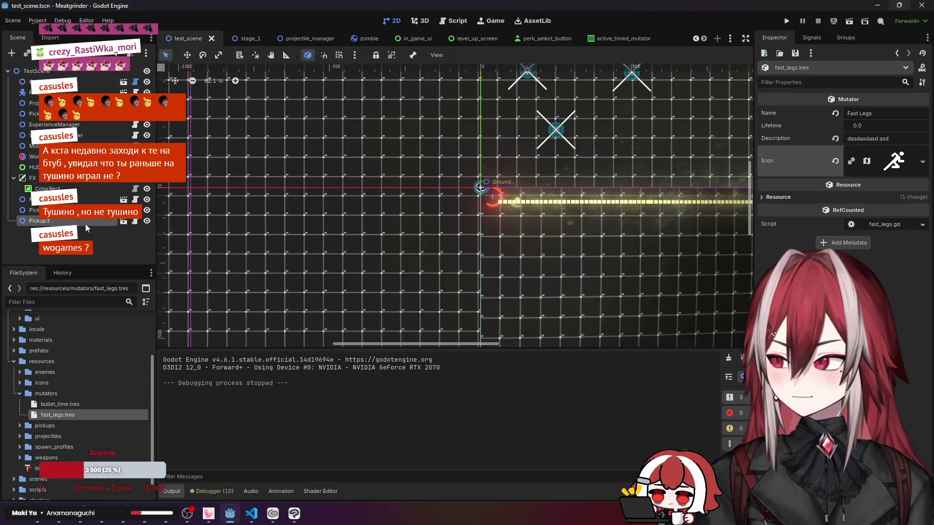
Step: Commit all pending changes, including unstaged ones, as 'mutatos icons' in Source Control
left_click(252, 514)
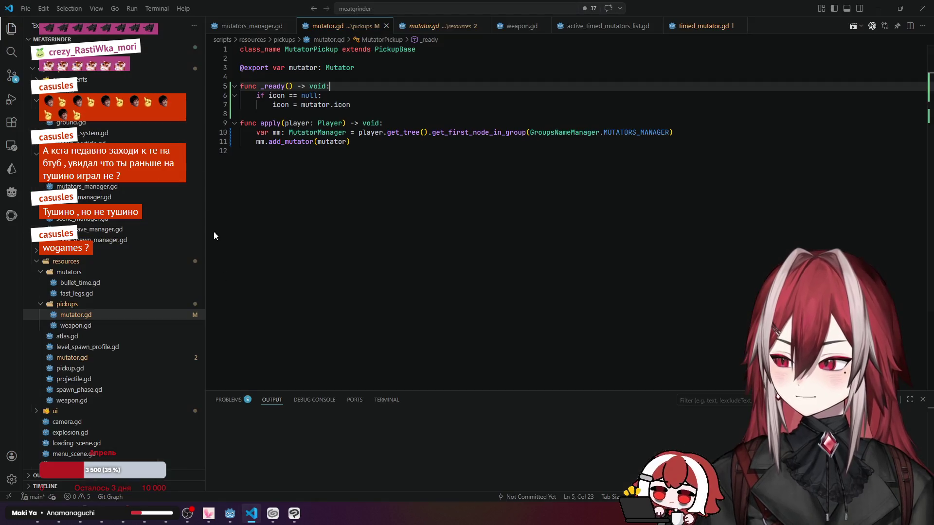
left_click(12, 76)
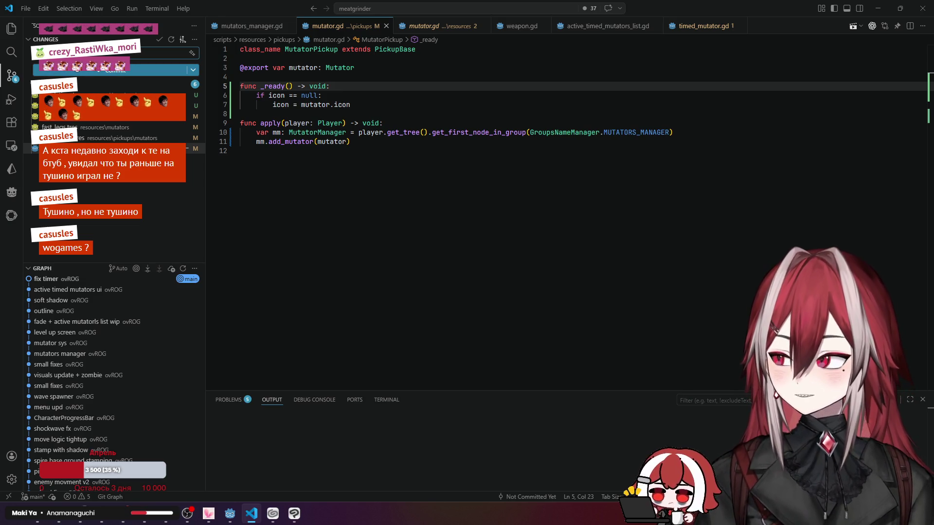
left_click(97, 71)
left_click(423, 259)
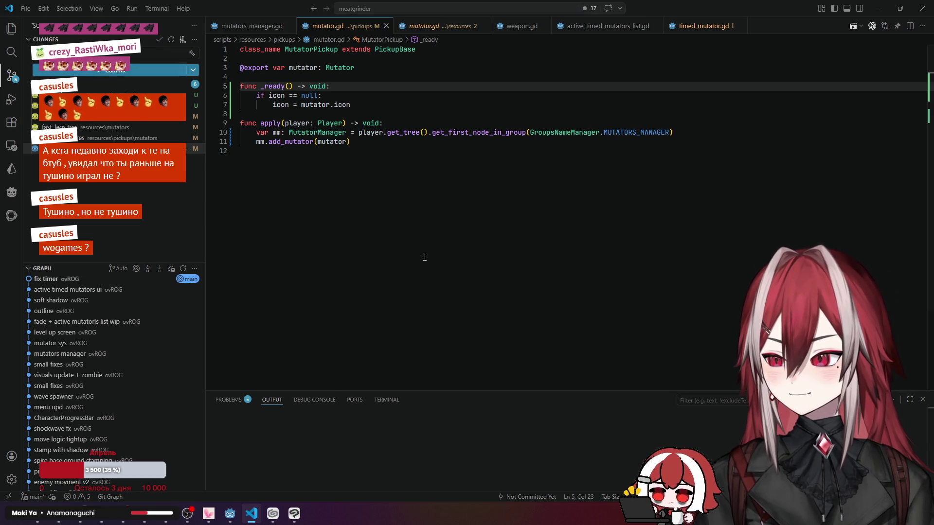
left_click(403, 162)
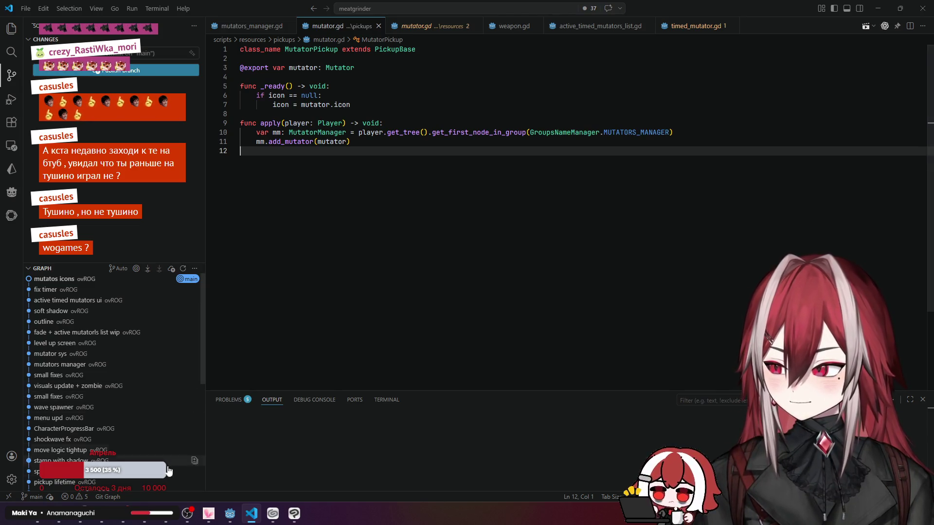
left_click(148, 521)
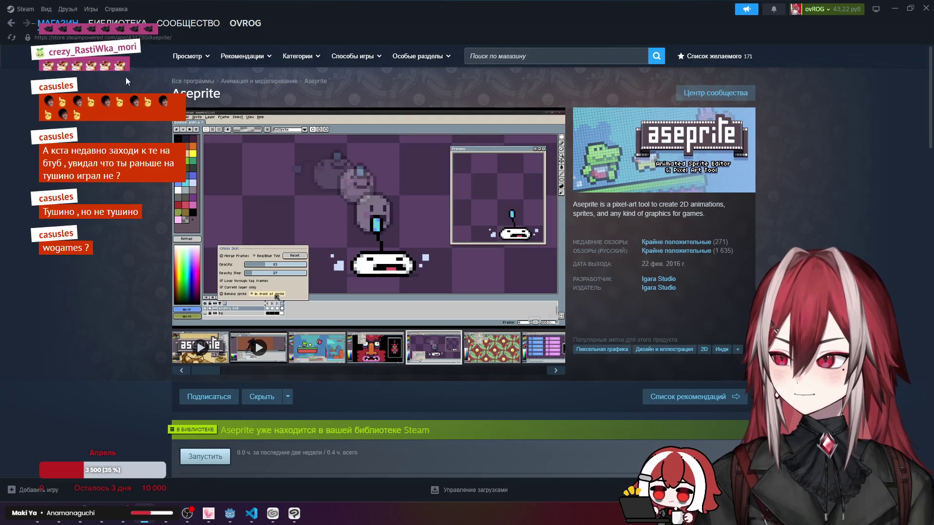
Step: Open System Shock from the Uncategorized collection in Steam's Library
left_click(118, 23)
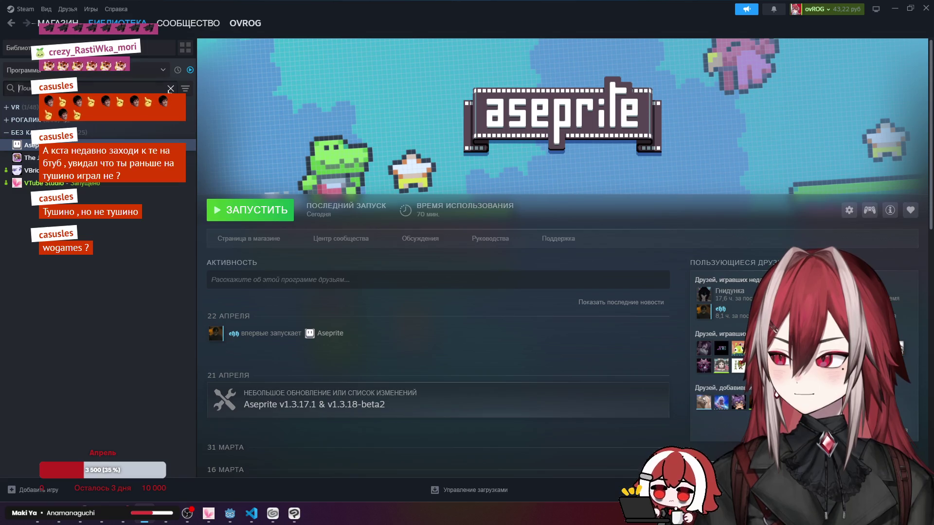
left_click(14, 132)
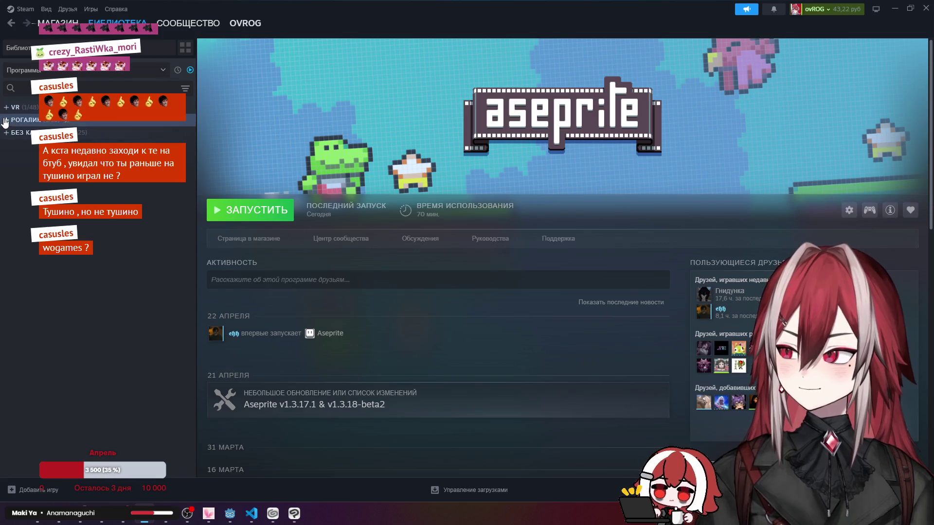
left_click(124, 71)
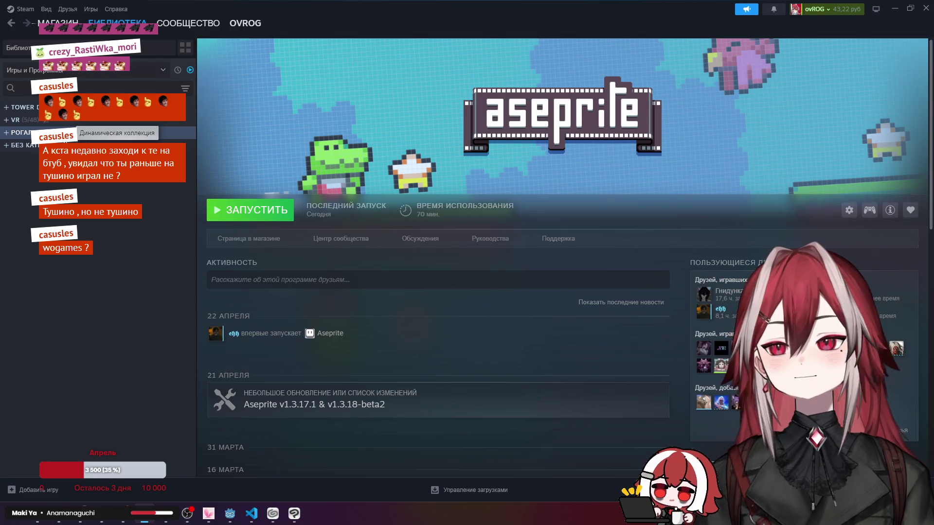
left_click(6, 146)
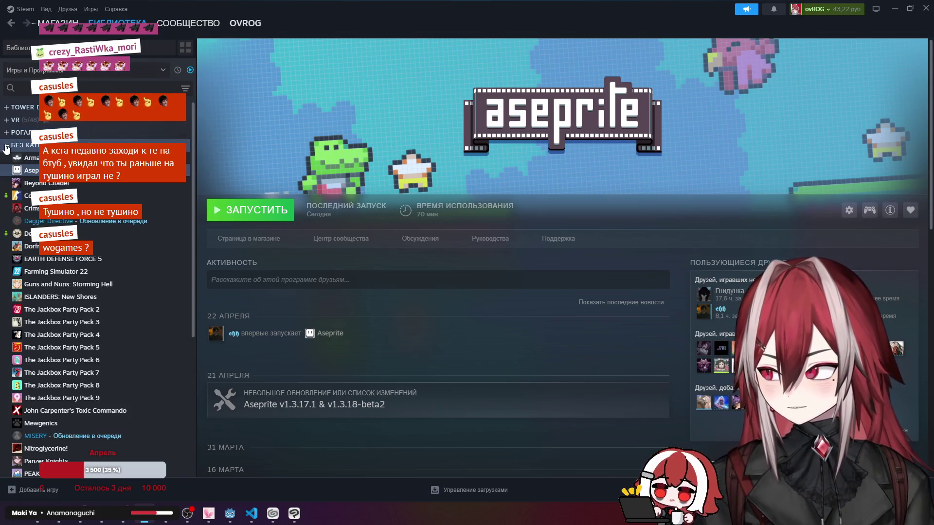
scroll(95, 191, "down", 4)
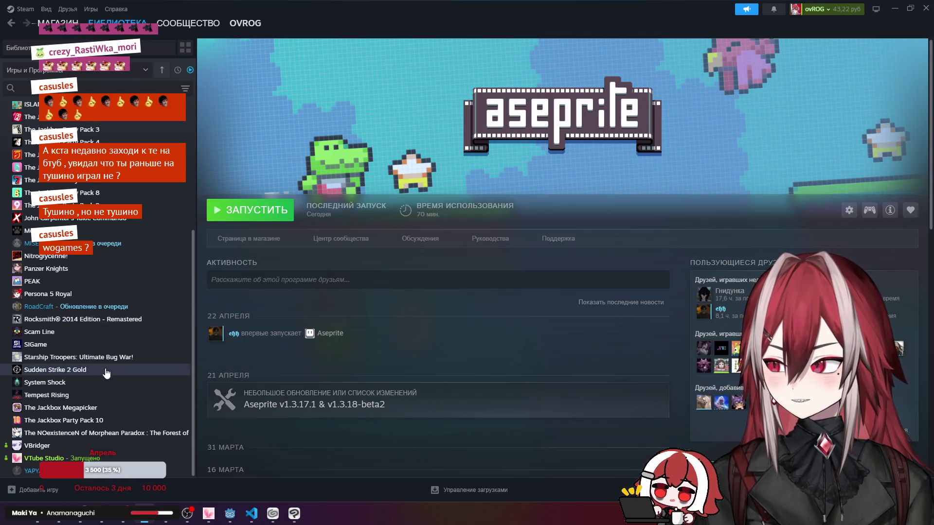
left_click(84, 384)
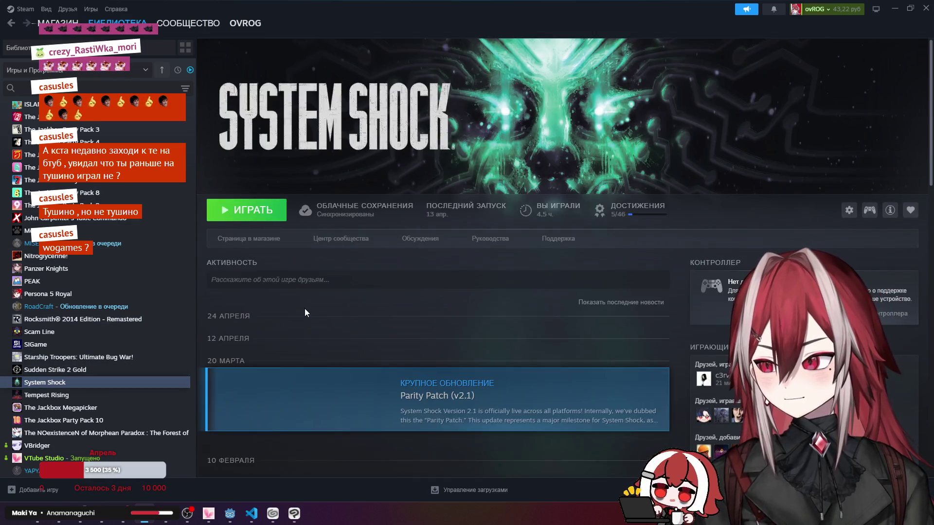
Step: Scroll through the System Shock library page, then return to VS Code
scroll(305, 310, "down", 2)
scroll(305, 309, "up", 2)
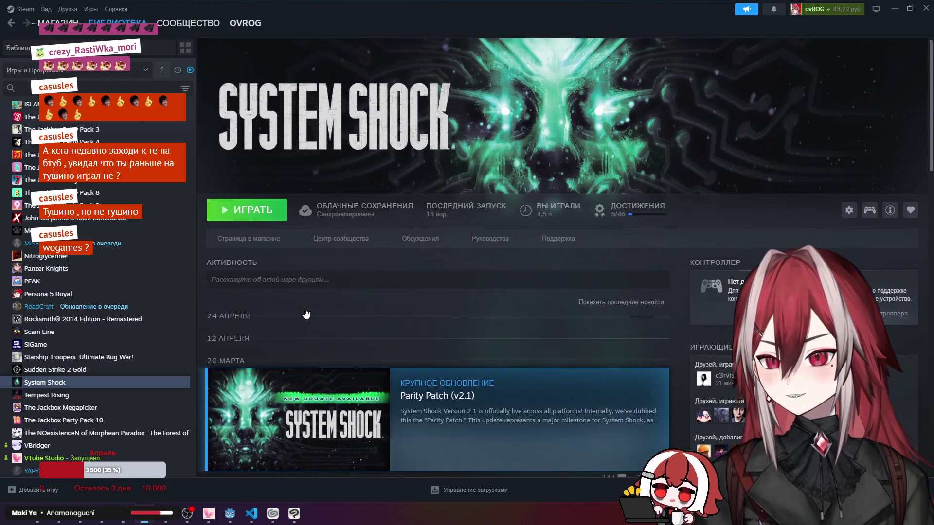
scroll(305, 308, "down", 2)
scroll(305, 308, "up", 2)
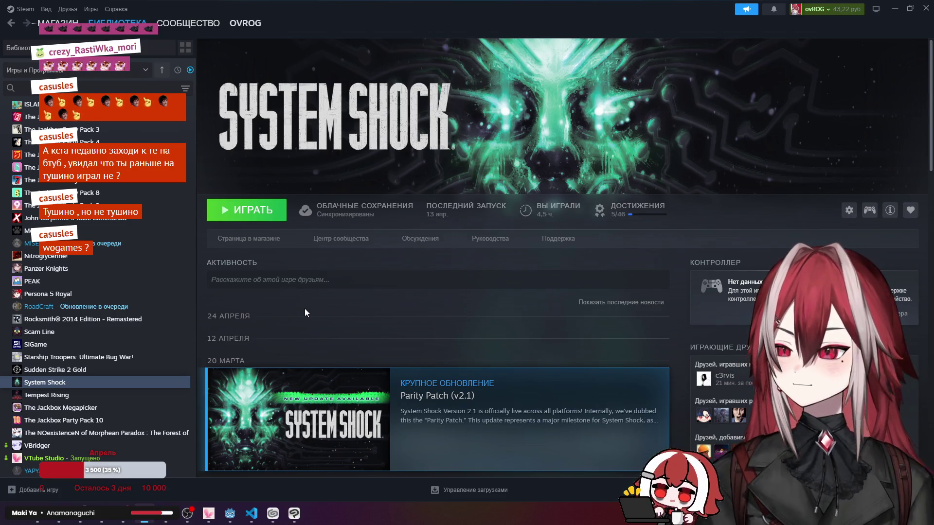
scroll(305, 308, "down", 2)
scroll(304, 309, "up", 2)
scroll(305, 309, "down", 1)
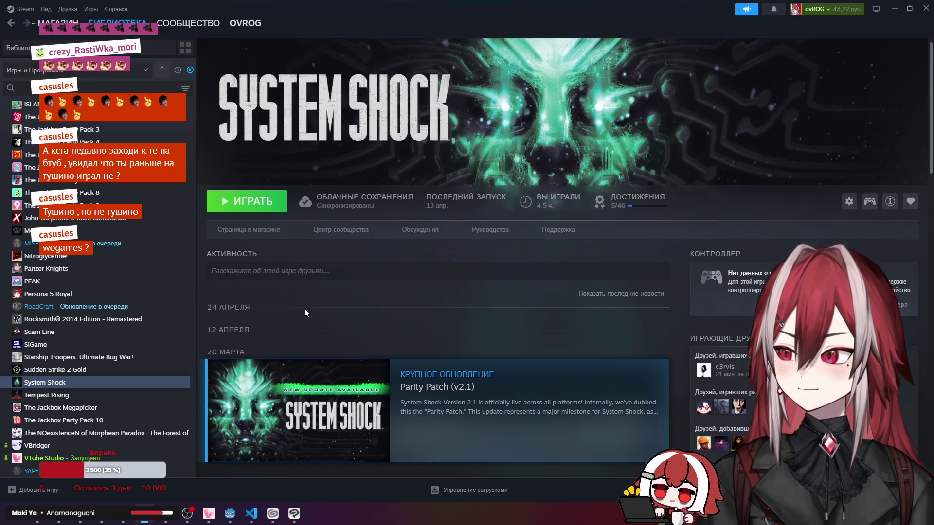
scroll(304, 309, "down", 1)
scroll(298, 304, "up", 2)
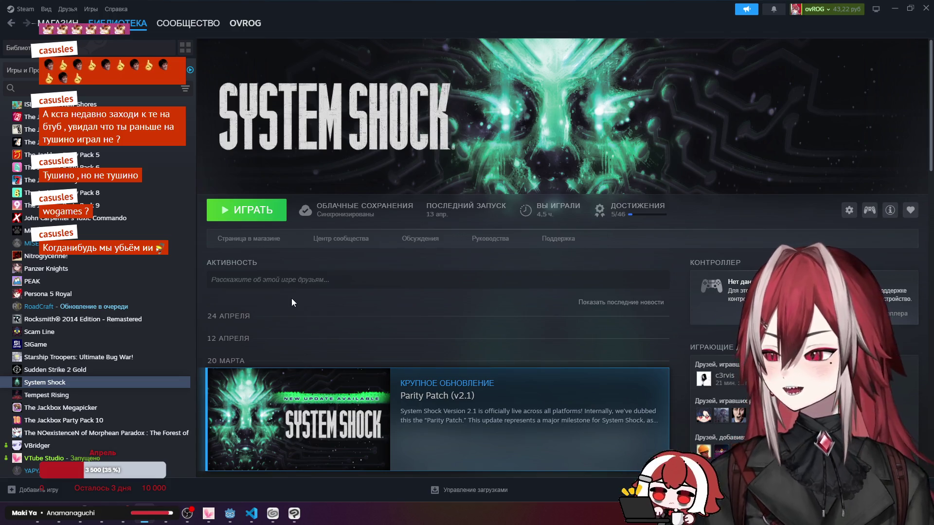
left_click(251, 513)
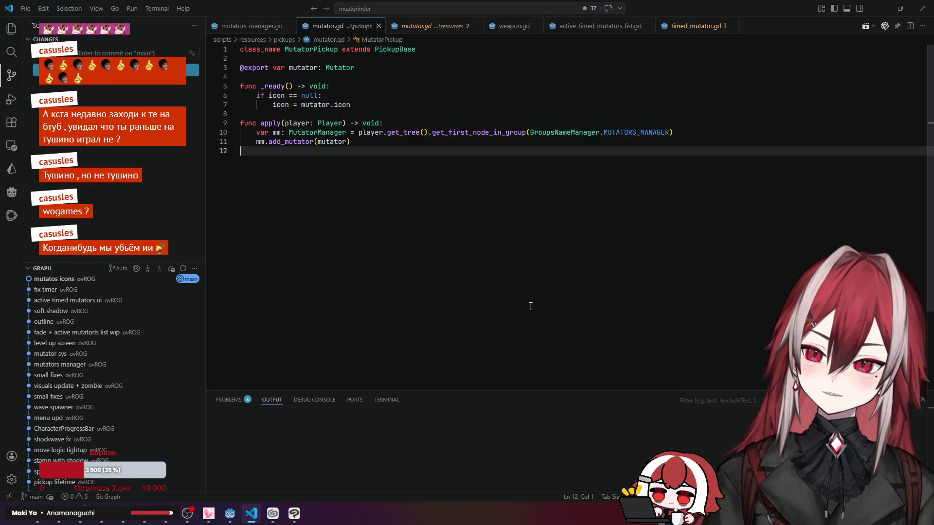
Step: Close Clip Studio Paint with its start window and close Visual Studio Code
left_click(294, 514)
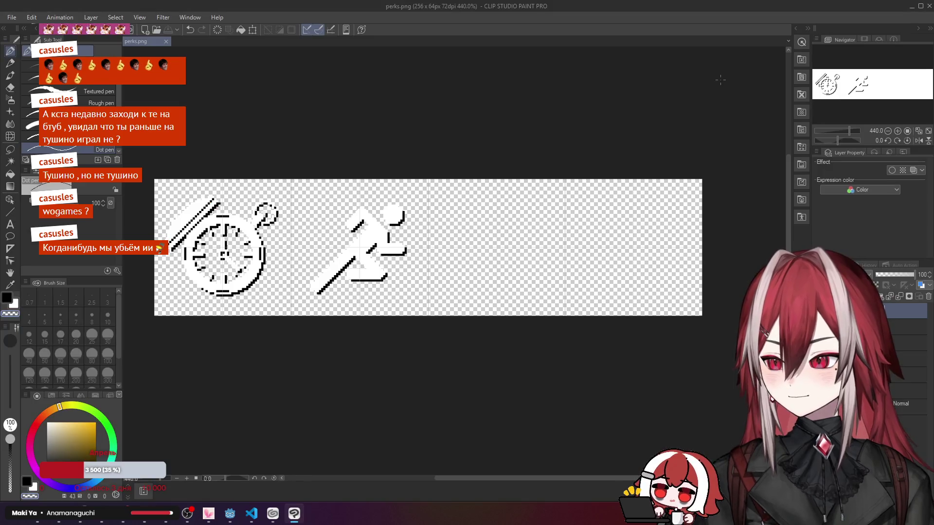
left_click(930, 7)
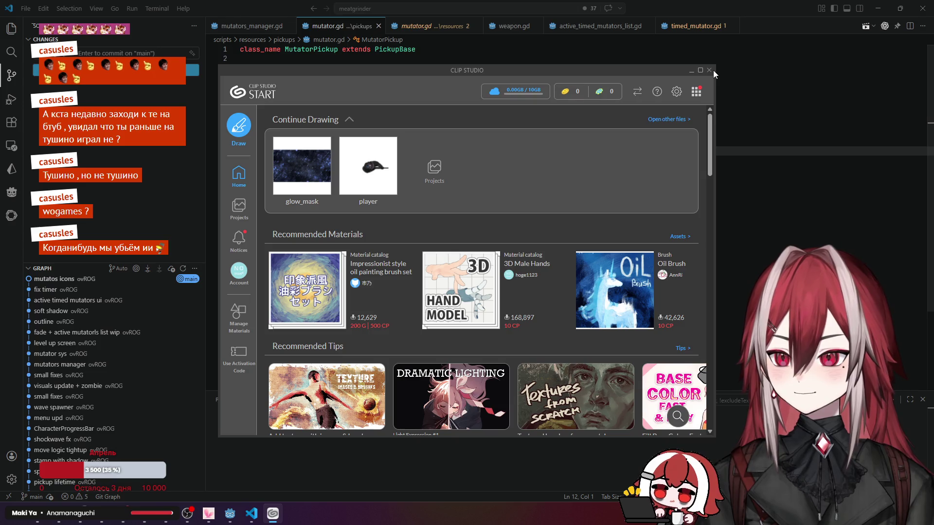
left_click(712, 70)
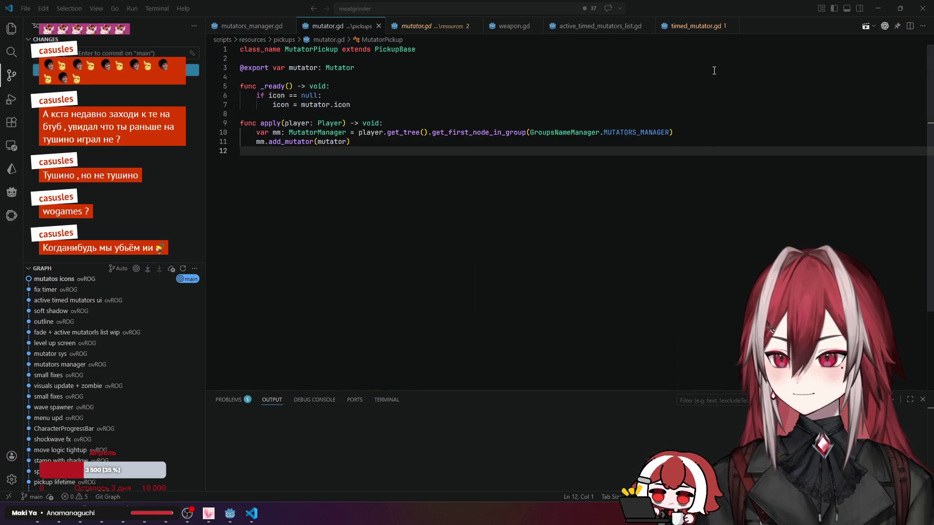
left_click(919, 11)
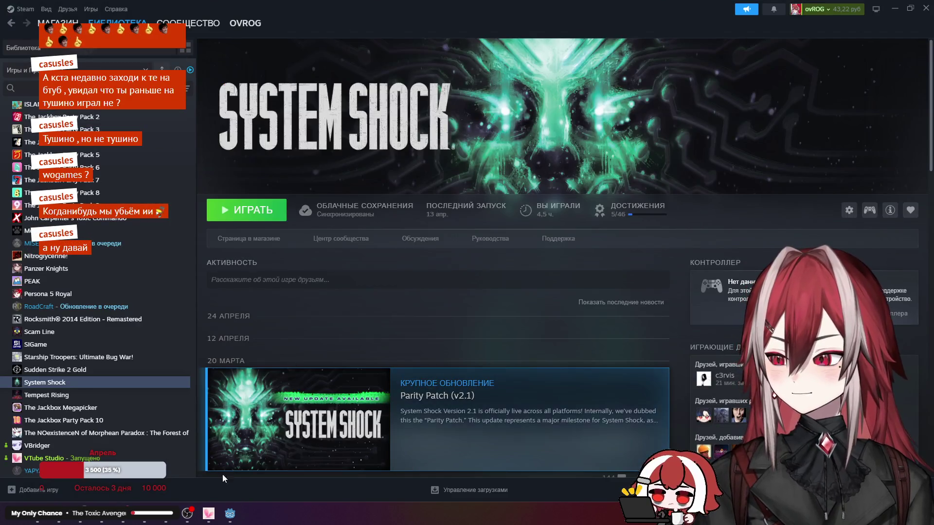
Step: Close the Godot editor, minimize Steam, and move the League of Legends desktop shortcut
left_click(229, 514)
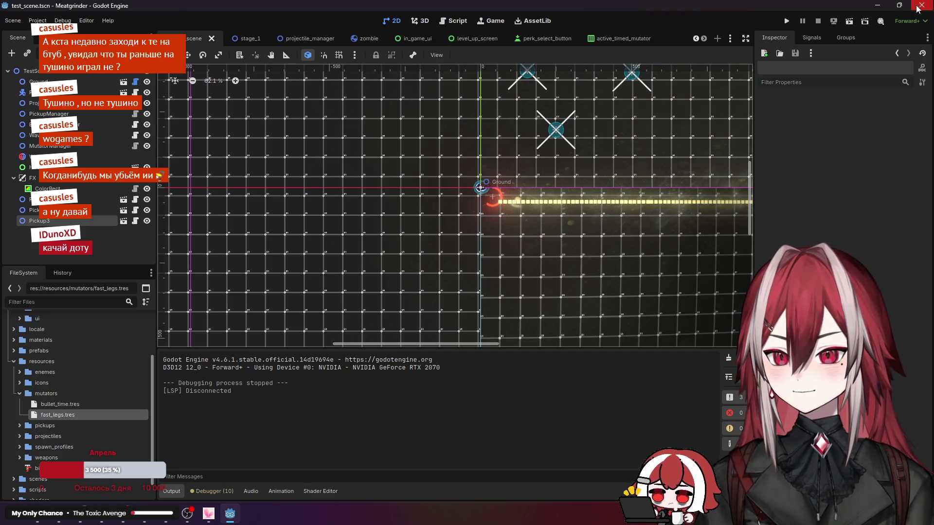
left_click(916, 9)
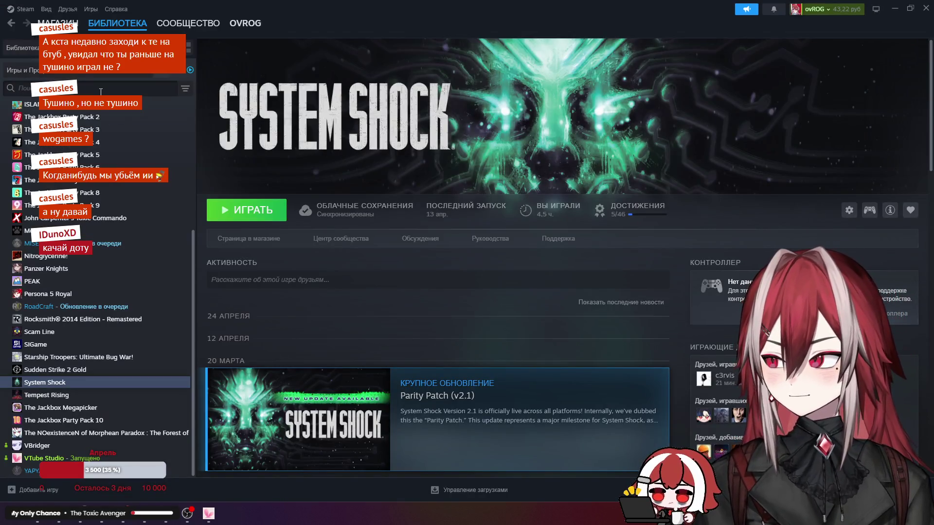
scroll(97, 281, "up", 4)
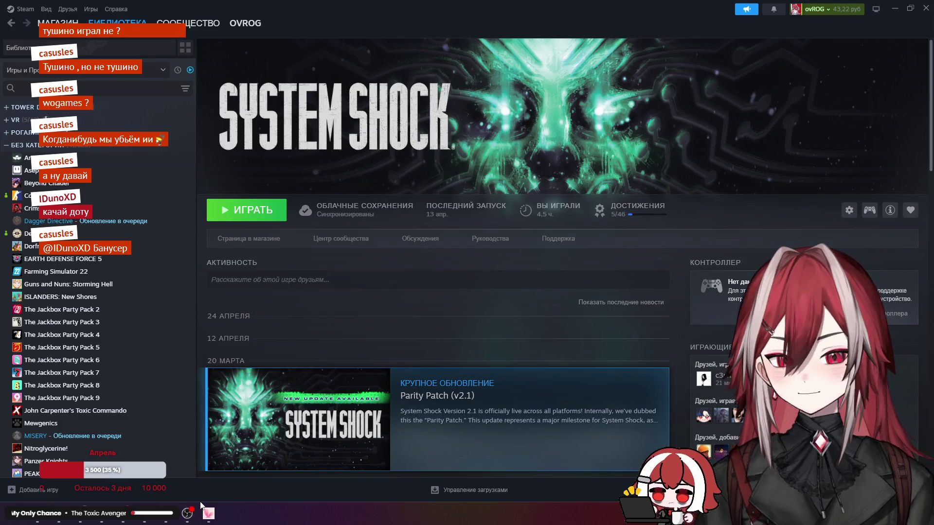
left_click(895, 8)
left_click_drag(888, 262, 555, 262)
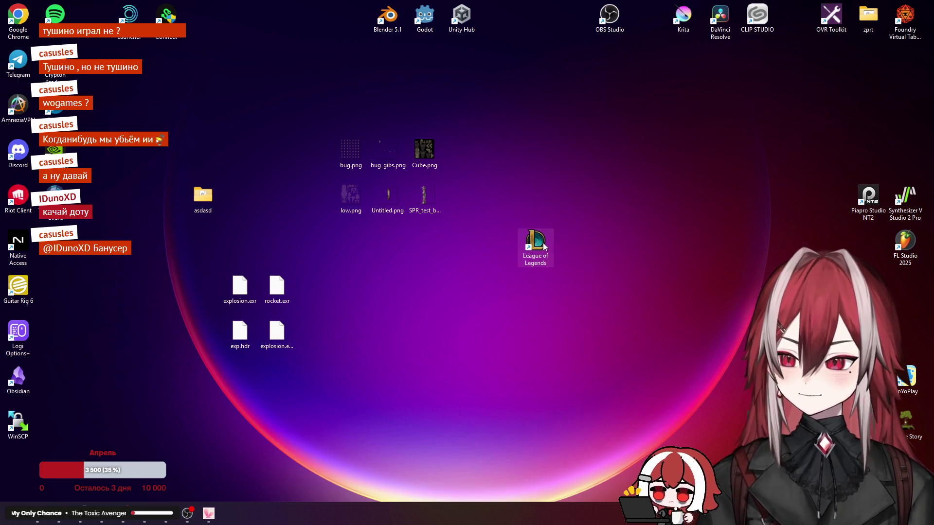
Step: Bring Chrome forward and close the pocket clock icon image search tab
left_click(704, 284)
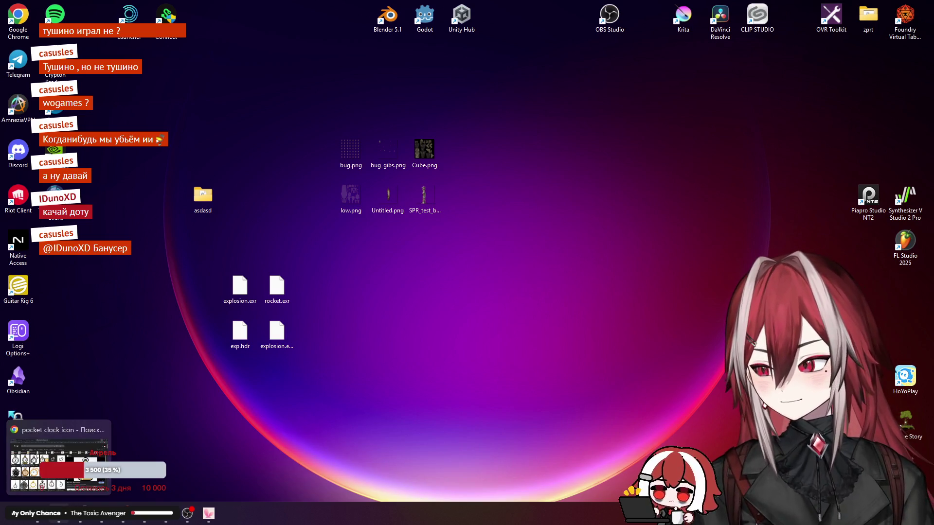
left_click(59, 445)
middle_click(281, 4)
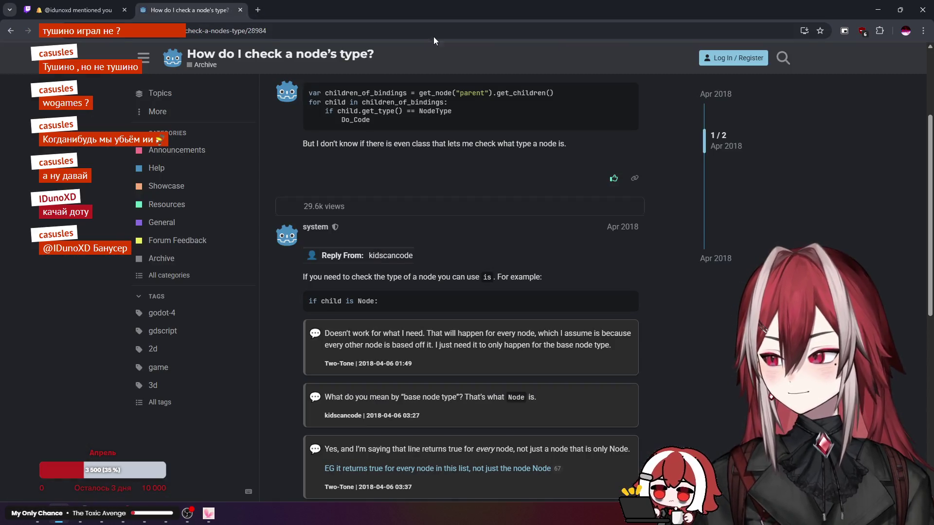
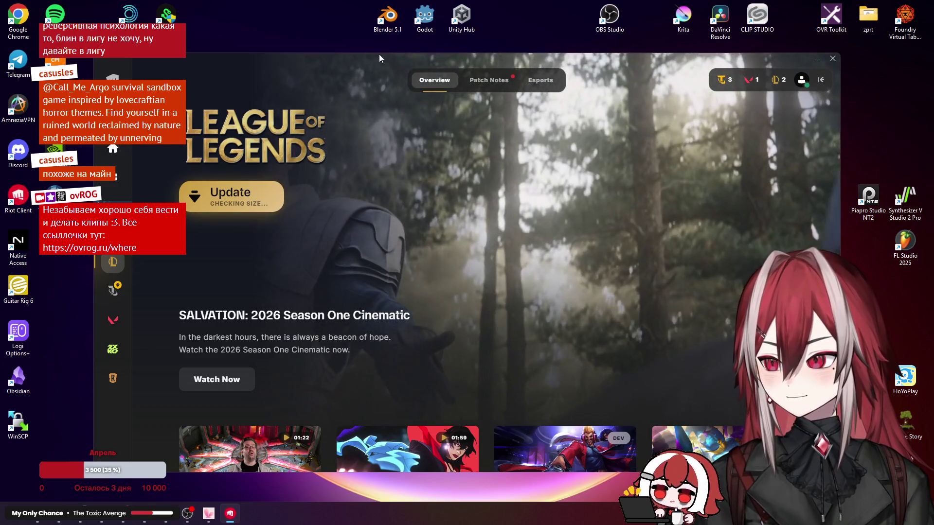
Step: Nudge the Riot Client window right, update League of Legends, then launch it with Play
left_click_drag(378, 54, 396, 54)
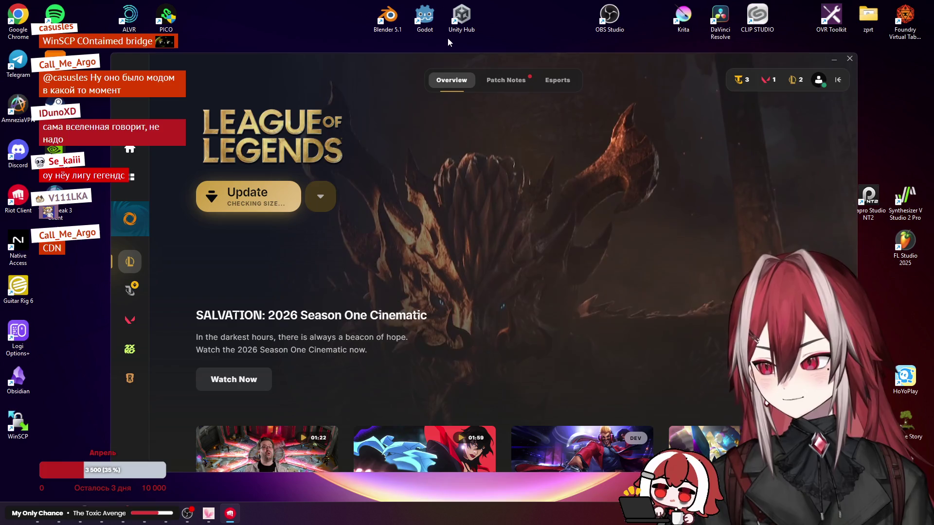
left_click(288, 197)
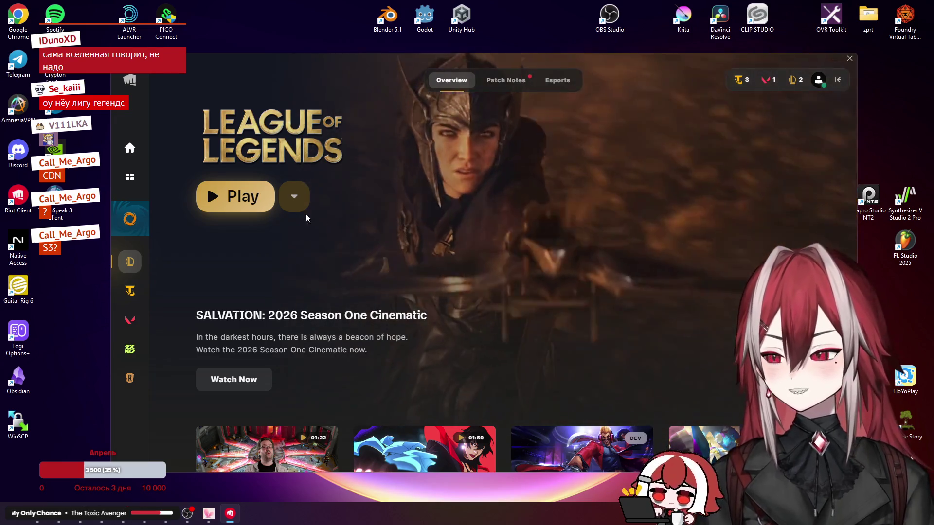
left_click(258, 202)
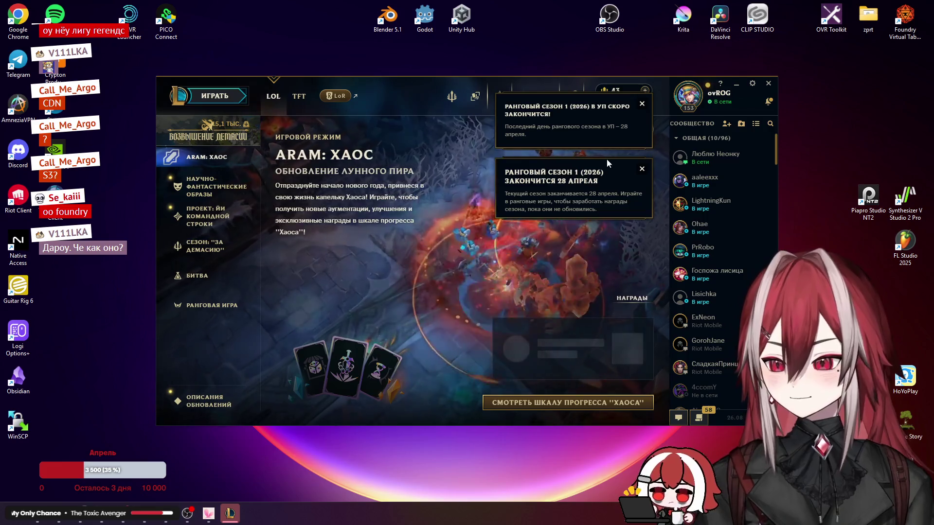
Step: Dismiss the ranked season notices and go to the game mode selection screen
left_click(643, 169)
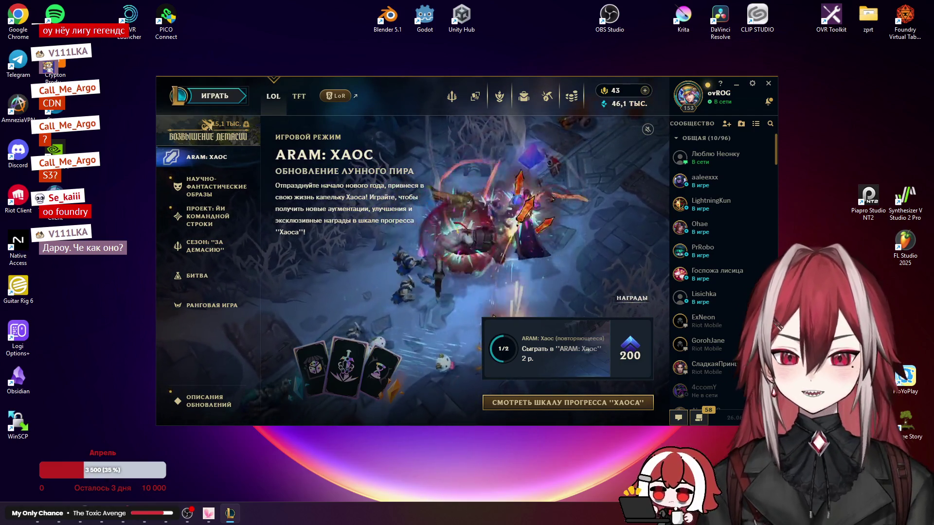
left_click(233, 97)
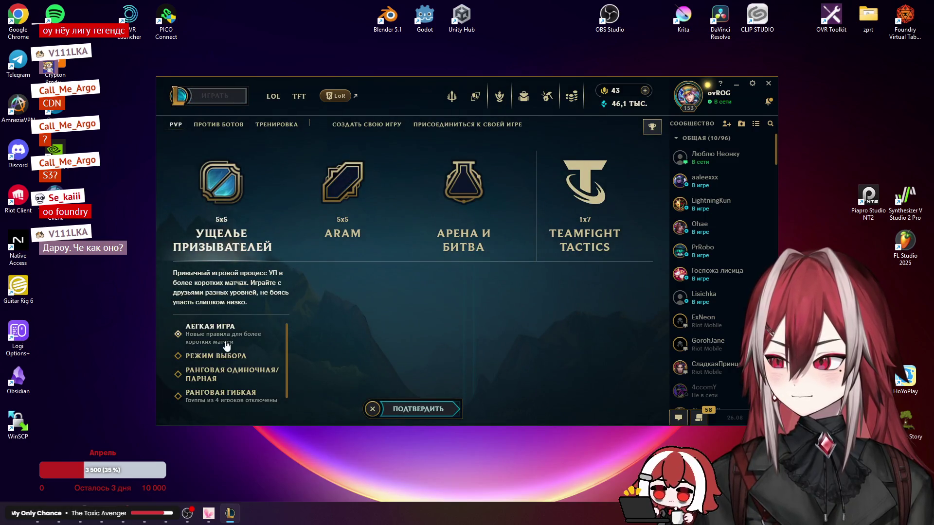
Step: Queue for РЕЖИМ ВЫБОРА draft pick with Mid as primary and Support as secondary role
scroll(238, 358, "down", 1)
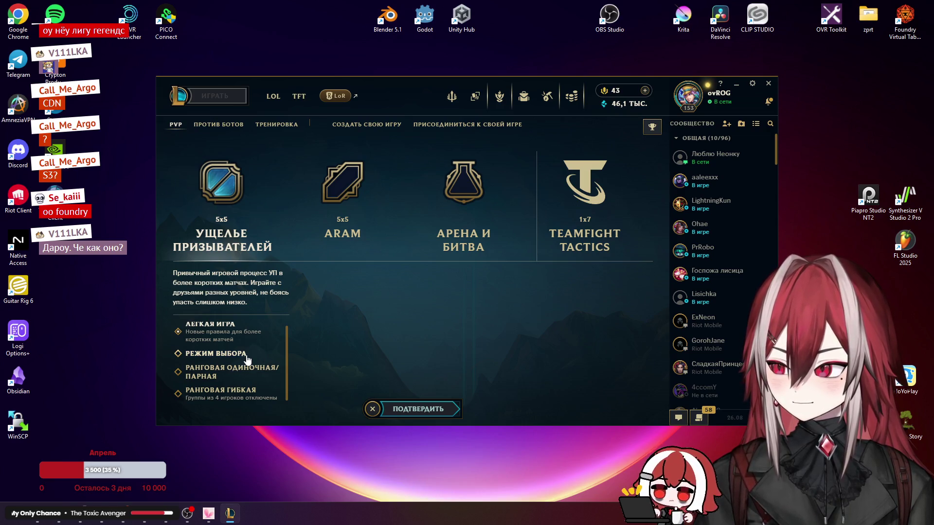
left_click(246, 358)
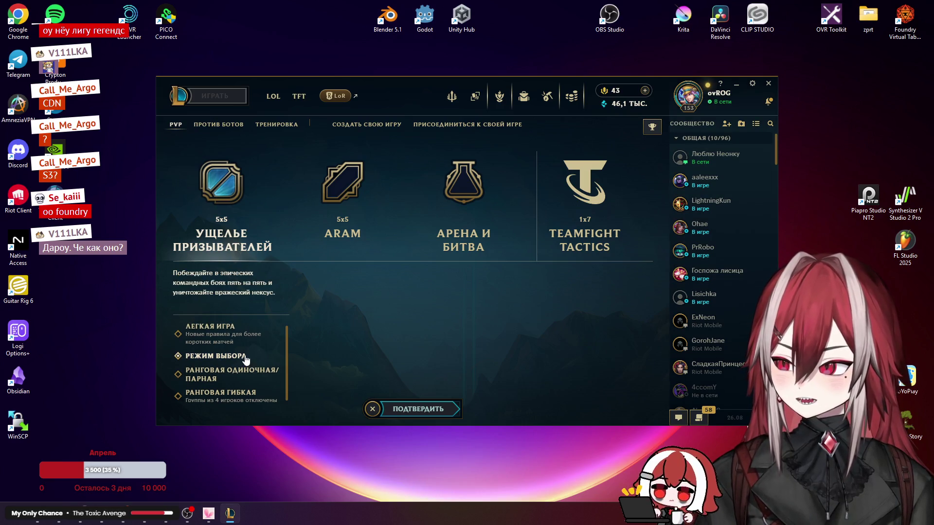
left_click(437, 414)
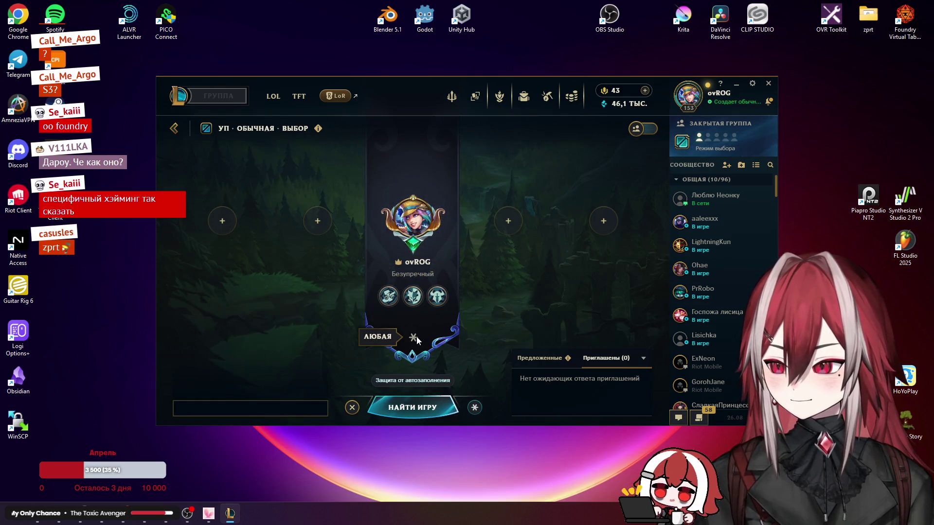
left_click(475, 408)
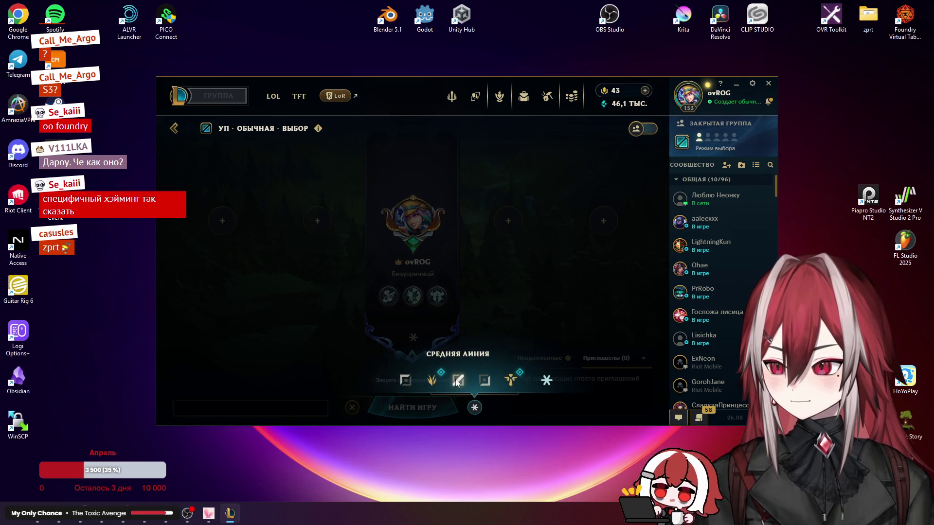
left_click(457, 382)
left_click(493, 408)
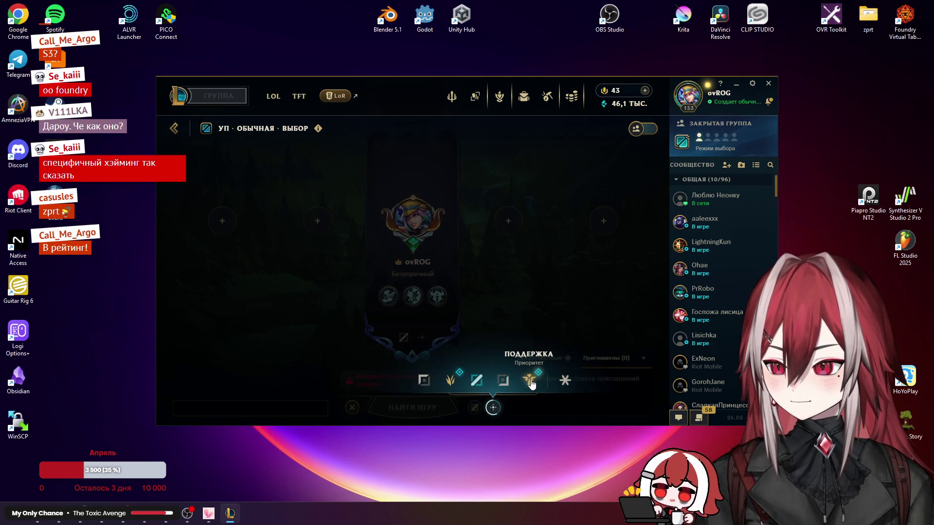
left_click(530, 381)
left_click(441, 409)
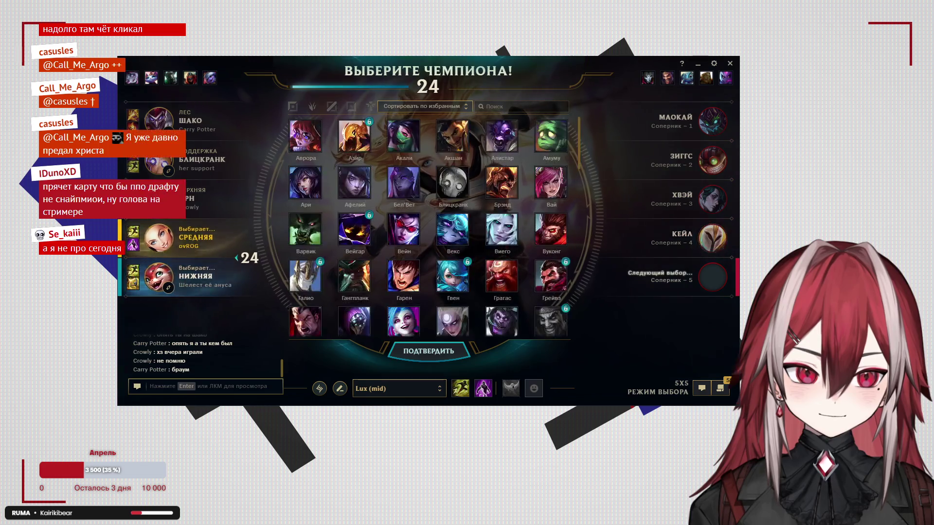
Step: Pick and lock in Lux for mid lane in champion select
left_click(429, 351)
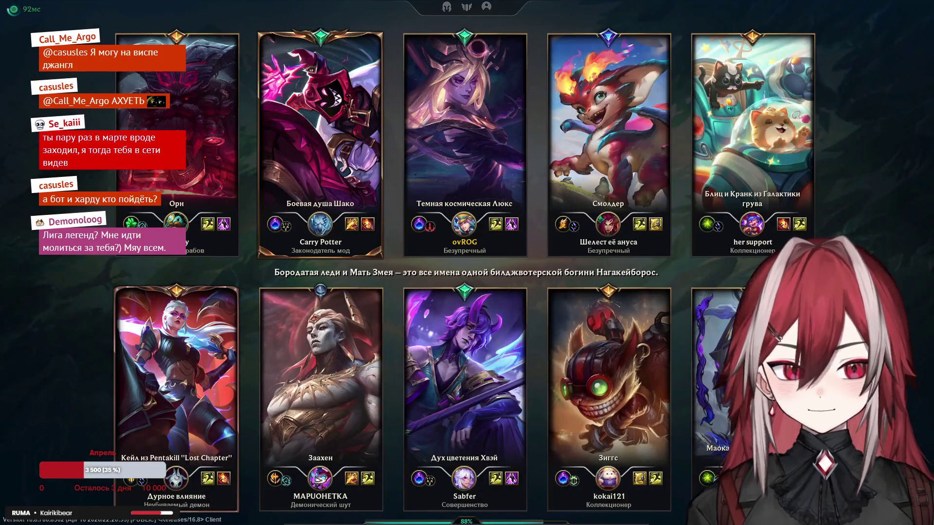
Step: Wait out the loading screen until Lux spawns in the fountain with 500 gold
mouse_move(745, 272)
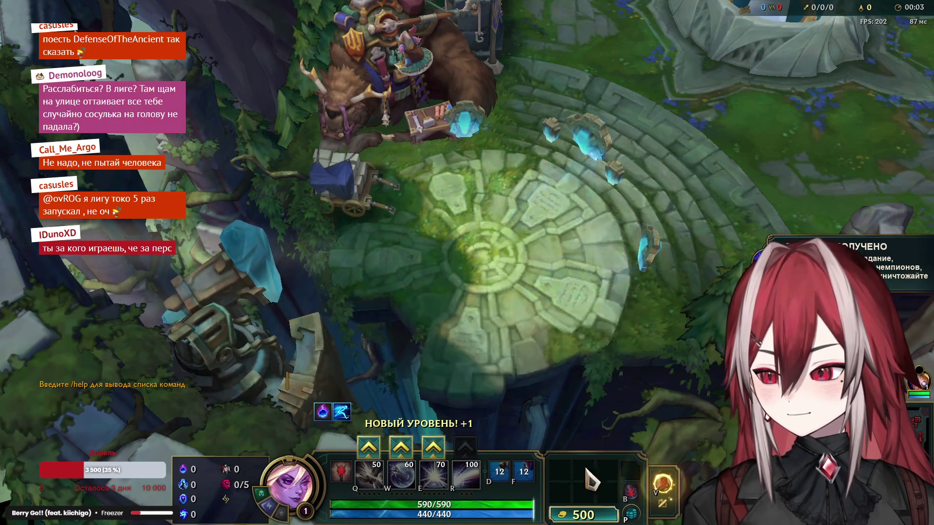
Step: Buy the Tear of the Goddess starter set and put Lux's first skill point into E
left_click(584, 515)
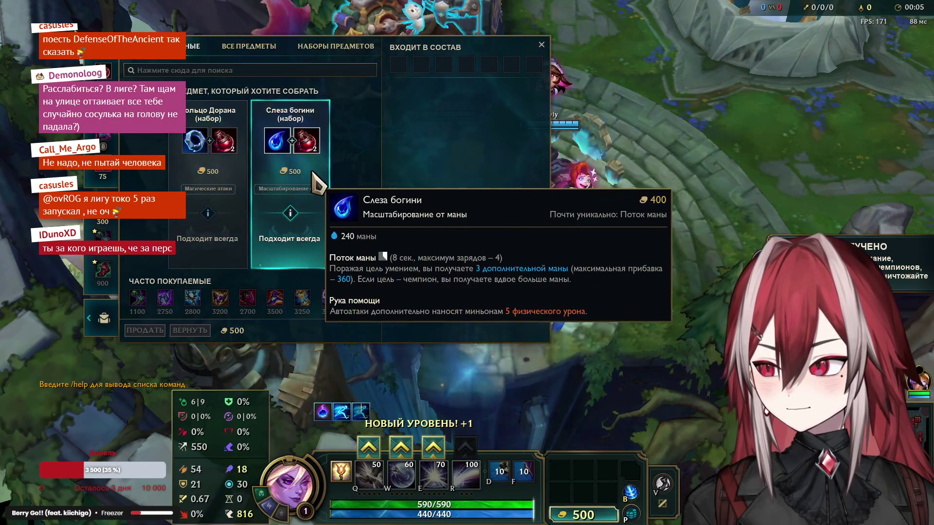
right_click(292, 161)
key("Escape")
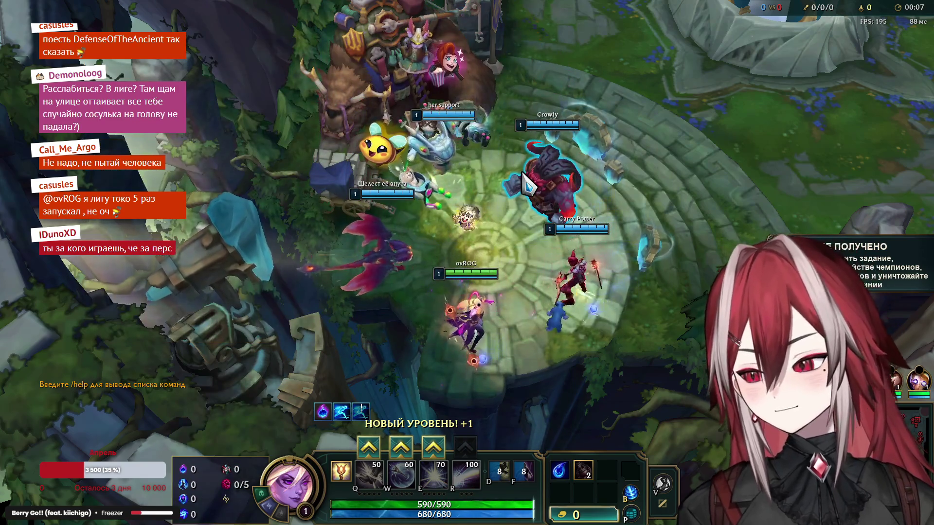
left_click(609, 517)
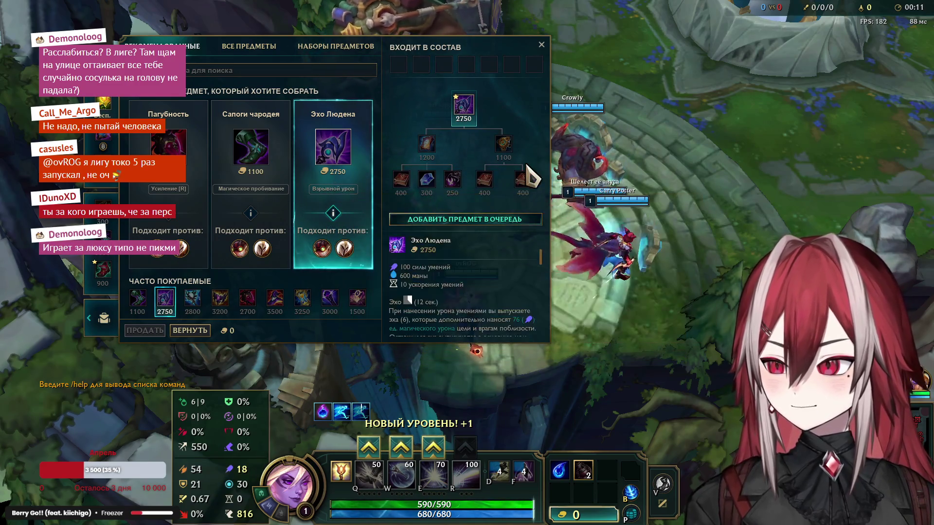
key("Escape")
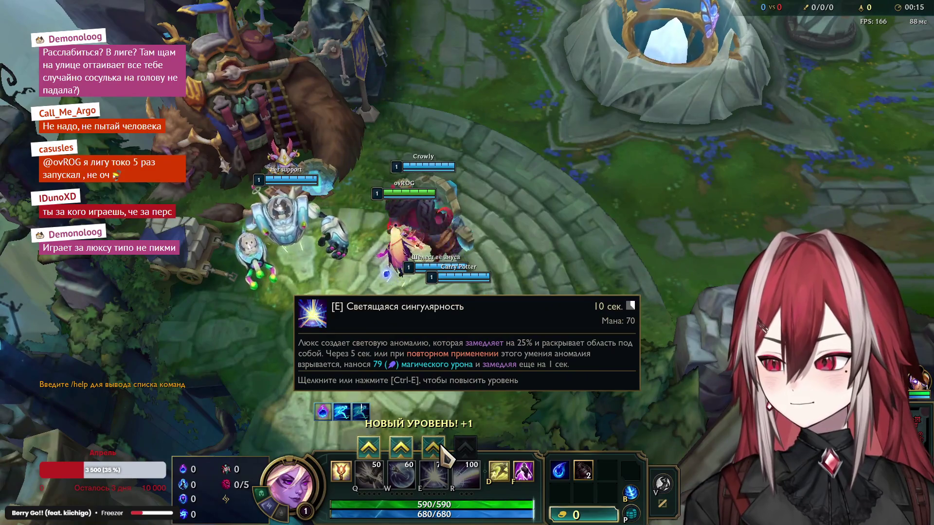
left_click(441, 452)
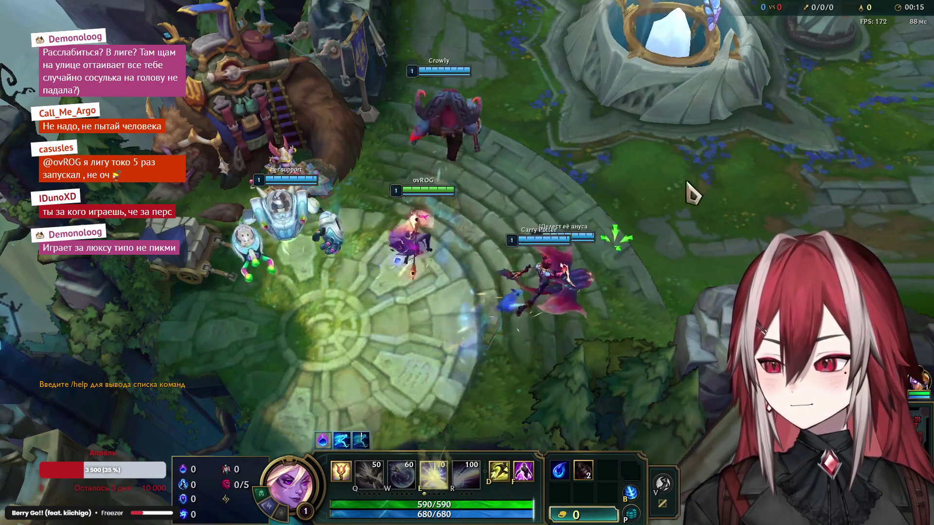
right_click(840, 90)
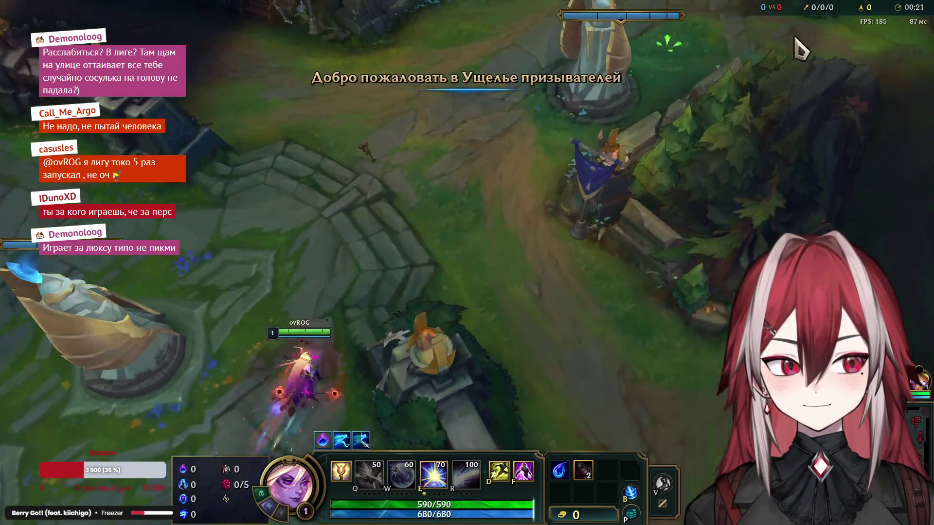
Step: Walk Lux from the fountain past the turret and up mid lane to the clashing minion waves
right_click(723, 119)
right_click(646, 88)
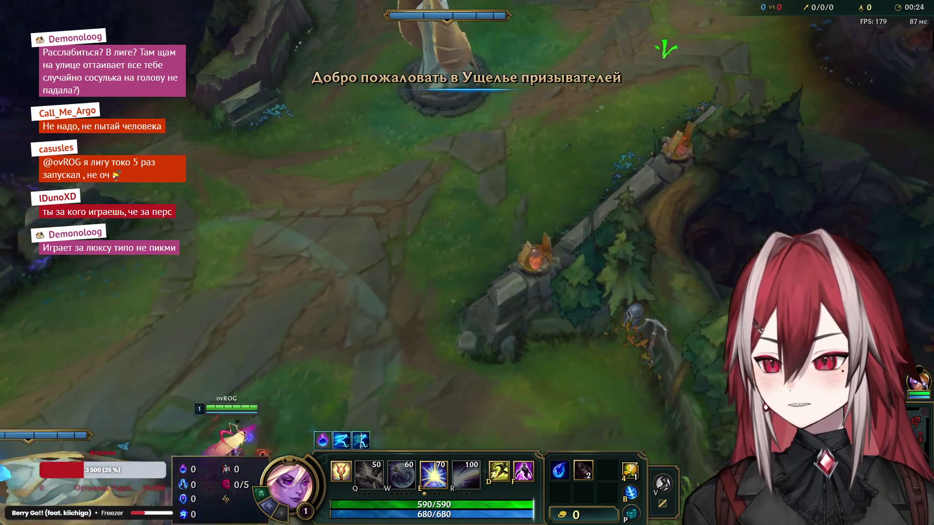
right_click(559, 56)
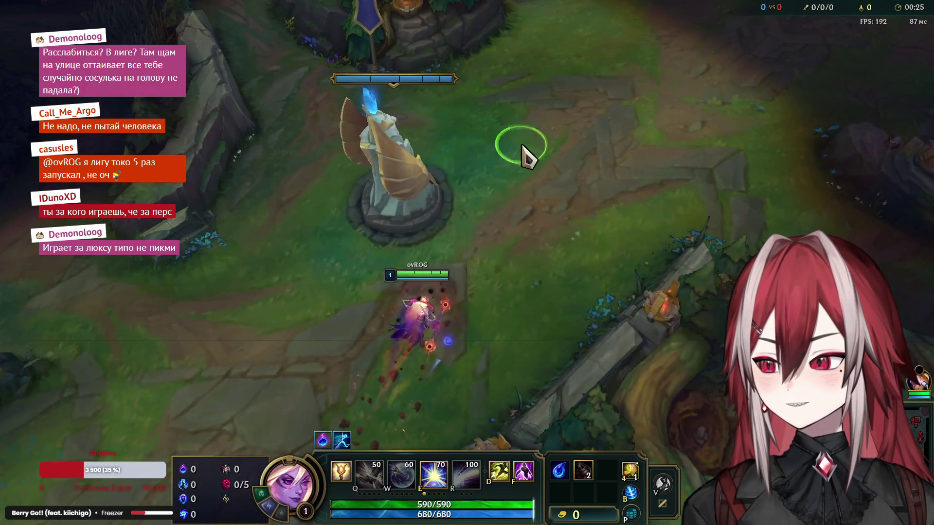
right_click(477, 78)
right_click(431, 100)
right_click(339, 341)
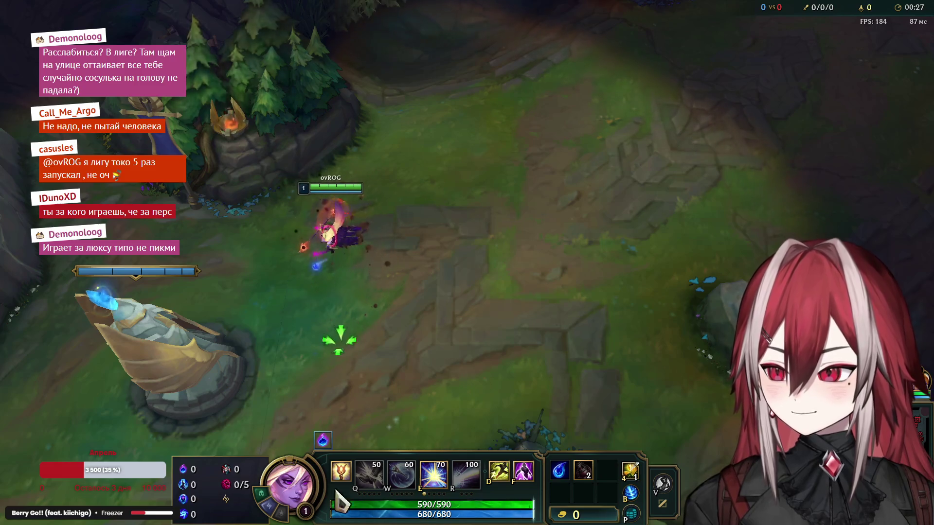
right_click(358, 291)
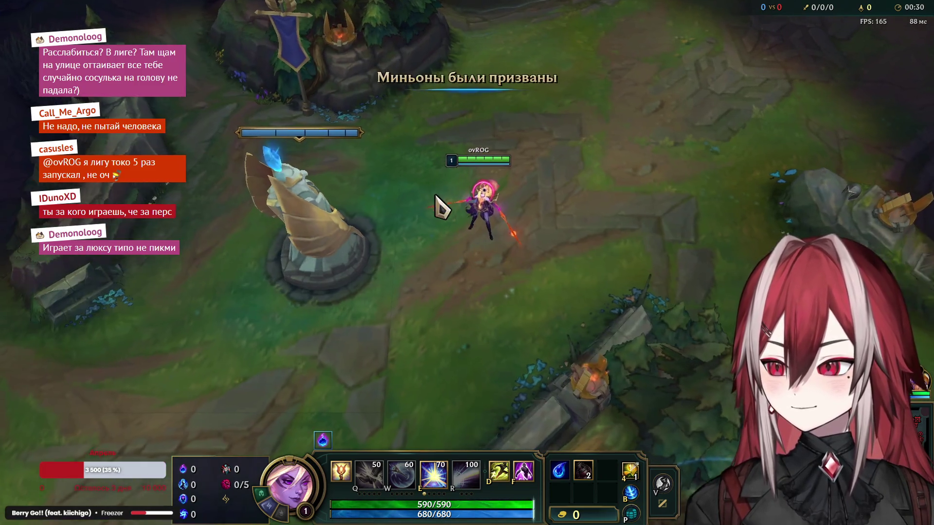
right_click(590, 190)
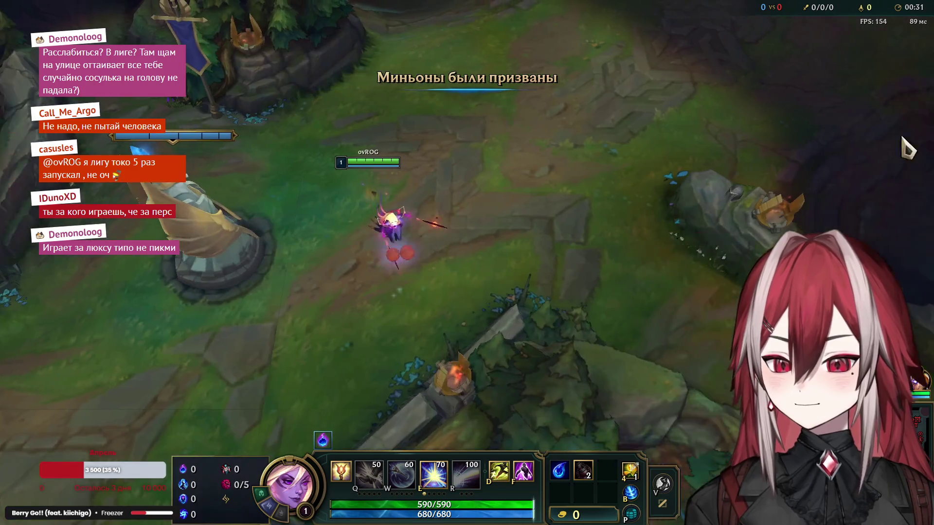
right_click(346, 277)
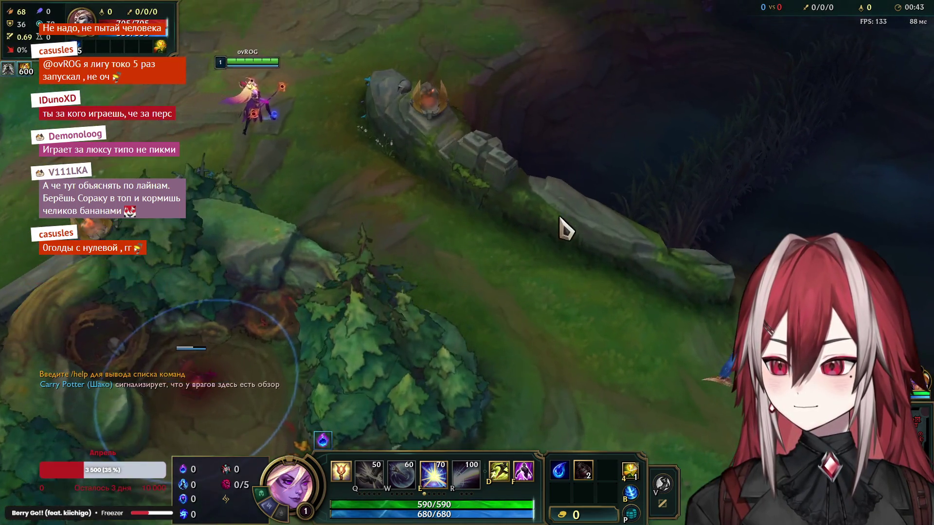
key("space")
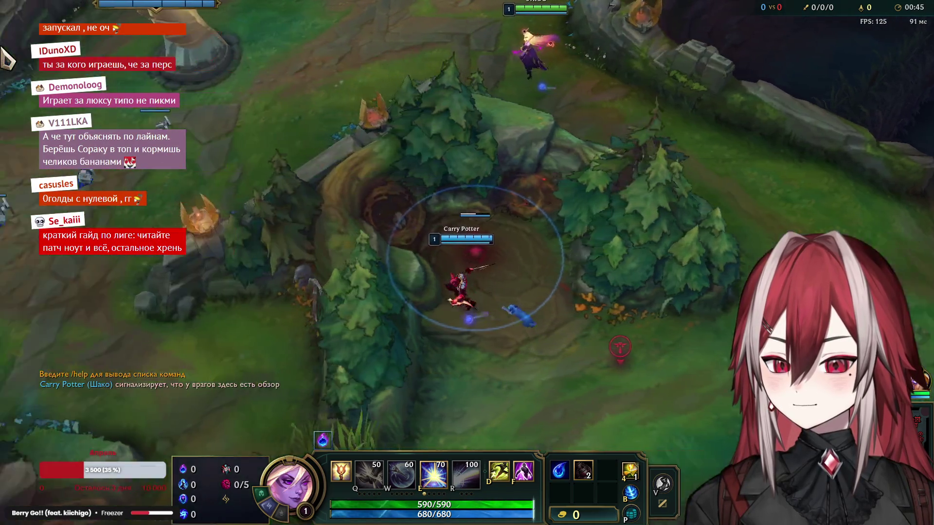
right_click(436, 151)
right_click(658, 209)
right_click(631, 249)
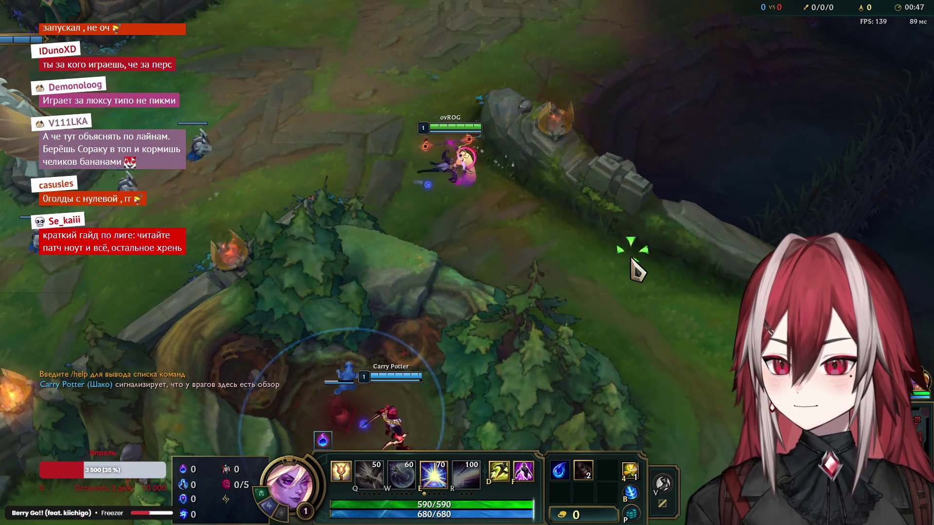
right_click(650, 263)
right_click(240, 123)
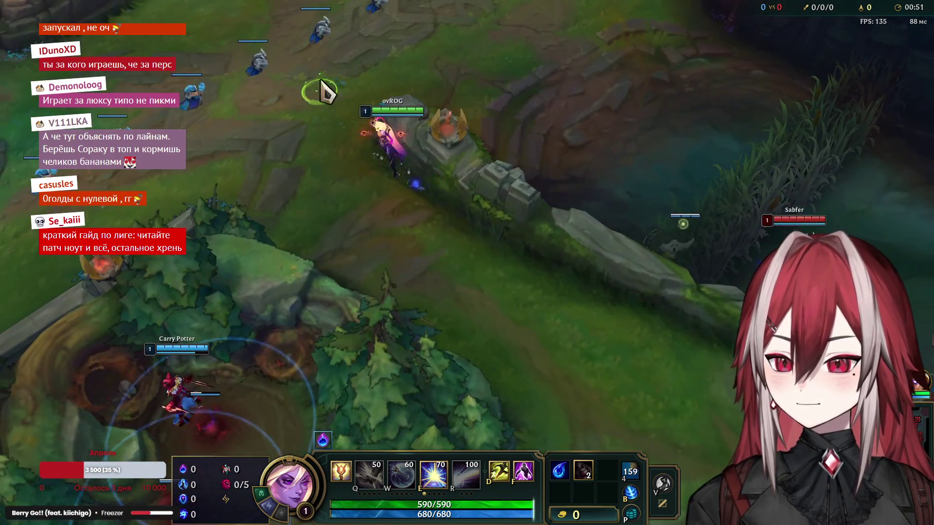
right_click(339, 13)
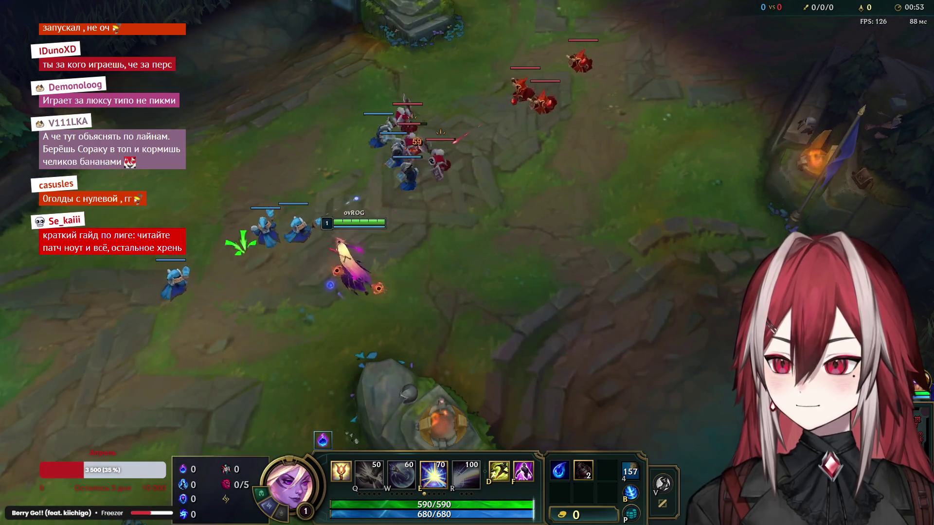
Step: Position behind the allied wave and farm enemy minions with Lucent Singularity (E) and last hits
right_click(389, 258)
right_click(194, 206)
right_click(368, 213)
right_click(155, 222)
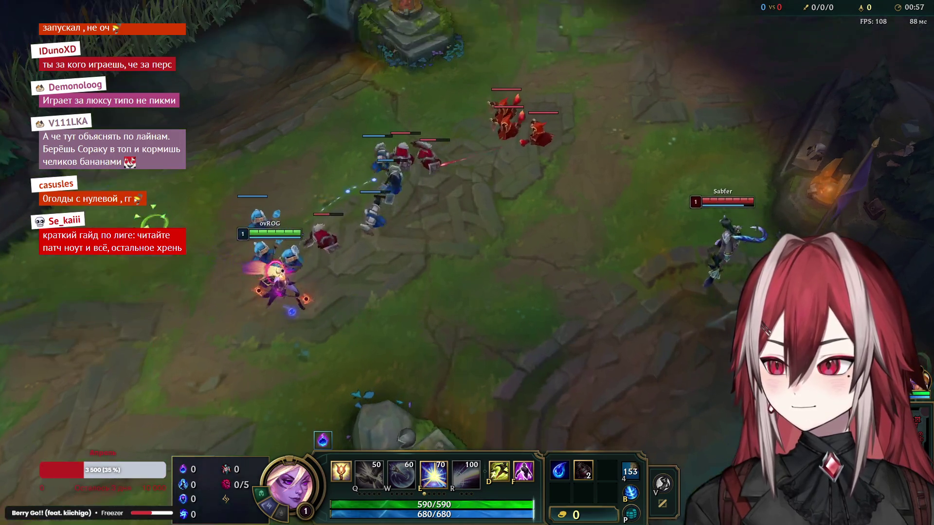
key("e")
right_click(53, 327)
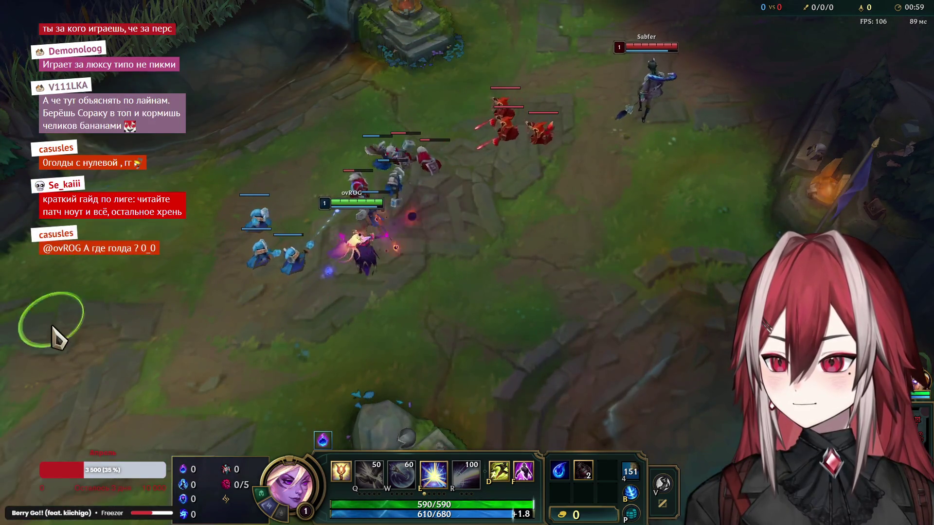
key("e")
right_click(434, 382)
right_click(412, 311)
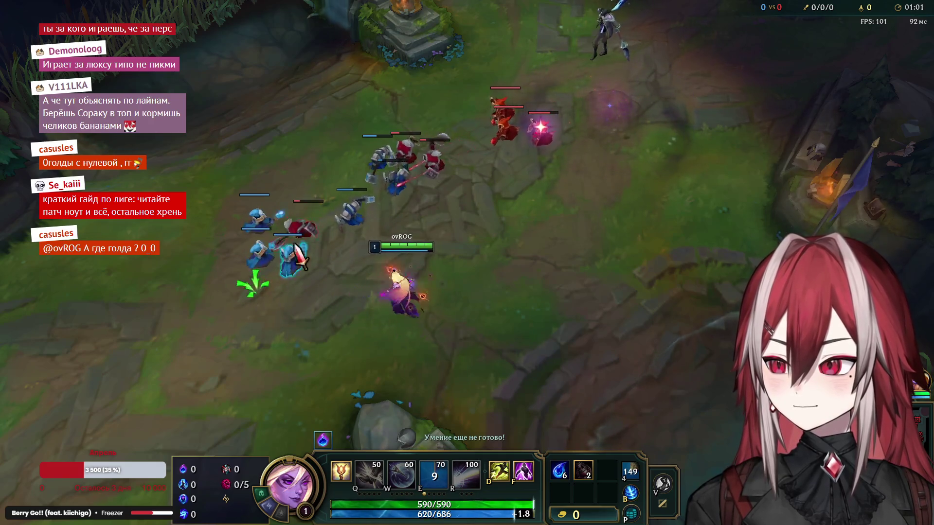
right_click(448, 172)
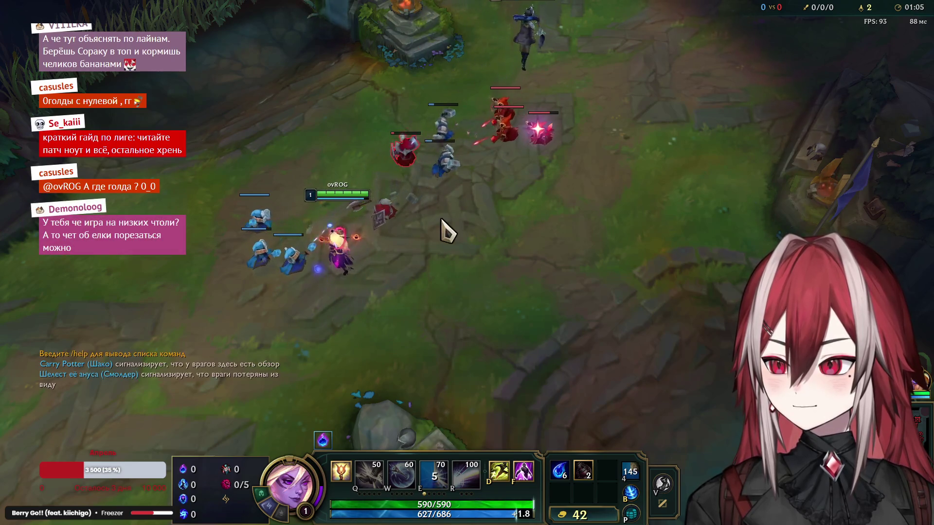
right_click(375, 197)
right_click(204, 257)
right_click(180, 323)
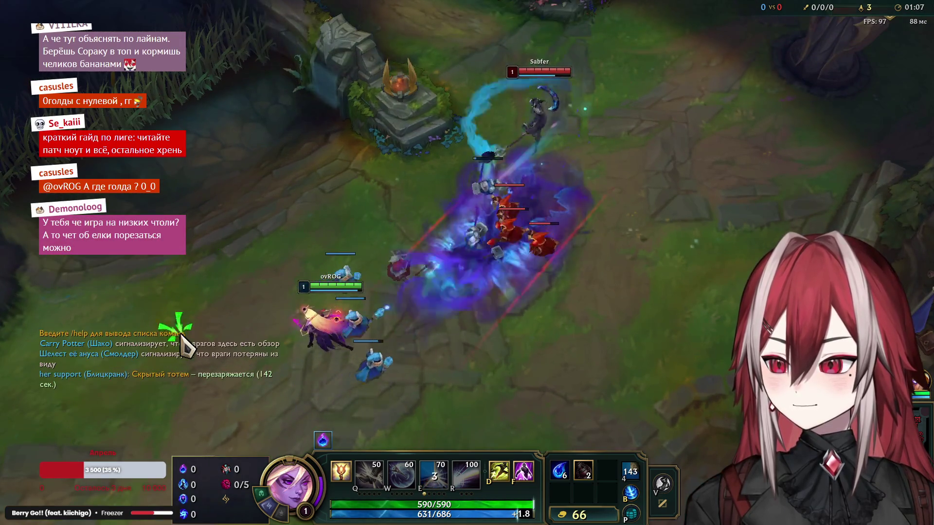
right_click(334, 166)
right_click(183, 323)
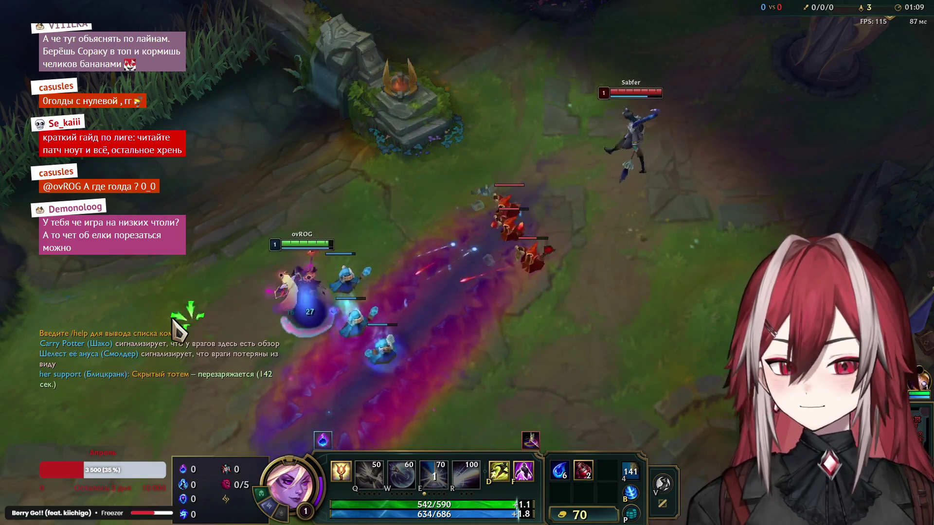
right_click(262, 201)
right_click(313, 377)
right_click(477, 341)
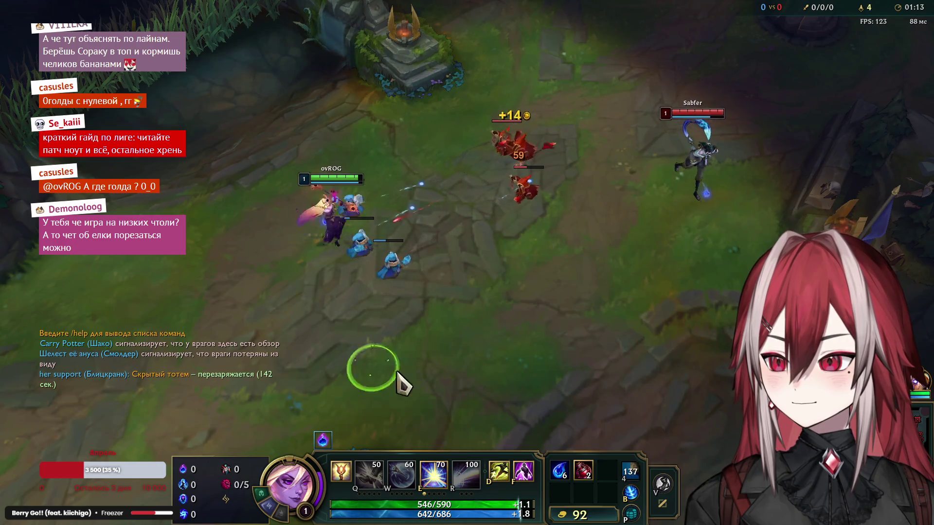
right_click(317, 146)
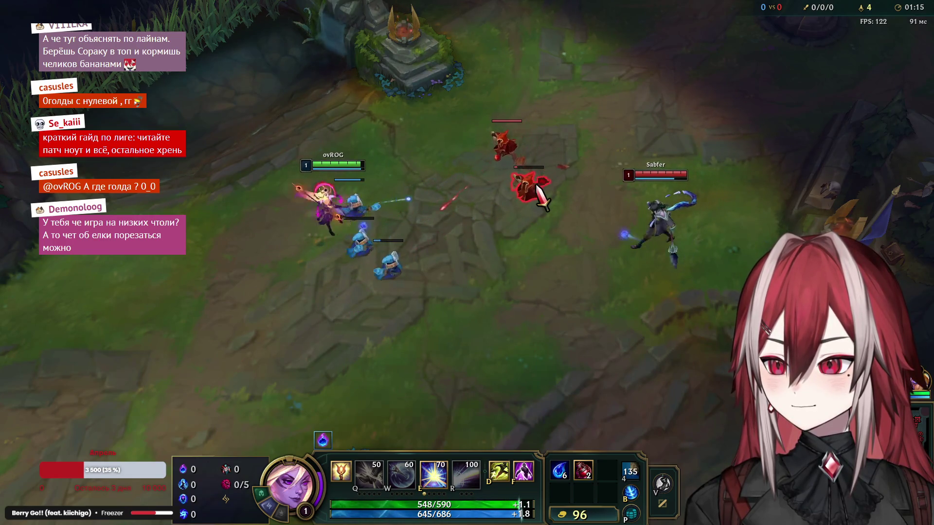
Step: Poke the enemy mid laner with E, then upgrade Light Binding (Q) at level 2
key("e")
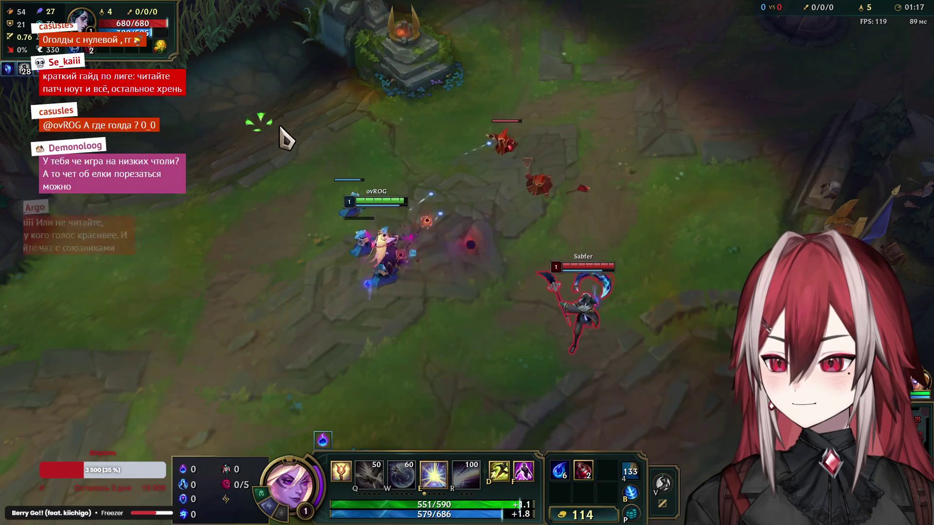
right_click(202, 316)
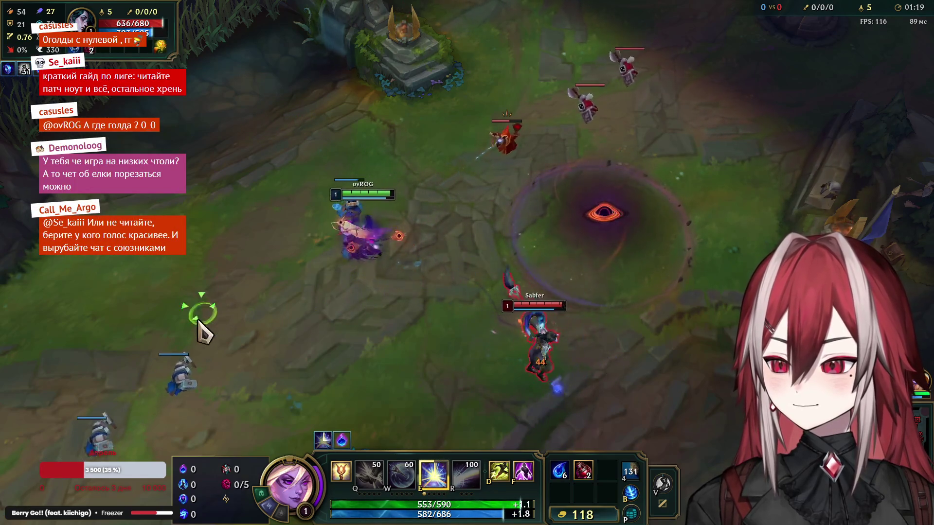
right_click(277, 236)
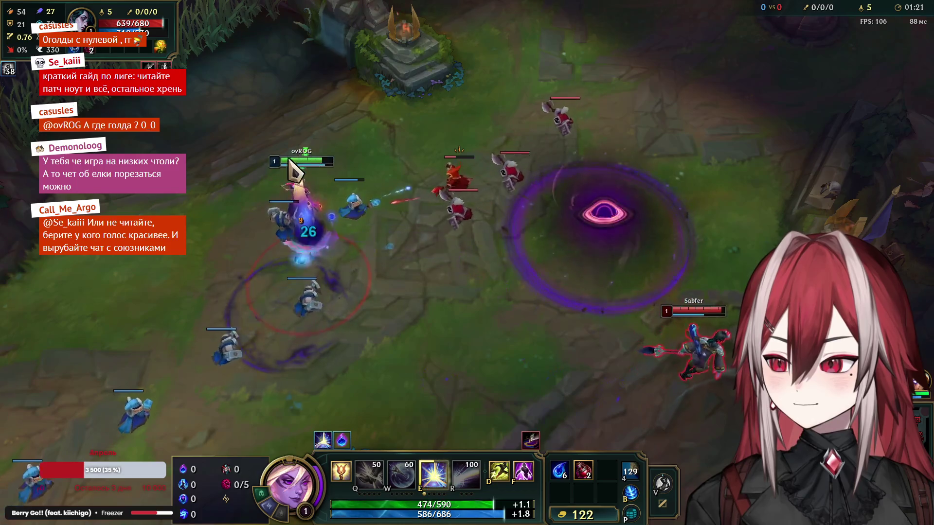
right_click(250, 278)
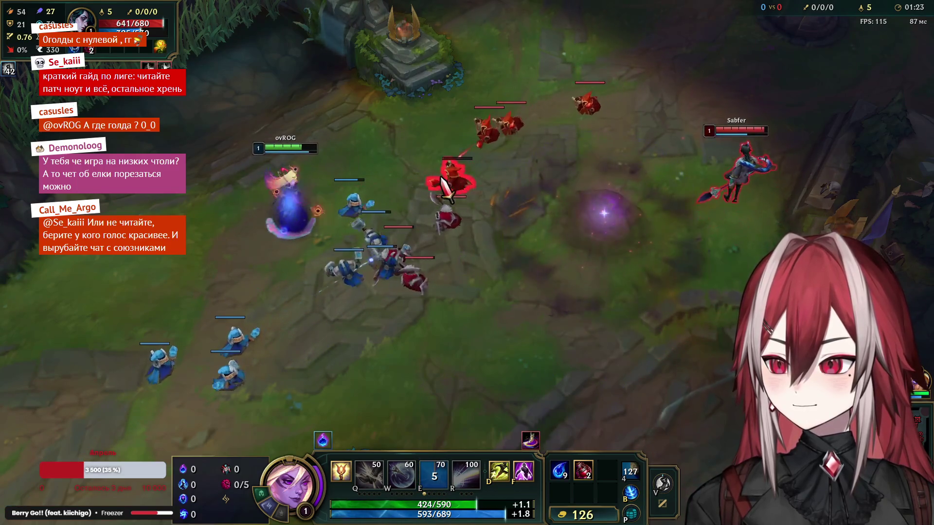
right_click(153, 333)
right_click(304, 382)
key("space")
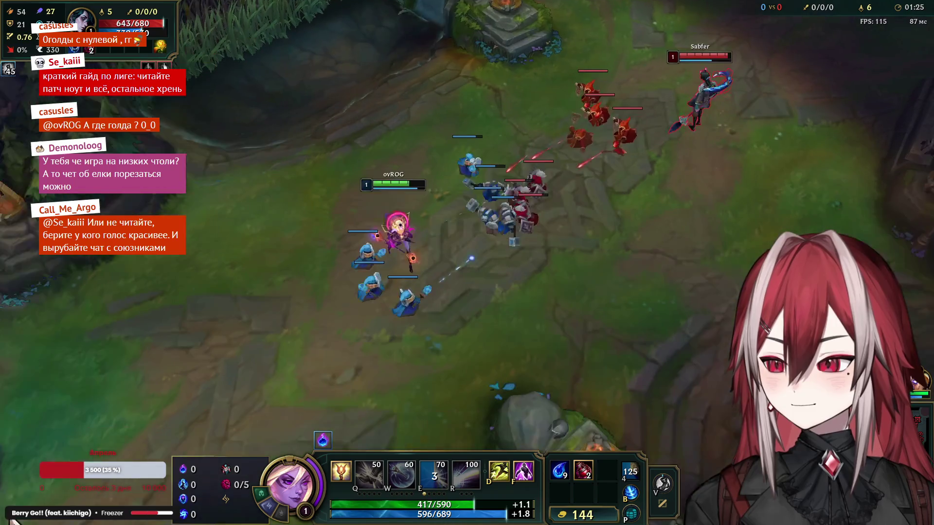
right_click(348, 243)
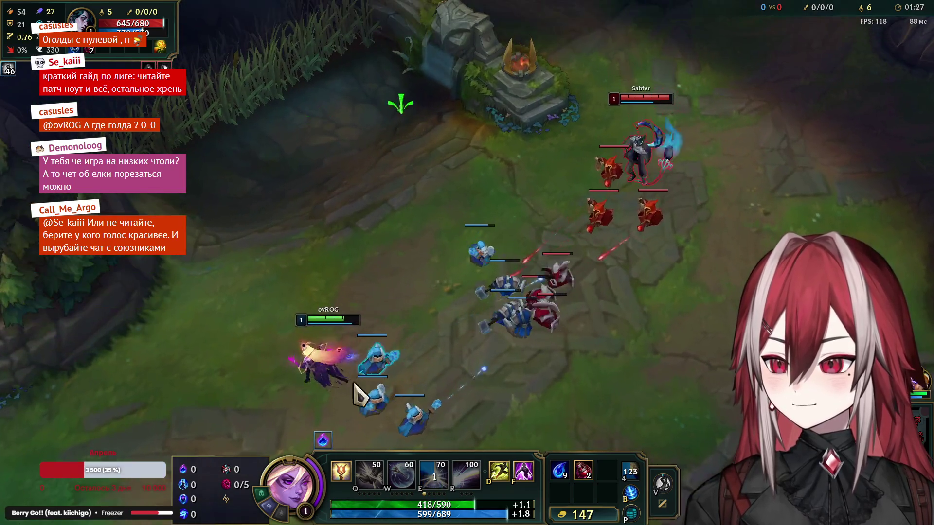
right_click(398, 242)
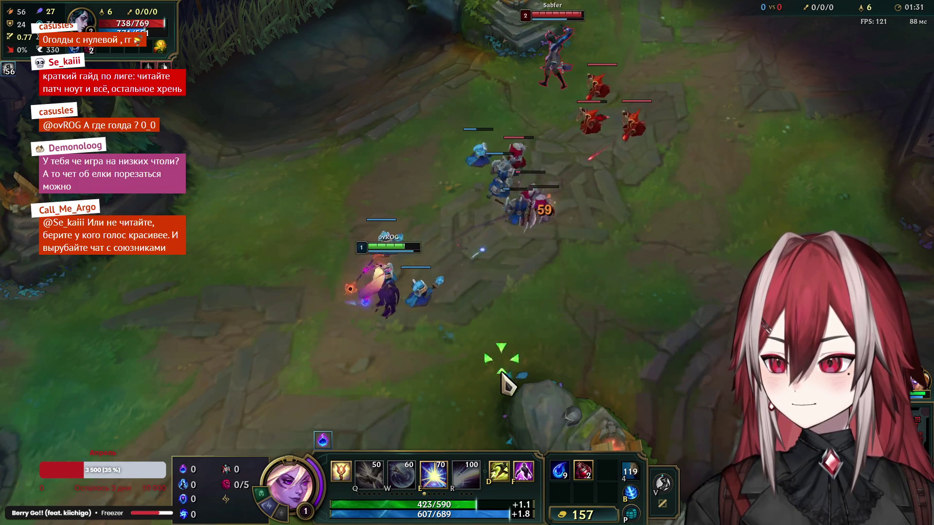
right_click(267, 262)
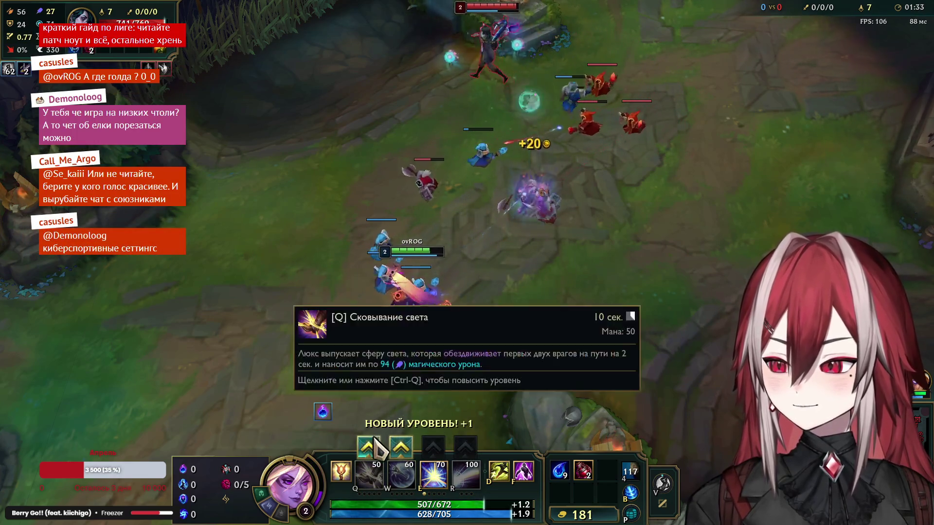
left_click(377, 447)
Step: Last-hit a caster minion, root the enemy mid with Q, follow up with E, then retreat
right_click(496, 287)
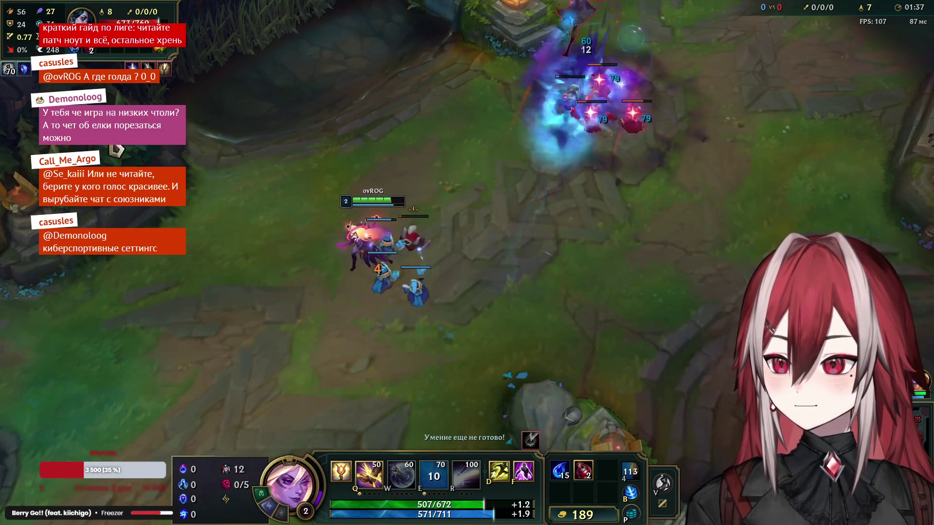
right_click(487, 282)
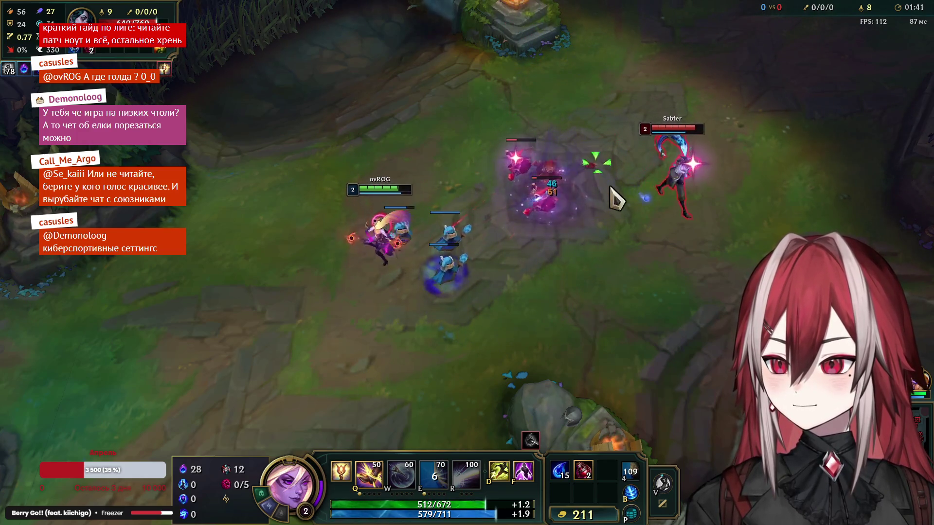
right_click(553, 198)
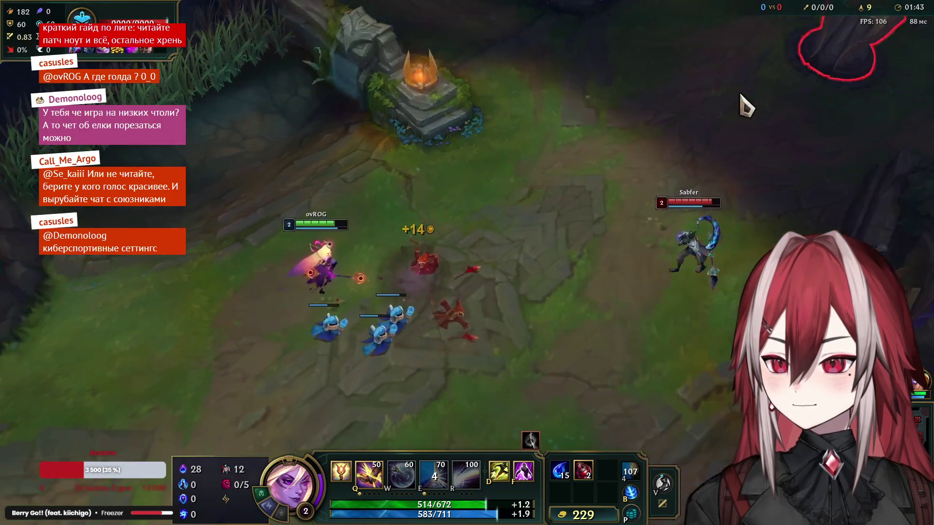
right_click(635, 150)
key("q")
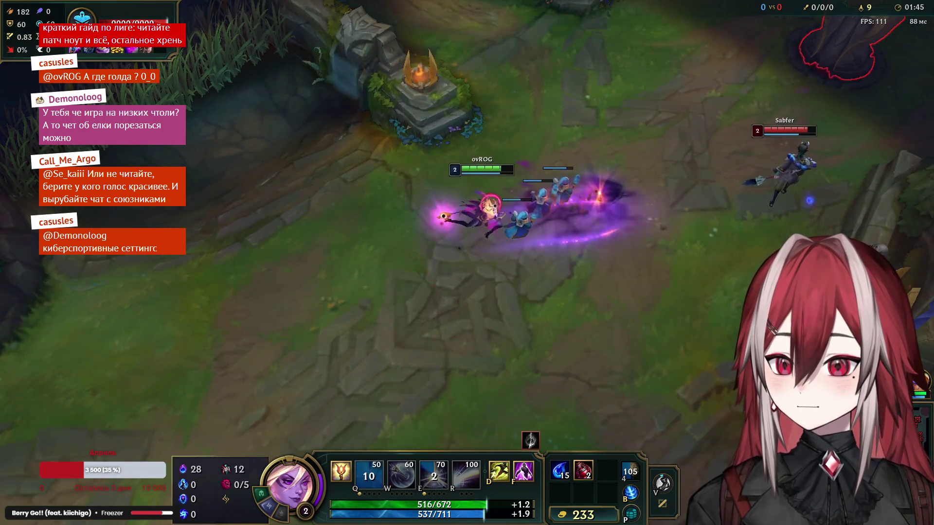
right_click(808, 214)
key("q")
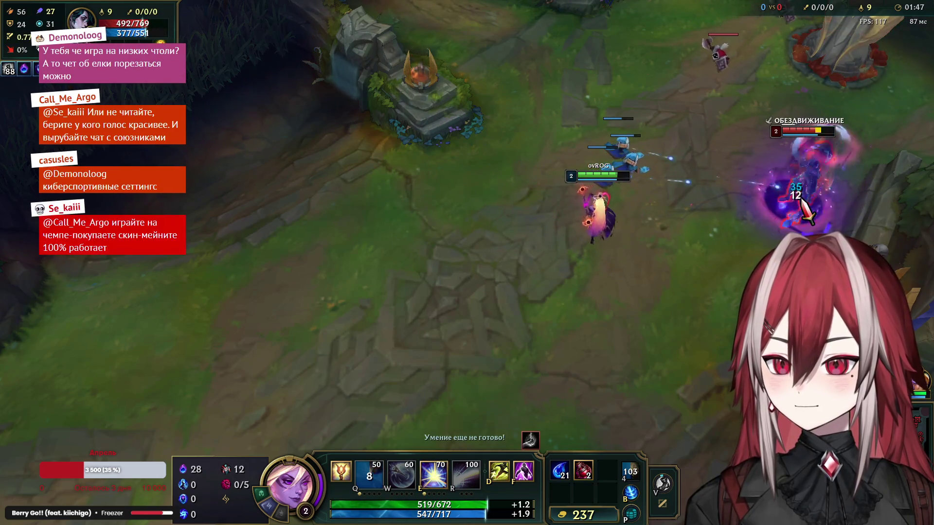
right_click(388, 191)
key("e")
right_click(278, 271)
right_click(261, 344)
right_click(204, 175)
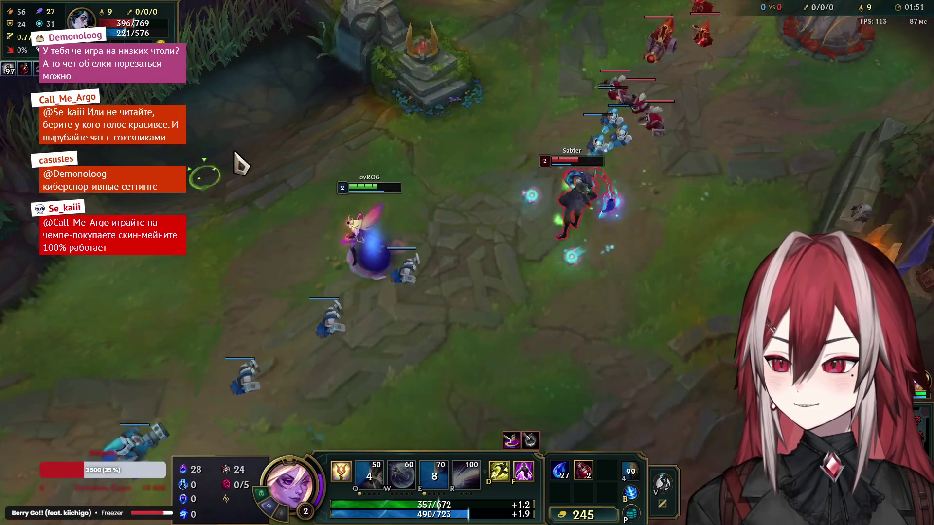
right_click(156, 308)
right_click(45, 316)
right_click(227, 377)
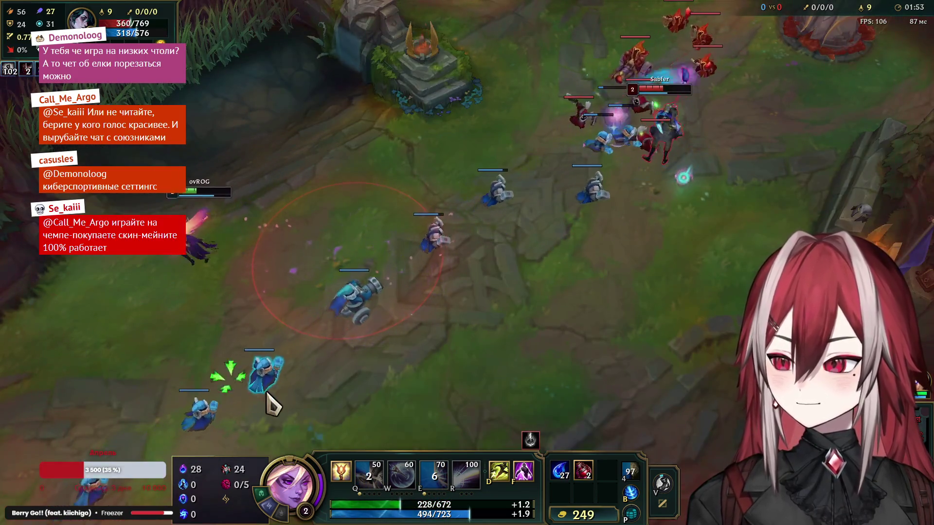
Step: Walk back into lane behind the allied minions and resume attacking the enemy wave
right_click(371, 177)
right_click(319, 218)
right_click(415, 290)
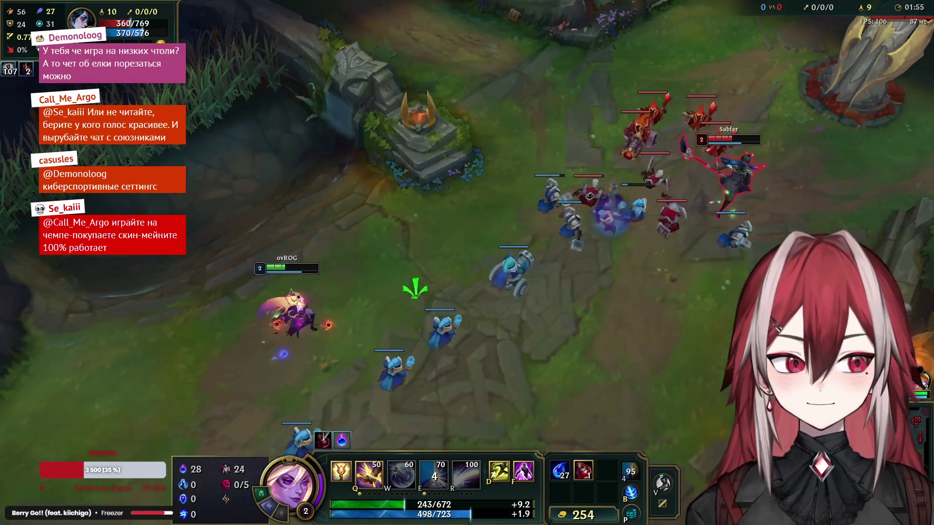
right_click(490, 277)
right_click(553, 340)
right_click(212, 404)
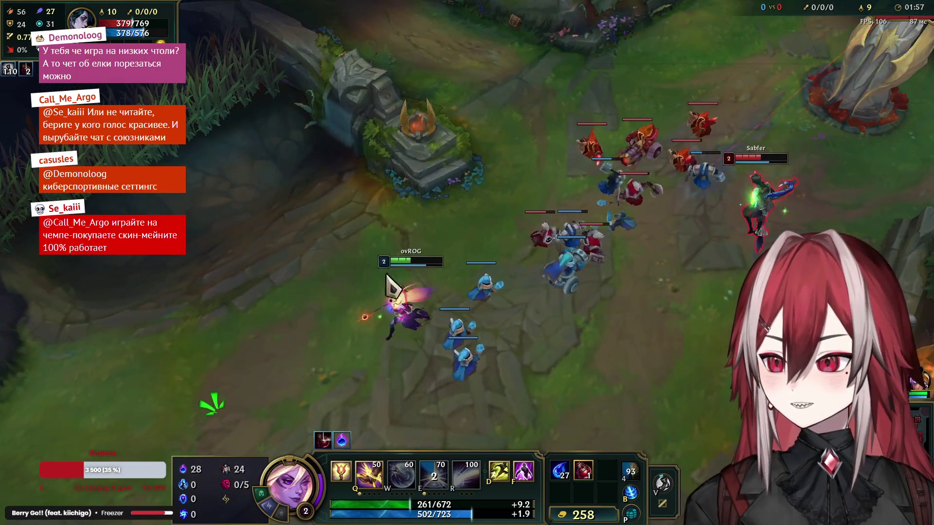
right_click(173, 271)
right_click(428, 267)
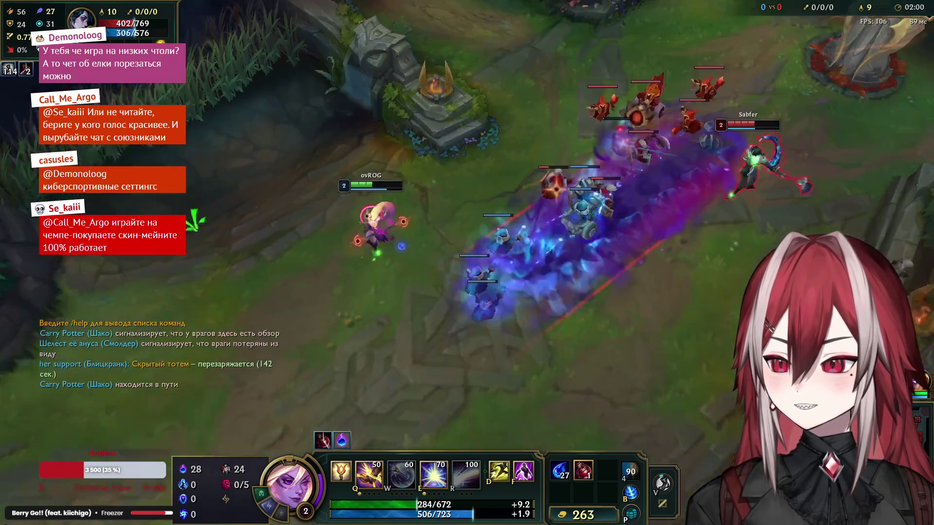
right_click(476, 180)
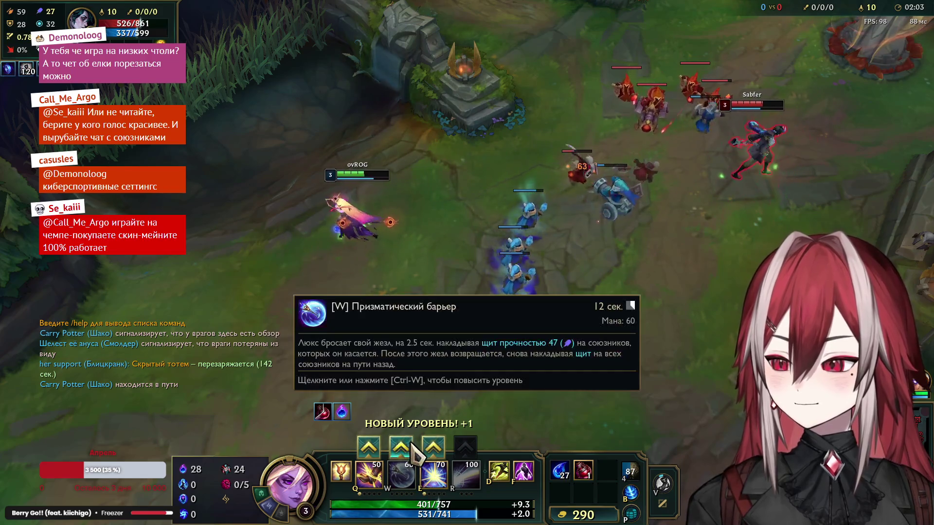
Step: Upgrade Prismatic Barrier (W) at level 3 and hit the enemy minions with E
left_click(401, 447)
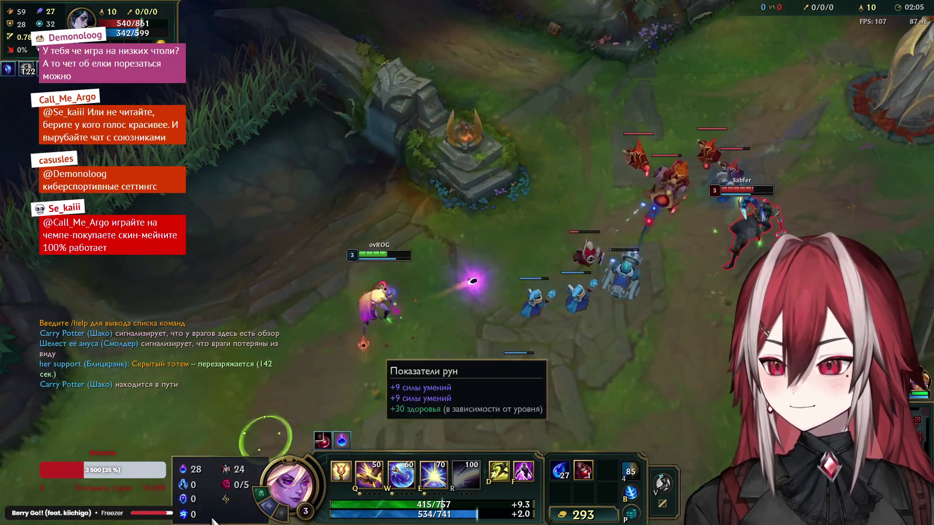
right_click(539, 256)
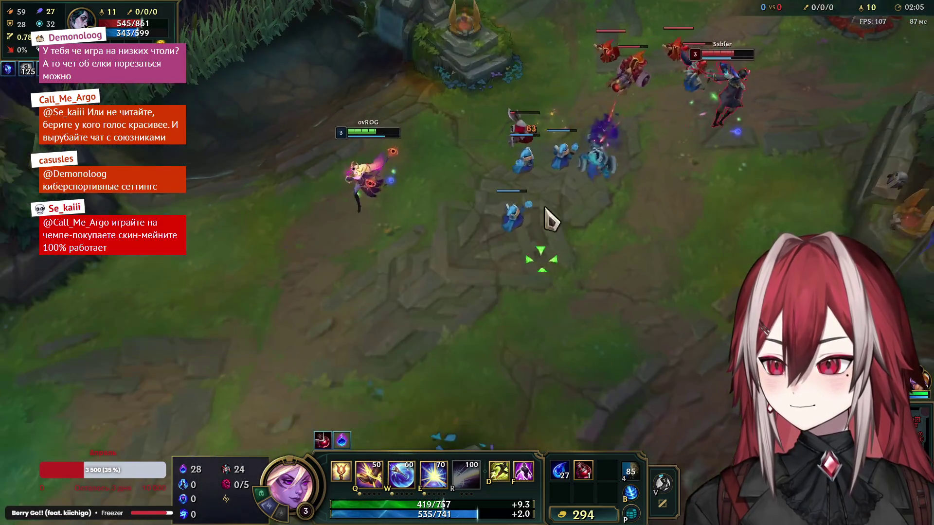
right_click(279, 390)
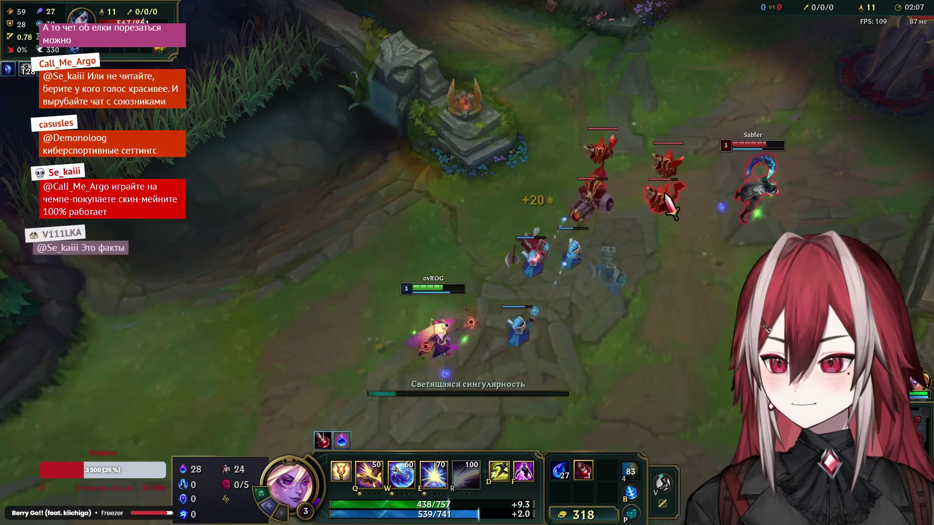
right_click(295, 233)
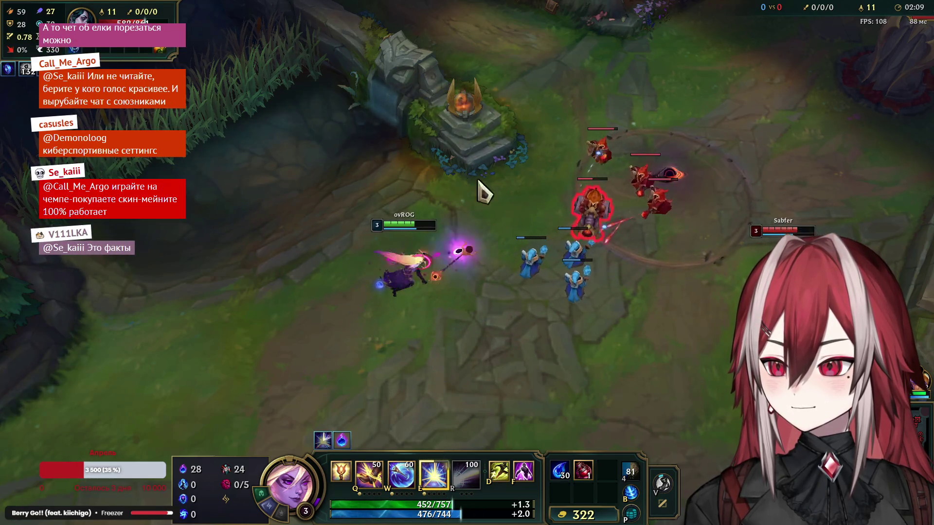
right_click(553, 170)
key("e")
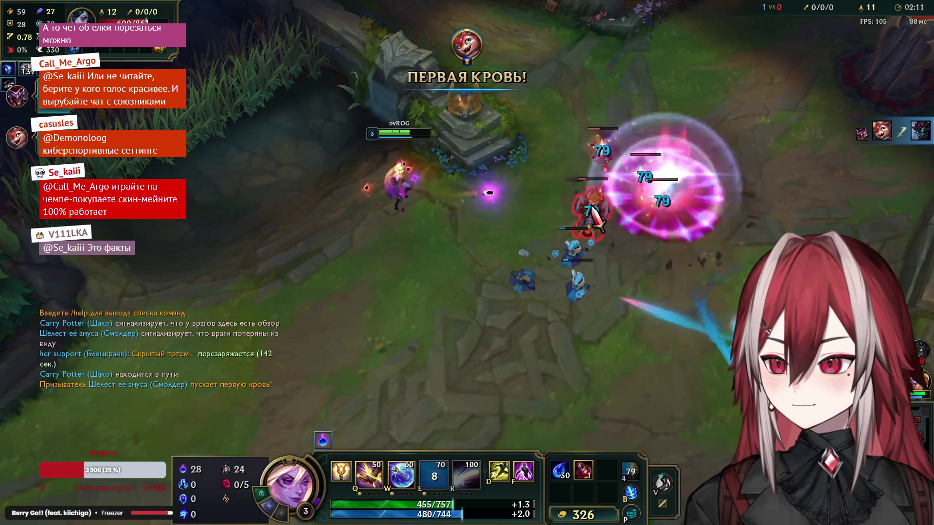
right_click(244, 258)
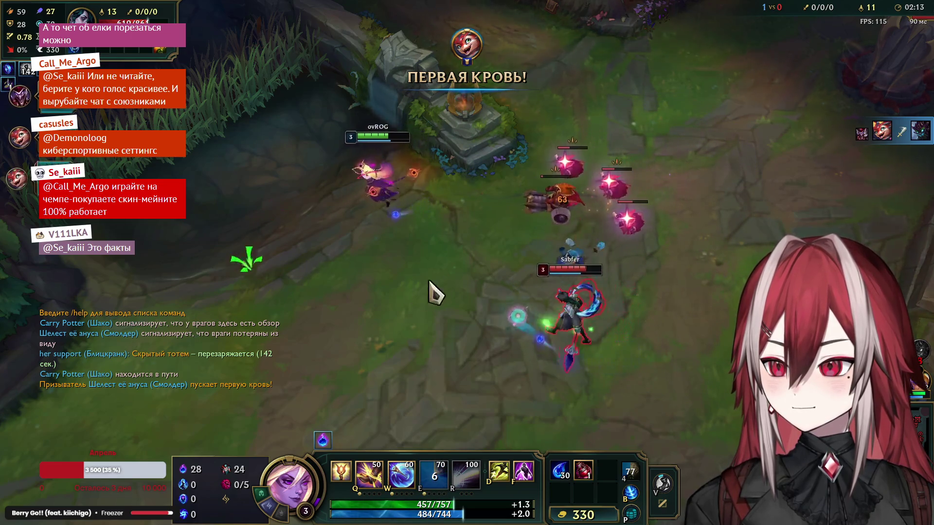
right_click(134, 296)
Step: Root the enemy mid laner with Q, shield with W, back off and drink a health potion
key("q")
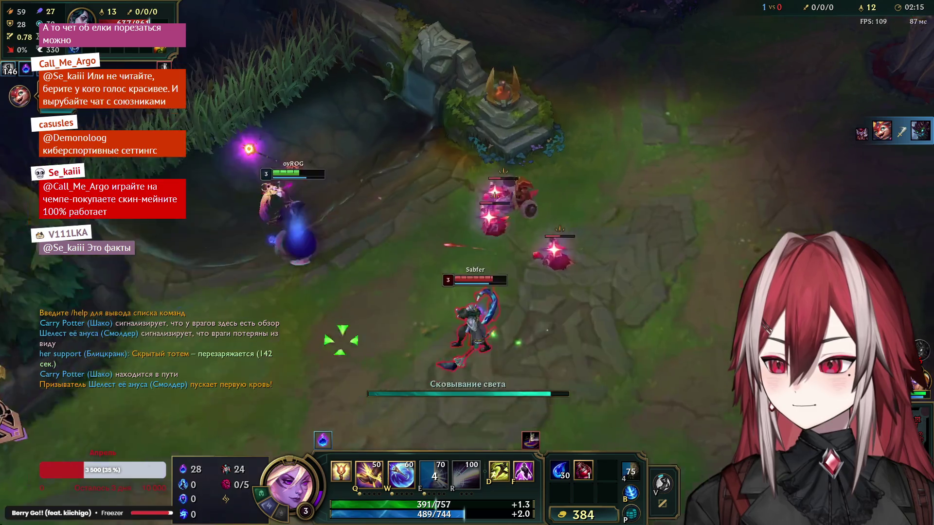
right_click(62, 440)
key("w")
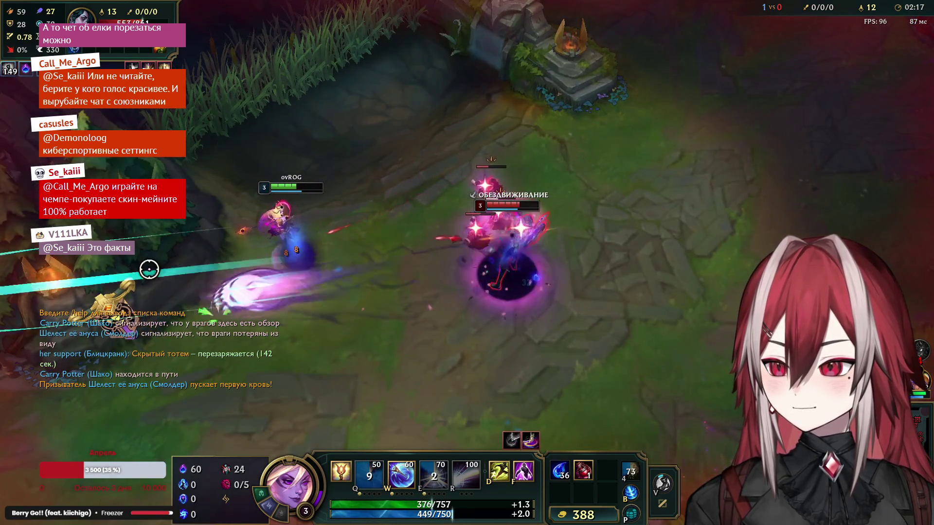
right_click(174, 400)
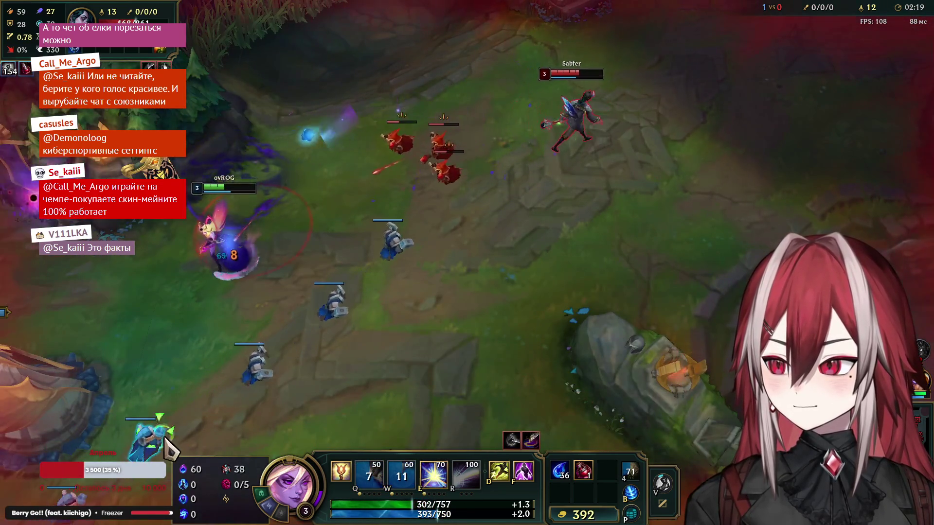
right_click(150, 445)
right_click(267, 73)
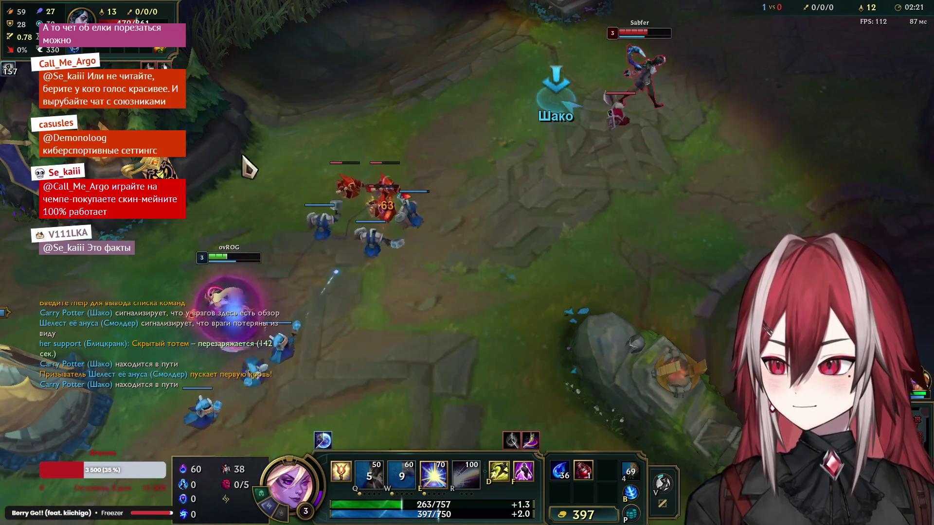
right_click(367, 333)
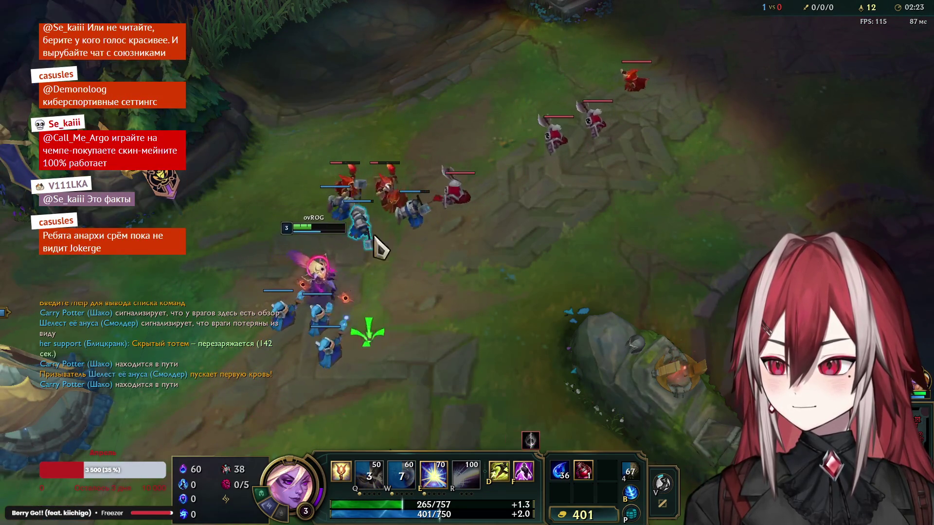
right_click(99, 294)
key("1")
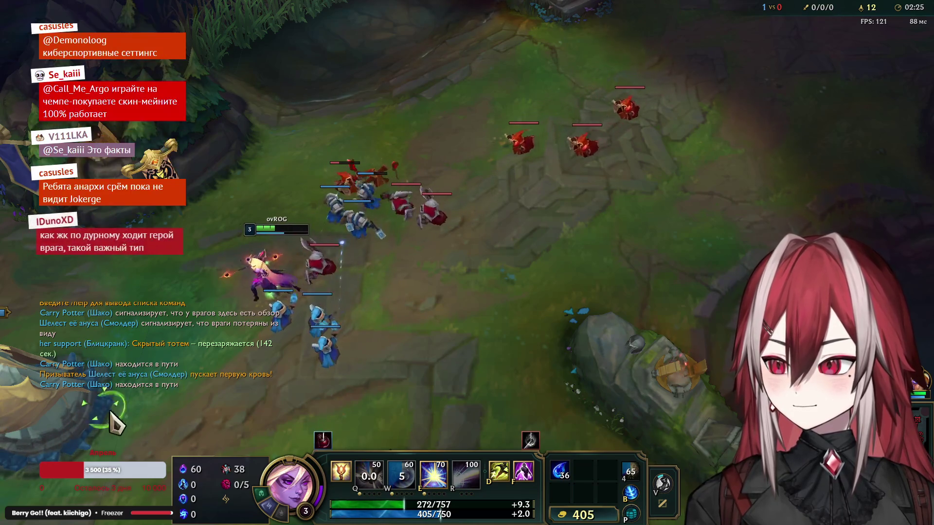
Step: Return to the minion wave to farm, then advance up the lane toward the enemy turret
right_click(454, 323)
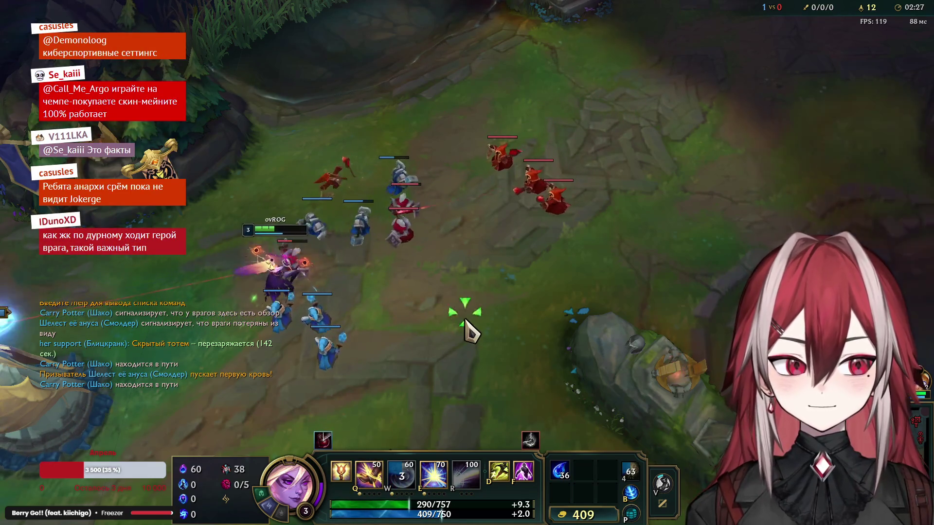
right_click(402, 314)
right_click(499, 275)
right_click(553, 285)
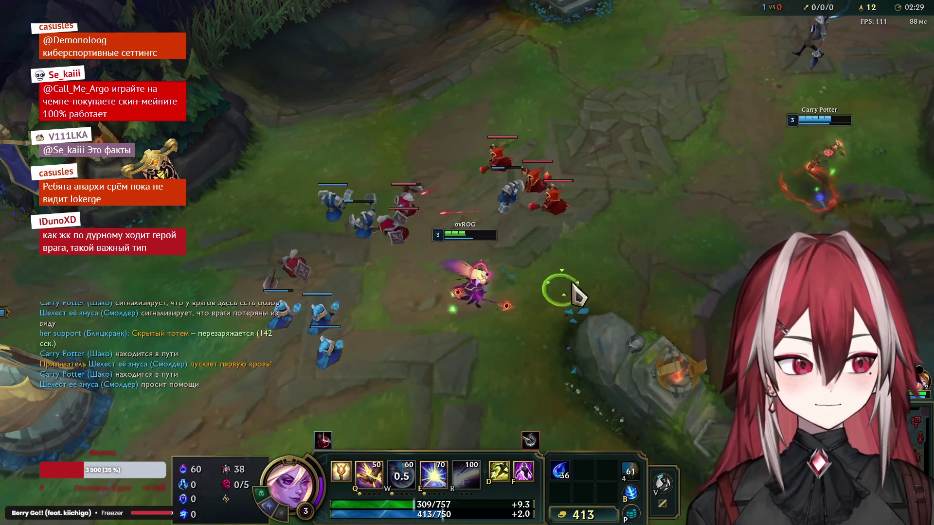
right_click(611, 254)
right_click(684, 188)
right_click(767, 83)
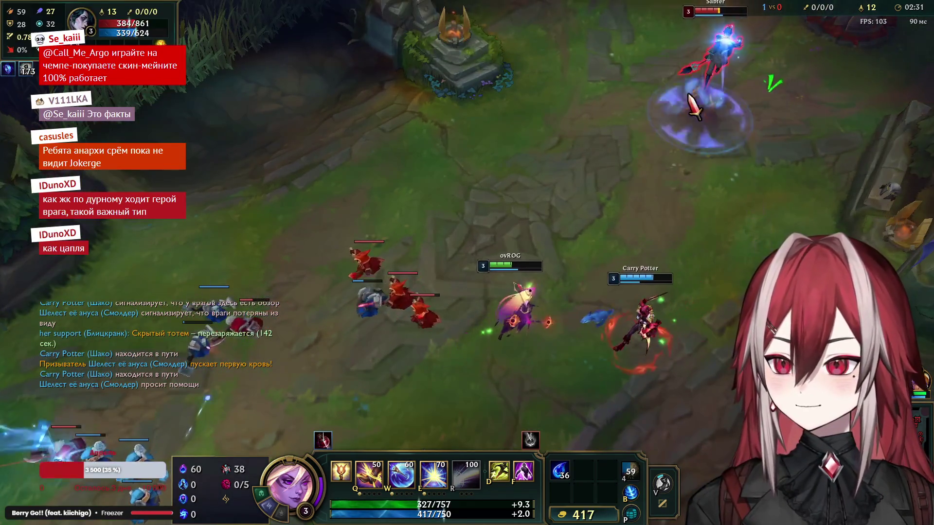
right_click(501, 280)
right_click(272, 396)
right_click(265, 343)
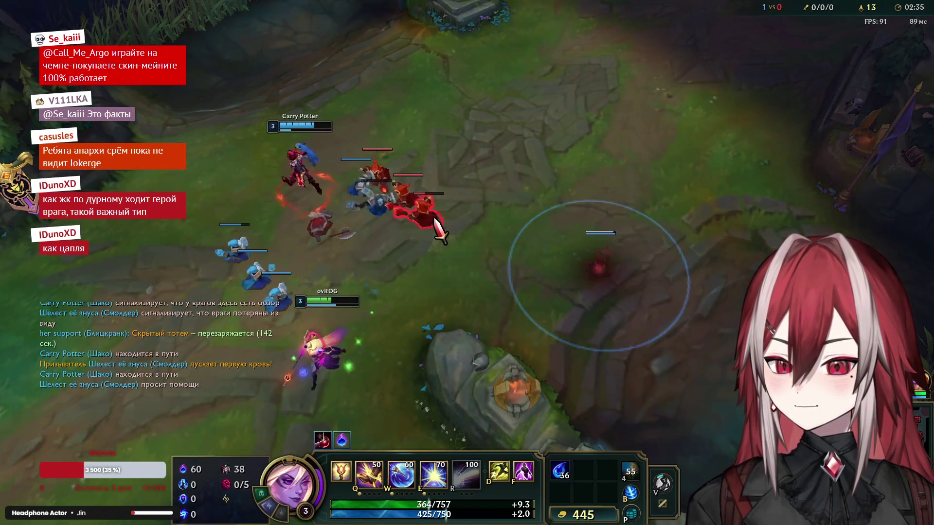
right_click(214, 173)
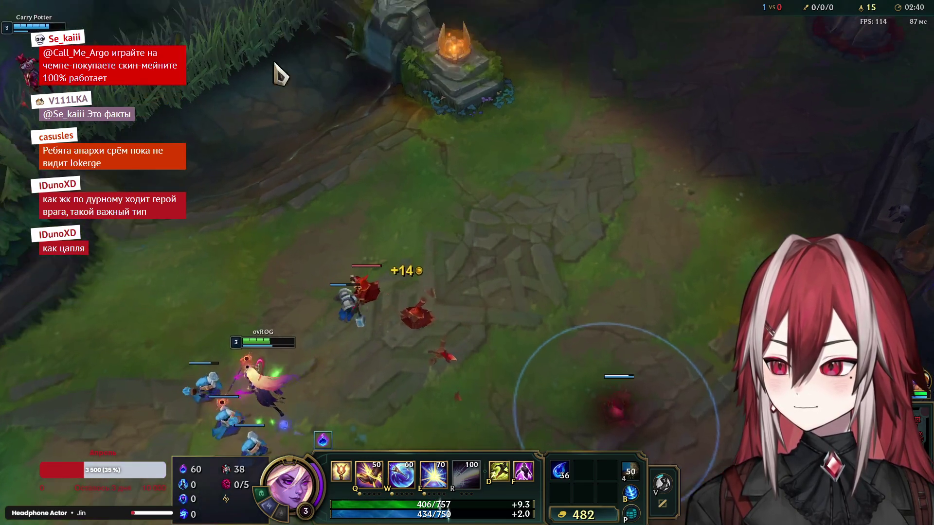
right_click(283, 156)
right_click(192, 319)
right_click(495, 307)
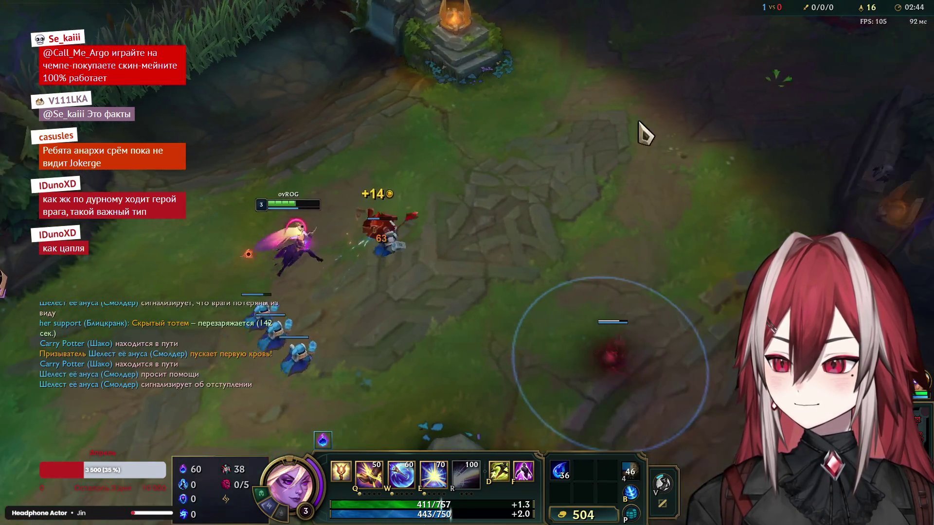
right_click(540, 219)
right_click(596, 289)
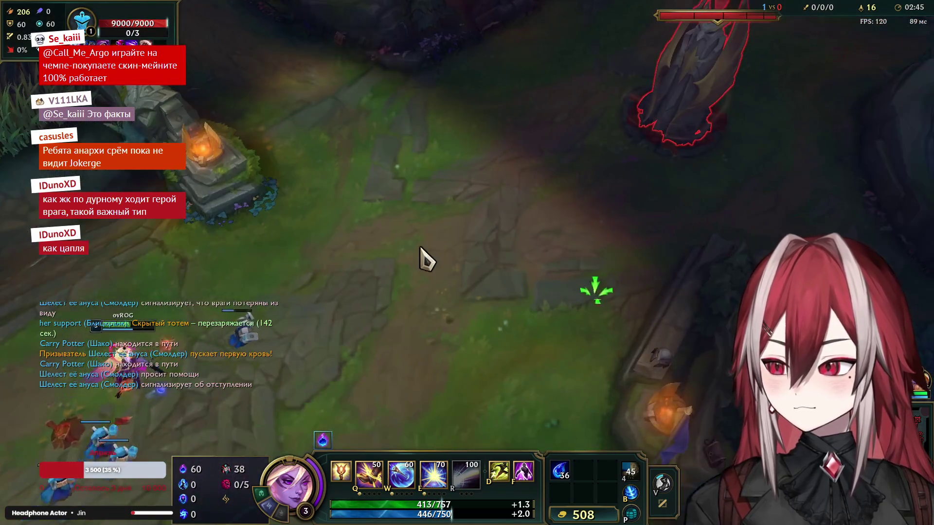
Step: Advance on the mid wave, hit the enemy minions with the light zone, then back off and last-hit
right_click(449, 246)
right_click(344, 169)
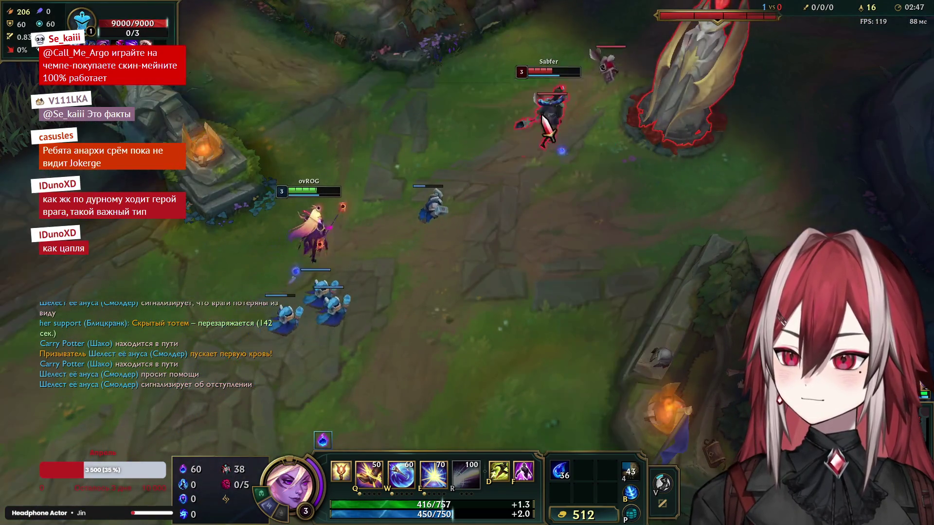
right_click(235, 283)
key("e")
right_click(511, 202)
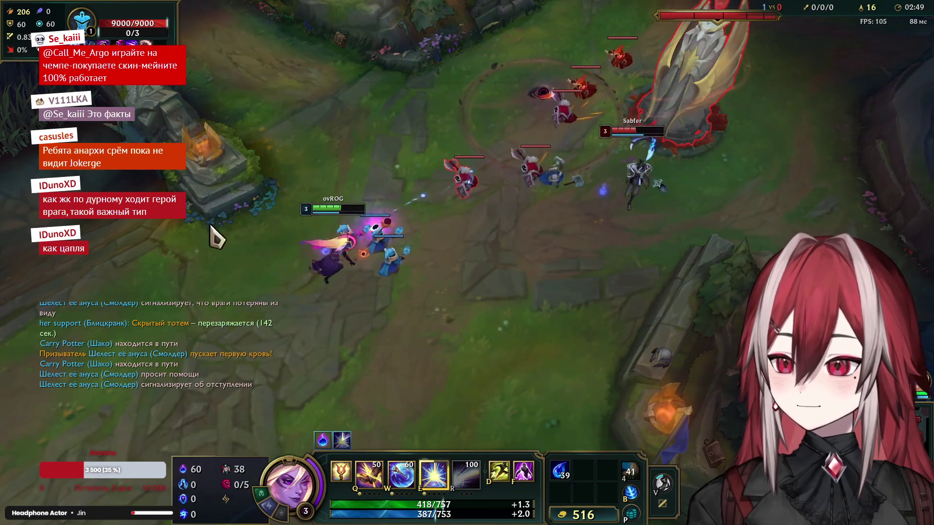
right_click(149, 387)
right_click(83, 386)
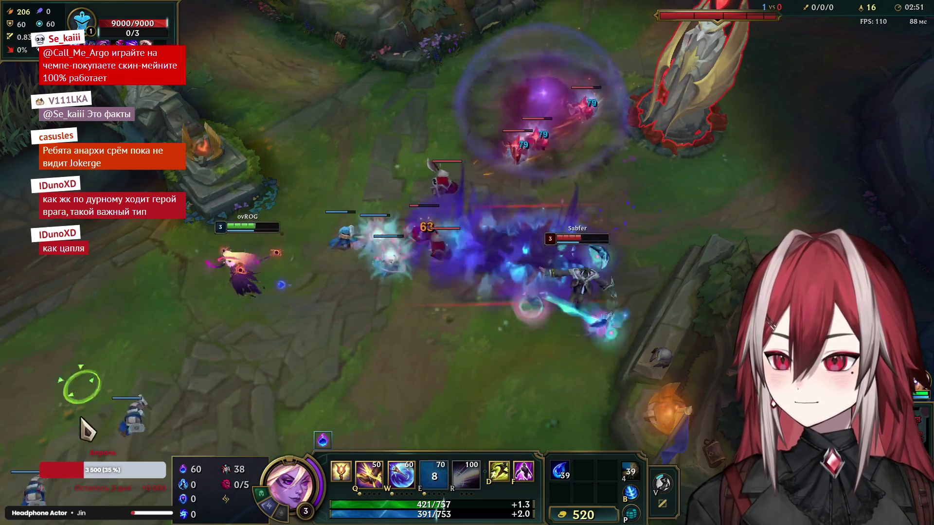
right_click(167, 442)
right_click(386, 371)
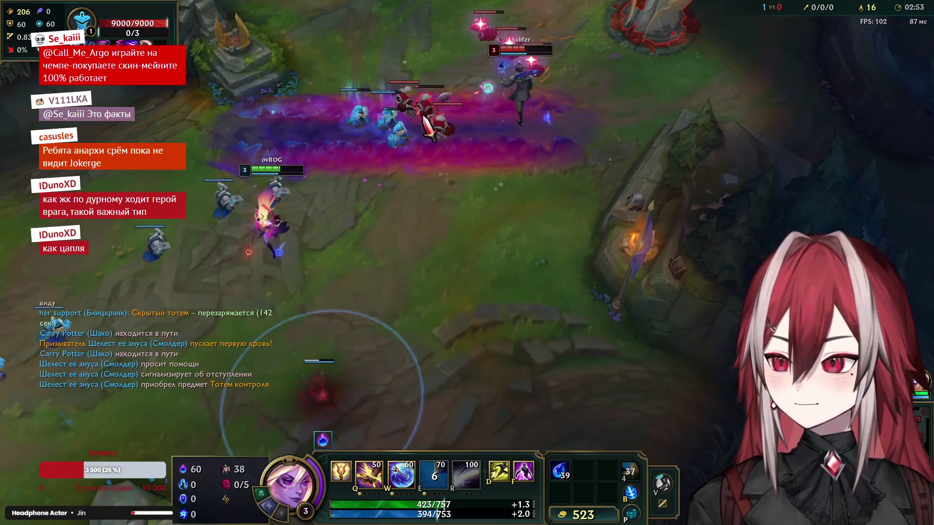
right_click(429, 127)
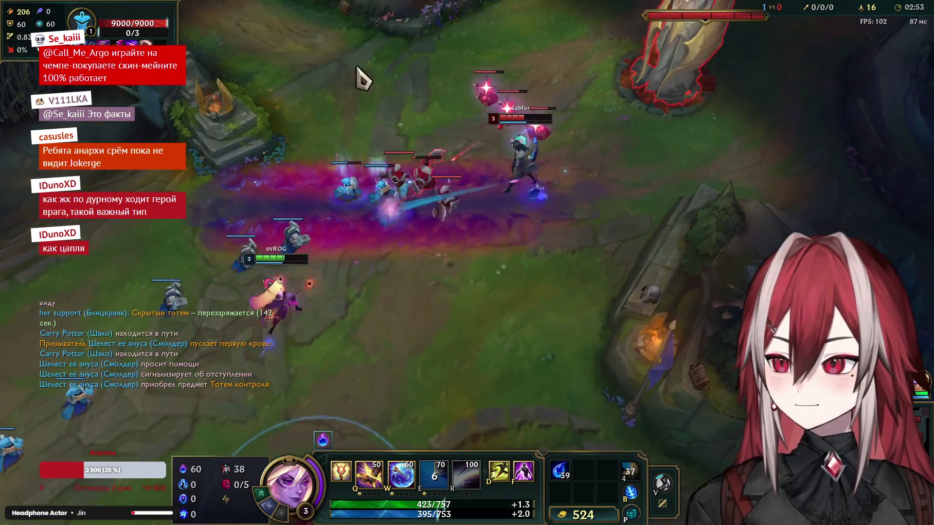
Step: Put the level-4 point into the light zone and cast it again on the enemy minions
left_click(433, 447)
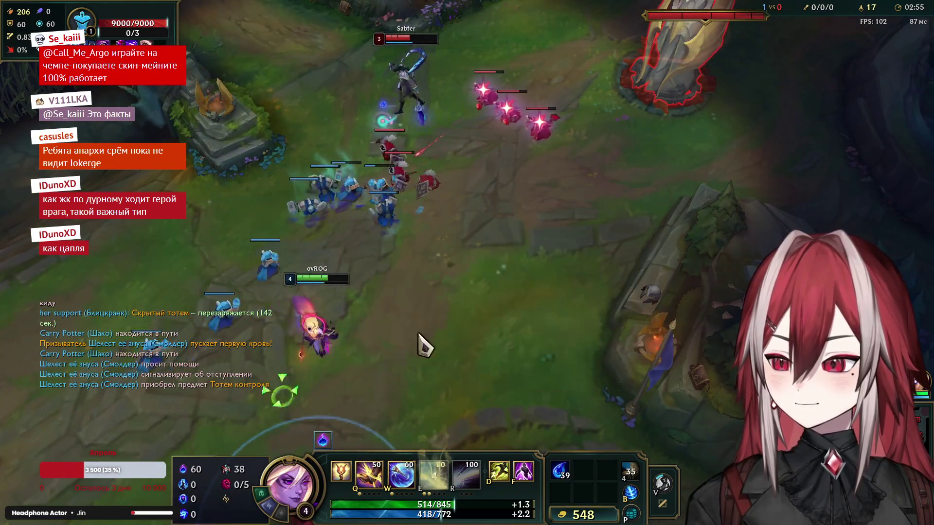
key("space")
right_click(319, 246)
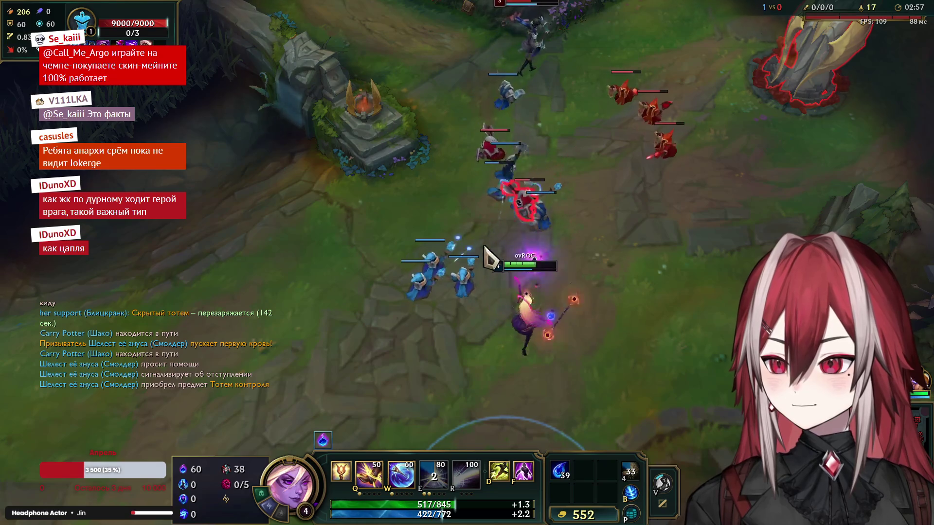
right_click(383, 268)
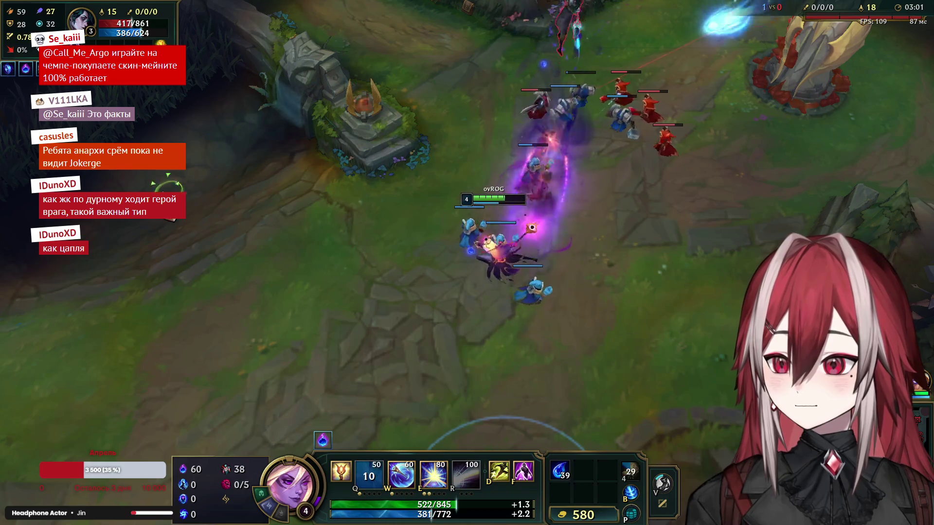
right_click(469, 62)
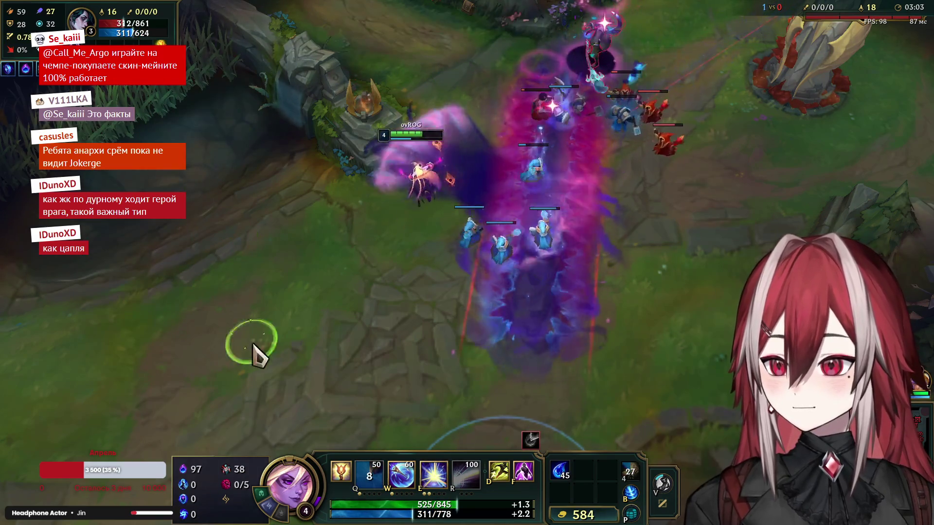
key("e")
right_click(391, 389)
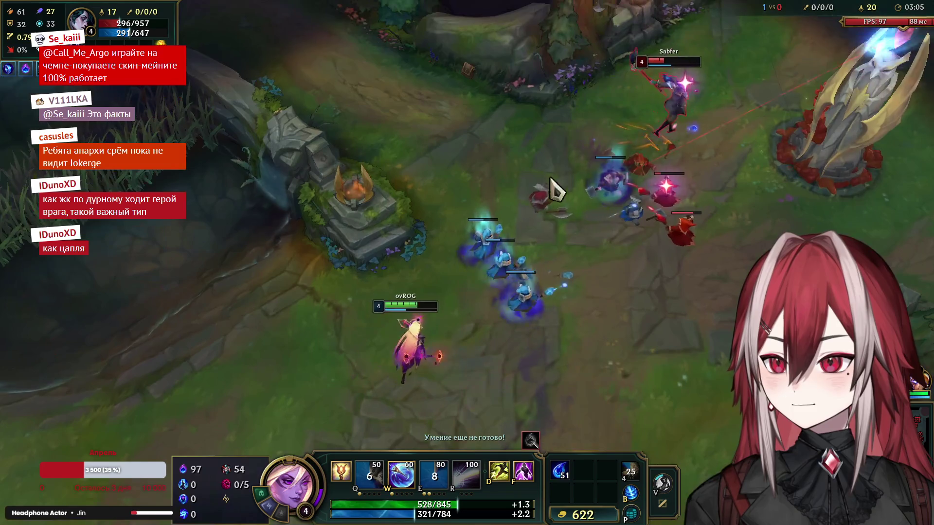
right_click(665, 213)
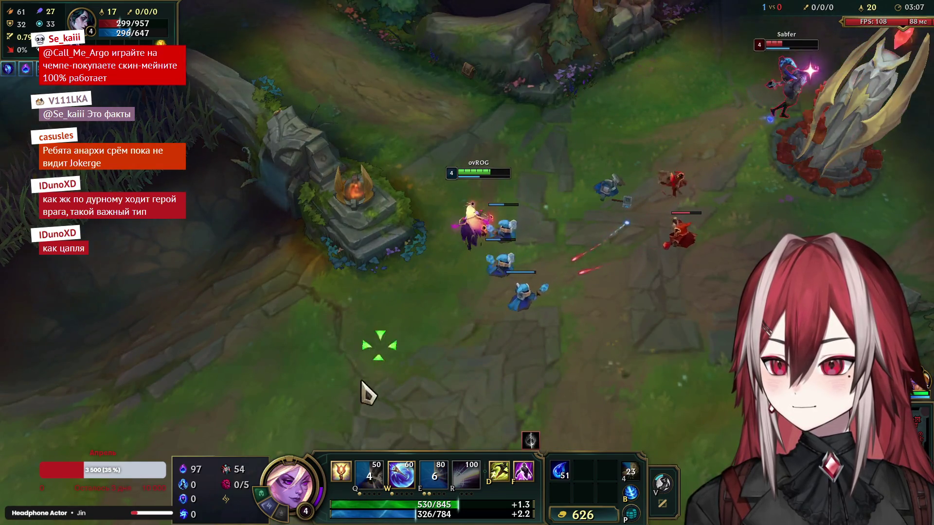
right_click(660, 266)
Step: Leave mid lane heading down-left into the river
right_click(156, 355)
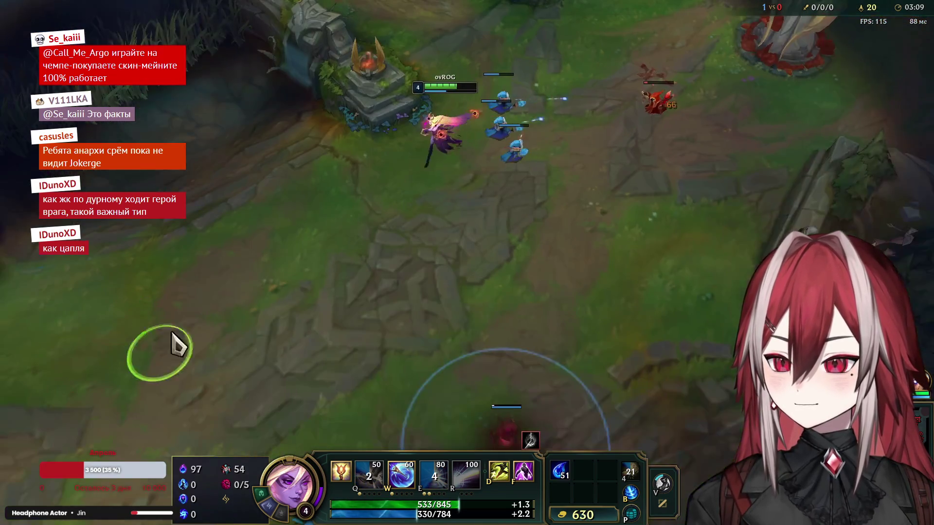
right_click(182, 355)
right_click(428, 403)
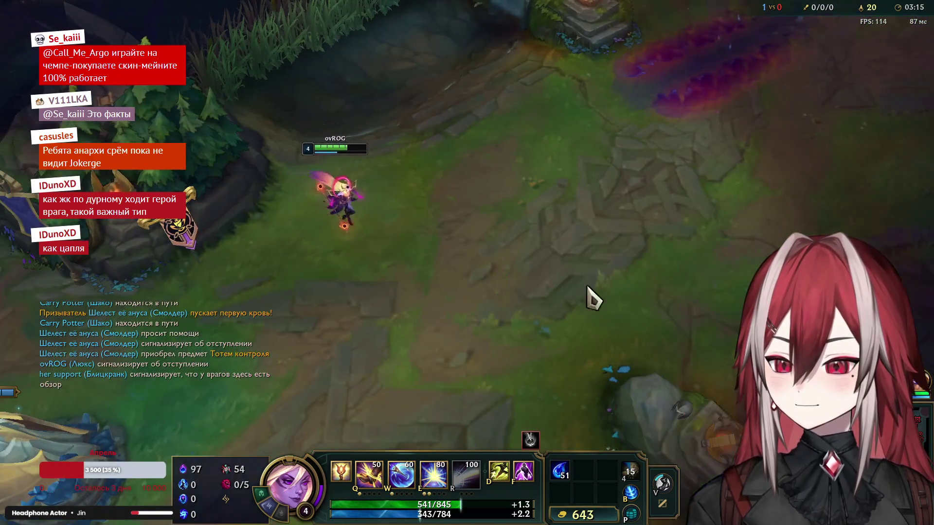
right_click(584, 253)
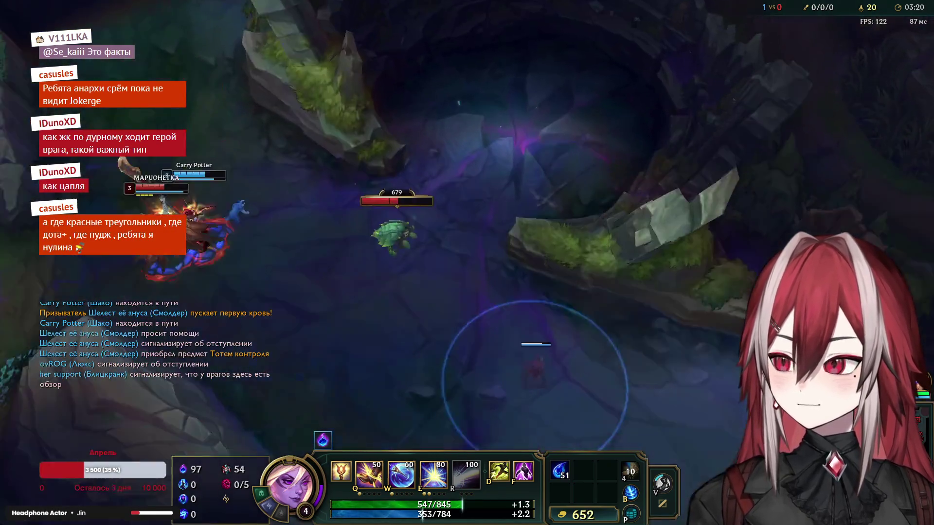
right_click(292, 177)
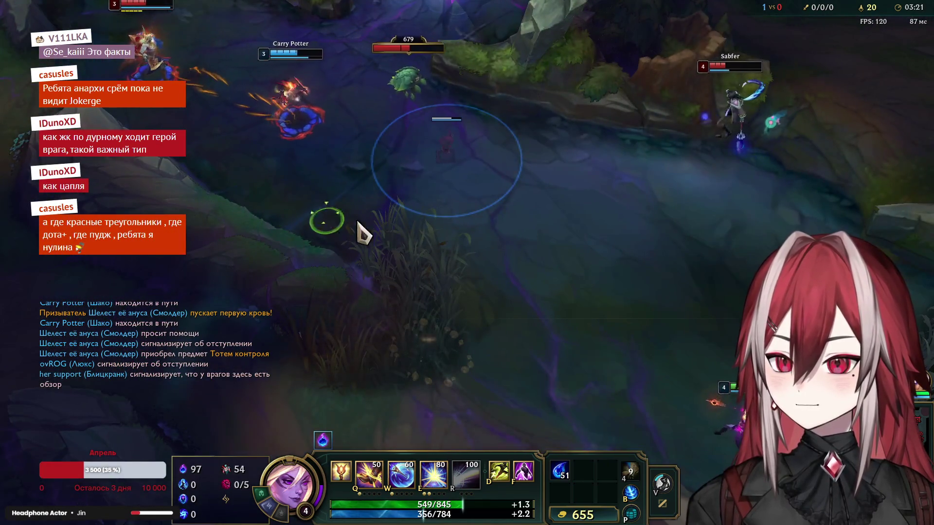
Step: Bind the river enemy with Q, drop the light zone, and shield the allied champion with the barrier
right_click(547, 133)
key("q")
right_click(475, 317)
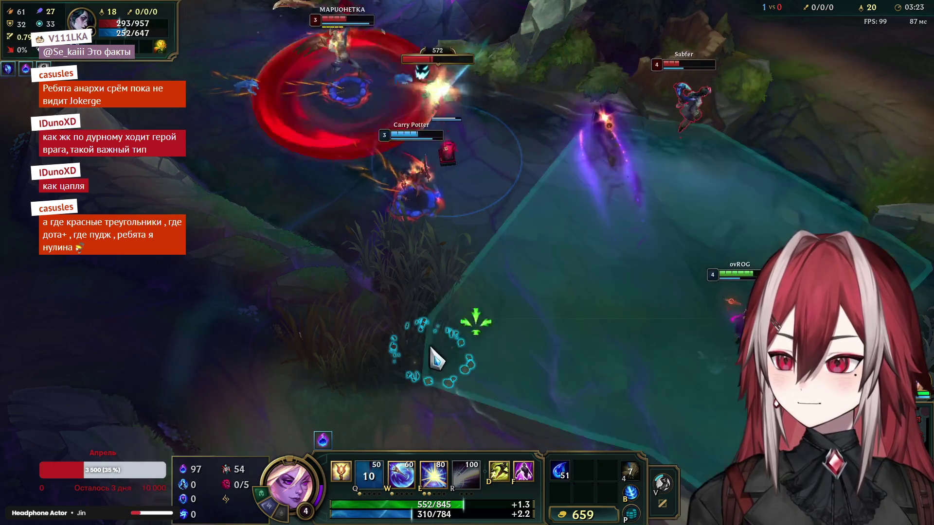
key("w")
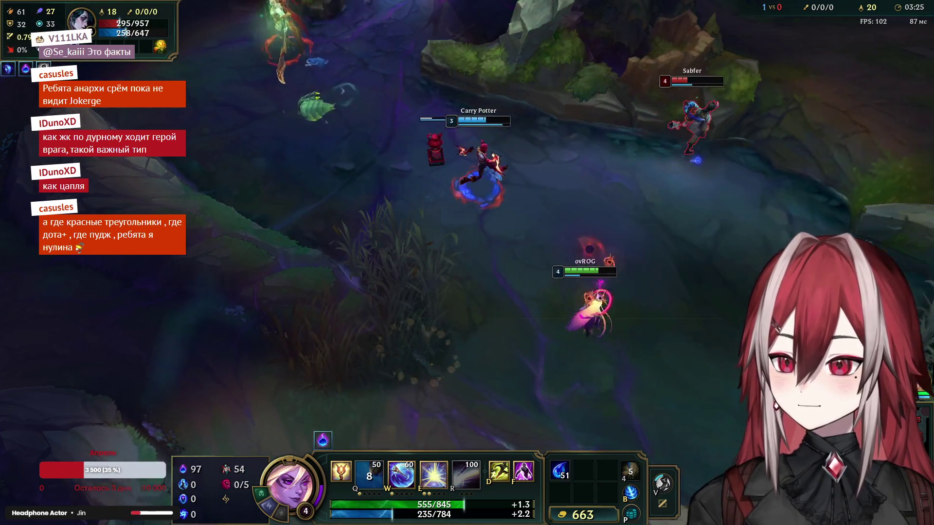
right_click(715, 243)
key("e")
left_click(387, 89)
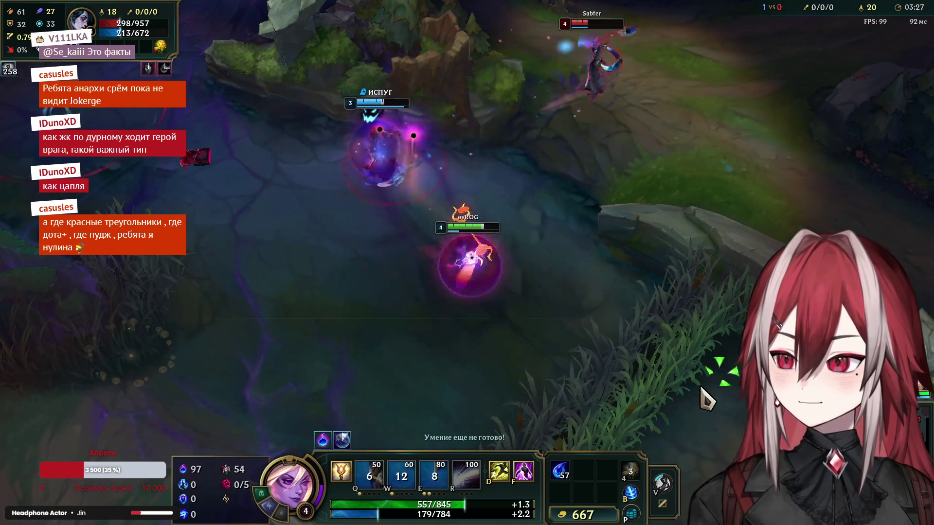
Step: Walk out of the river up-right back toward the mid lane minions
right_click(470, 429)
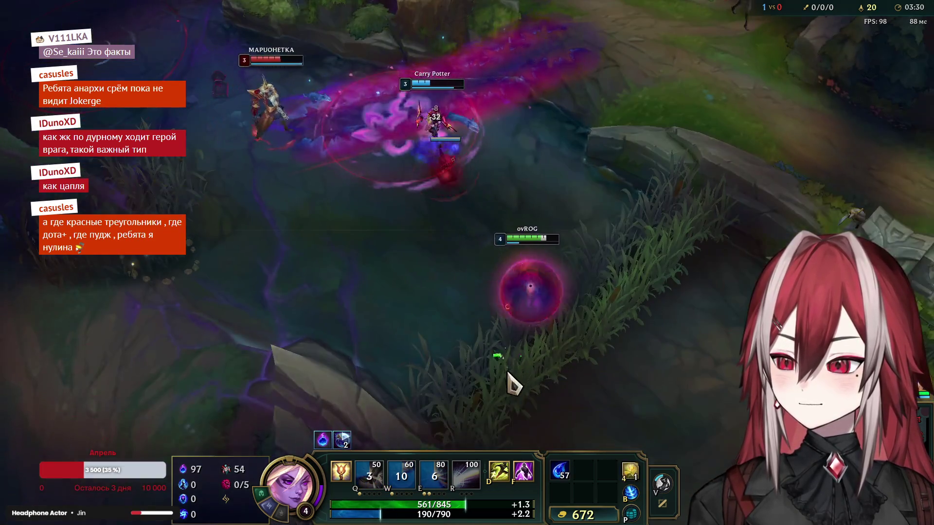
right_click(412, 284)
right_click(563, 371)
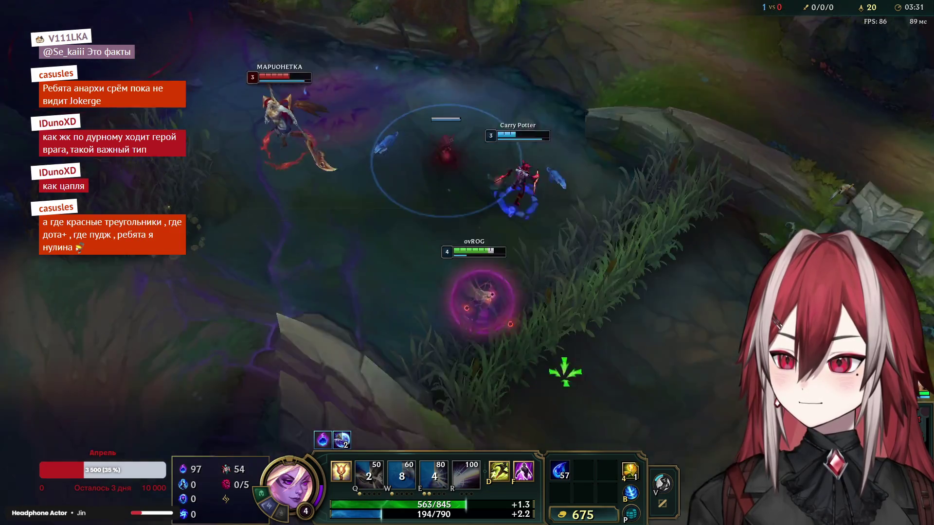
right_click(574, 302)
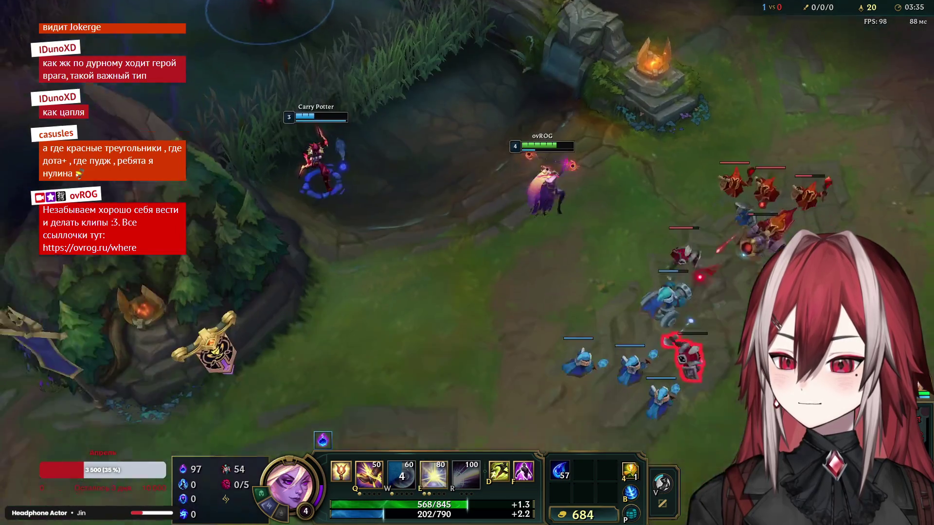
Step: Combo the enemy mid laner with Q binding, barrier and detonated singularity, then chase down the kill
right_click(630, 390)
right_click(606, 396)
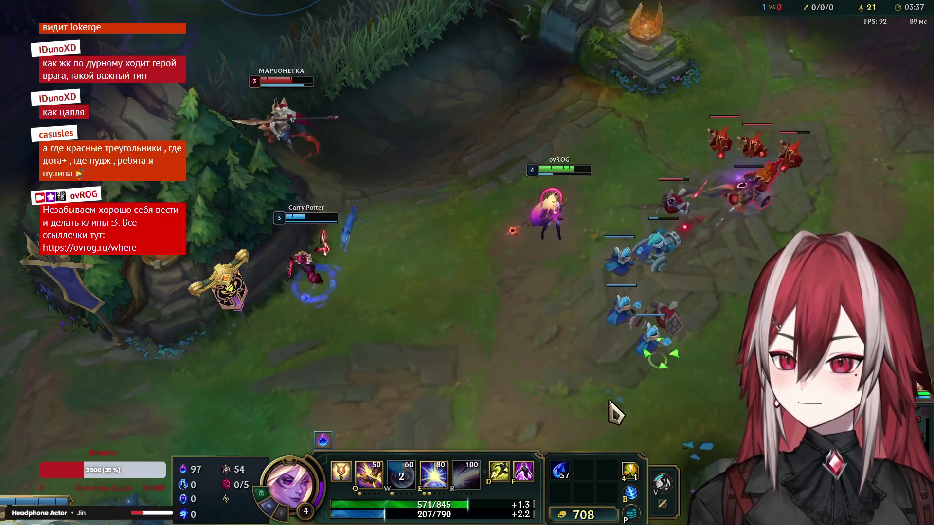
right_click(574, 423)
key("q")
key("w")
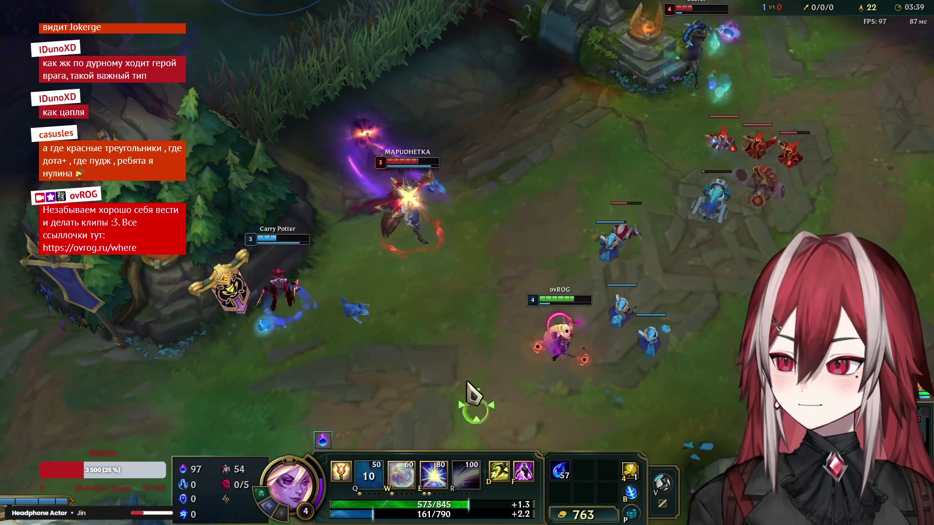
key("e")
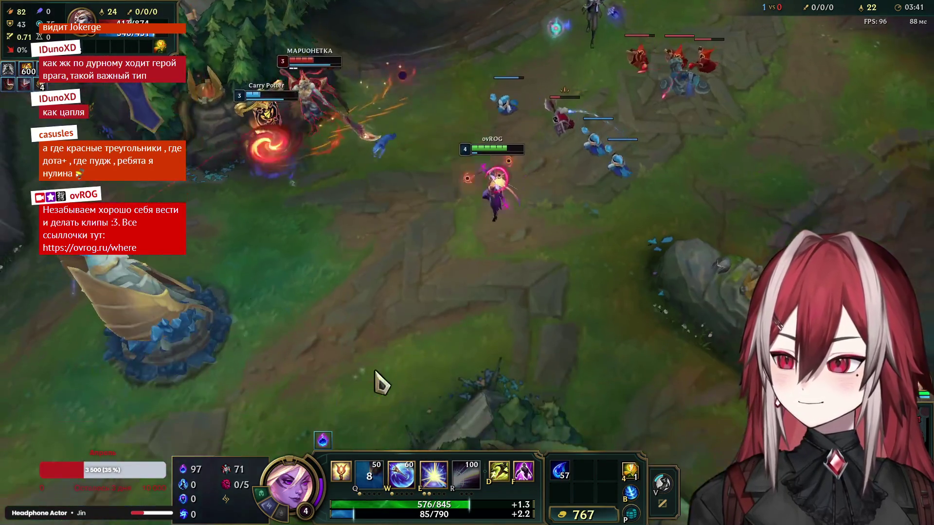
right_click(329, 276)
key("e")
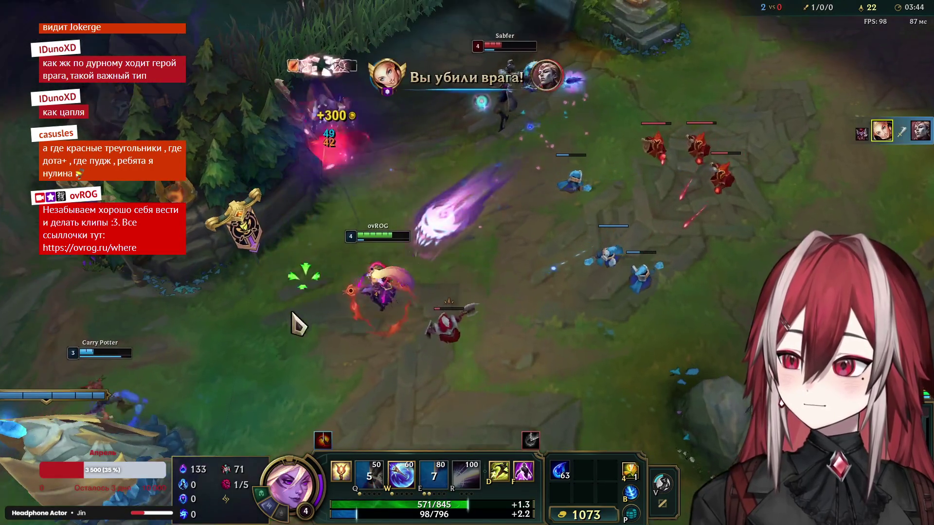
right_click(480, 394)
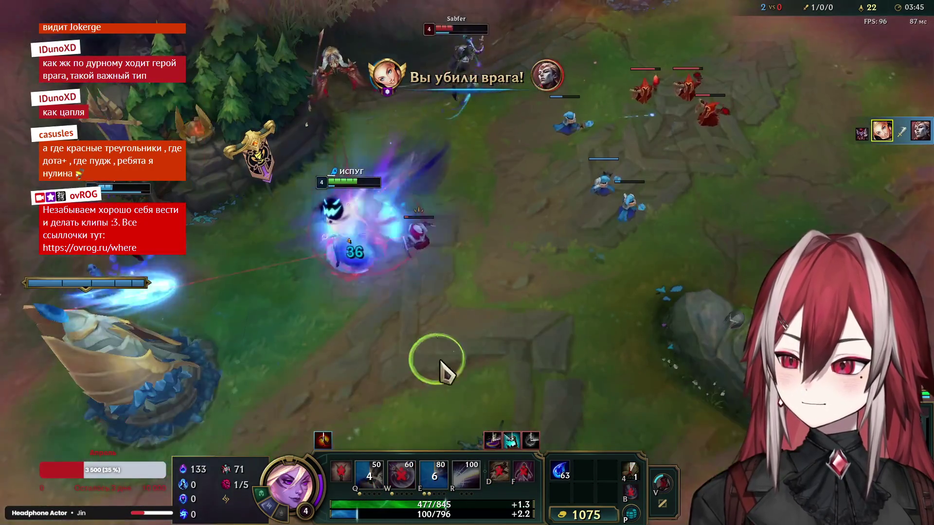
Step: Return to the enemy minion wave and last-hit several minions
right_click(444, 338)
right_click(518, 328)
right_click(610, 250)
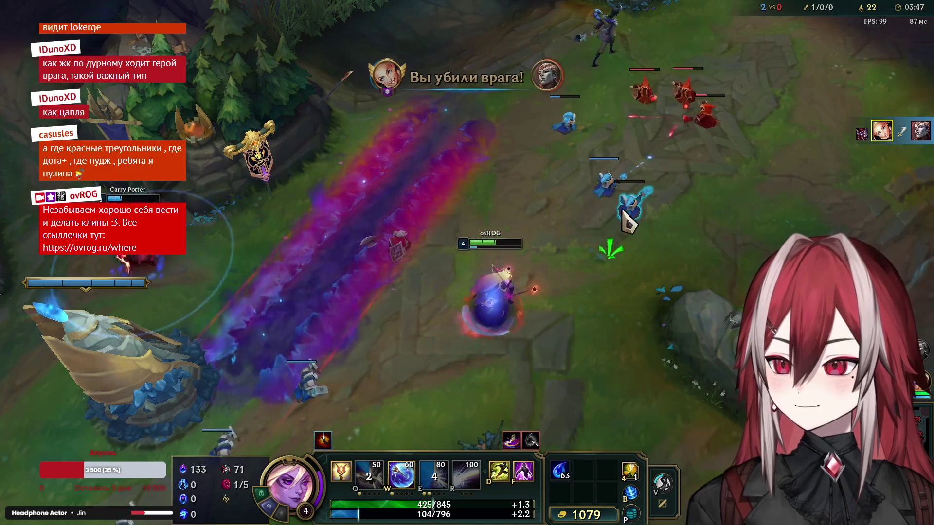
right_click(717, 143)
right_click(184, 358)
right_click(250, 396)
right_click(499, 241)
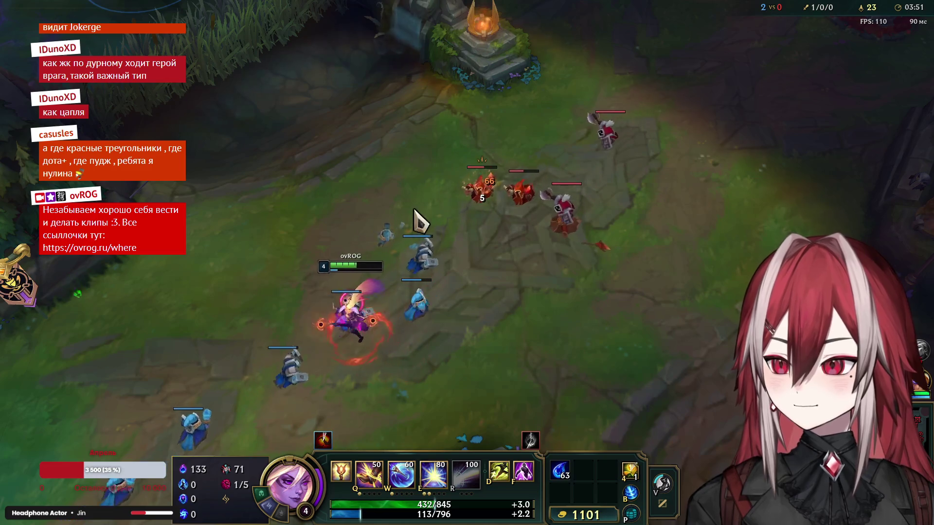
Step: Last-hit mid lane minions and spend the level-5 point on Lucent Singularity
right_click(145, 281)
right_click(334, 395)
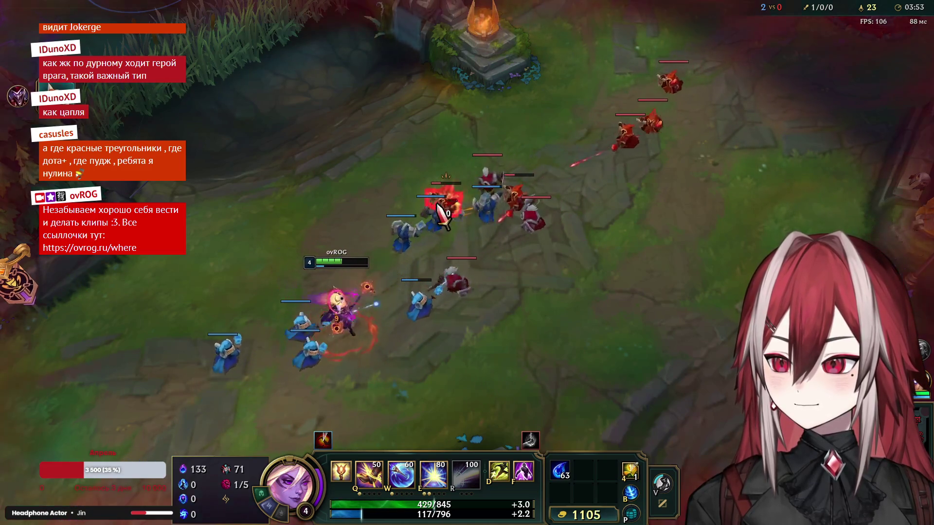
right_click(442, 214)
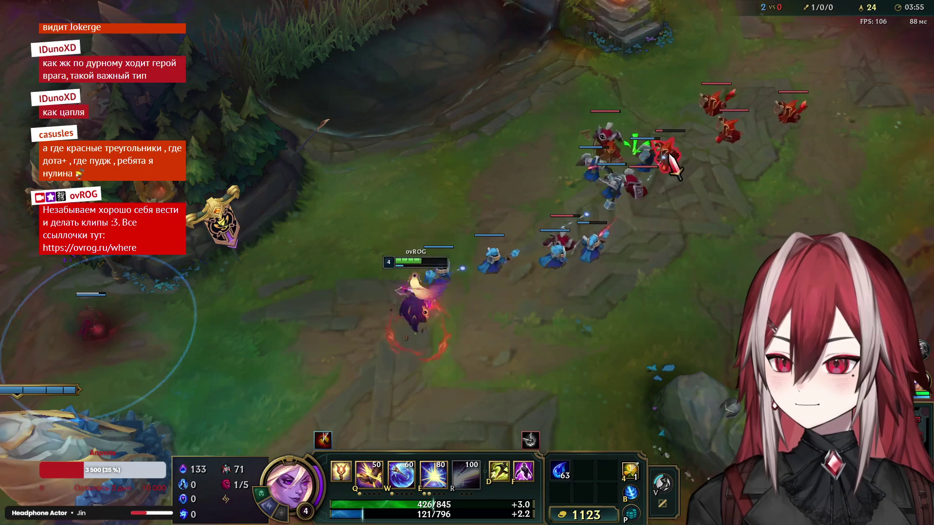
right_click(674, 155)
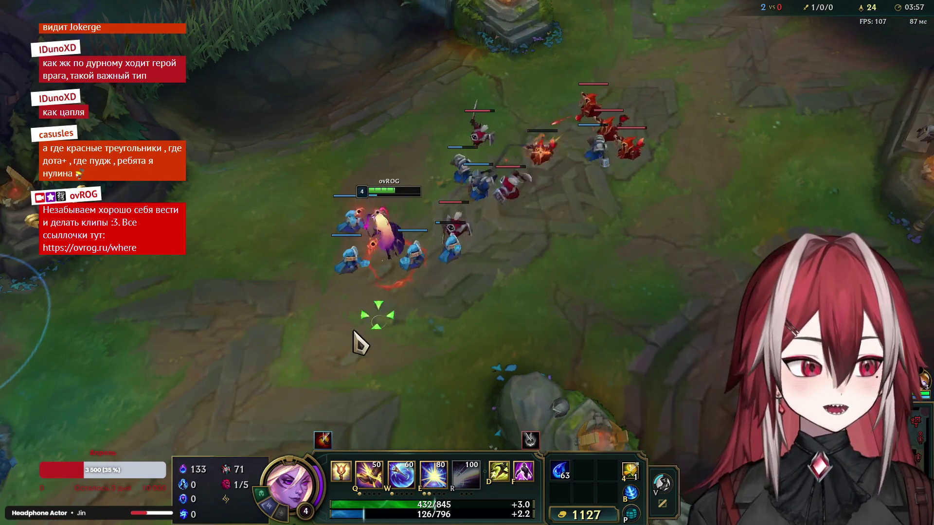
right_click(231, 263)
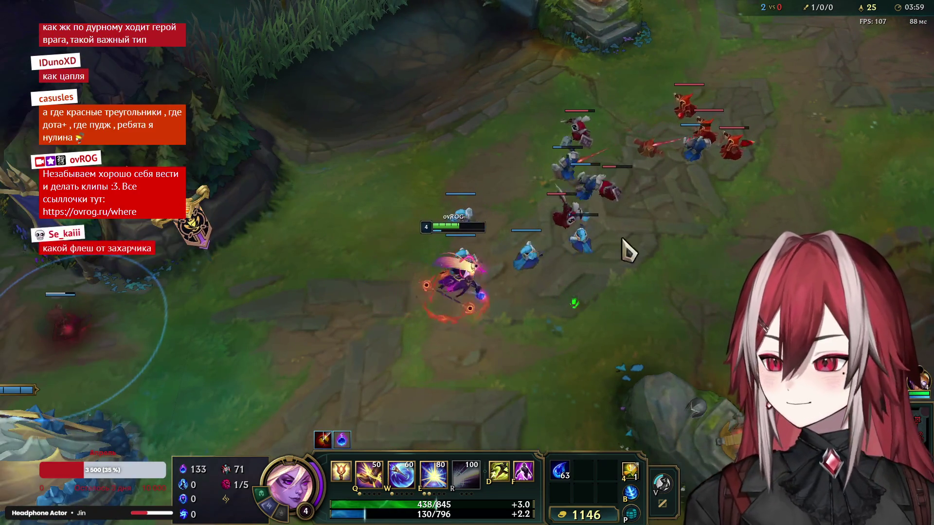
right_click(631, 250)
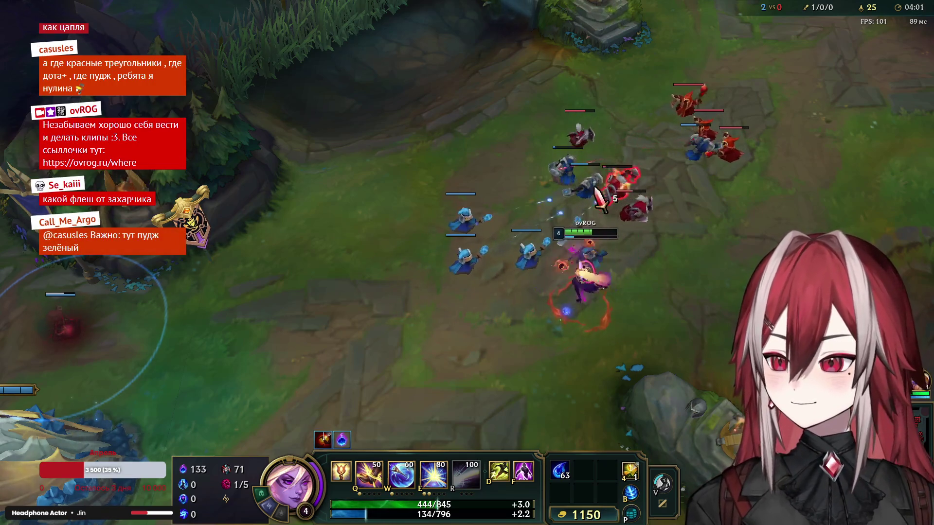
right_click(335, 276)
left_click(434, 441)
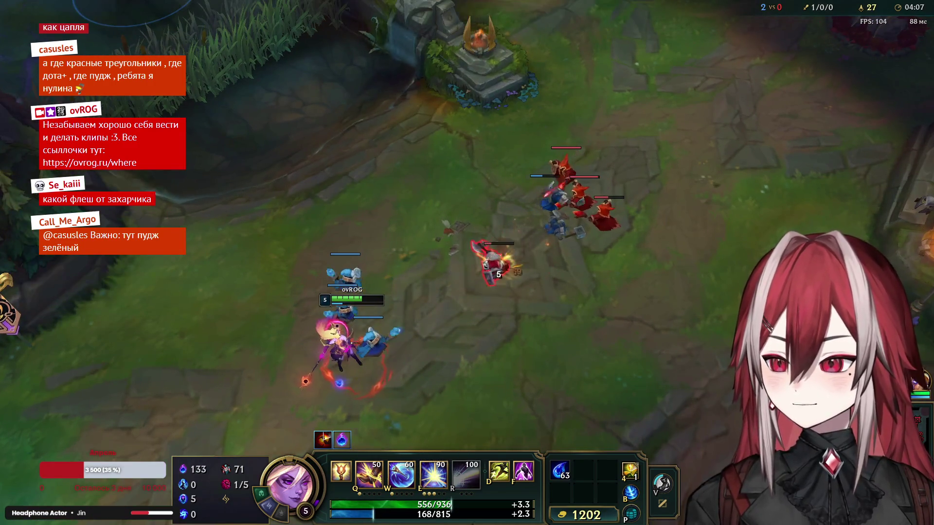
Step: Keep farming the wave from behind the allied minions, finishing with a singularity on the enemy wave
right_click(438, 355)
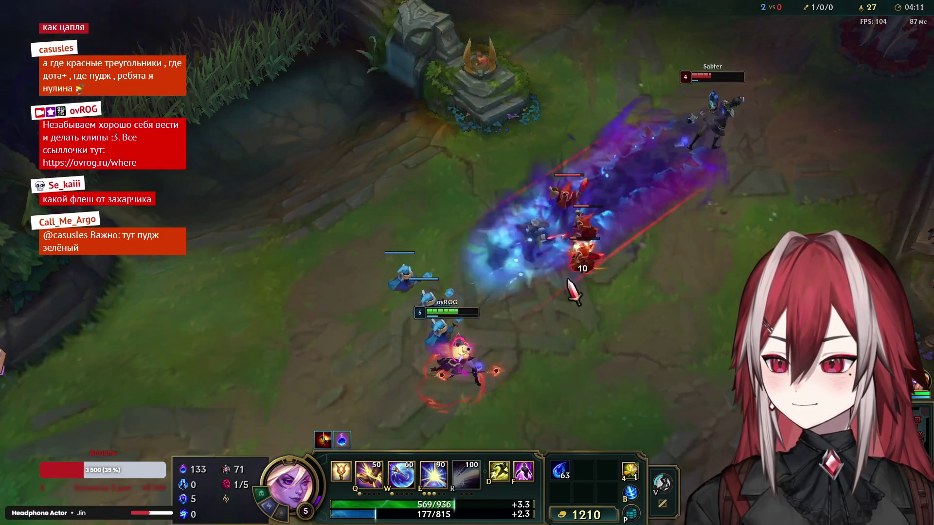
key("space")
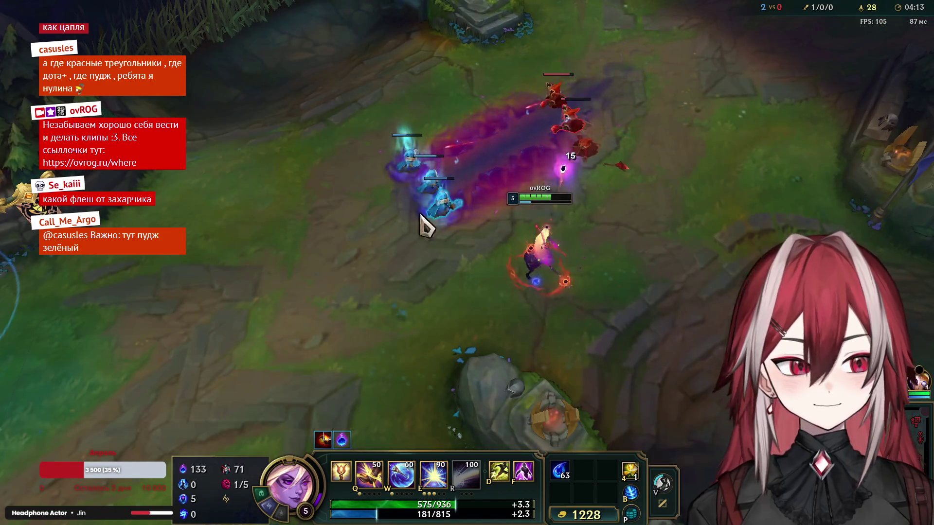
right_click(555, 115)
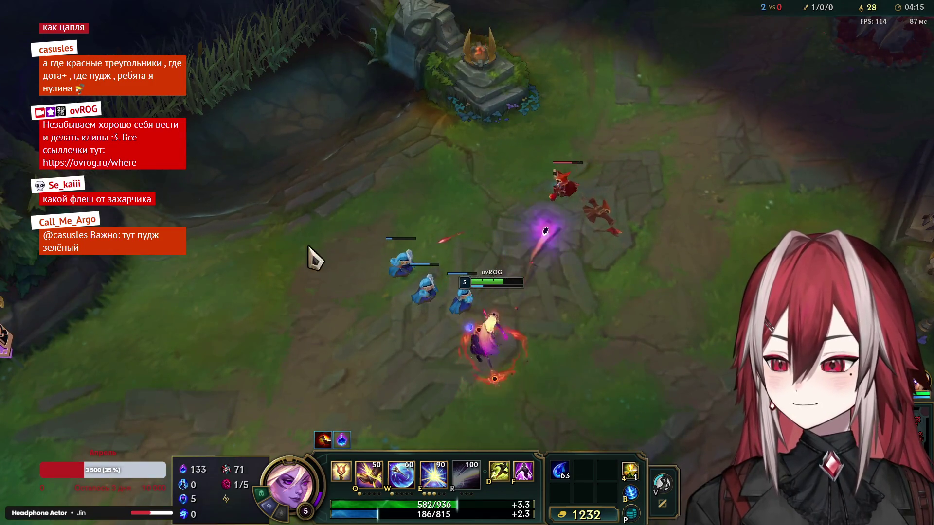
right_click(573, 187)
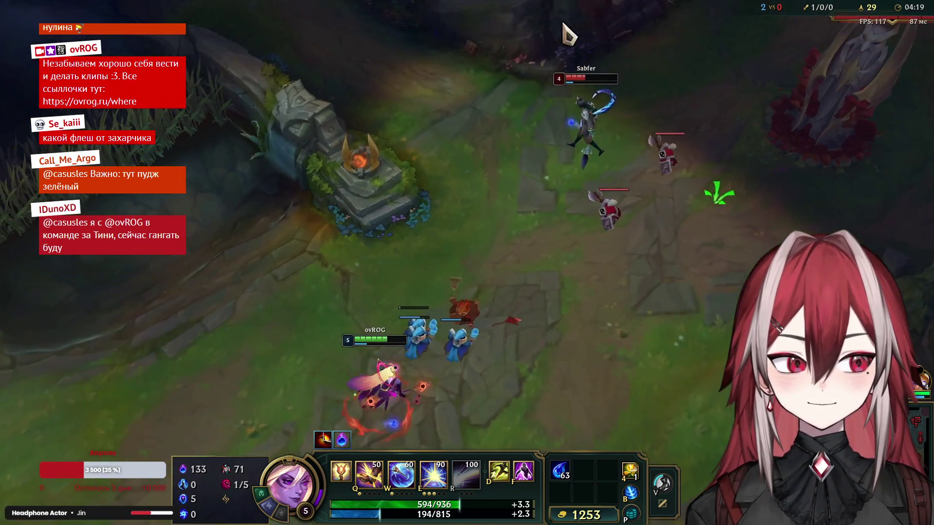
right_click(311, 290)
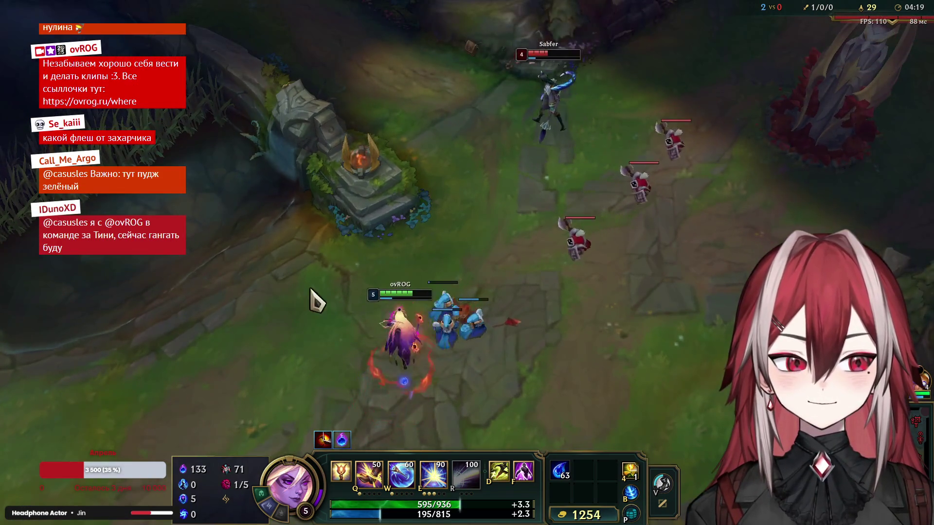
right_click(604, 130)
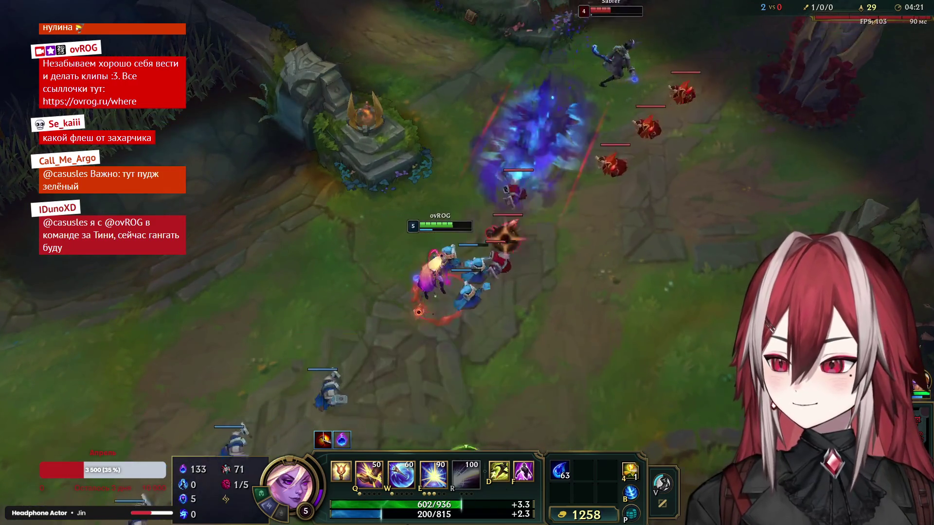
right_click(441, 396)
right_click(525, 407)
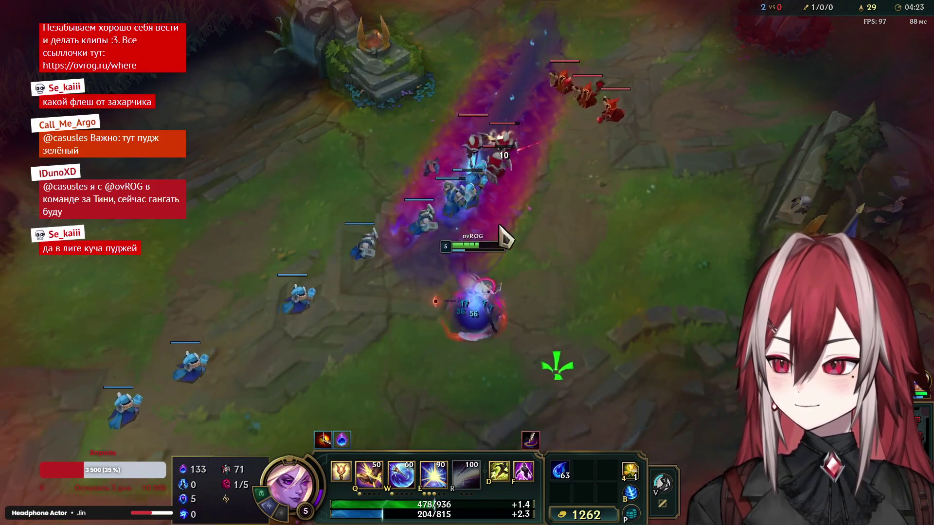
right_click(295, 325)
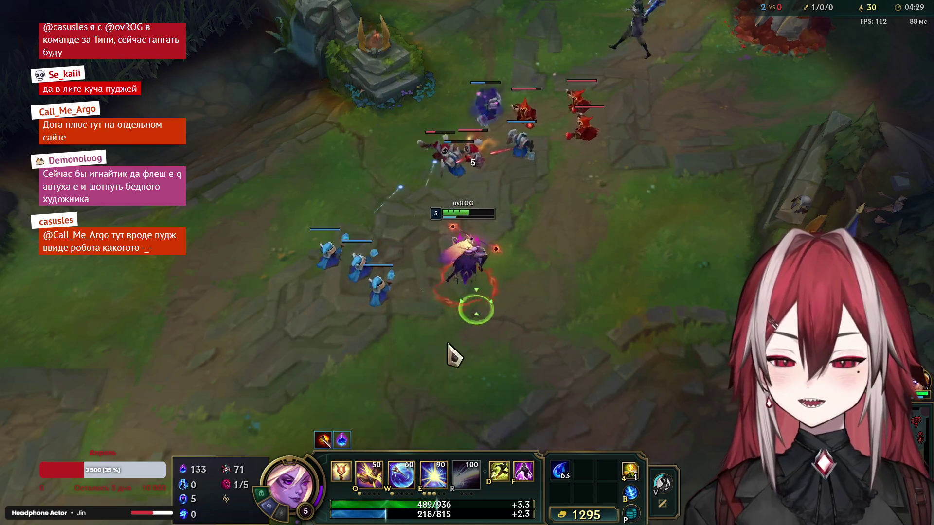
right_click(455, 163)
right_click(293, 373)
right_click(523, 351)
key("e")
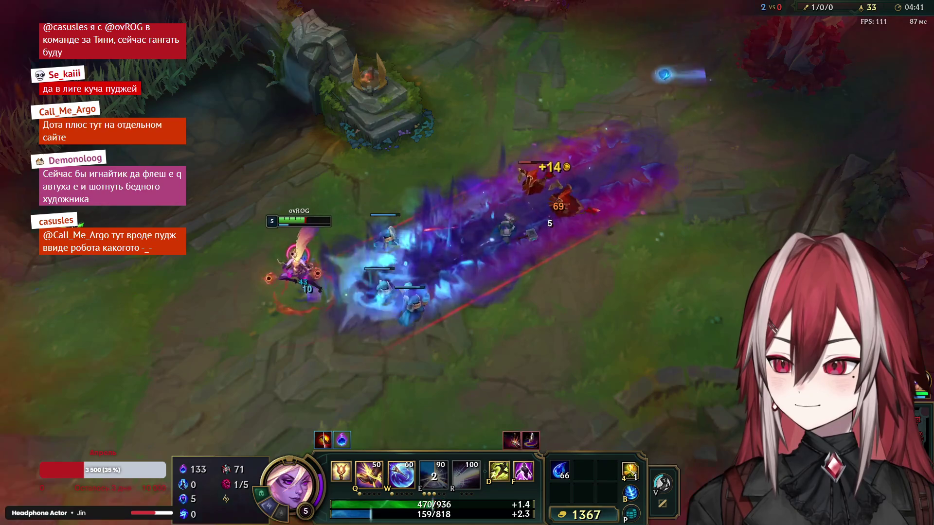
Step: Walk along the mid lane back to the allied minions facing the enemy wave
right_click(486, 142)
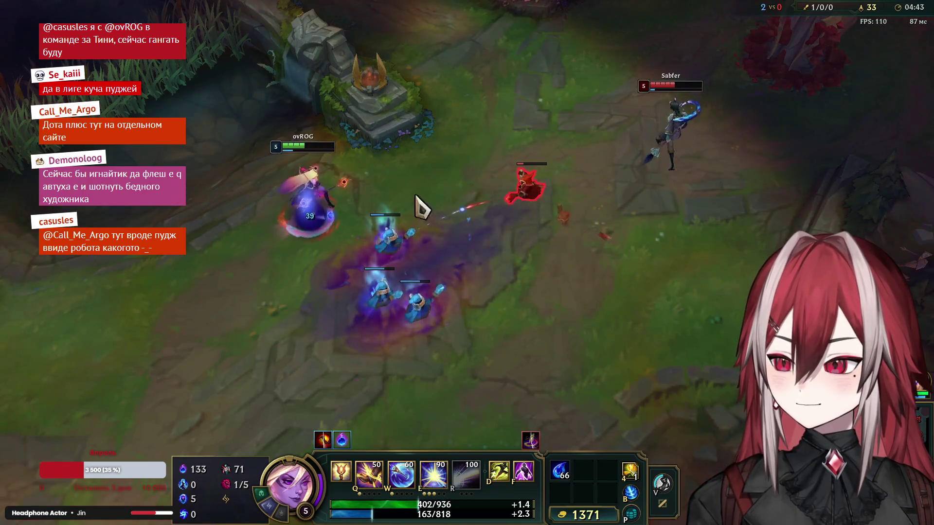
key("space")
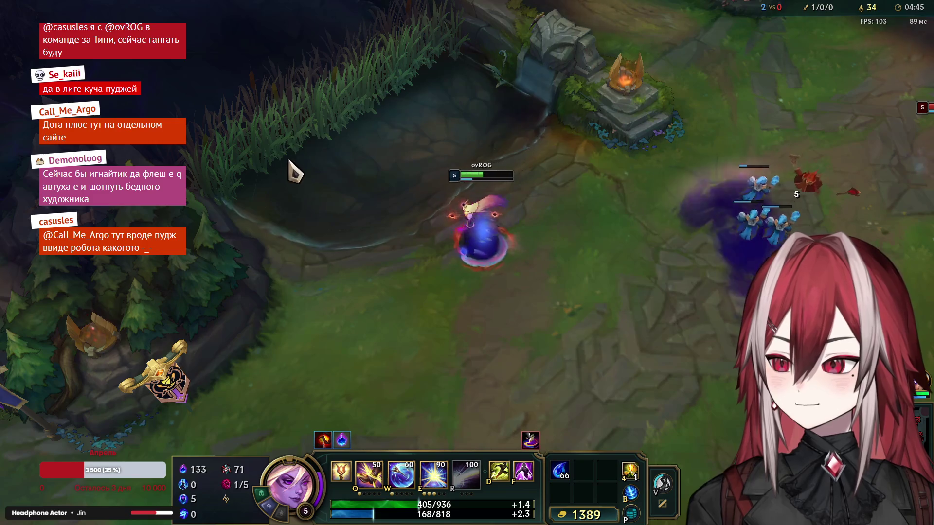
right_click(415, 261)
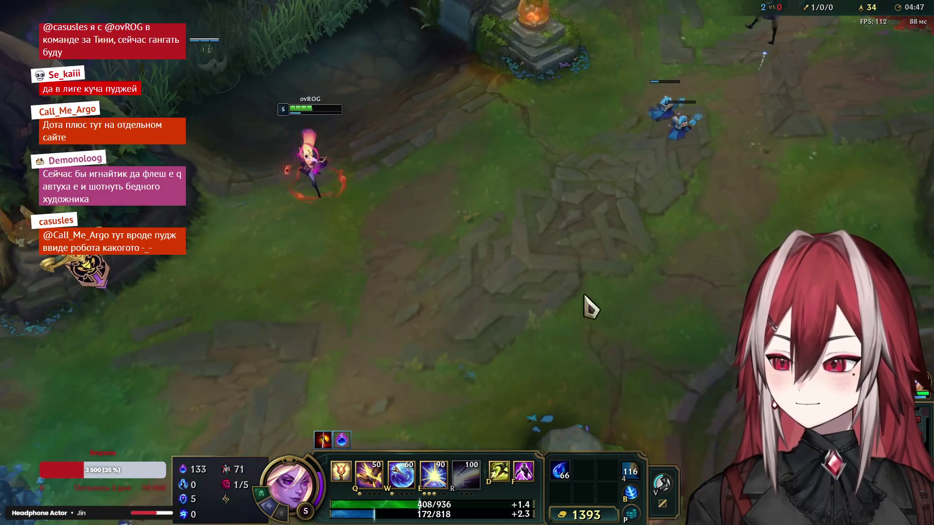
right_click(719, 279)
right_click(525, 297)
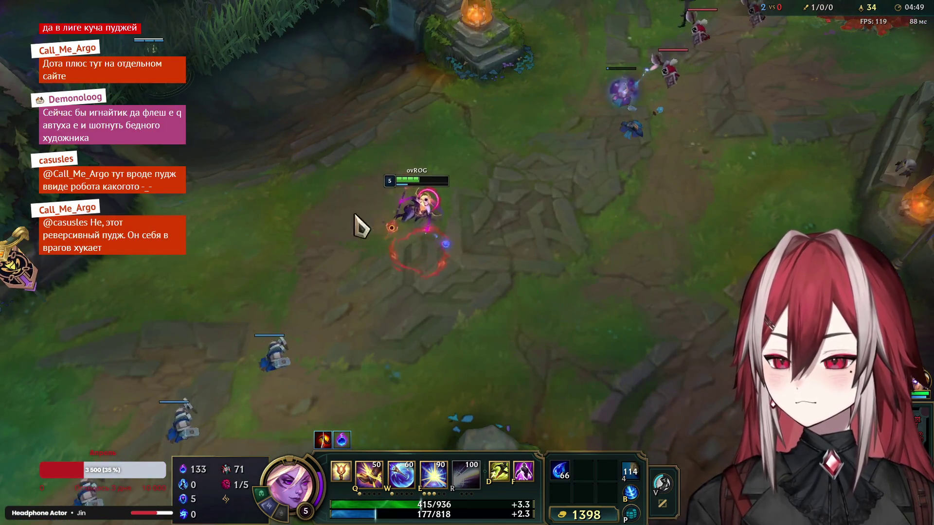
right_click(434, 375)
right_click(536, 142)
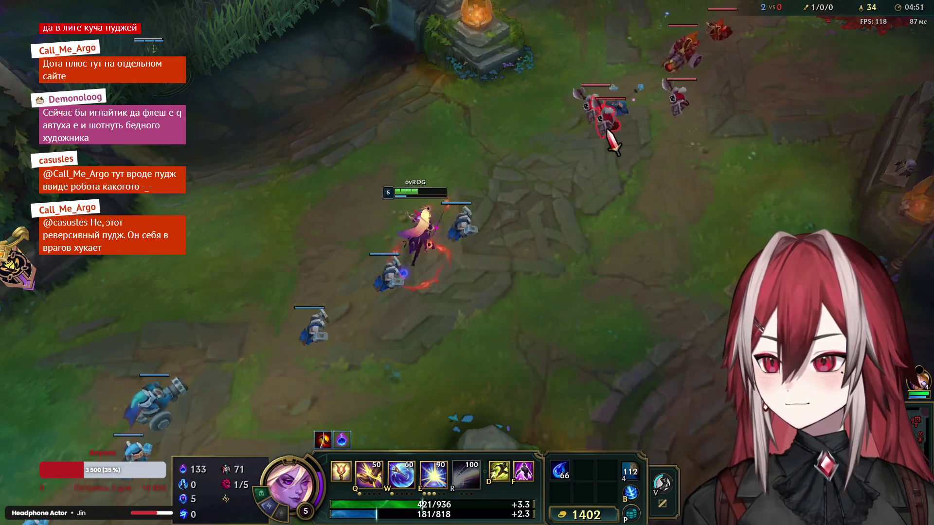
right_click(219, 401)
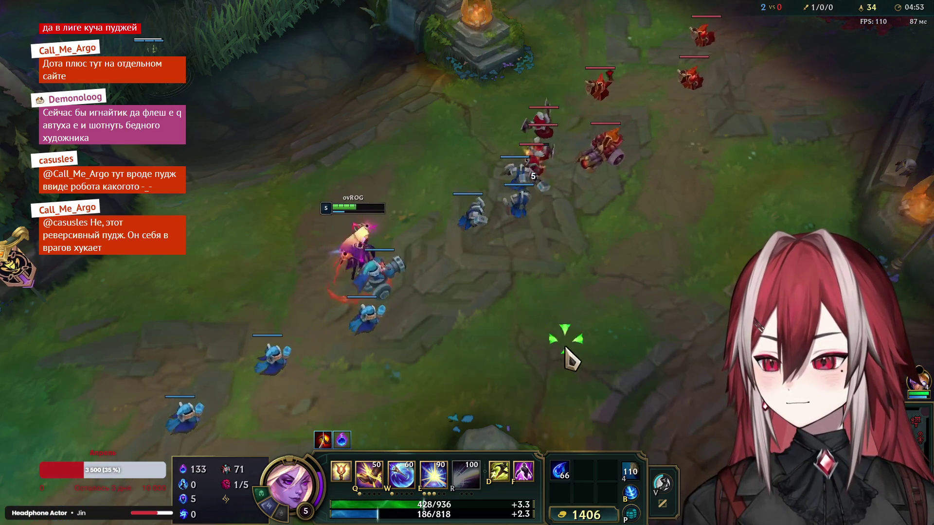
Step: Throw Lucent Singularity at the enemy minions and reposition away from the wave
right_click(314, 212)
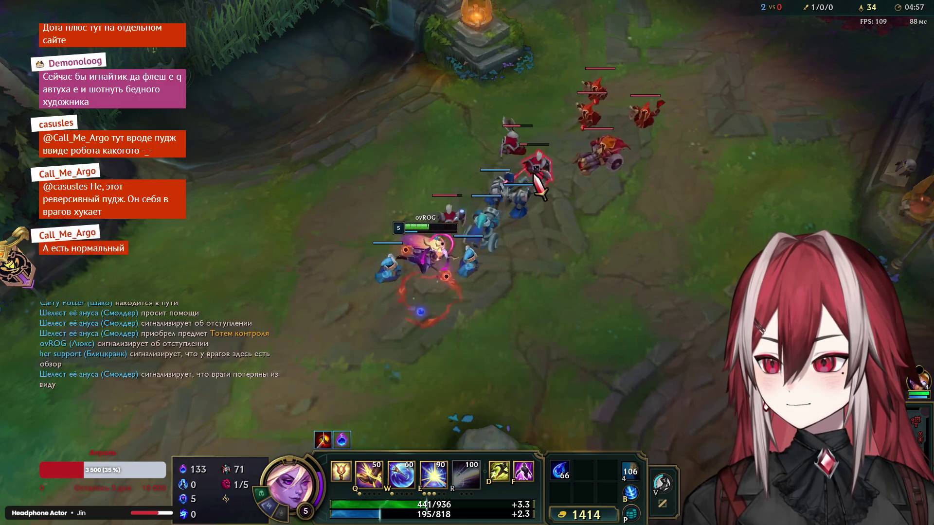
right_click(359, 359)
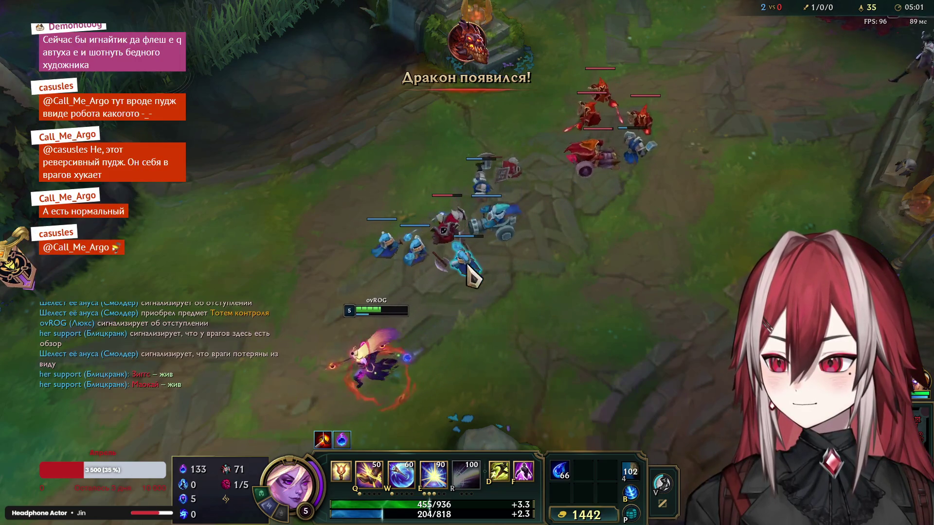
key("e")
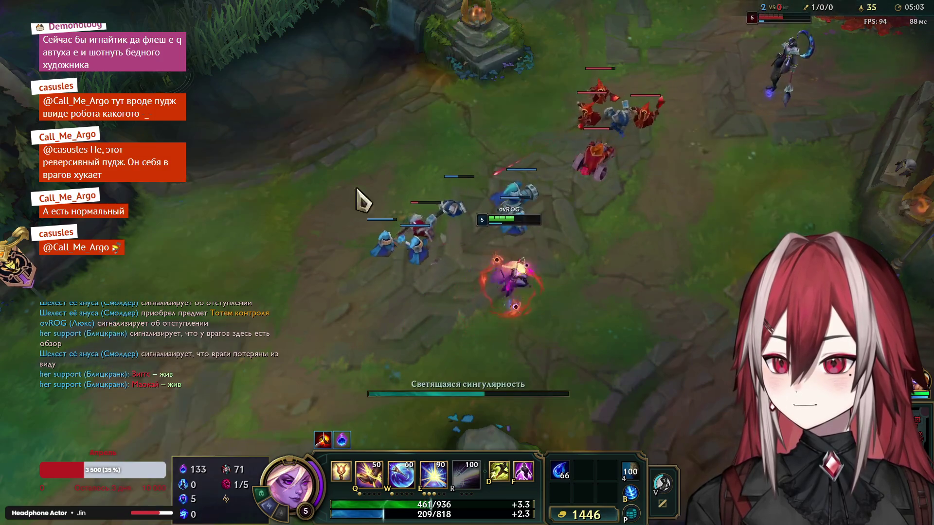
right_click(253, 219)
right_click(511, 396)
right_click(546, 344)
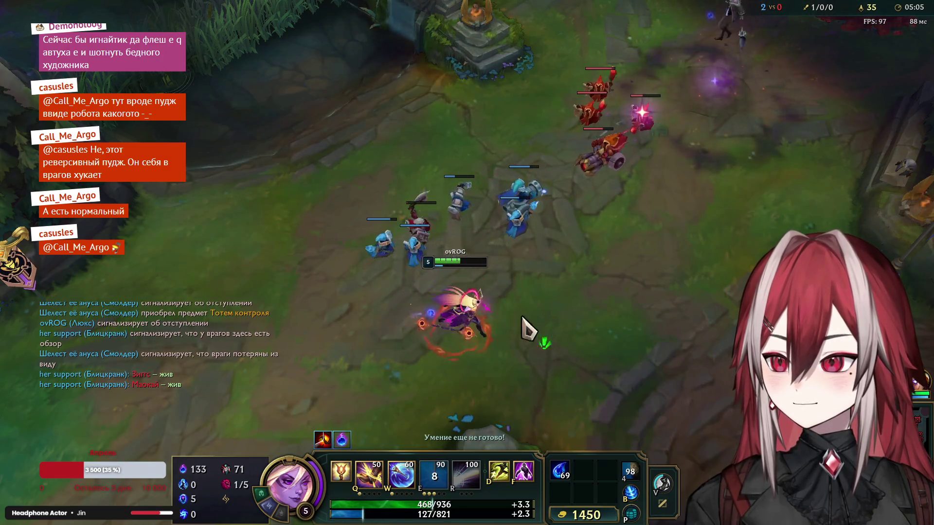
right_click(319, 362)
Step: Learn the ultimate at level 6 and fire the laser at the enemies
key("ctrl+r")
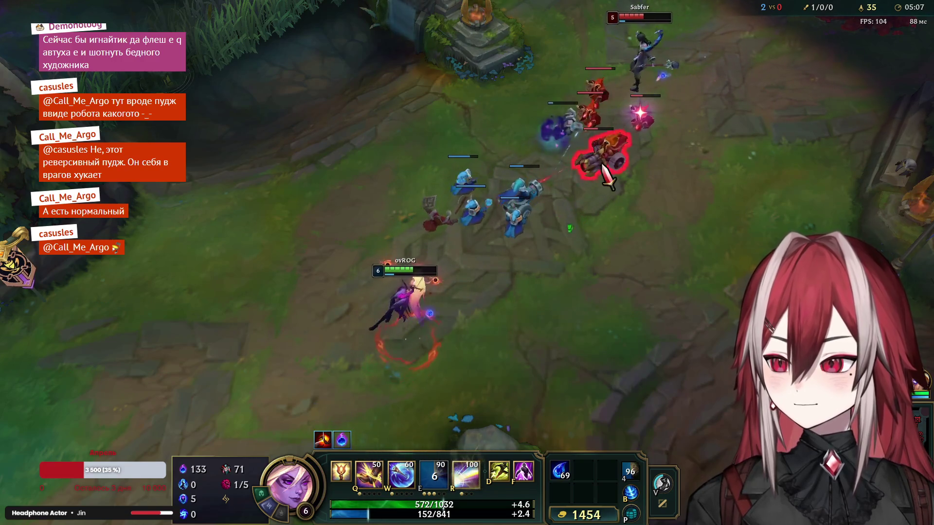
right_click(413, 281)
right_click(94, 396)
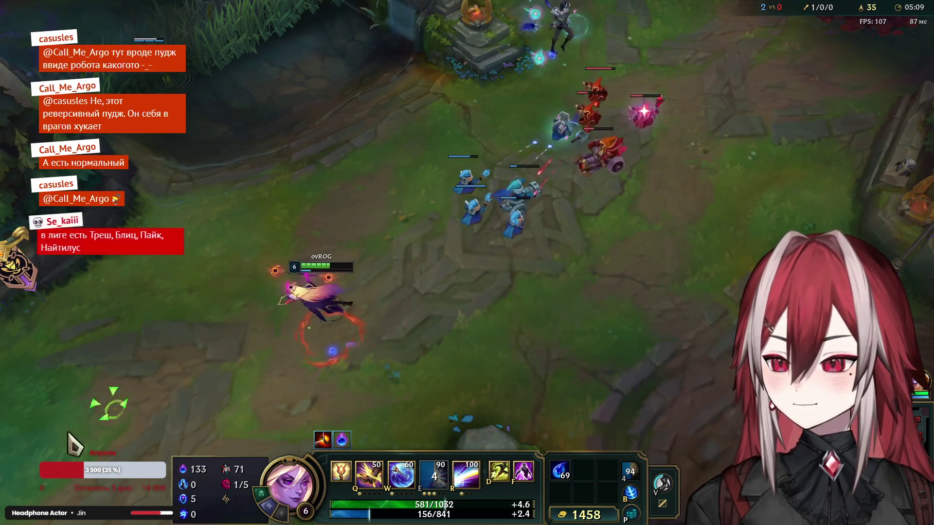
key("r")
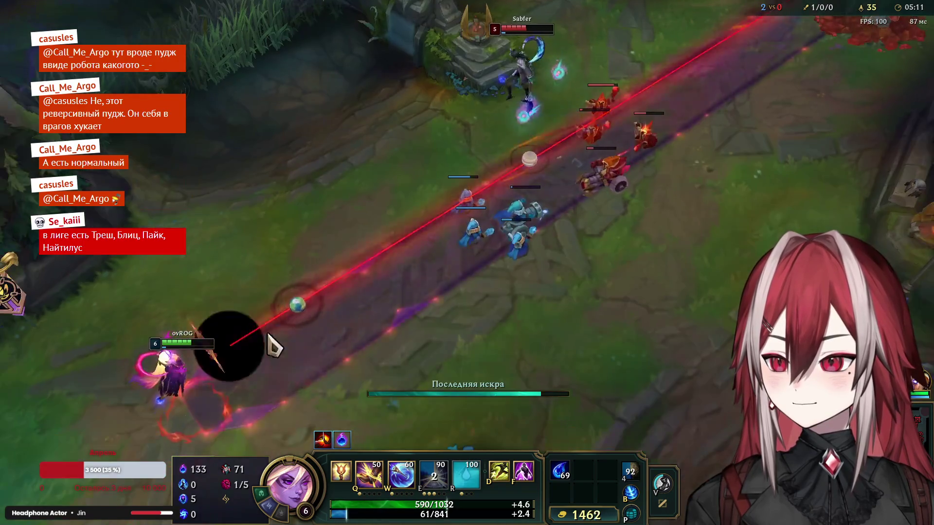
Step: Recall Lux to base with B
key("b")
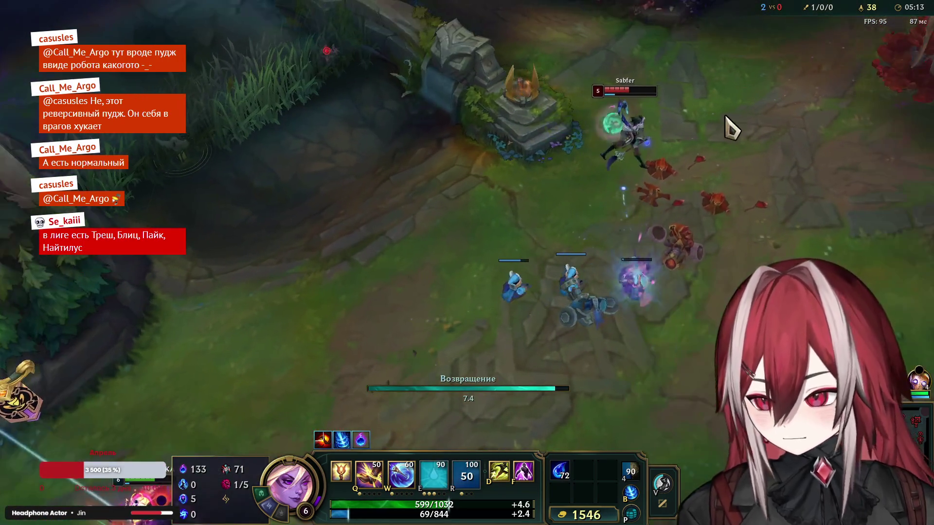
mouse_move(322, 440)
key("space")
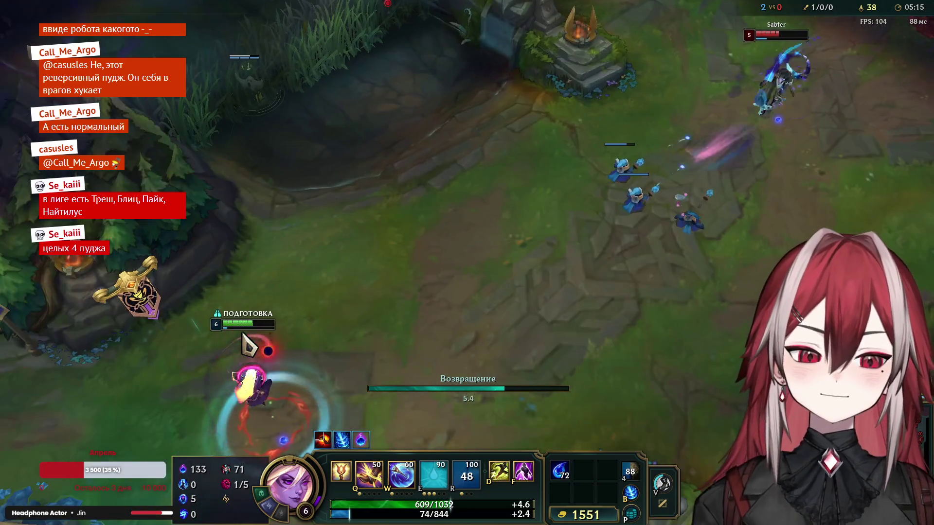
key("space")
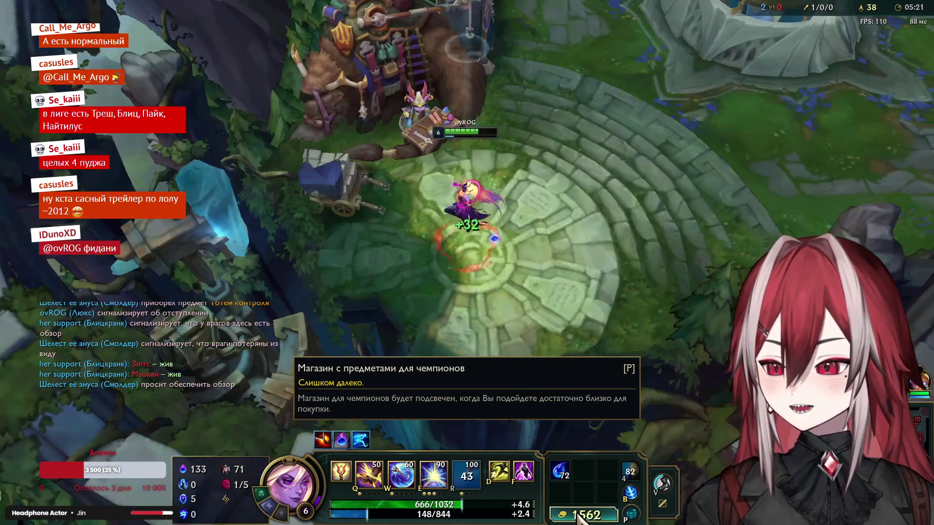
Step: Buy the Lost Chapter and Boots from the item shop
left_click(579, 518)
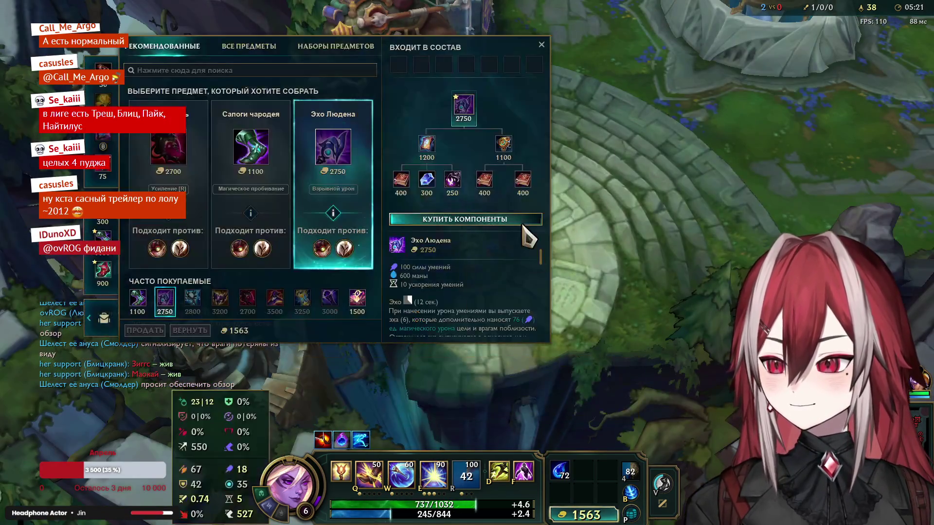
double_click(428, 143)
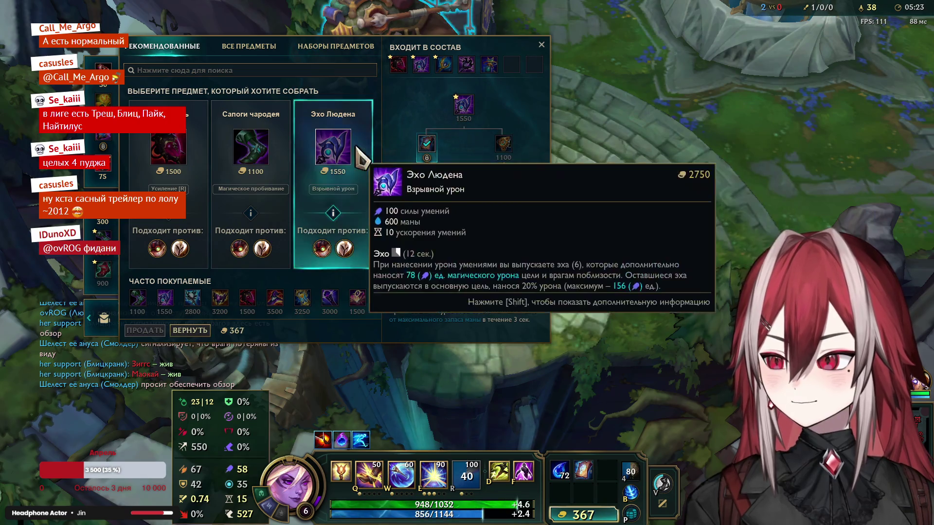
left_click(251, 146)
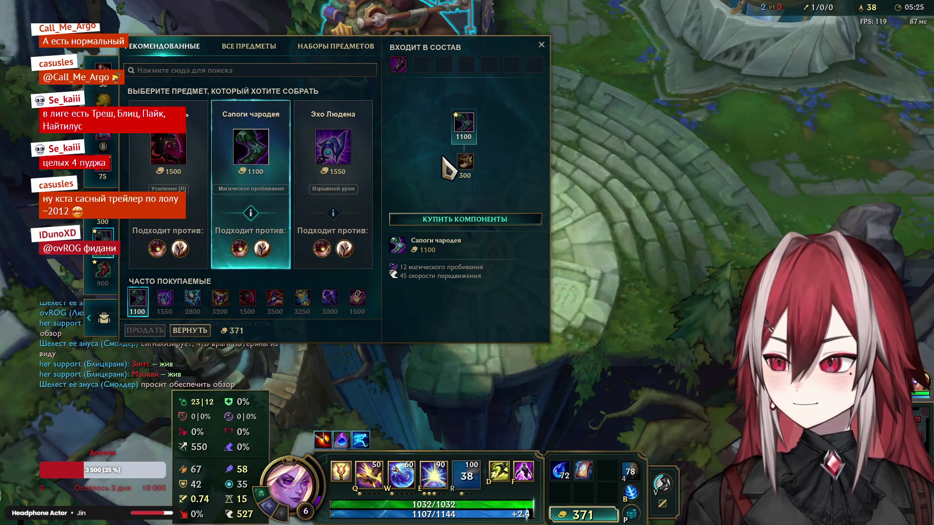
left_click(462, 165)
double_click(462, 107)
key("Escape")
Step: Teleport to the mid-lane ally and walk up to the minion wave
key("f")
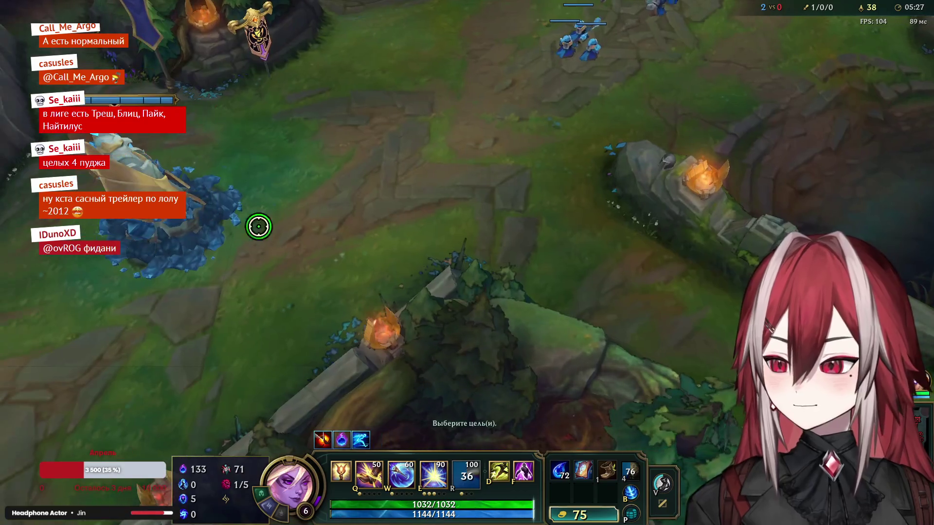
left_click(259, 225)
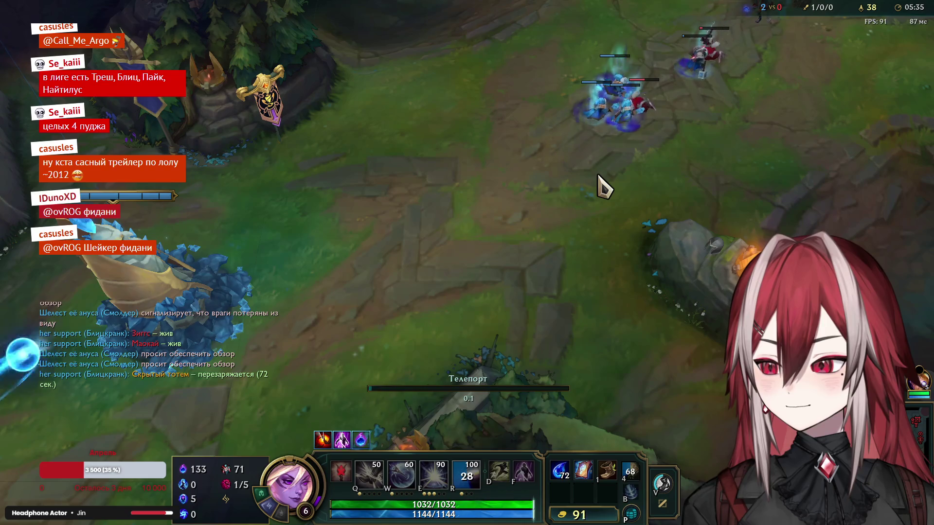
right_click(600, 184)
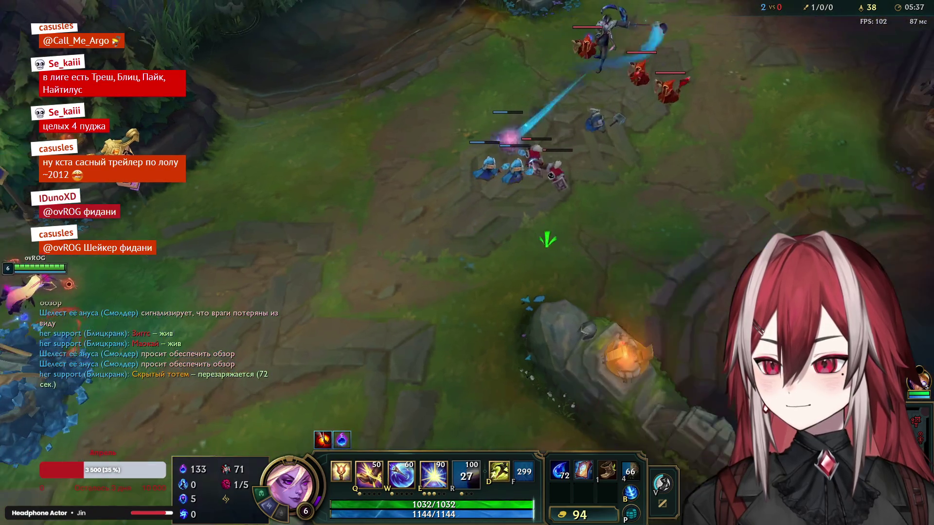
right_click(548, 243)
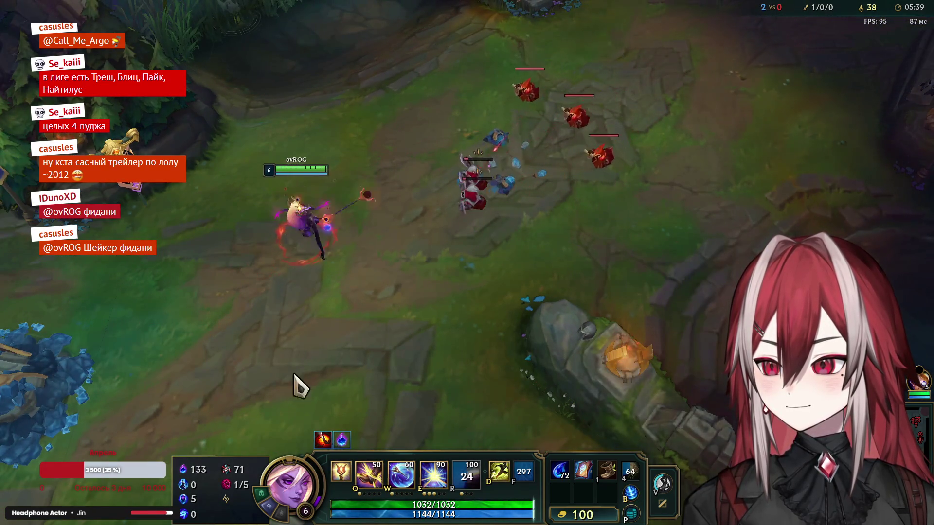
Step: Clear the enemy minions with a detonated light orb and last-hits
right_click(243, 409)
right_click(389, 246)
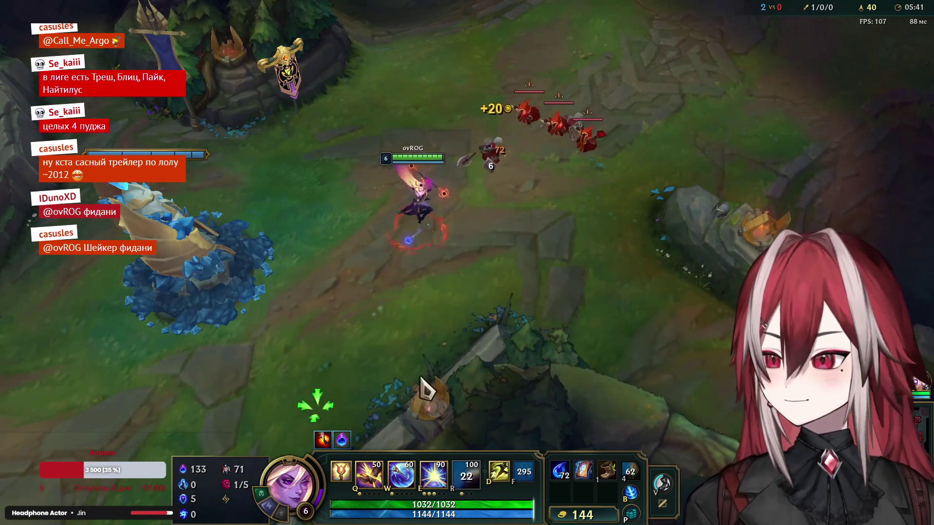
key("e")
right_click(231, 165)
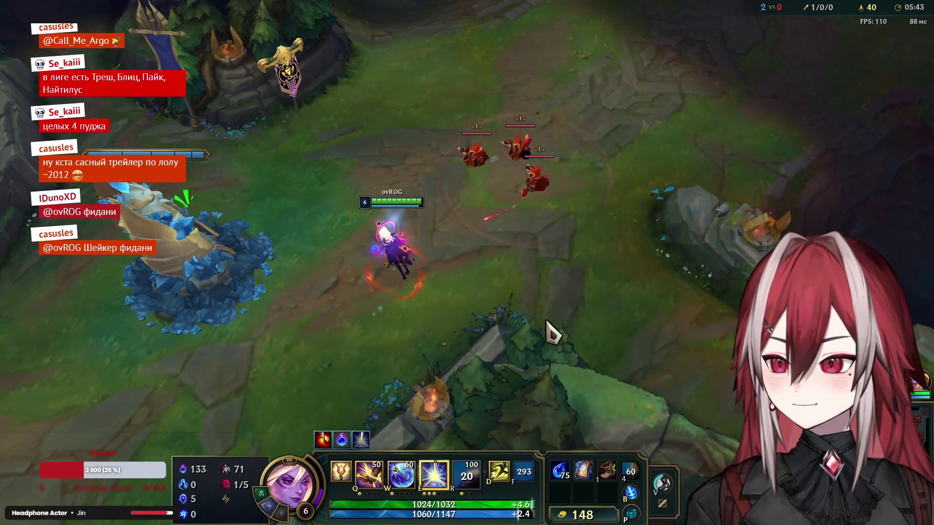
key("e")
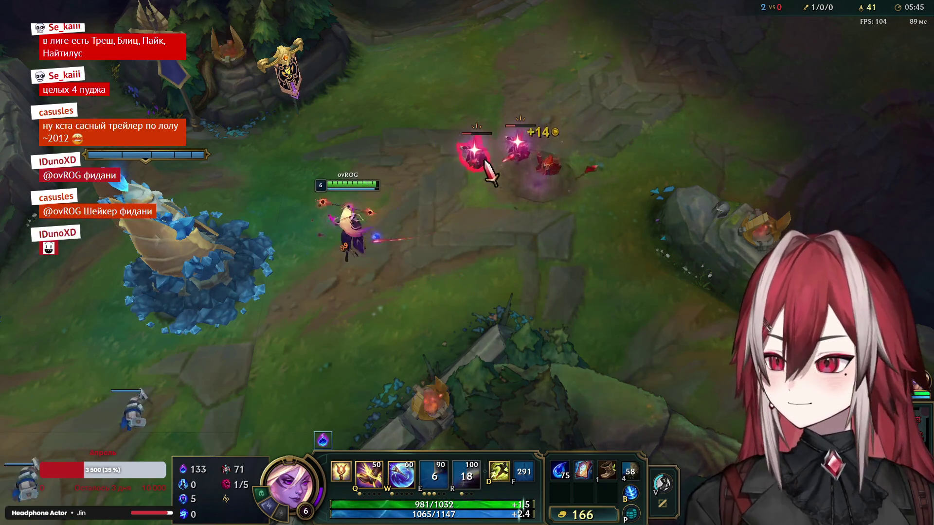
right_click(532, 292)
right_click(480, 334)
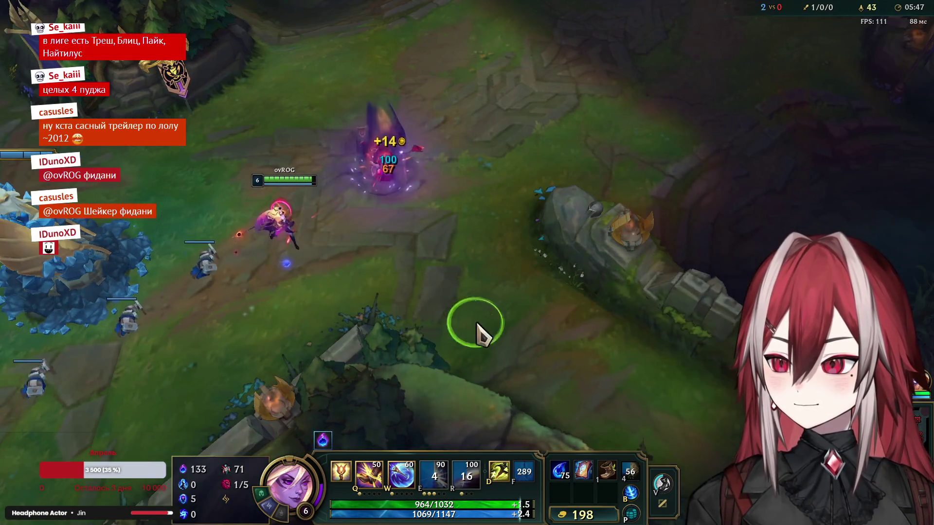
right_click(546, 335)
Step: Push up the lane with the wave, farming and orbing minions until reaching the enemy tower
right_click(612, 371)
right_click(594, 330)
right_click(559, 34)
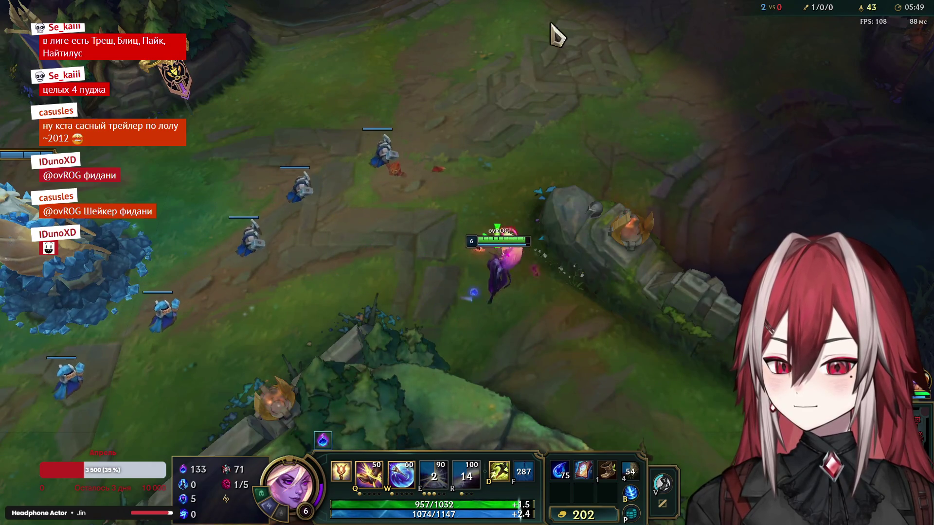
right_click(539, 104)
right_click(235, 261)
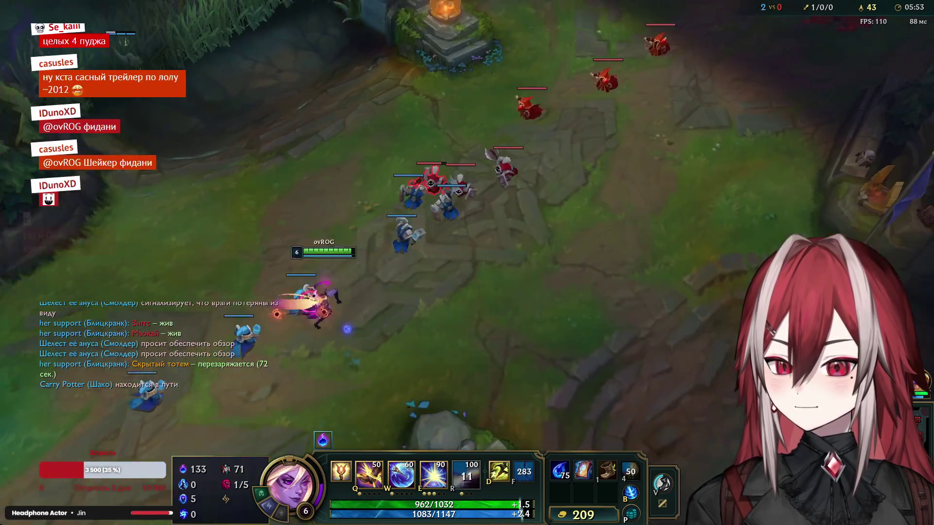
right_click(518, 355)
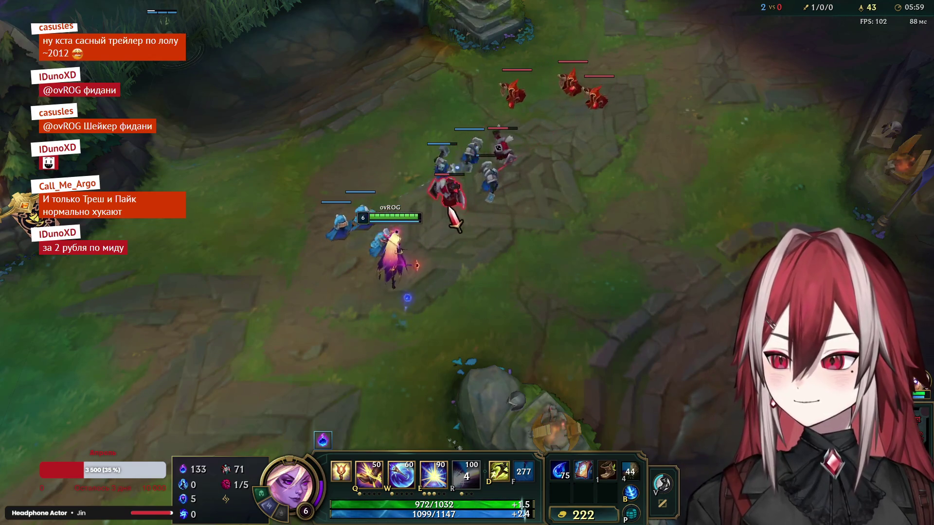
right_click(462, 142)
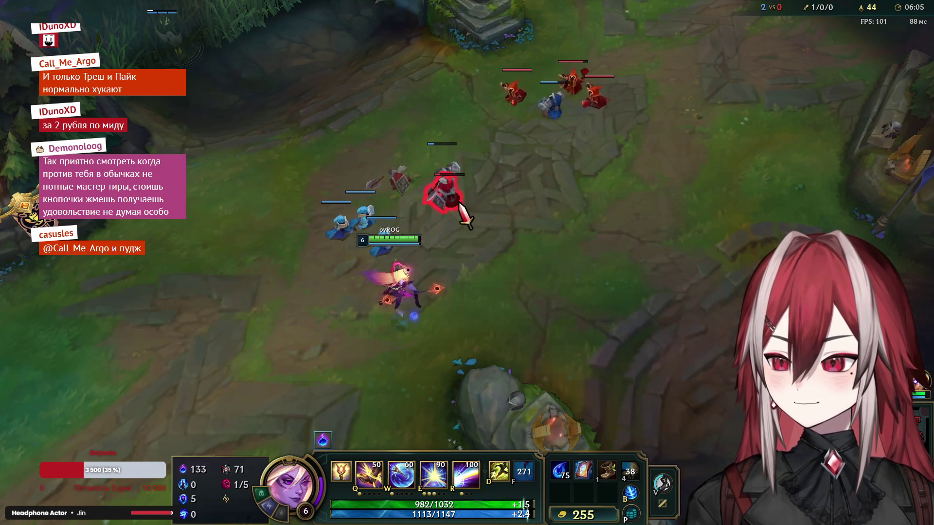
right_click(408, 168)
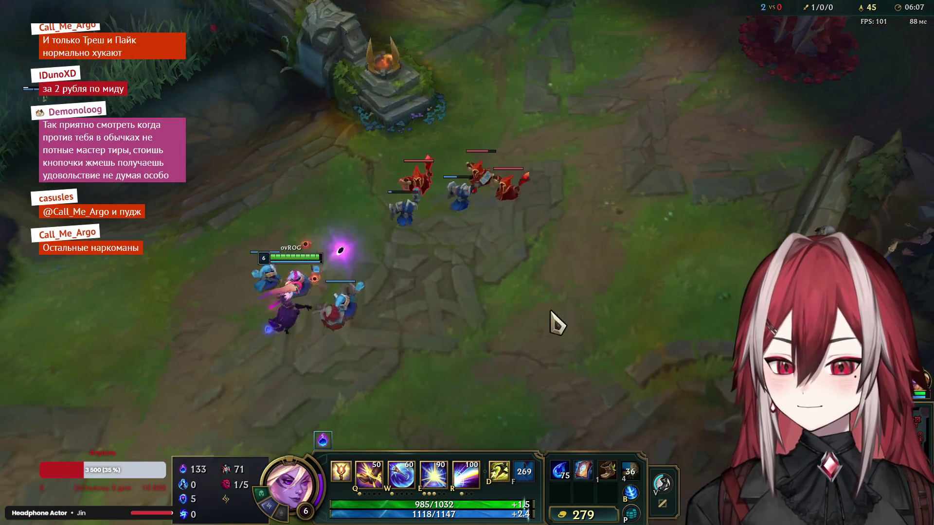
right_click(537, 354)
right_click(656, 269)
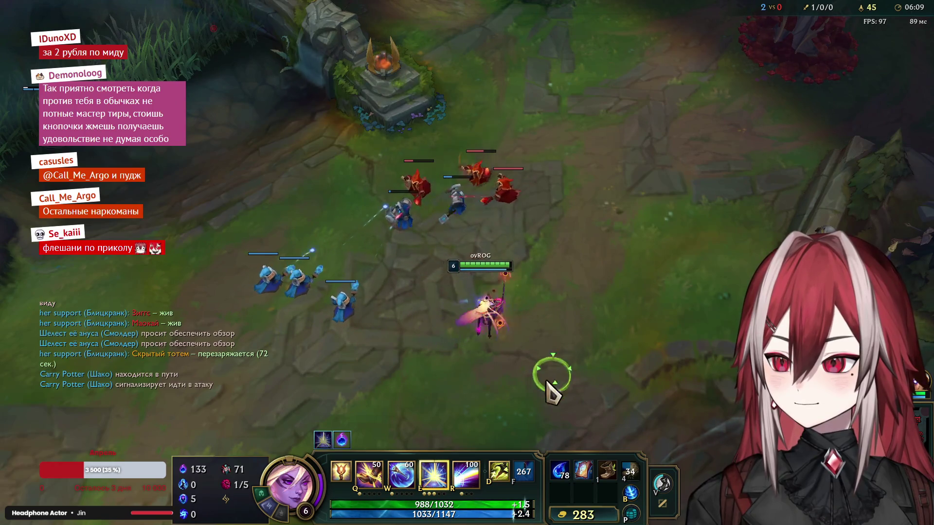
right_click(442, 345)
key("e")
key("e")
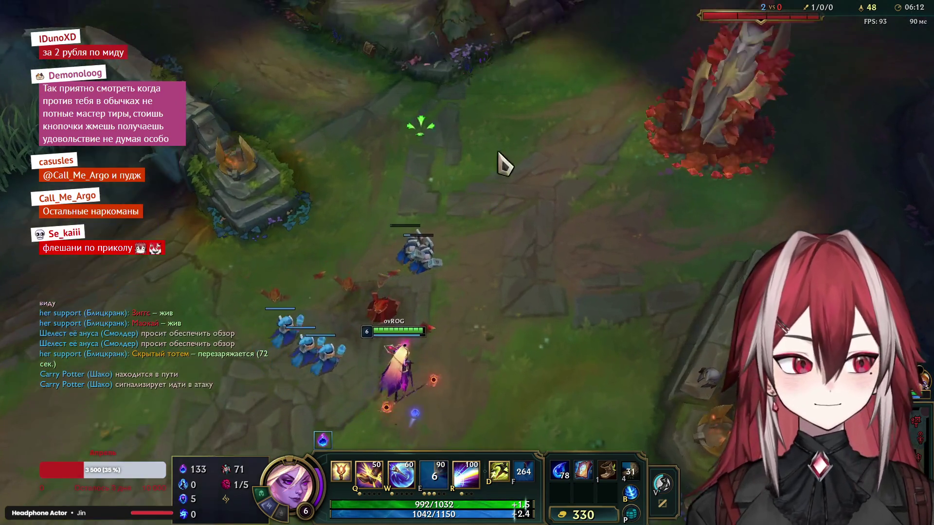
right_click(462, 161)
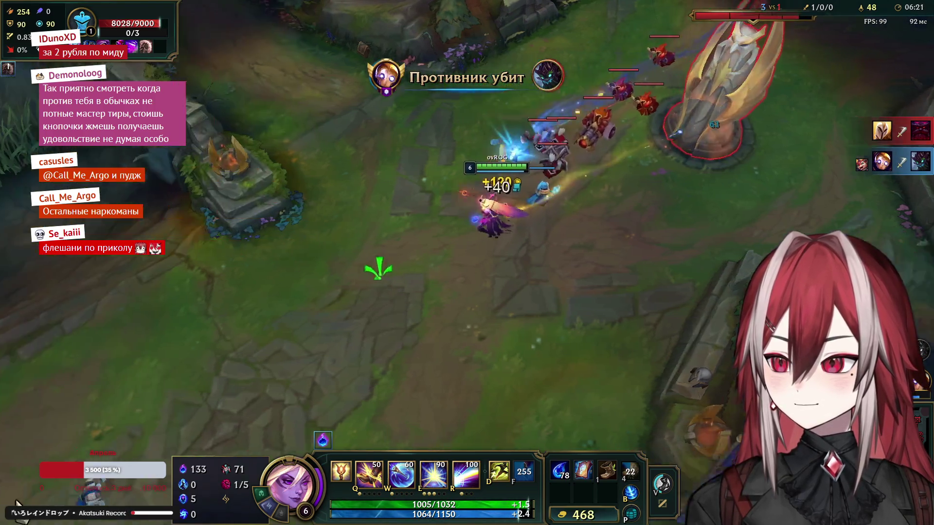
Step: Back off from the tower through the jungle and fire Final Spark at the enemy champion
right_click(202, 335)
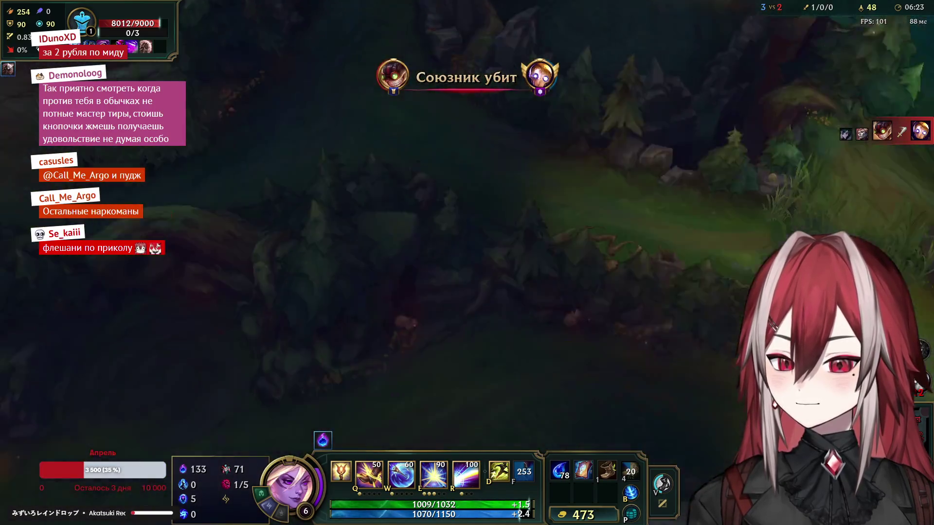
right_click(706, 462)
right_click(501, 308)
right_click(511, 340)
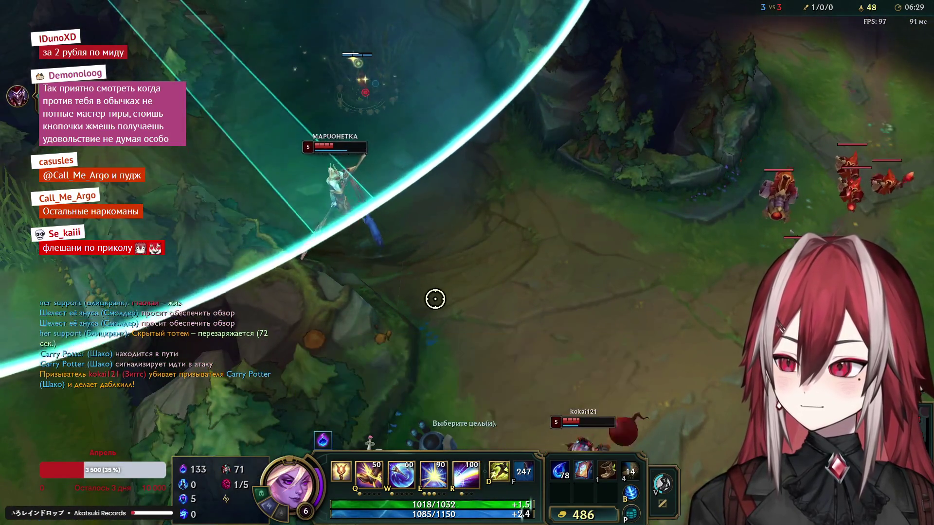
key("r")
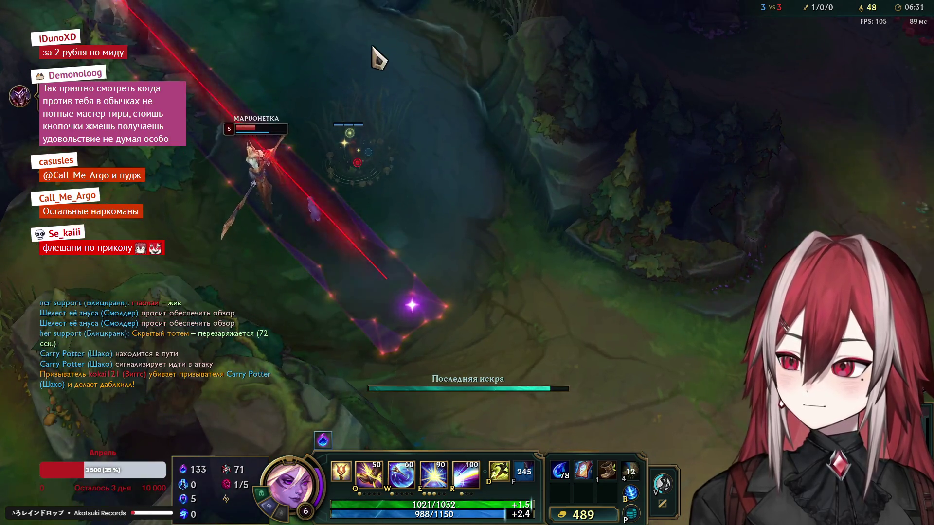
Step: Walk Lux up into the river and throw Light Binding at the enemy
right_click(340, 115)
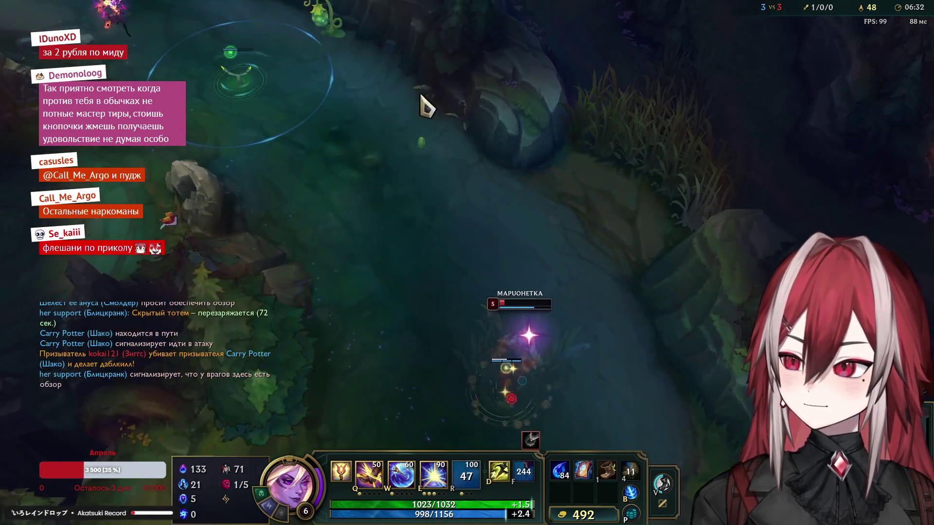
right_click(409, 175)
right_click(463, 139)
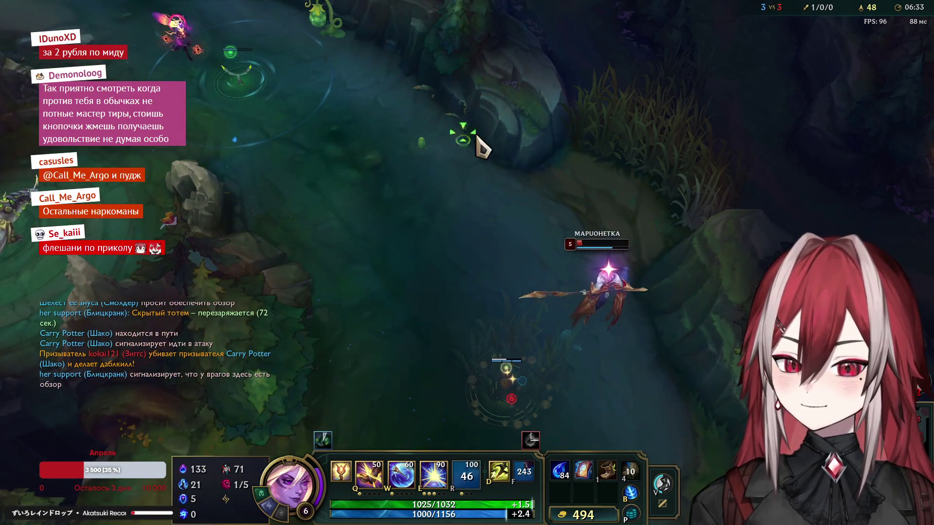
key("q")
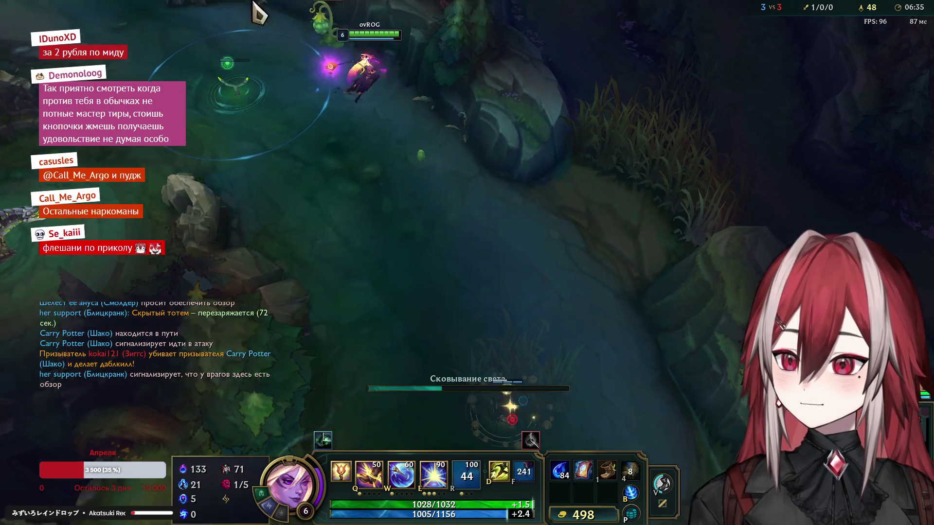
key("space")
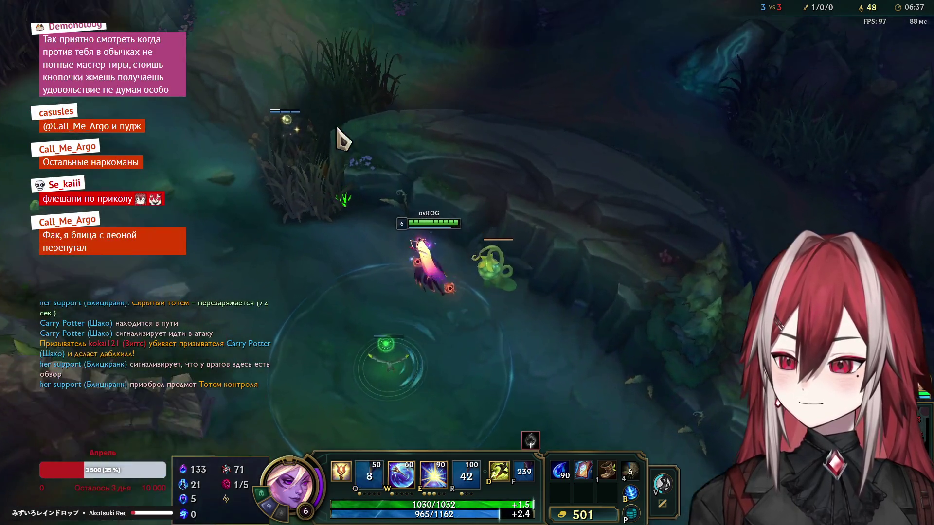
Step: Cross the river toward the bush and place the trinket ward in the river
right_click(249, 239)
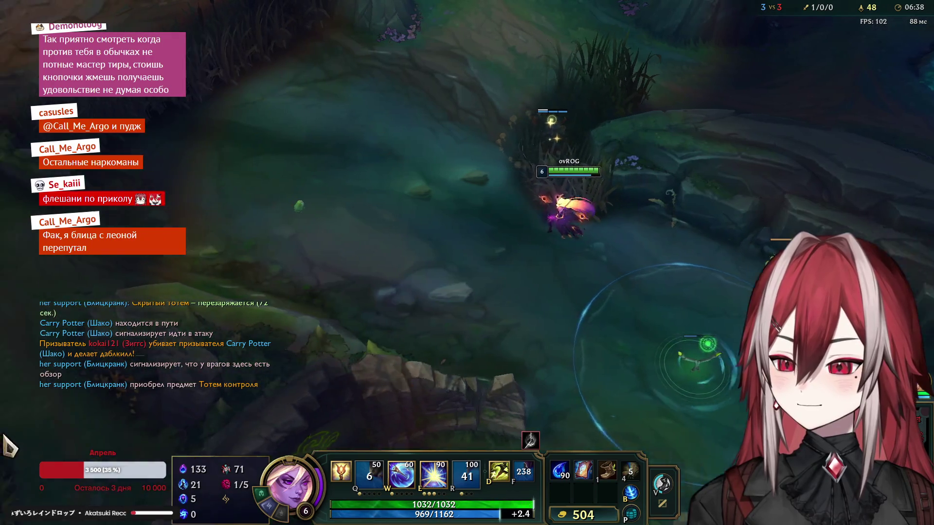
right_click(301, 135)
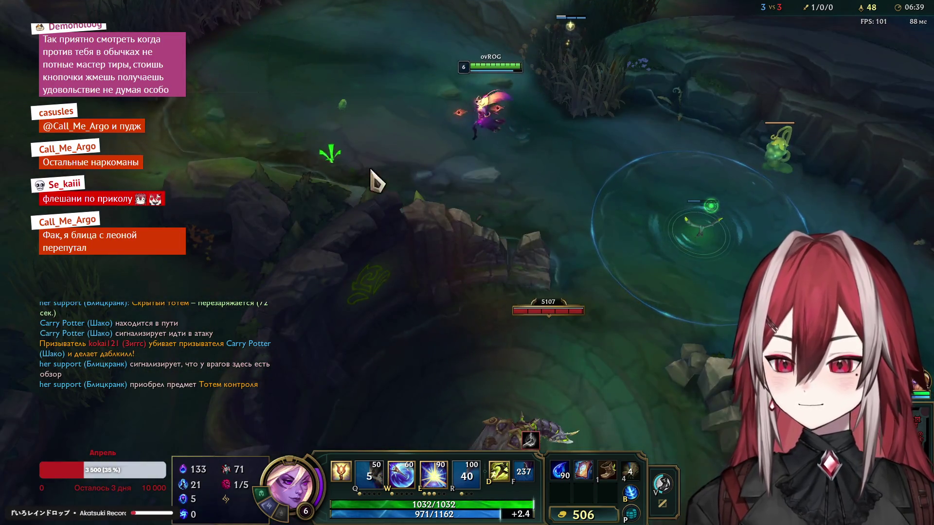
right_click(178, 119)
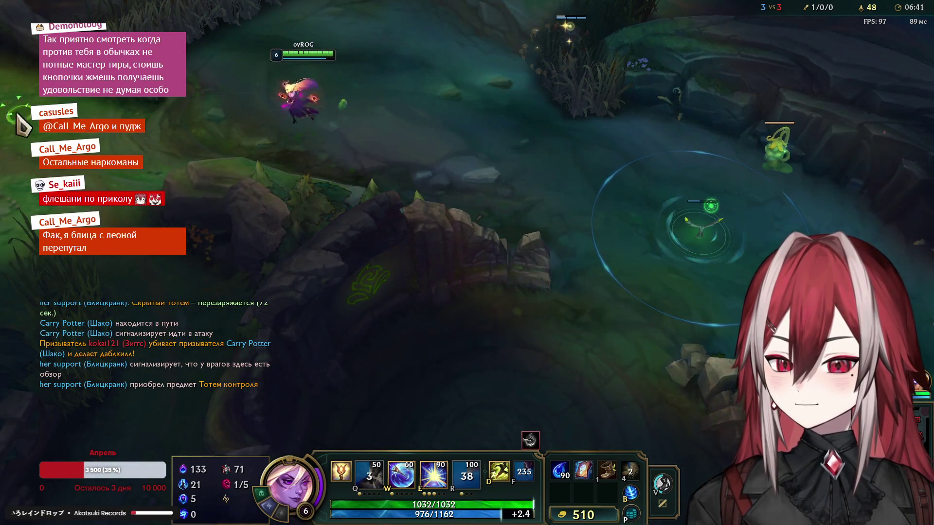
key("4")
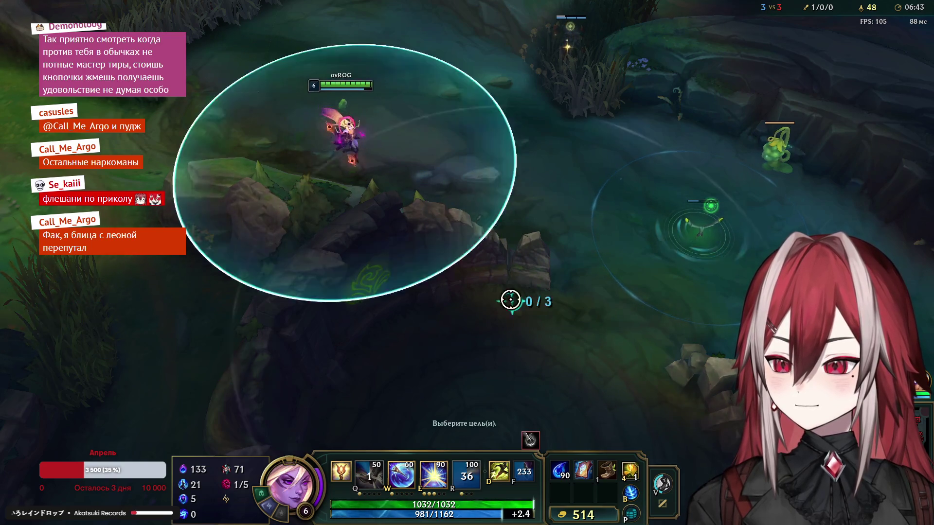
left_click(506, 299)
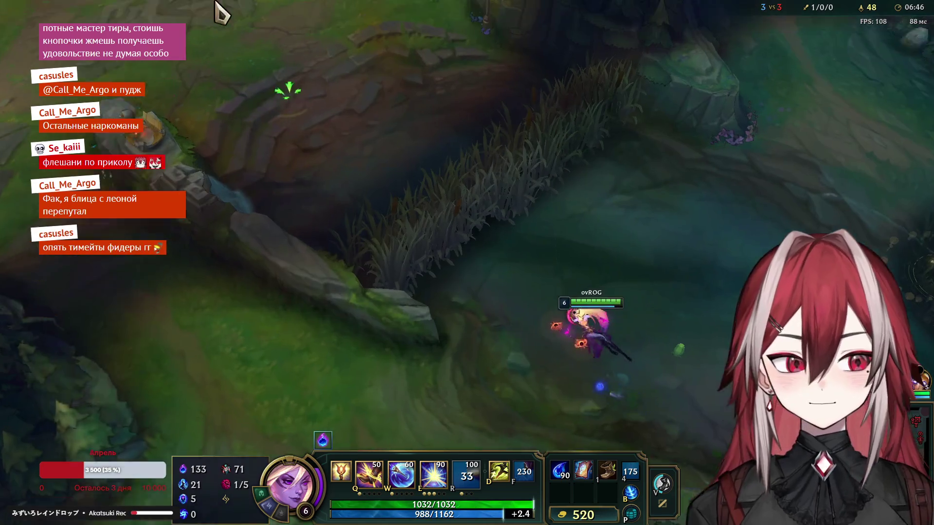
Step: Walk Lux from the river back to the mid-lane minion wave
right_click(275, 154)
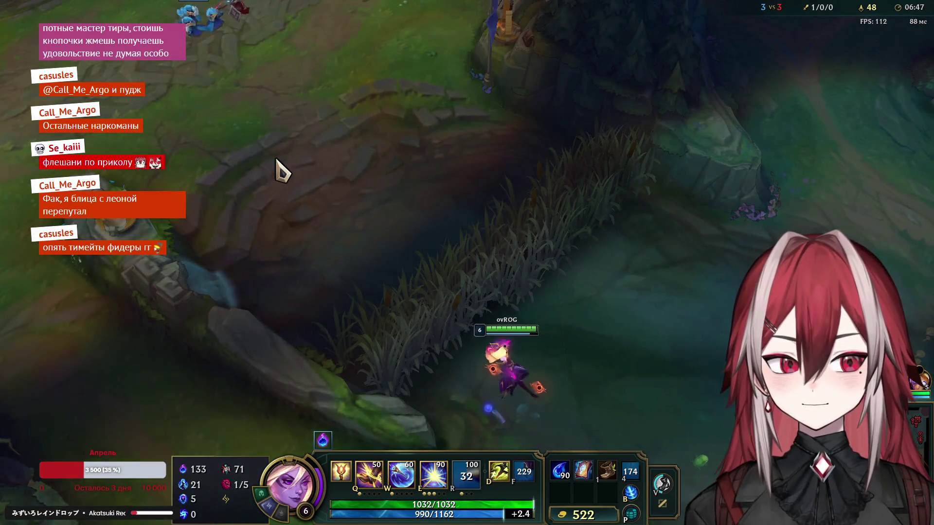
right_click(338, 161)
right_click(262, 254)
right_click(171, 234)
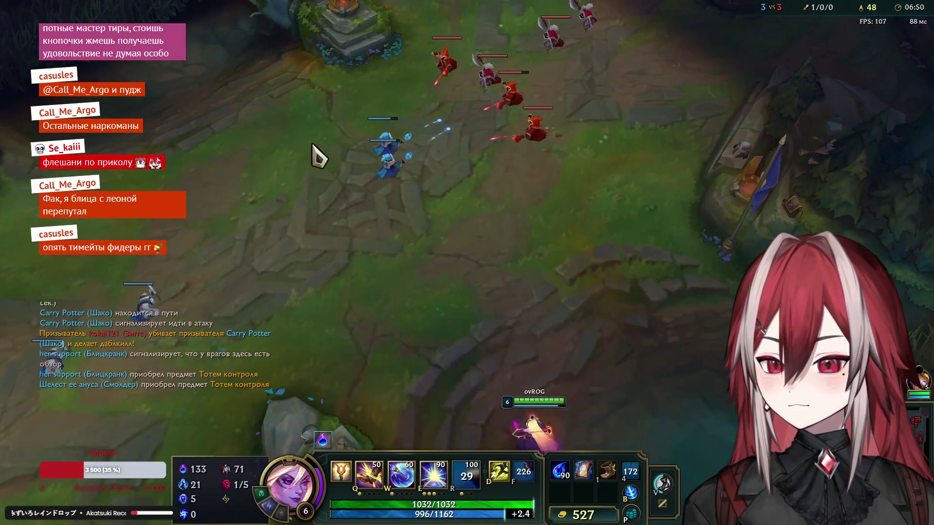
right_click(317, 152)
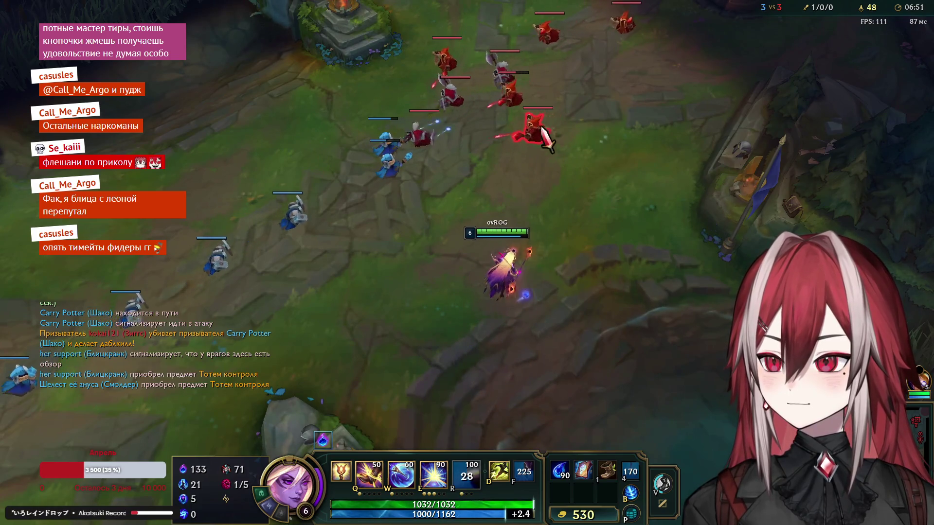
Step: Hit the enemy minions with Lucent Singularity, rank up Light Binding, and attack the wave
right_click(454, 150)
right_click(265, 298)
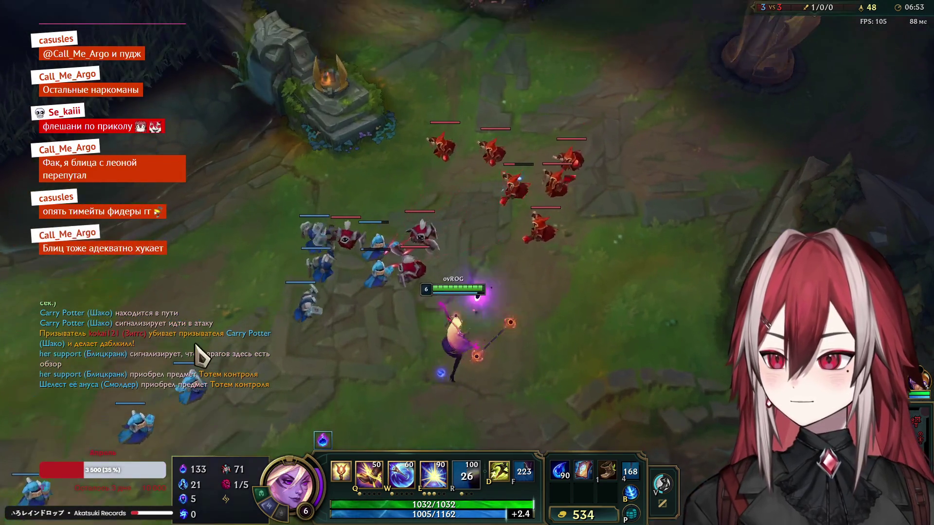
right_click(166, 352)
right_click(250, 334)
key("e")
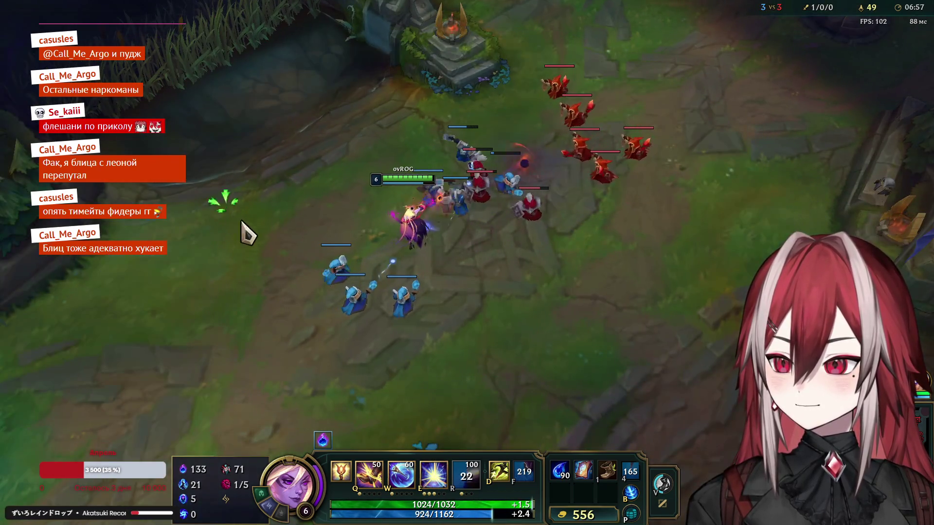
key("e")
right_click(611, 340)
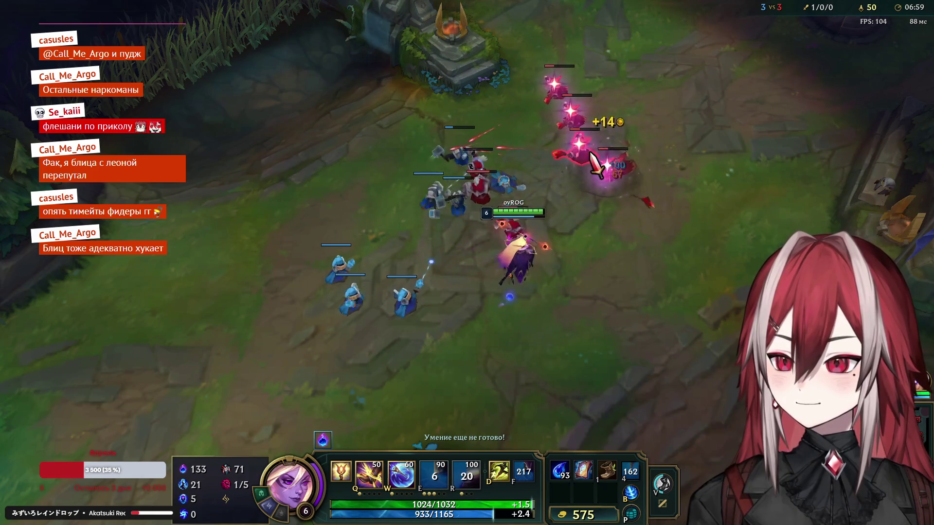
key("ctrl+q")
right_click(395, 401)
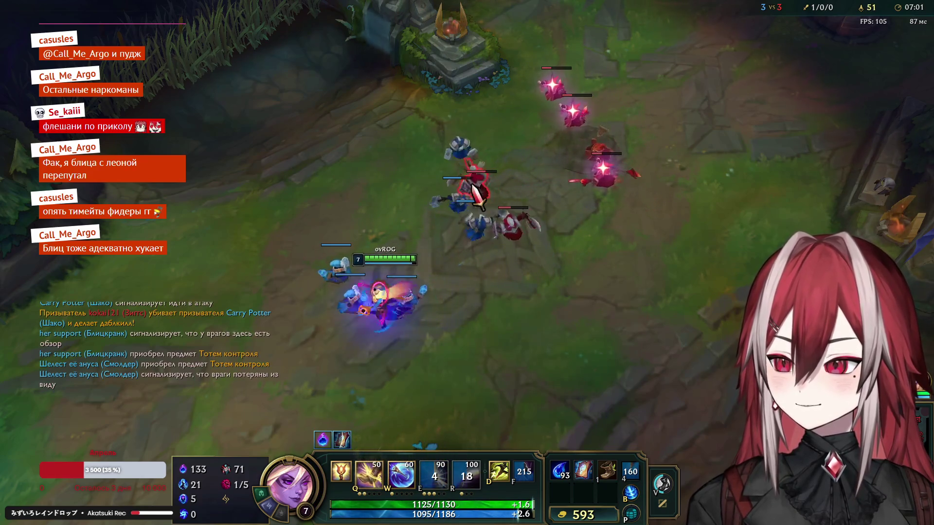
right_click(474, 193)
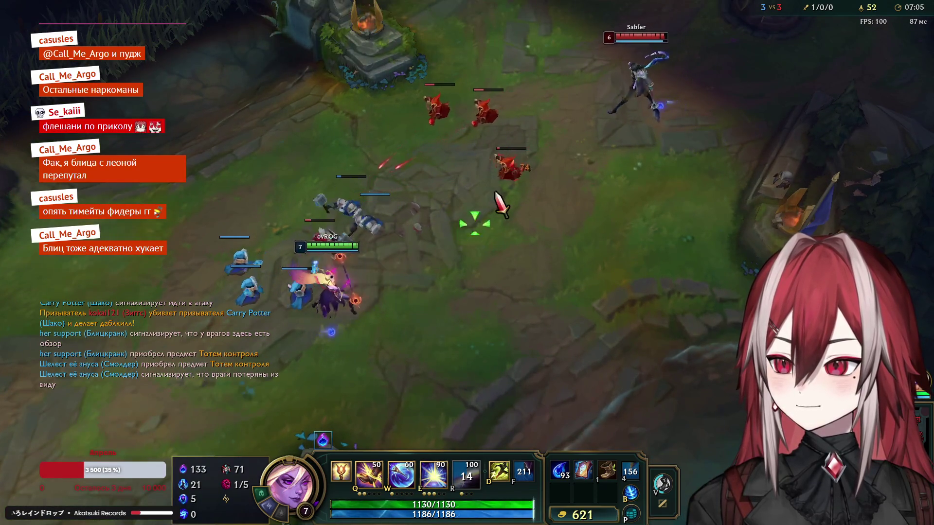
Step: Poke at the enemy champion, detonate the light orb among the minions, then retreat
right_click(501, 321)
key("d")
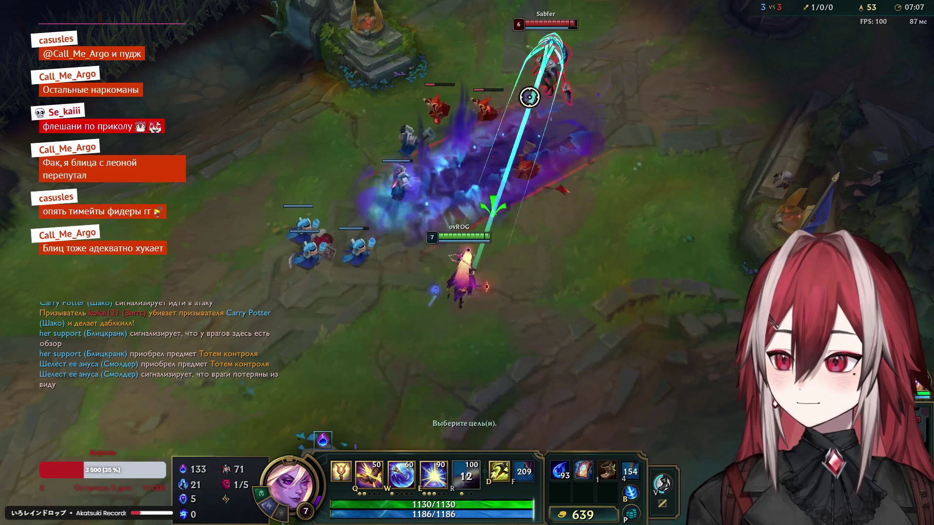
right_click(194, 351)
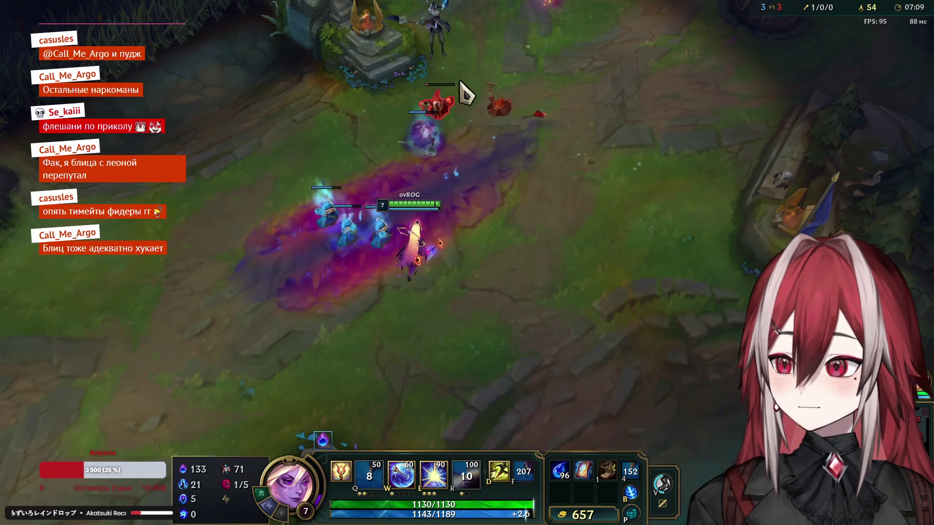
key("e")
right_click(249, 305)
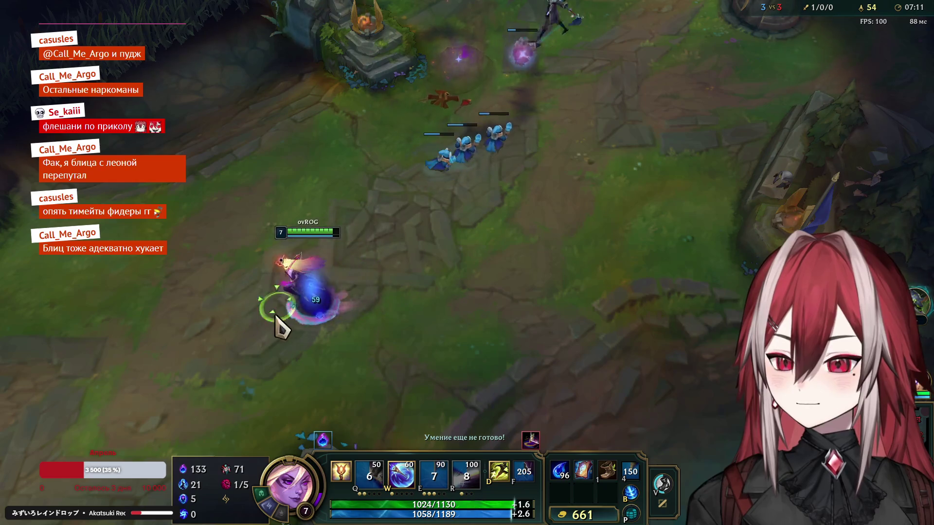
right_click(239, 358)
right_click(173, 292)
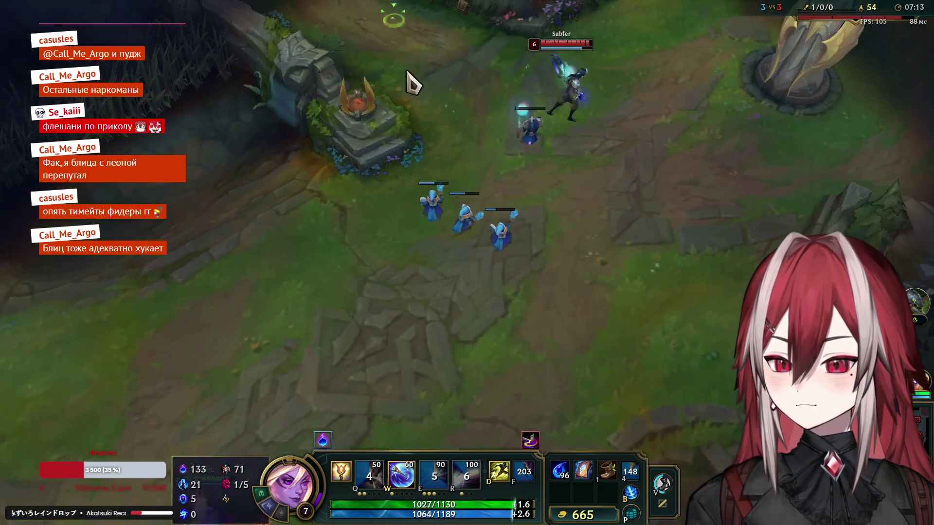
Step: Farm the enemy minion wave while stepping in and out of range
right_click(436, 159)
right_click(119, 342)
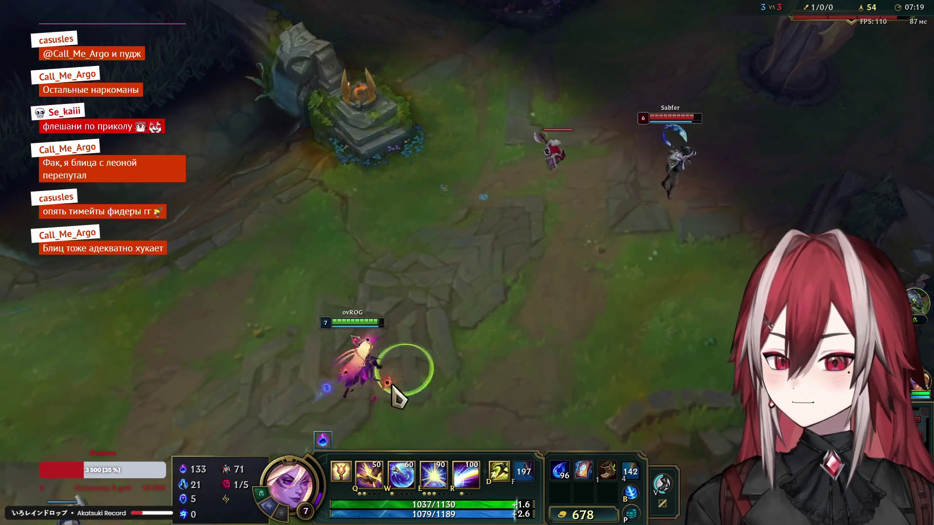
right_click(396, 325)
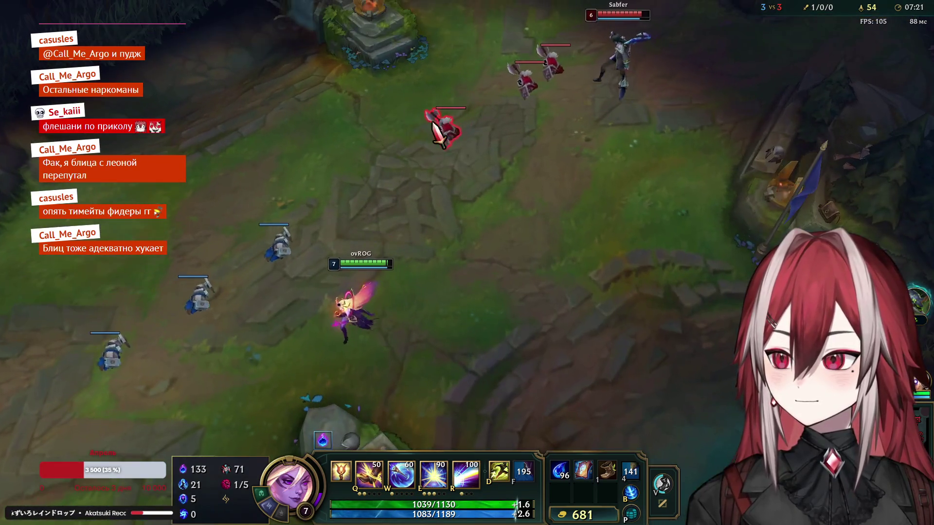
right_click(438, 128)
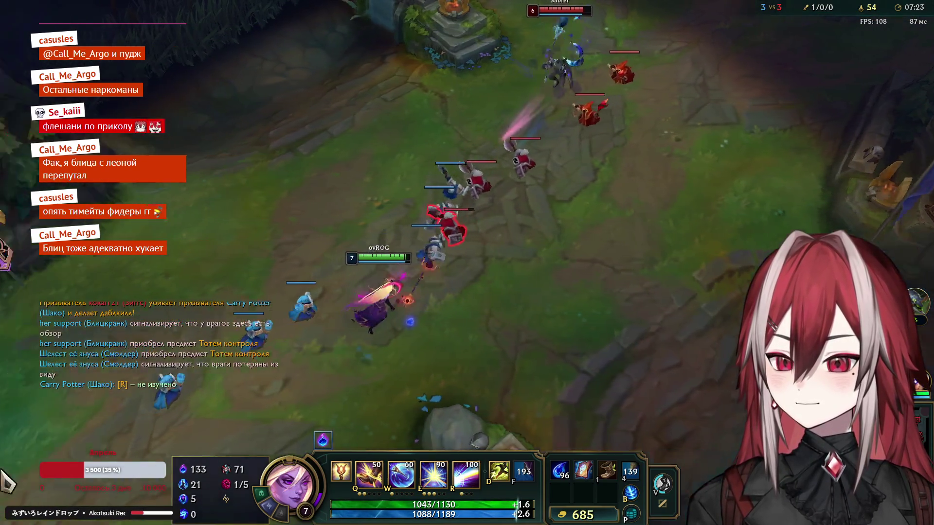
right_click(299, 379)
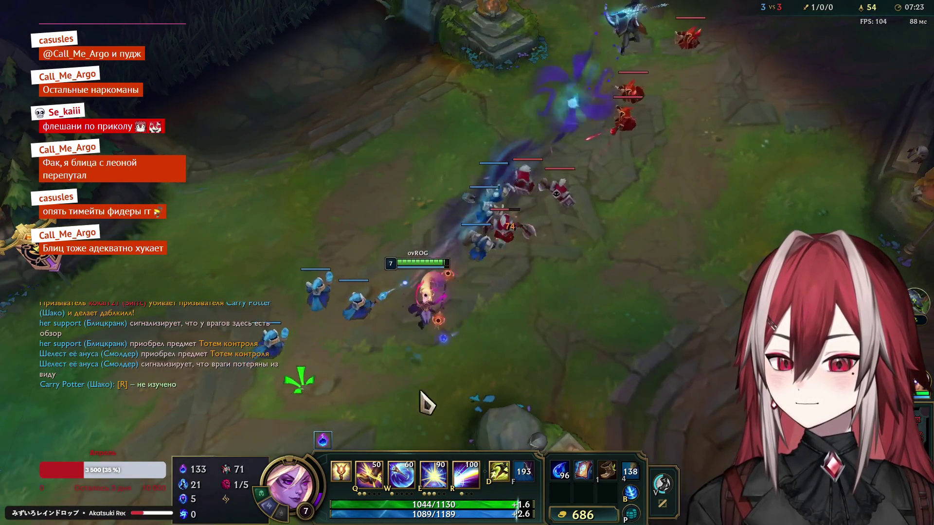
right_click(460, 374)
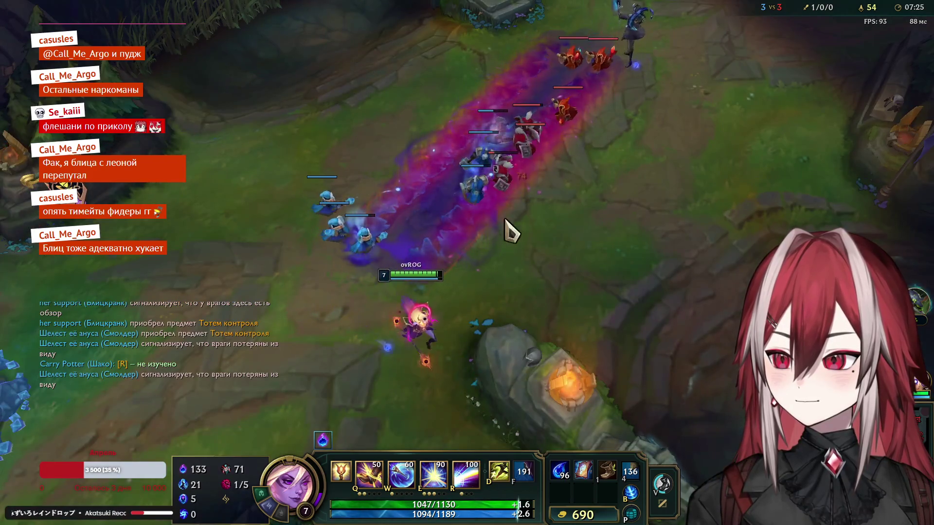
Step: Throw and detonate Lucent Singularity on the enemies up the lane, then back away
key("e")
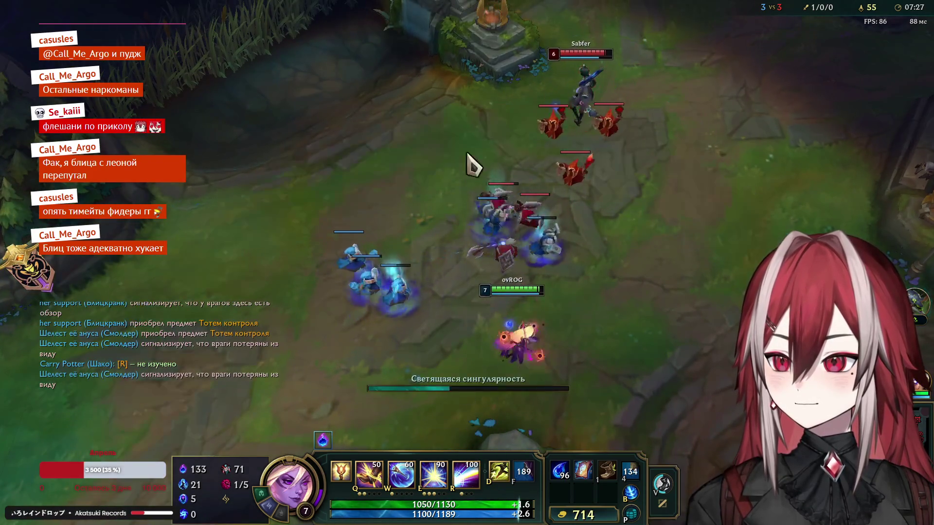
right_click(229, 219)
right_click(168, 349)
right_click(600, 390)
key("e")
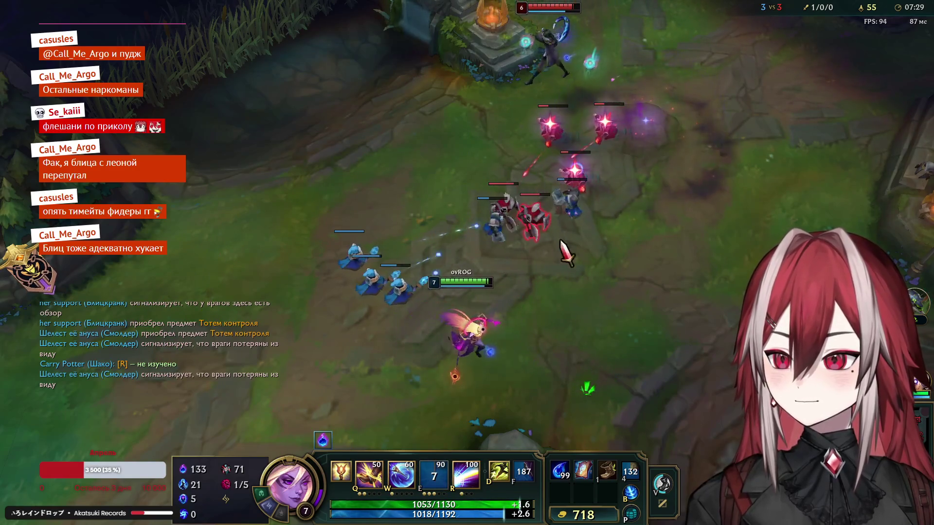
right_click(208, 427)
right_click(569, 428)
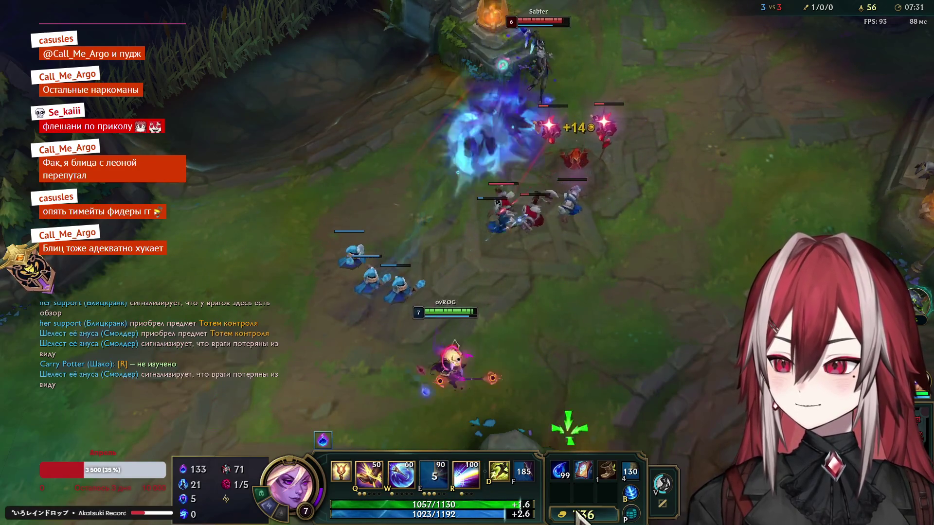
Step: Cancel a Final Spark cast, attack the minions, and fall back toward the allied turret
right_click(350, 417)
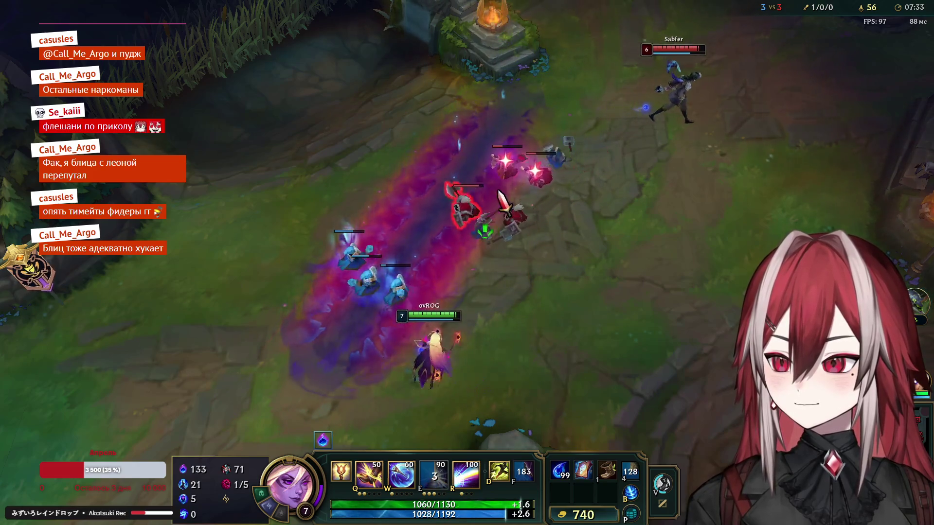
key("r")
right_click(431, 374)
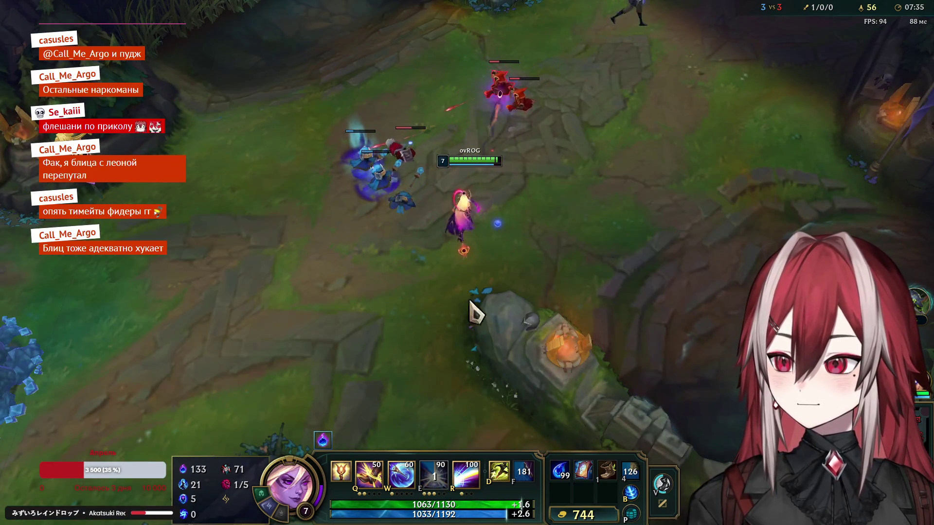
right_click(488, 86)
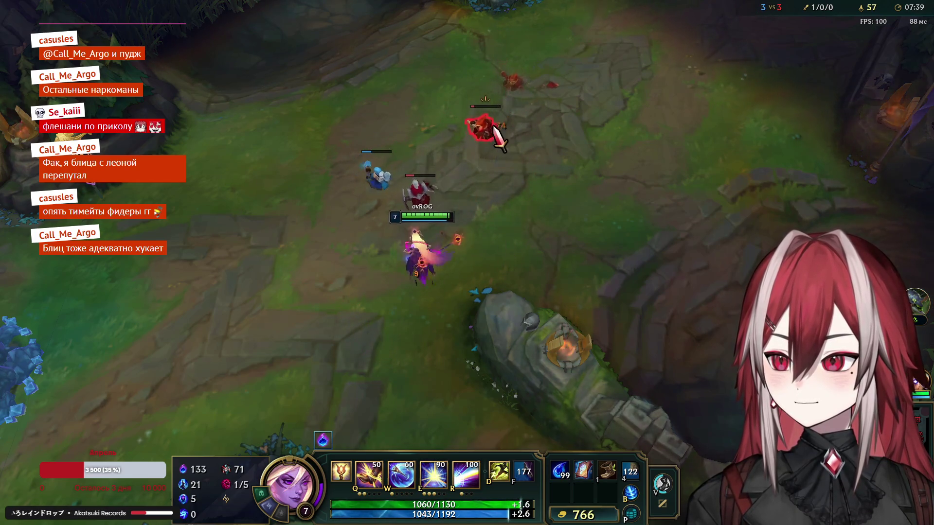
right_click(717, 333)
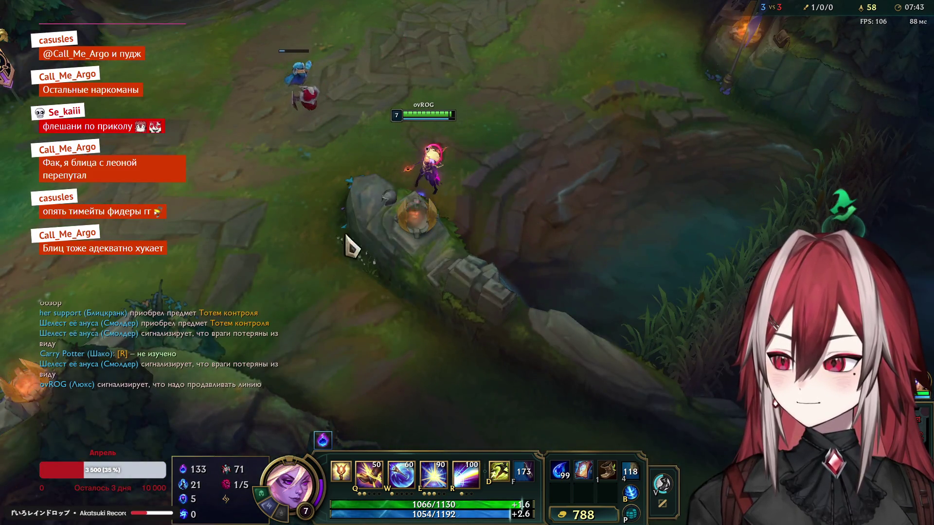
key("Down")
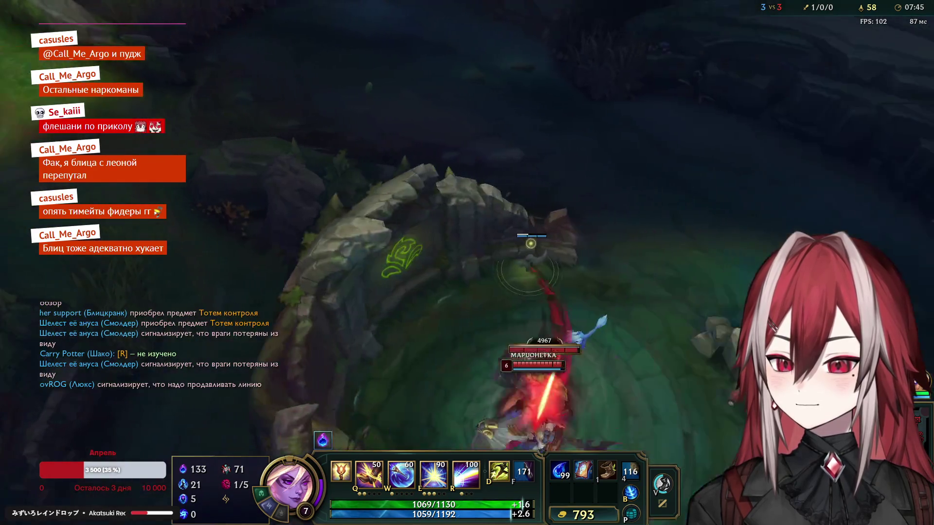
Step: Move Lux out of lane and up into the river
key("Up")
right_click(292, 246)
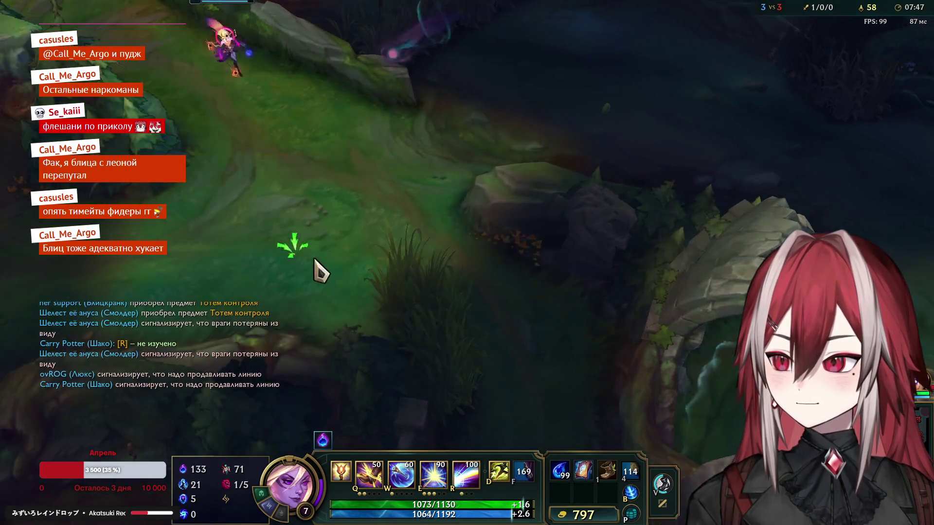
right_click(235, 285)
right_click(191, 307)
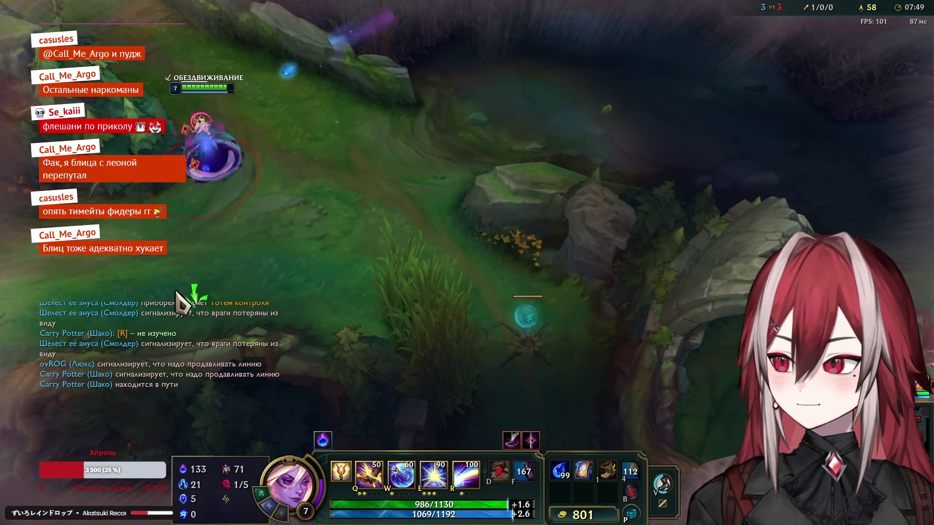
key("Up")
right_click(317, 195)
Step: Head down-right through the river until Lux is in range of the pit fight
key("Down")
right_click(246, 233)
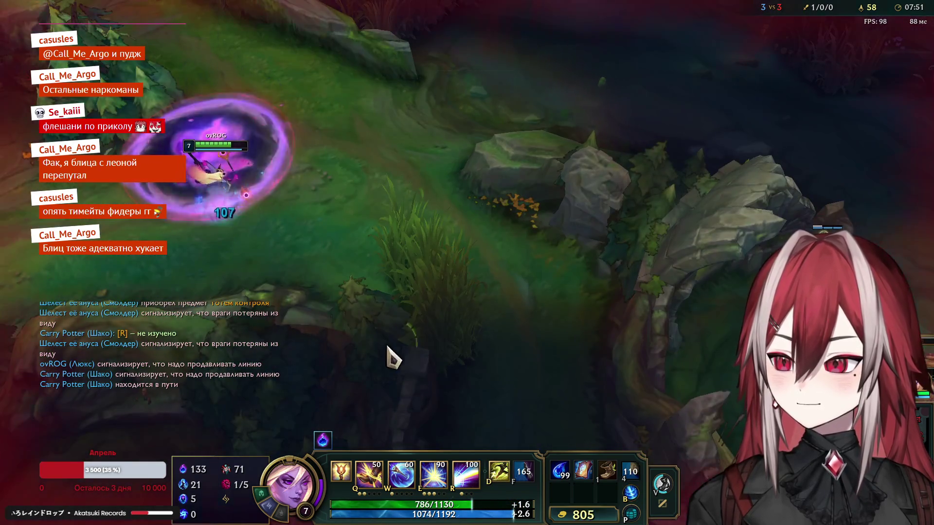
right_click(416, 336)
key("Down")
right_click(486, 244)
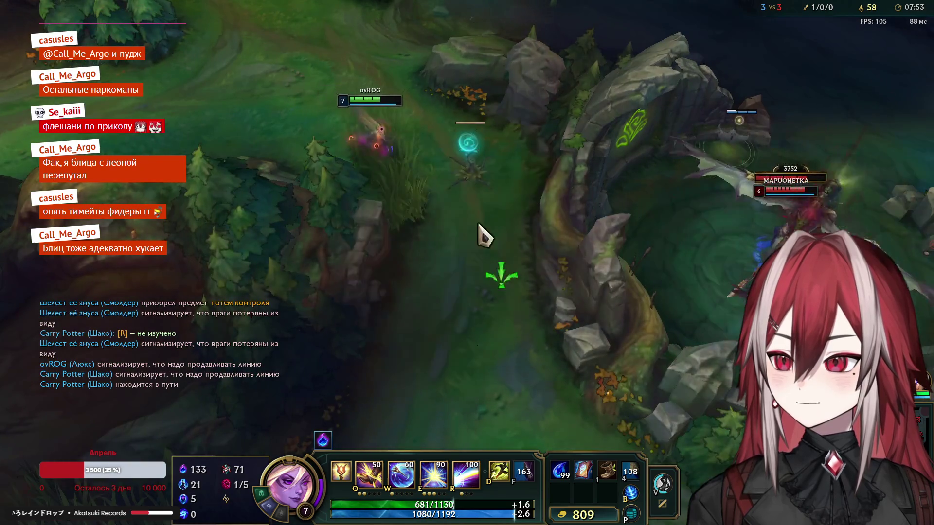
right_click(457, 249)
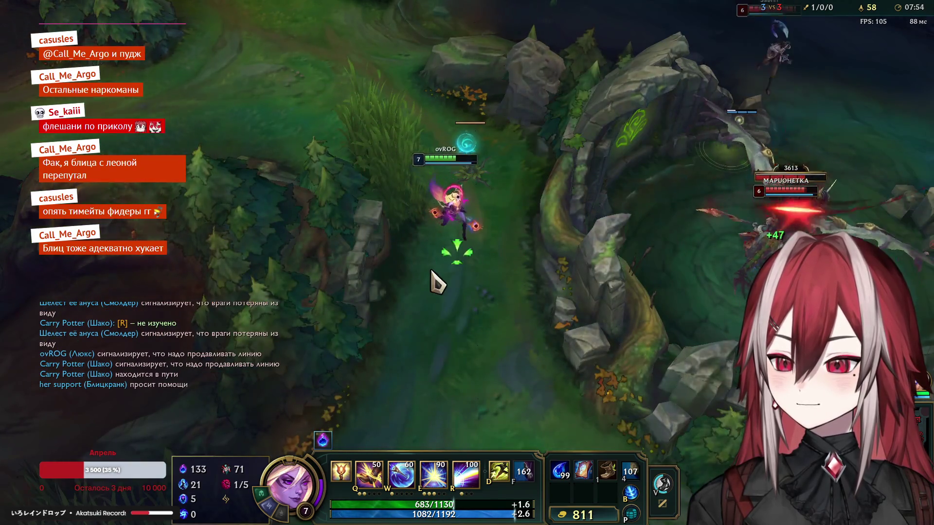
right_click(530, 267)
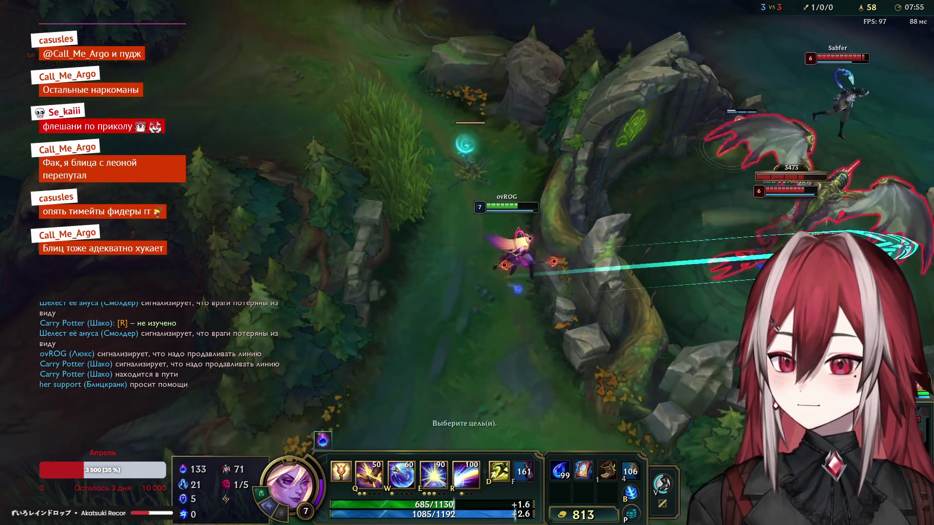
Step: Fire Light Binding, Lucent Singularity and Final Spark into the pit fight
key("q")
right_click(501, 340)
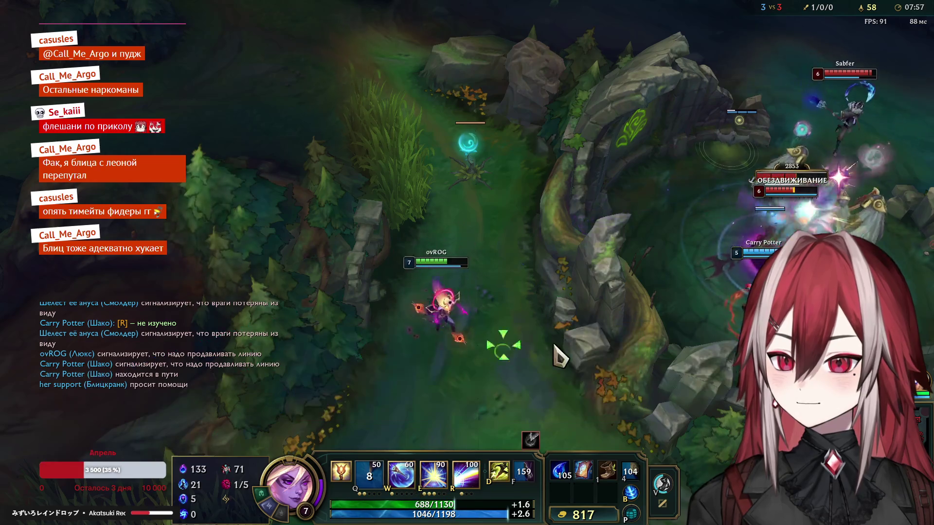
key("e")
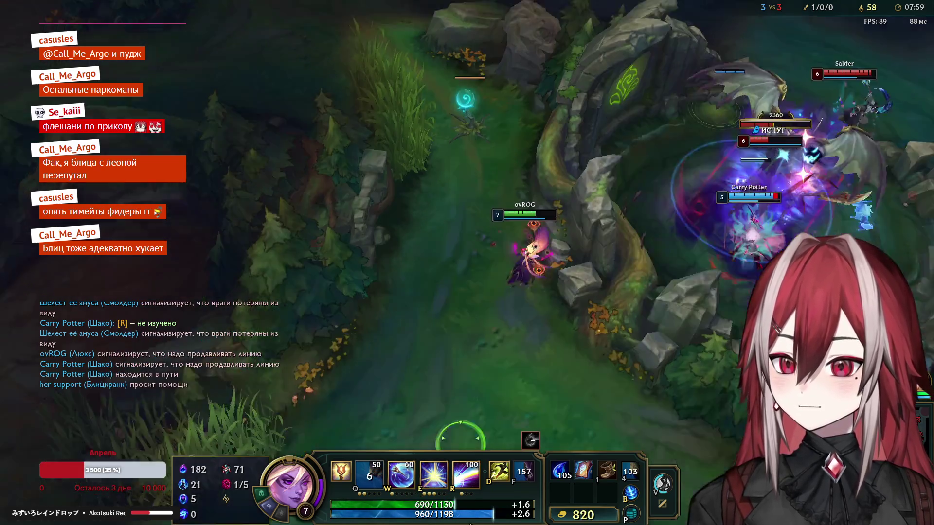
right_click(617, 372)
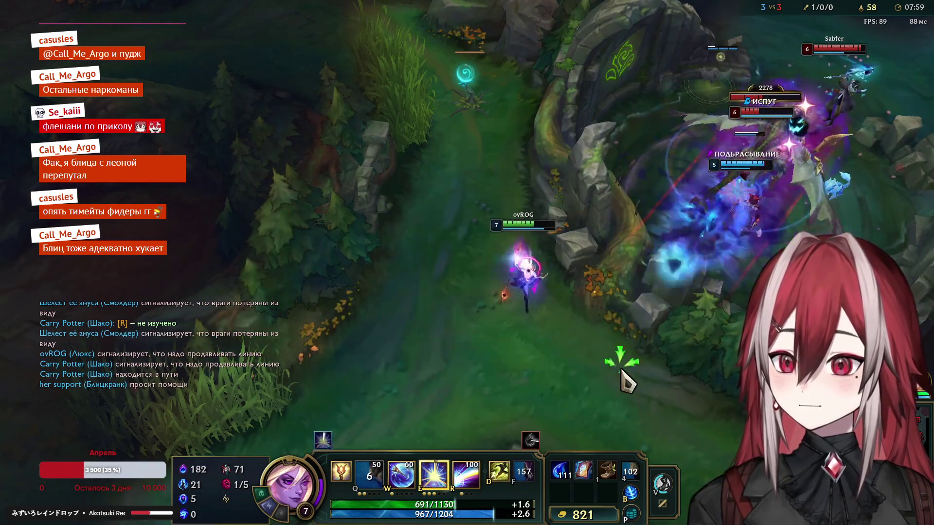
key("r")
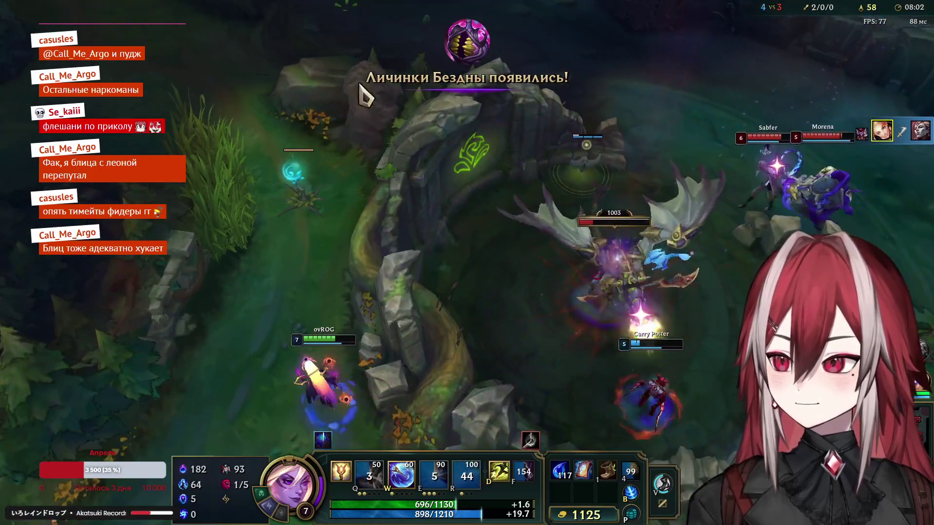
right_click(192, 202)
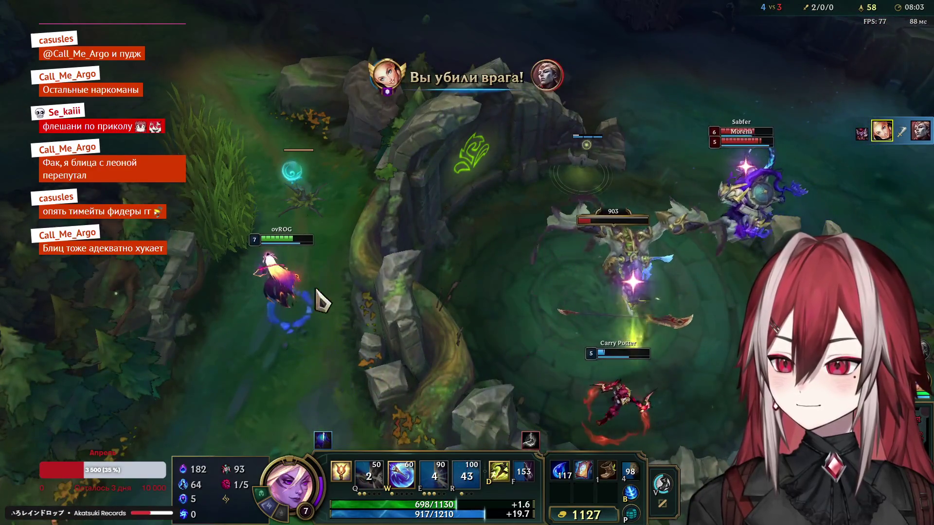
Step: Cast Light Binding, Prismatic Barrier and Lucent Singularity, then Flash up-left to escape
right_click(302, 396)
key("w")
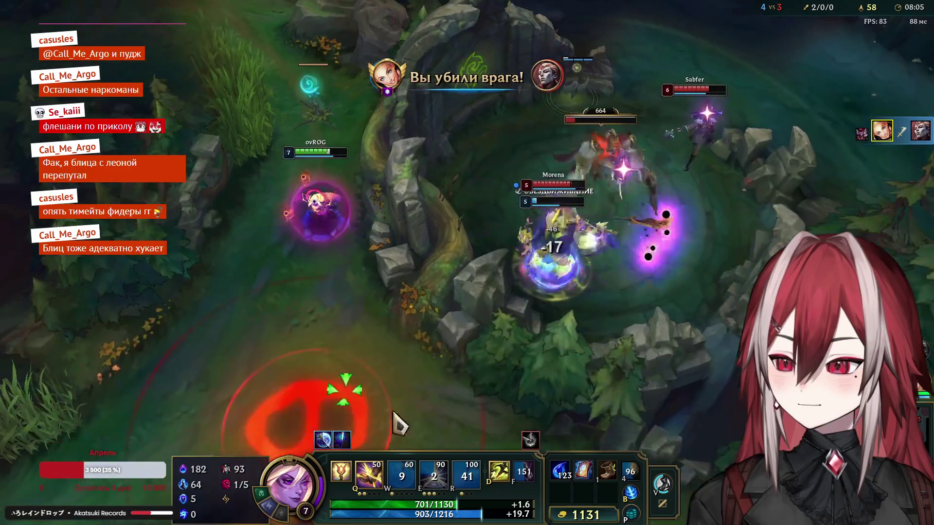
key("q")
key("e")
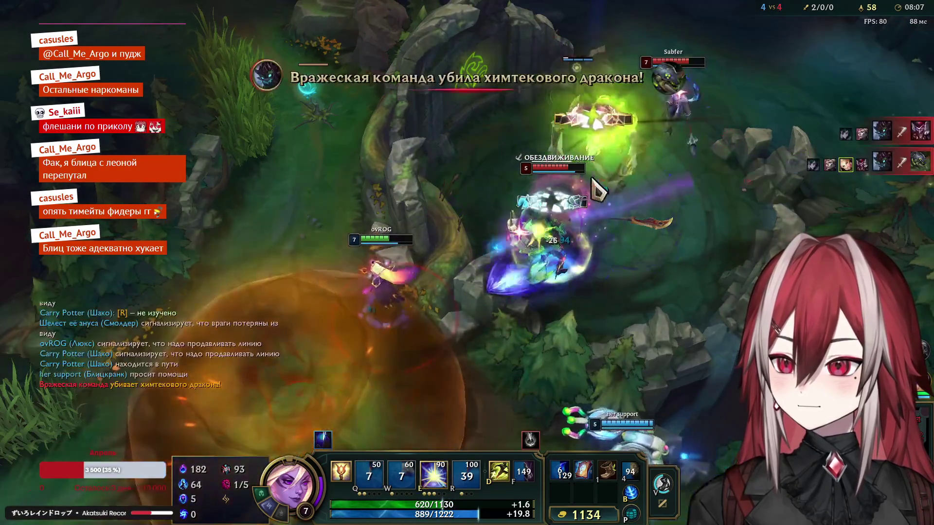
right_click(194, 79)
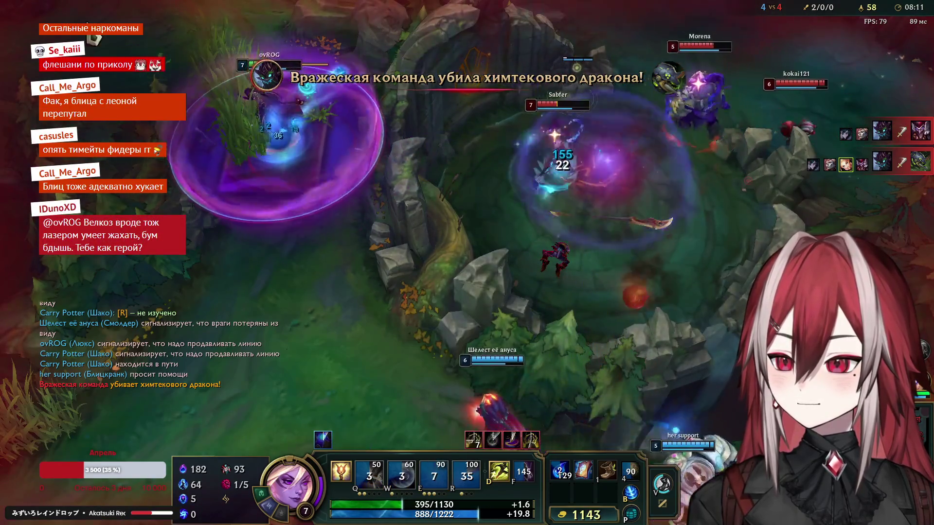
key("e")
right_click(81, 130)
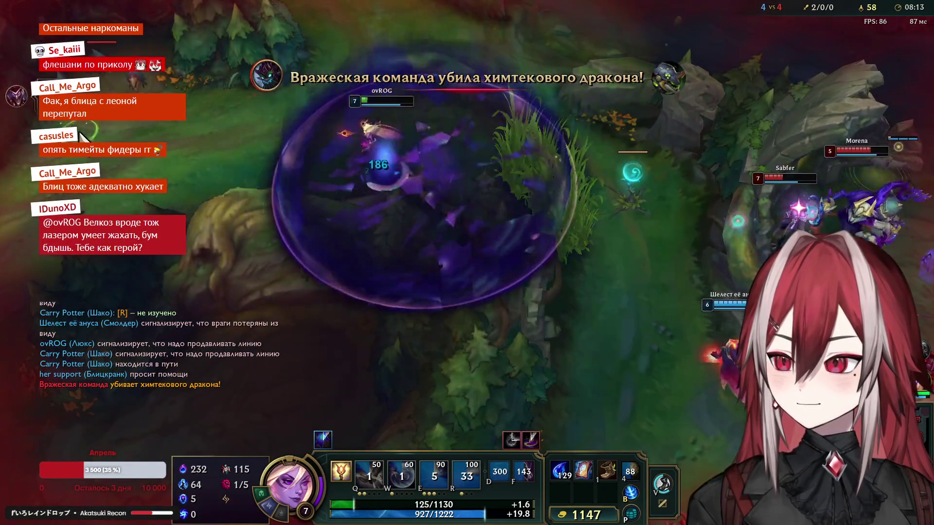
key("d")
right_click(25, 153)
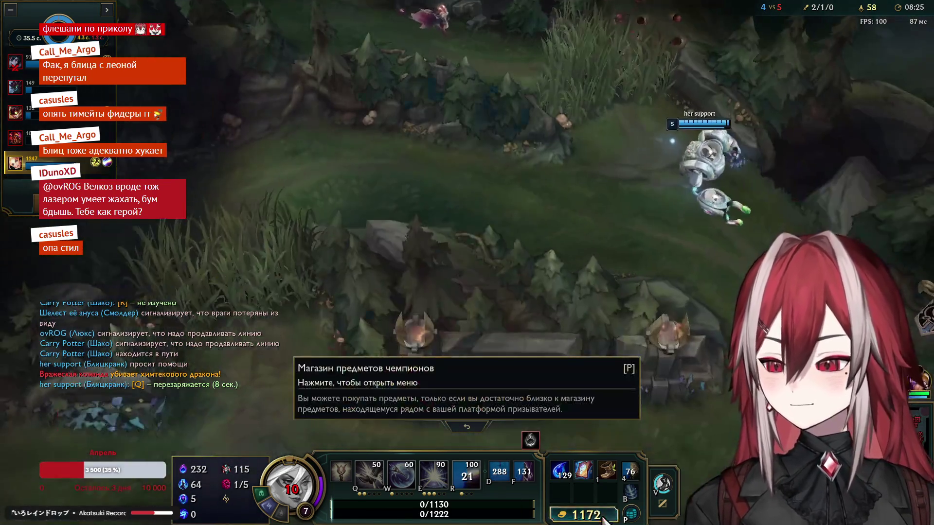
Step: Buy items in the shop while dead, dropping Lux's gold to 76, then close it
left_click(584, 516)
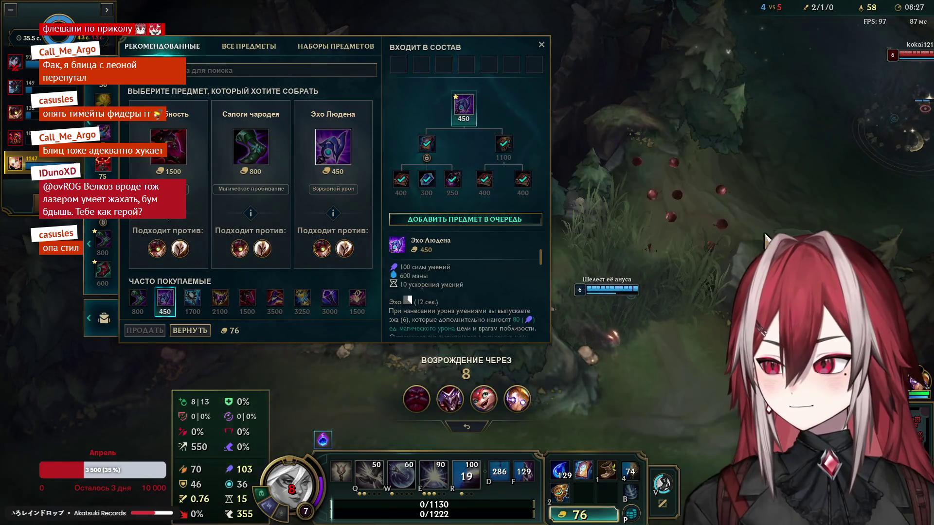
key("Escape")
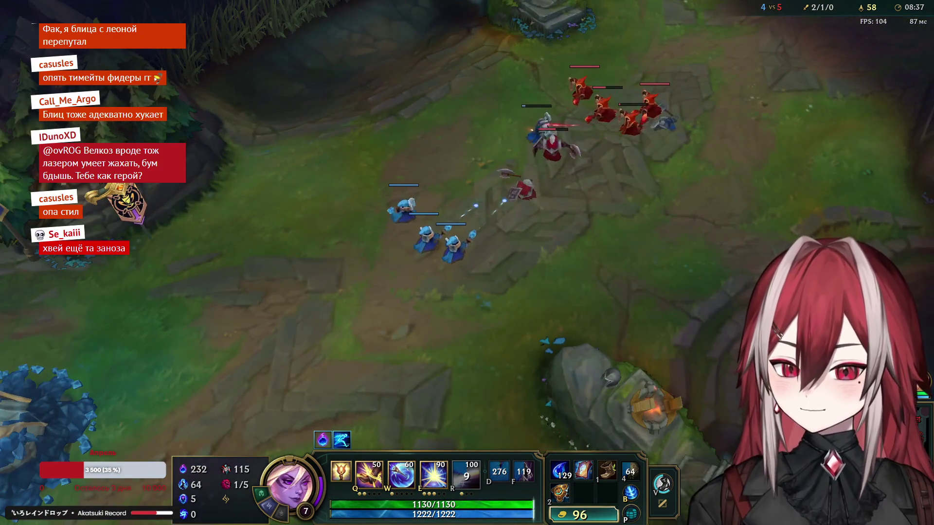
Step: Walk the respawned Lux from the fountain up to the mid-lane minions
key("space")
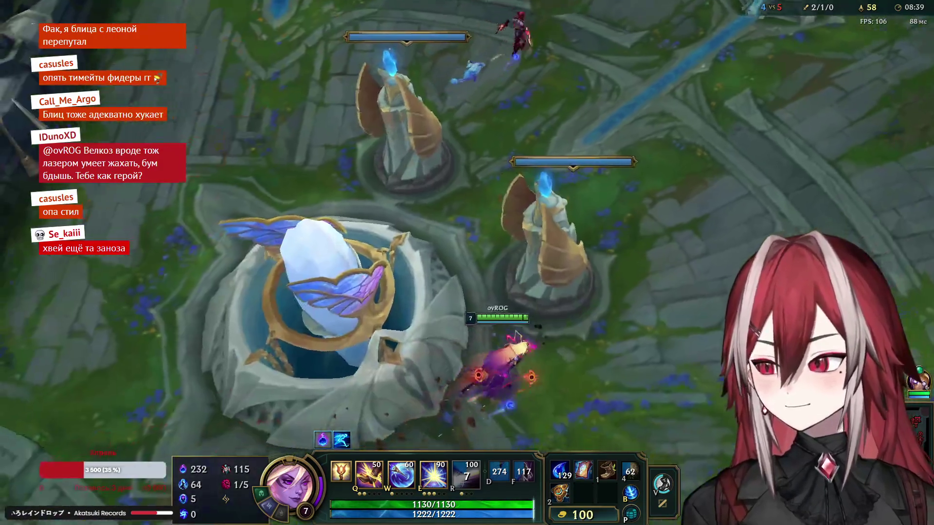
right_click(641, 156)
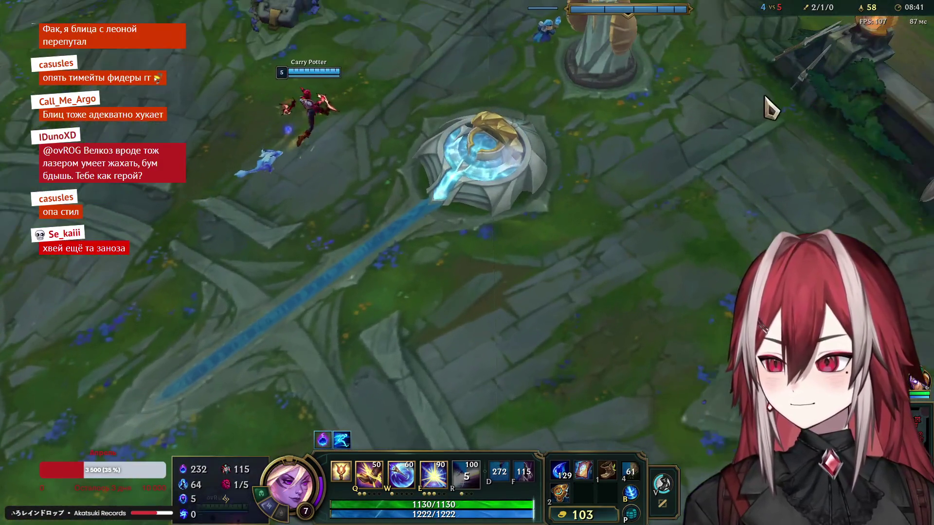
right_click(791, 44)
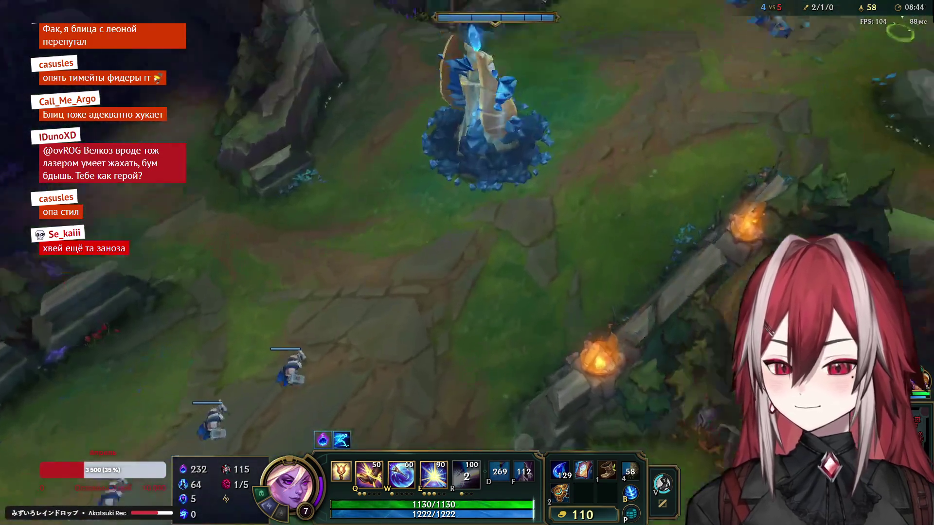
right_click(736, 83)
key("space")
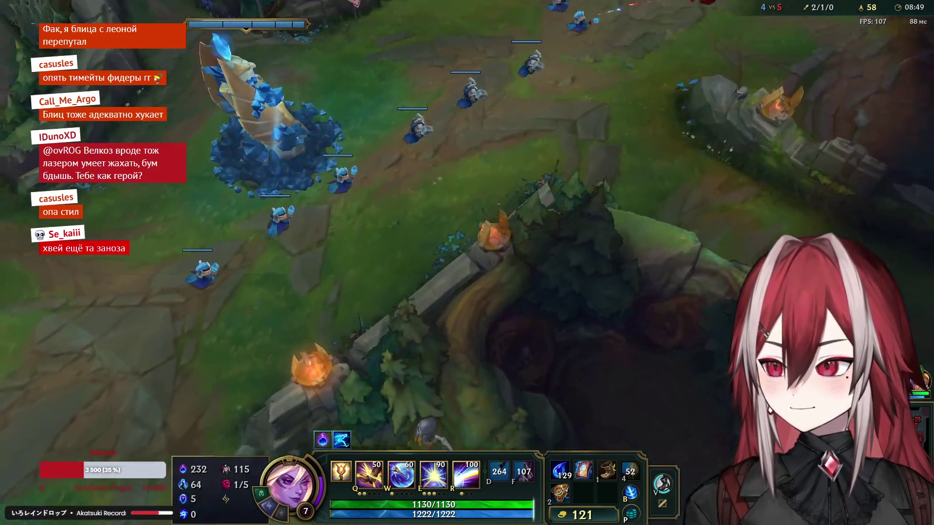
right_click(617, 122)
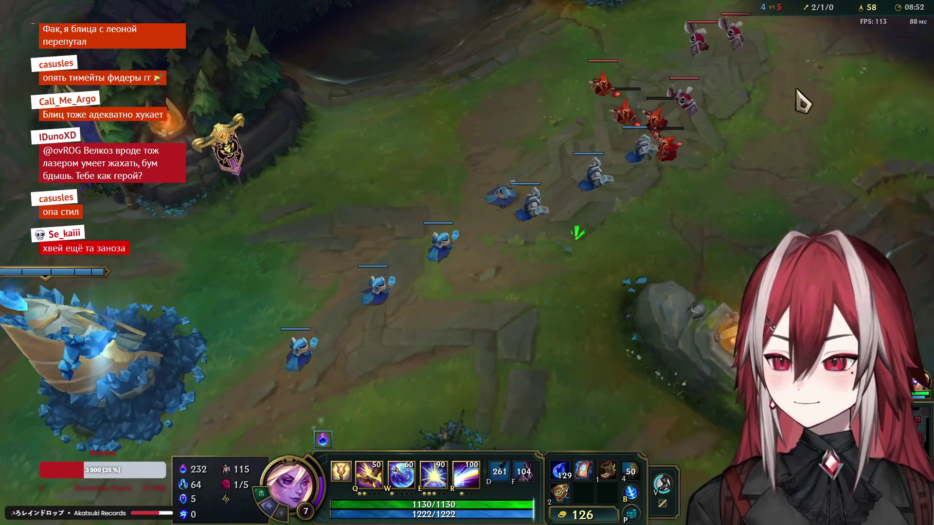
right_click(674, 154)
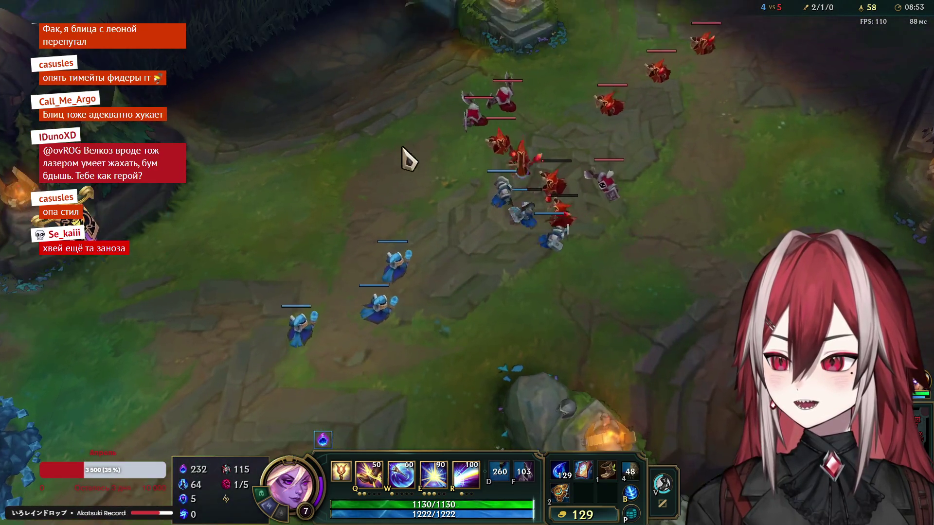
Step: Detonate Lucent Singularity on the minion wave, then reposition in the lane
right_click(517, 247)
key("e")
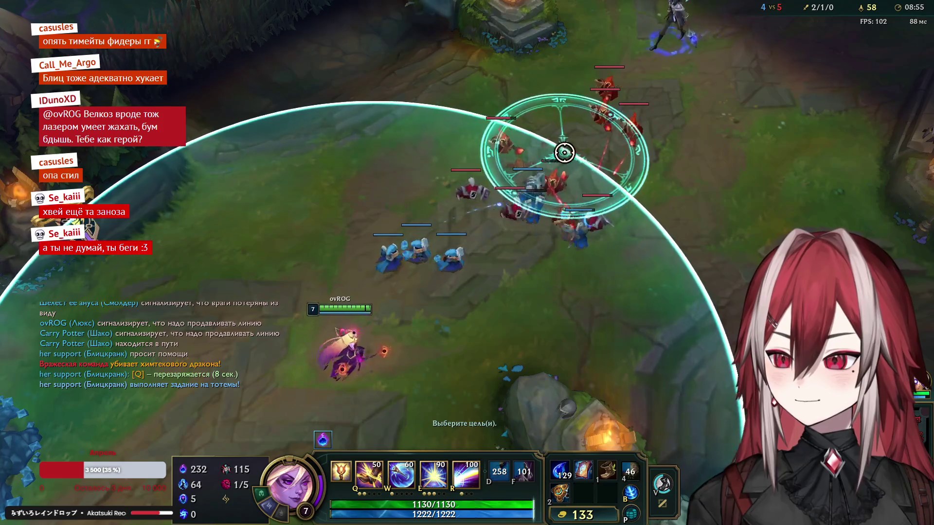
key("e")
right_click(138, 278)
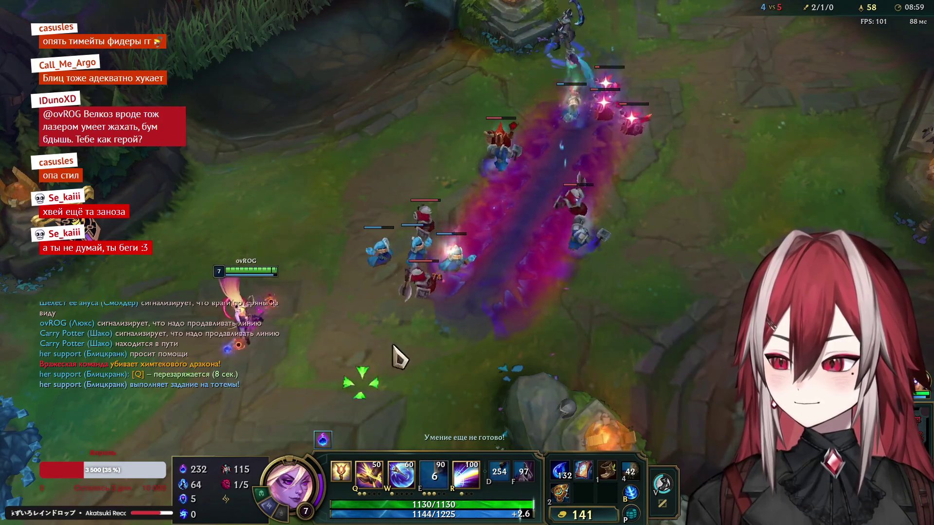
key("space")
right_click(298, 355)
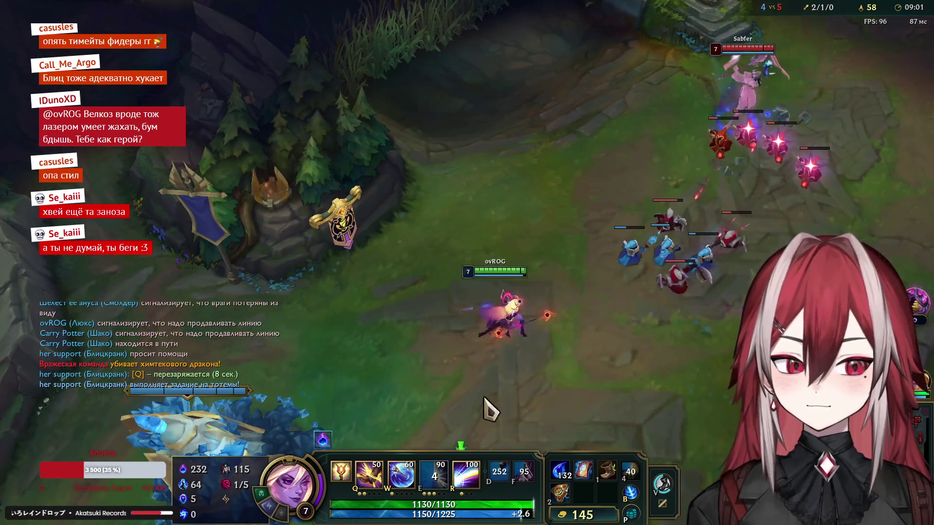
right_click(616, 344)
right_click(368, 400)
right_click(620, 346)
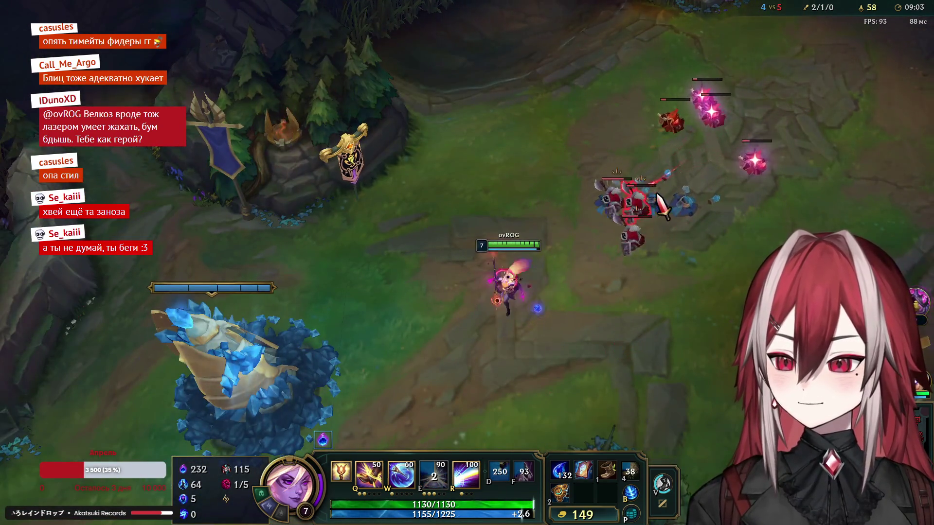
right_click(579, 400)
Step: Farm minions away from turret fire and rank up Light Binding at level 8
right_click(619, 271)
key("space")
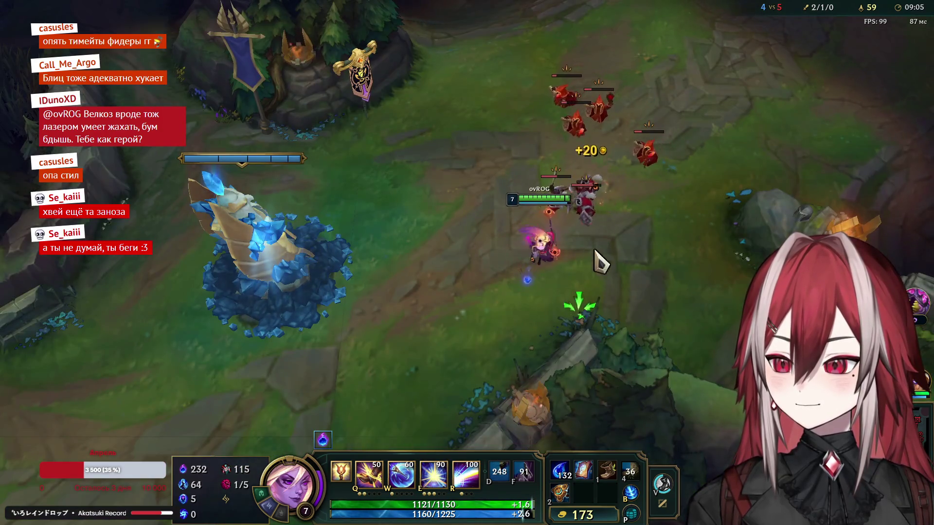
right_click(217, 266)
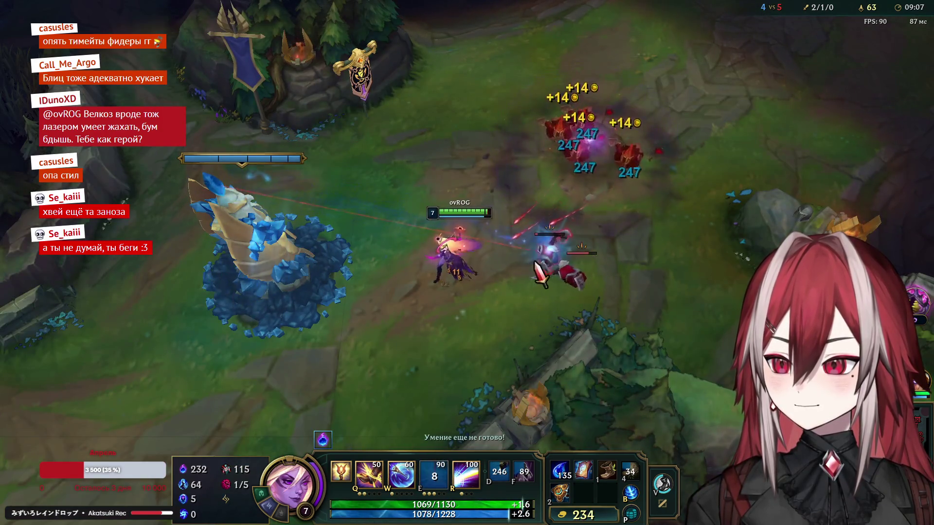
right_click(332, 204)
left_click(368, 445)
right_click(456, 263)
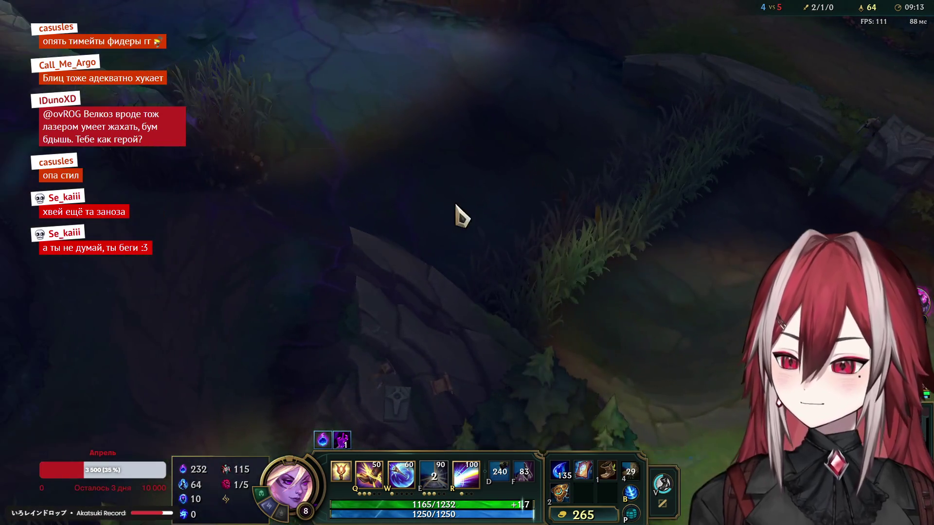
right_click(432, 183)
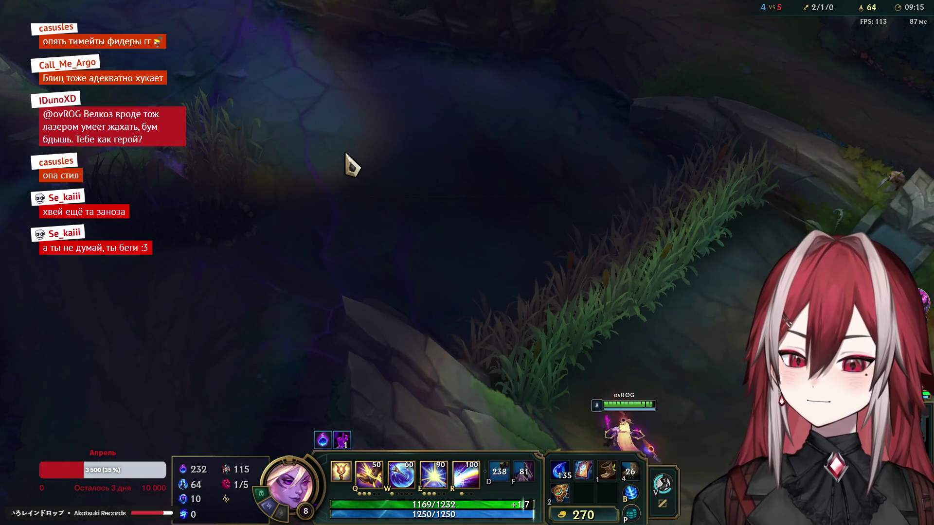
Step: Move up the river and hit the enemies with Light Binding and Lucent Singularity
right_click(345, 149)
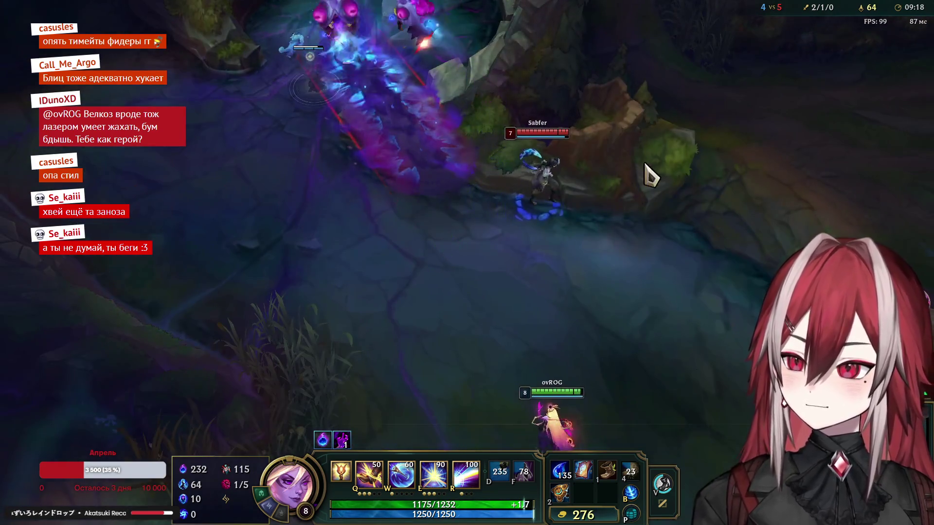
right_click(208, 330)
key("q")
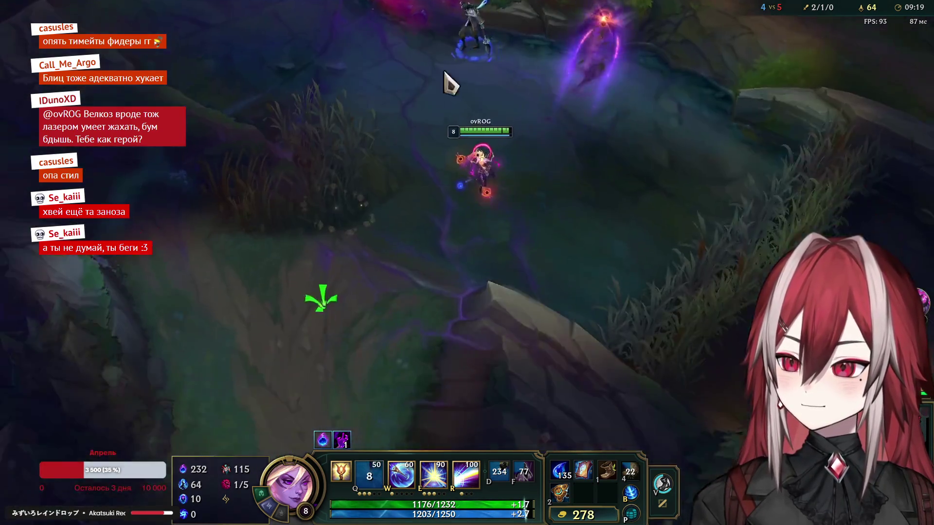
right_click(280, 353)
right_click(433, 174)
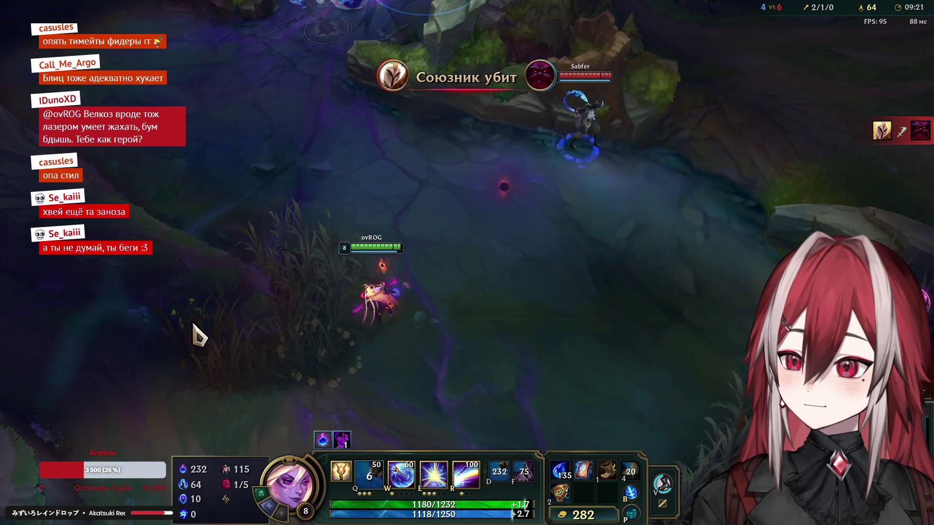
key("e")
right_click(550, 314)
Step: Push toward the Void grubs pit and fire another Light Binding at the enemies
right_click(388, 146)
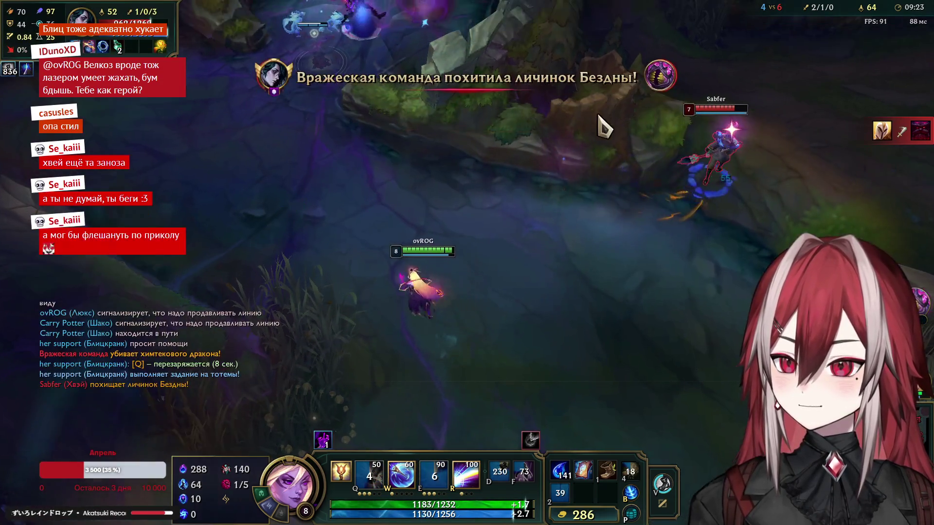
right_click(360, 139)
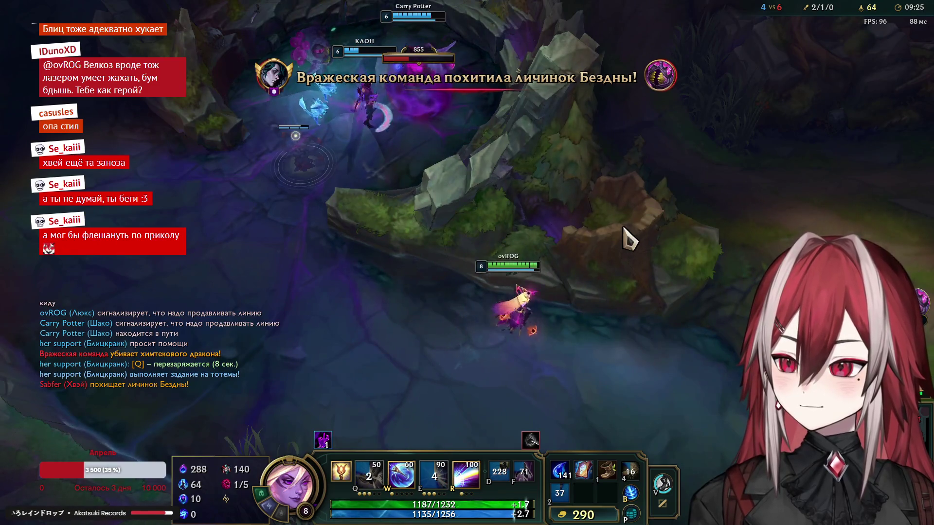
right_click(629, 49)
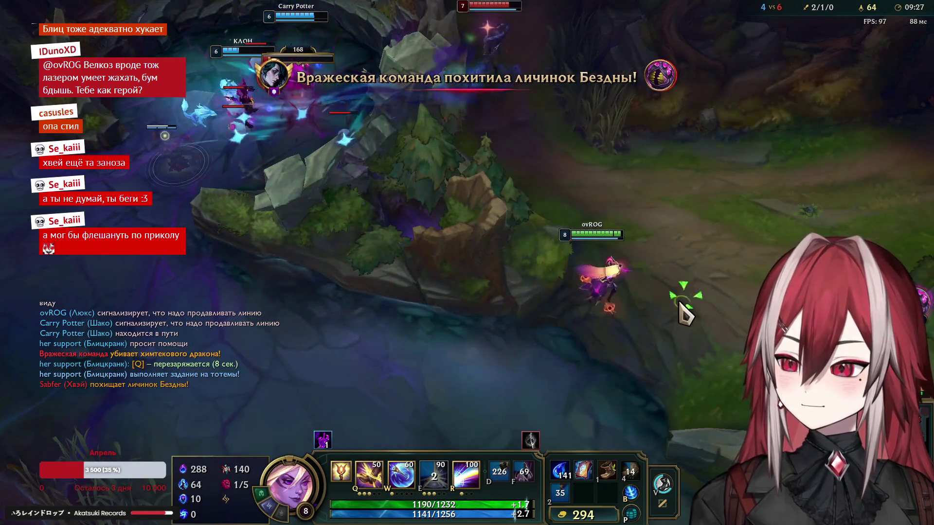
key("q")
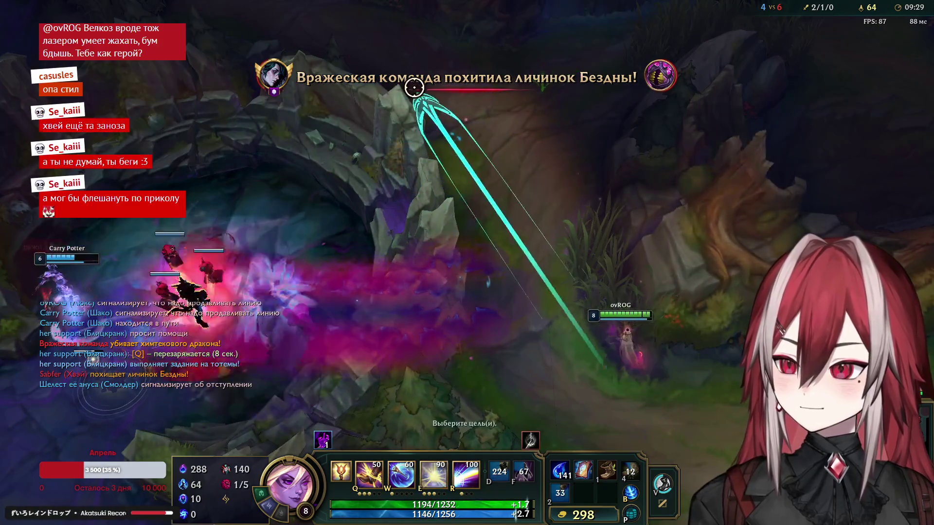
right_click(561, 238)
right_click(551, 375)
Step: Shield Lux and the ally with Prismatic Barrier, then fall back to the allied mid tower
right_click(390, 396)
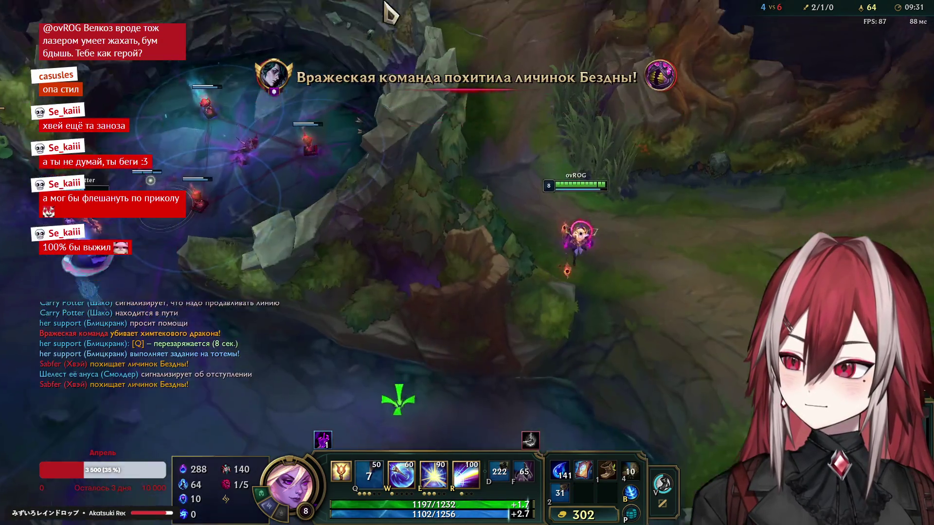
right_click(382, 378)
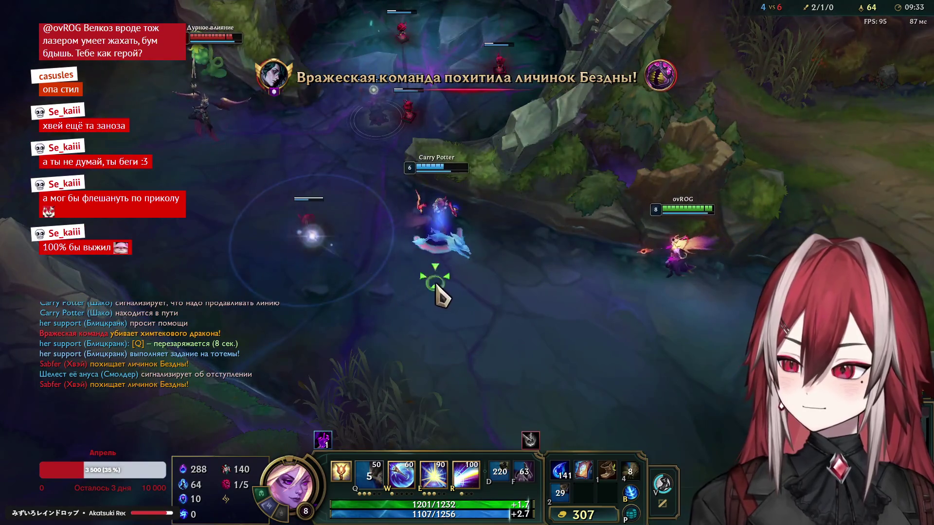
key("w")
right_click(618, 343)
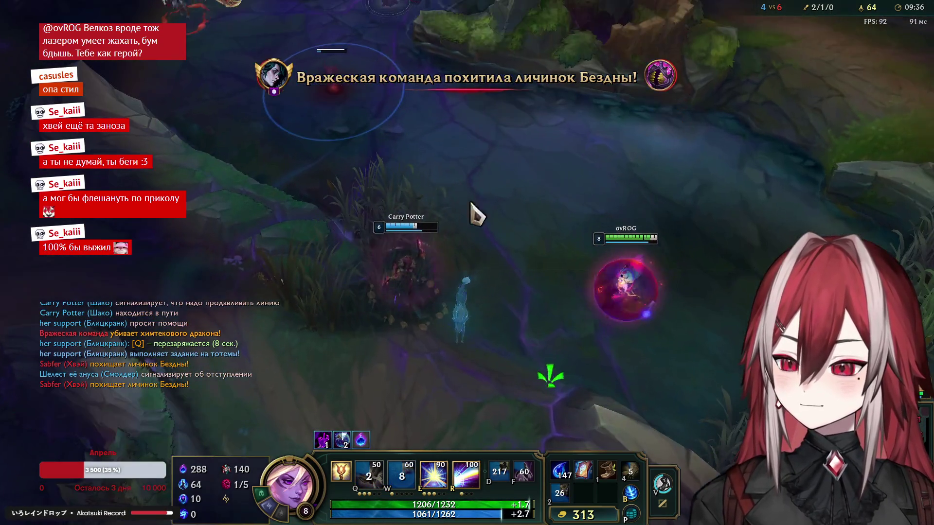
right_click(366, 365)
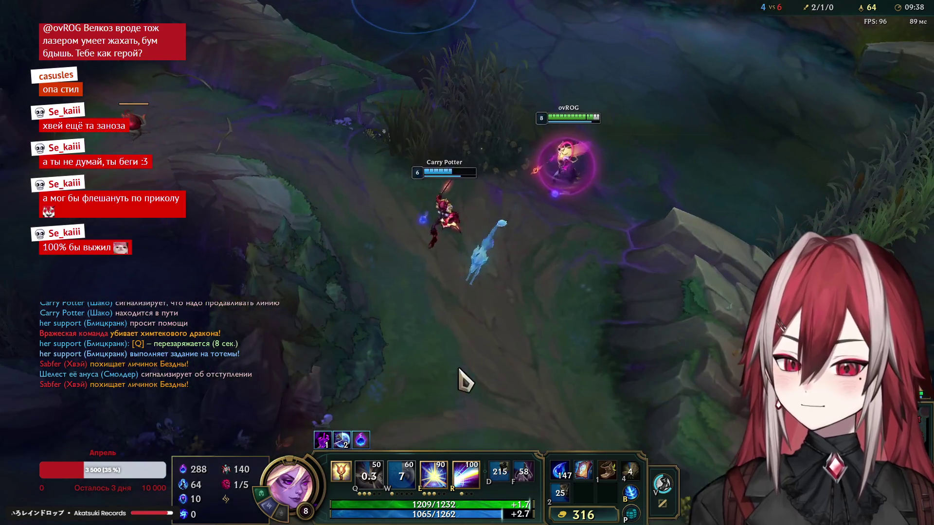
right_click(557, 343)
right_click(768, 371)
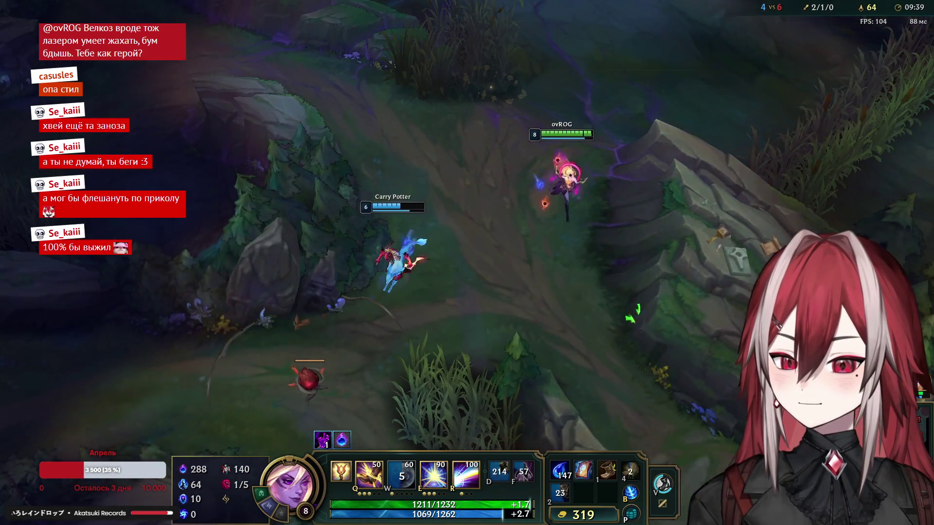
right_click(711, 375)
Step: Walk Lux into mid lane beside the allied tower and auto-attack the enemy minions
key("4")
right_click(699, 271)
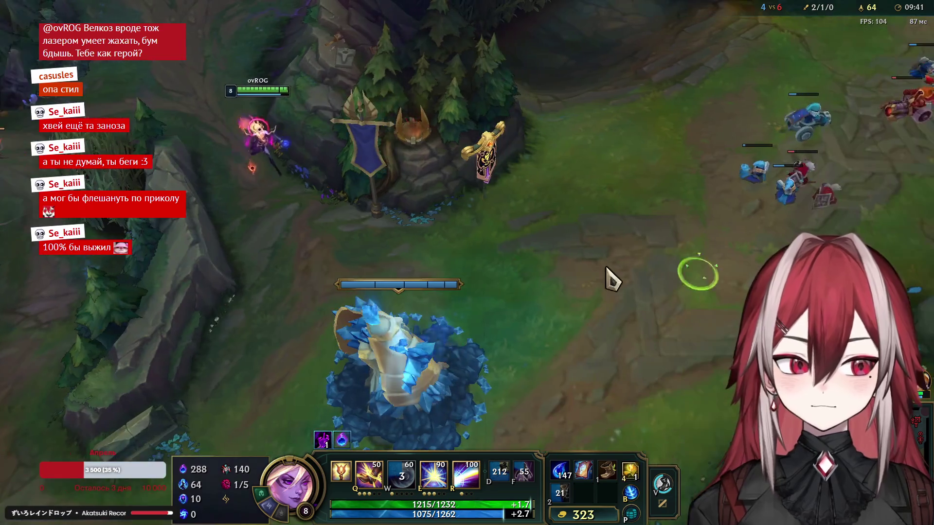
right_click(608, 273)
right_click(496, 261)
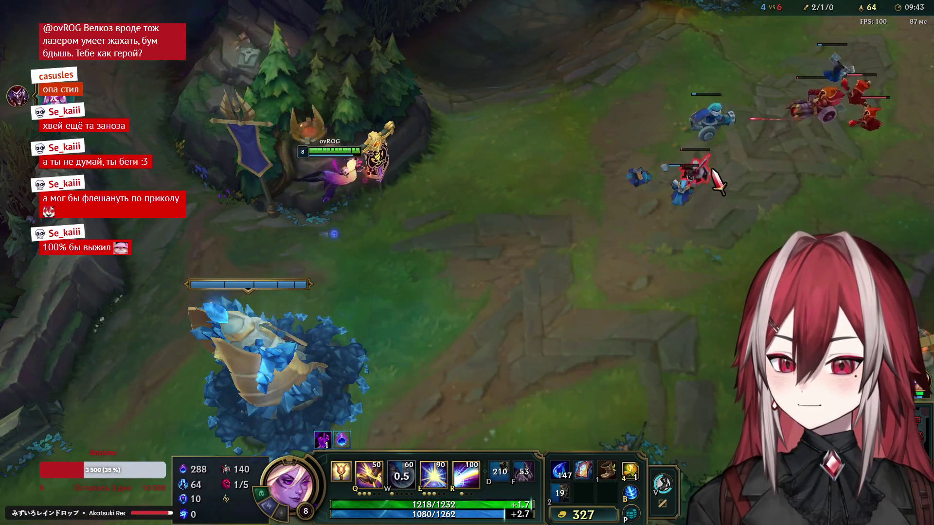
right_click(598, 170)
right_click(674, 217)
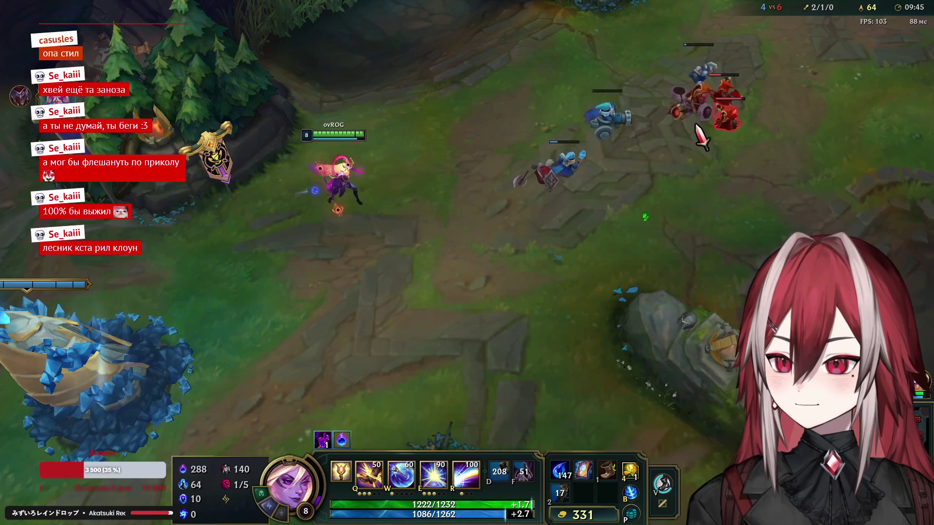
right_click(725, 153)
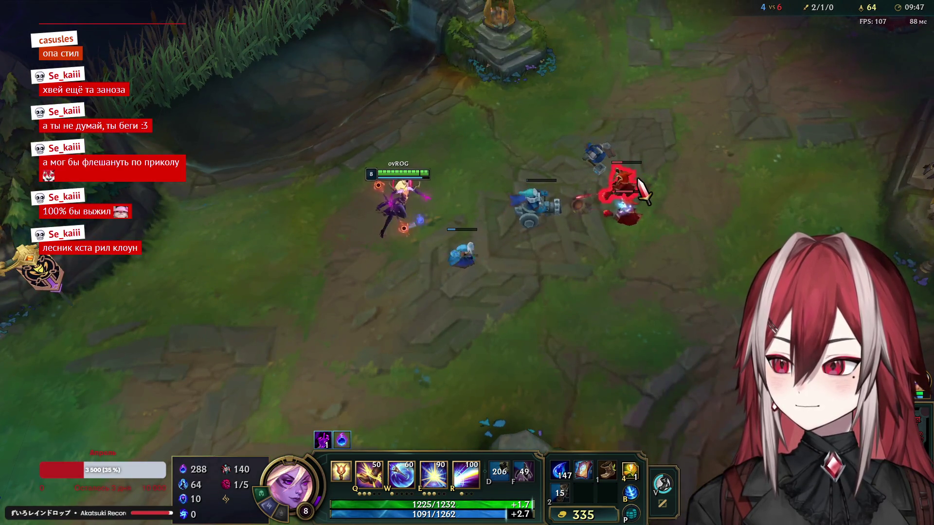
right_click(471, 425)
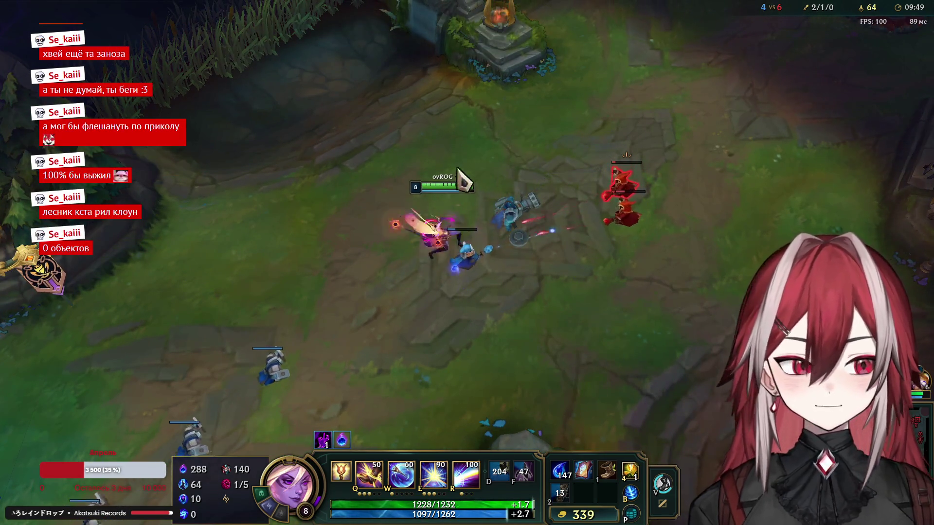
right_click(223, 319)
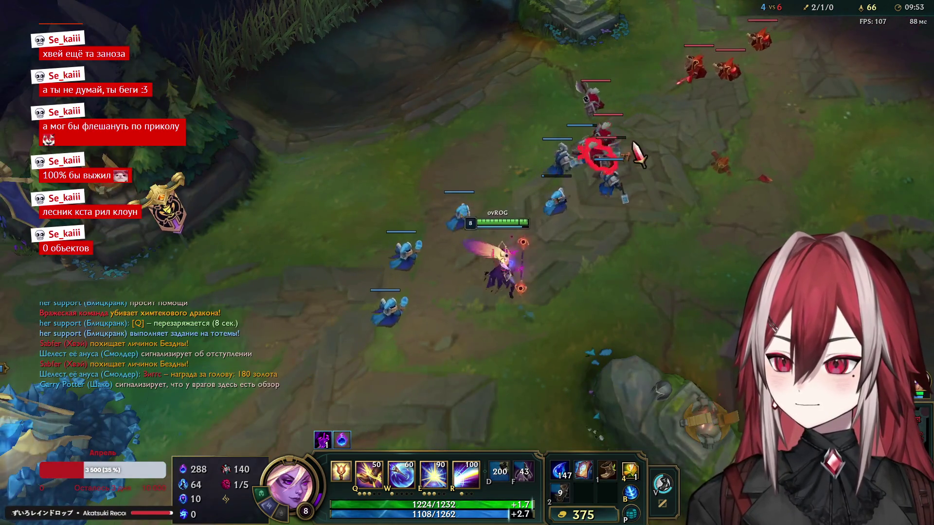
Step: Hit the minion wave with a light zone, check the scoreboard, then reposition in lane
key("w")
right_click(645, 278)
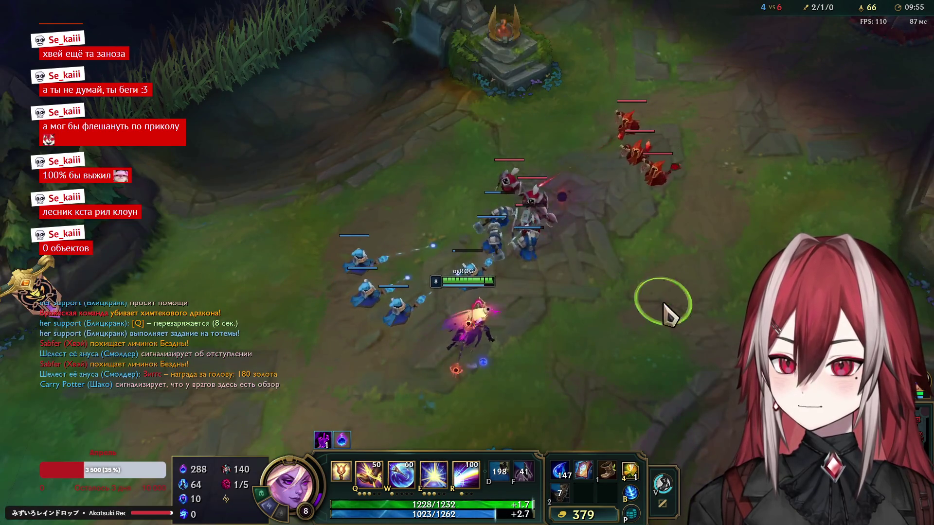
key("e")
key("Tab")
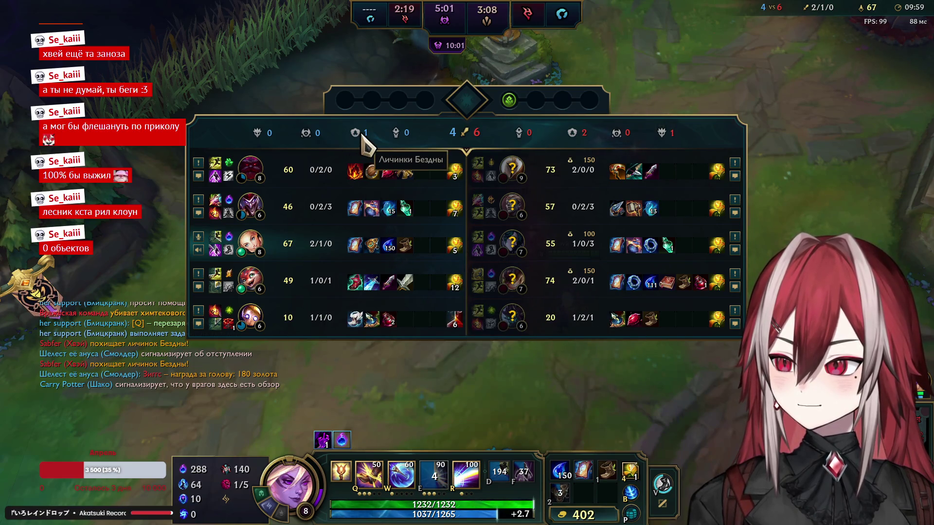
key("Tab")
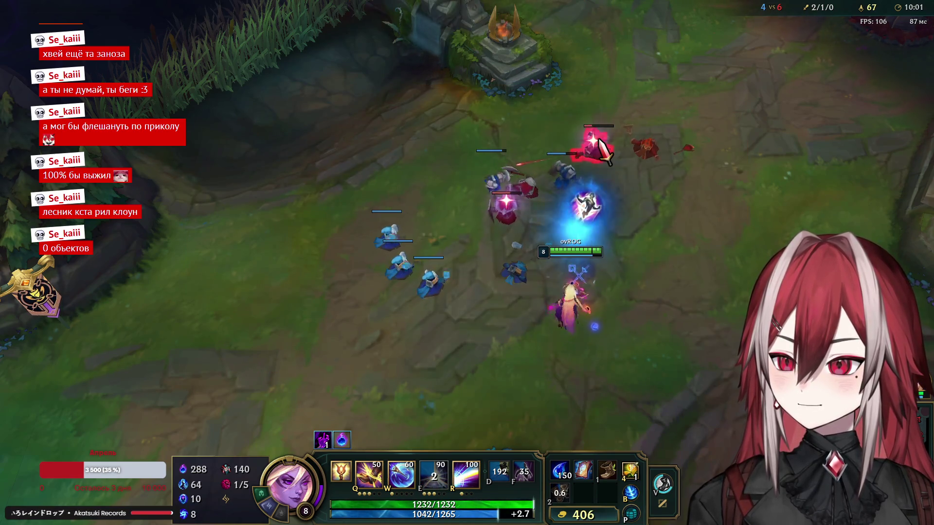
right_click(350, 306)
right_click(325, 349)
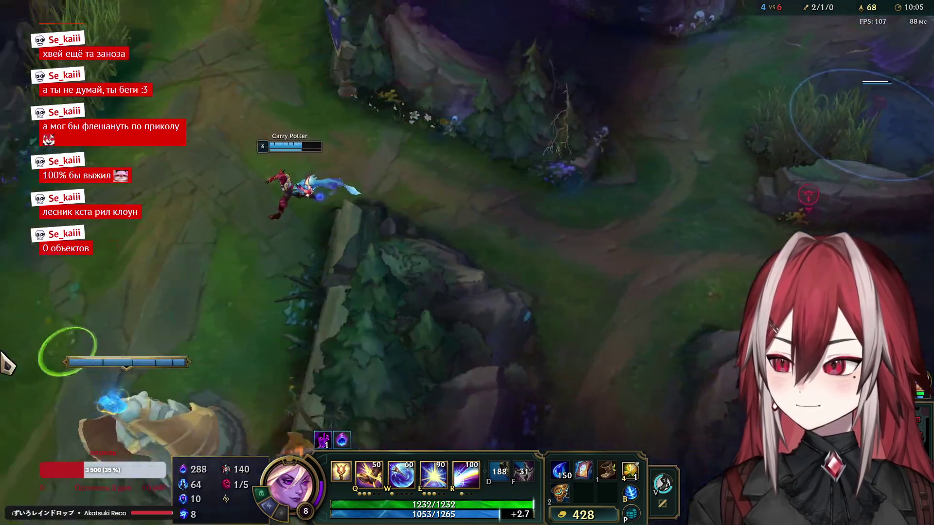
Step: Roam north-east through the jungle, drop a trinket ward in the bush, and head back
right_click(367, 245)
right_click(598, 272)
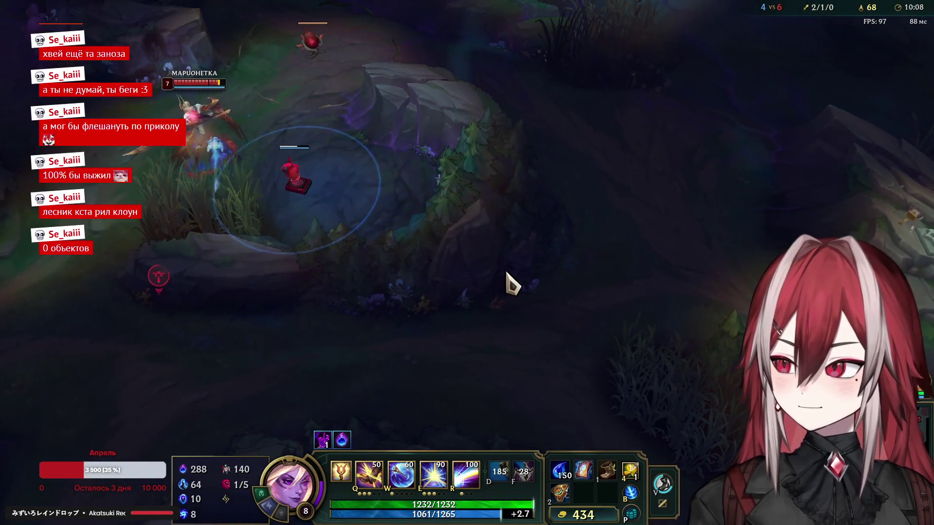
right_click(646, 156)
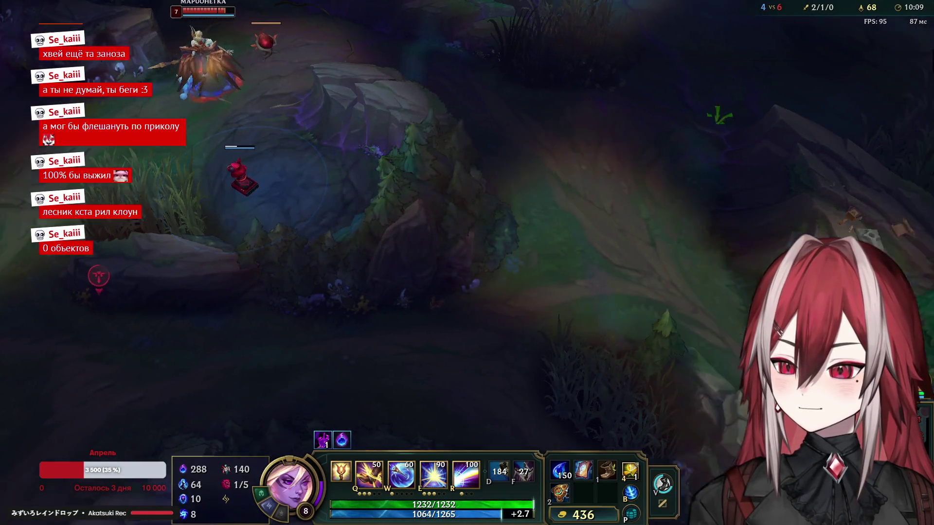
right_click(514, 129)
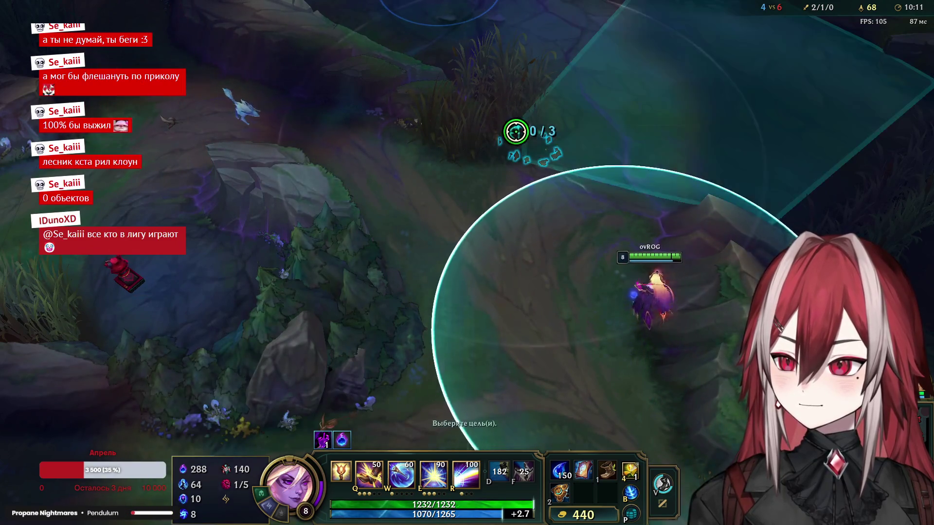
key("4")
right_click(615, 333)
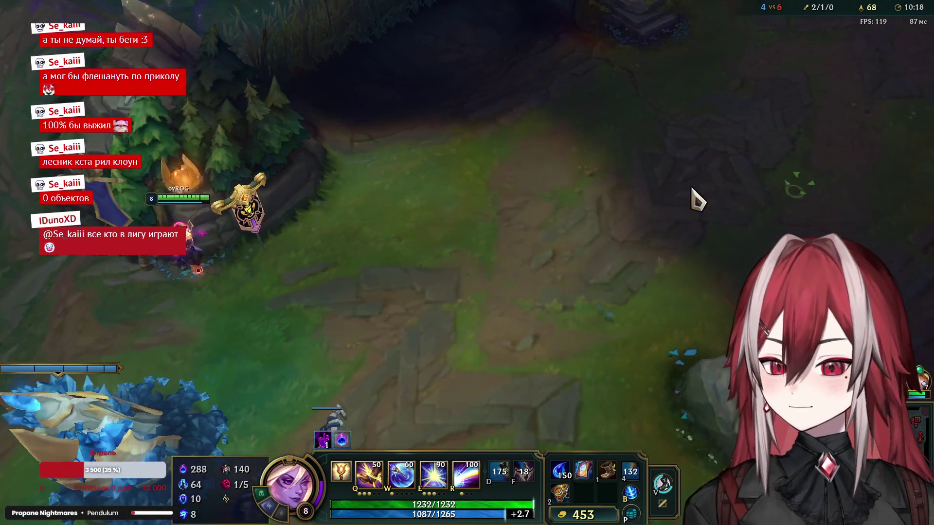
Step: Return to mid lane and hit the enemy minion wave with auto-attacks and light zones
right_click(545, 262)
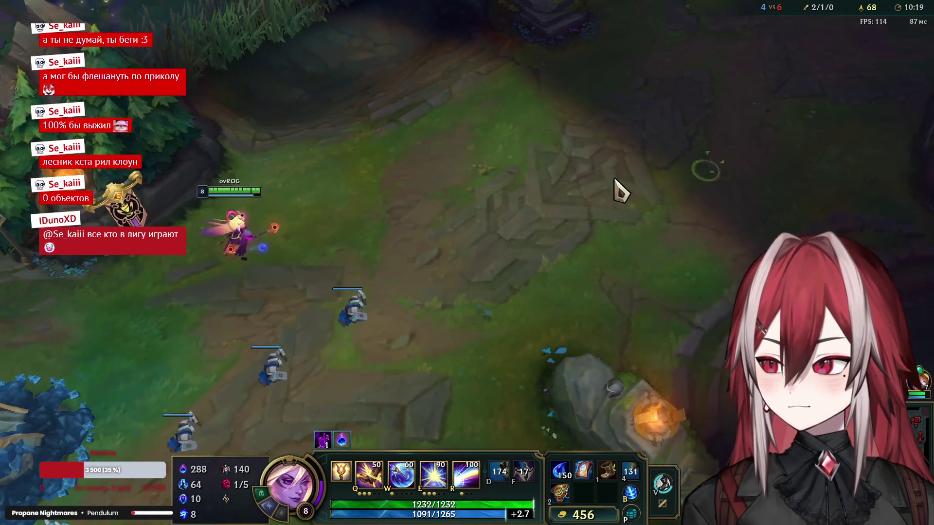
right_click(701, 180)
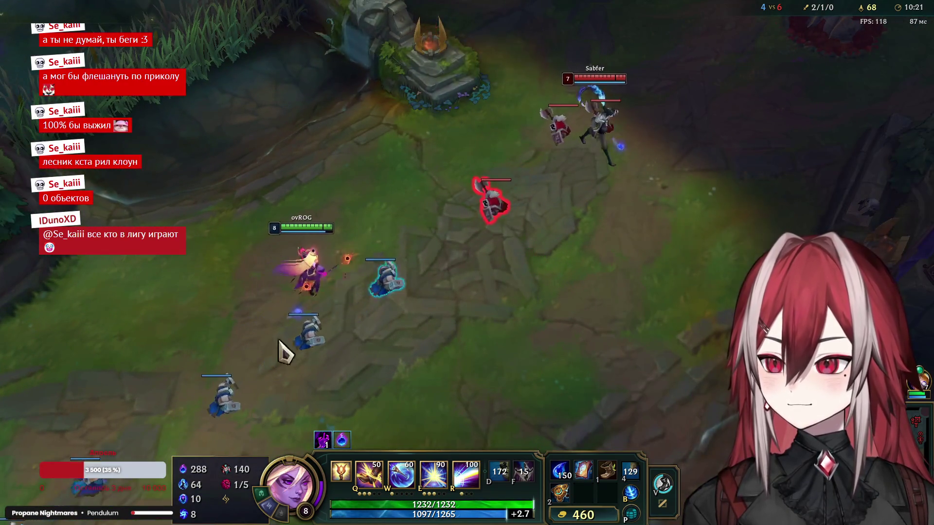
right_click(272, 355)
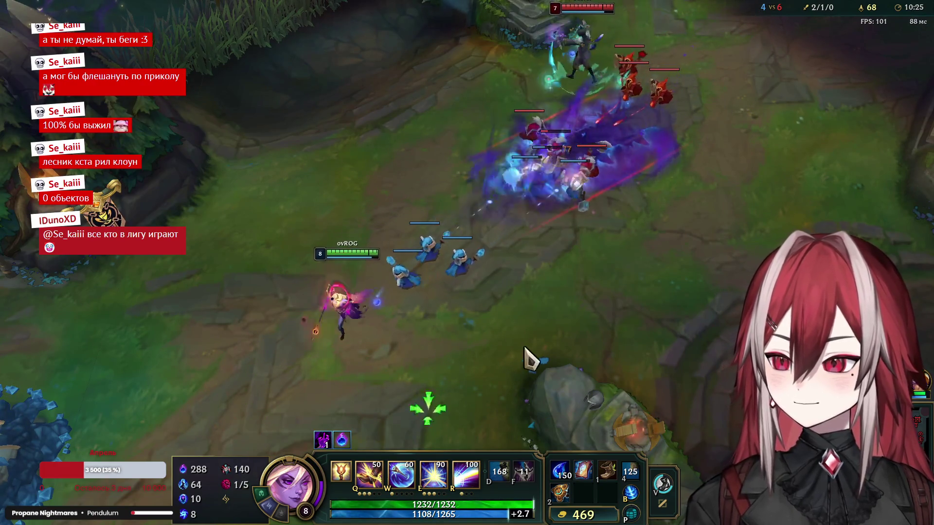
right_click(496, 411)
key("e")
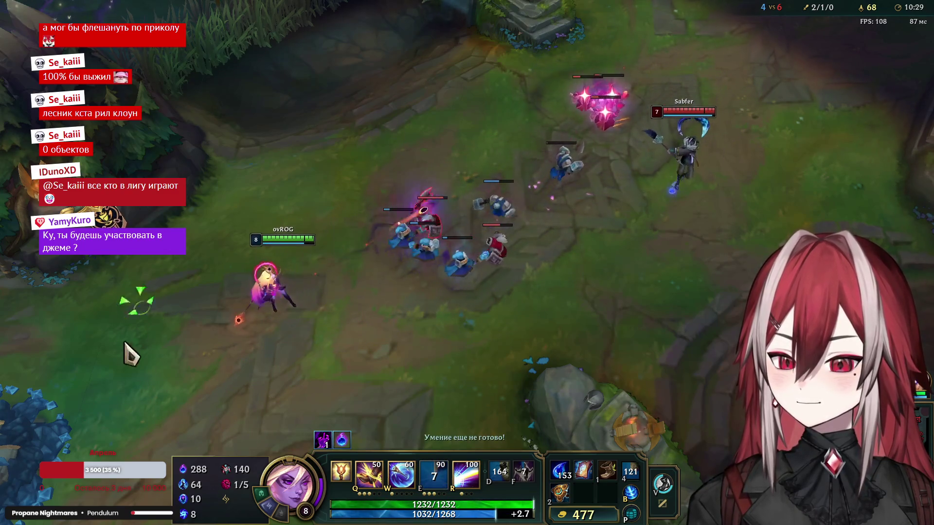
key("e")
right_click(358, 348)
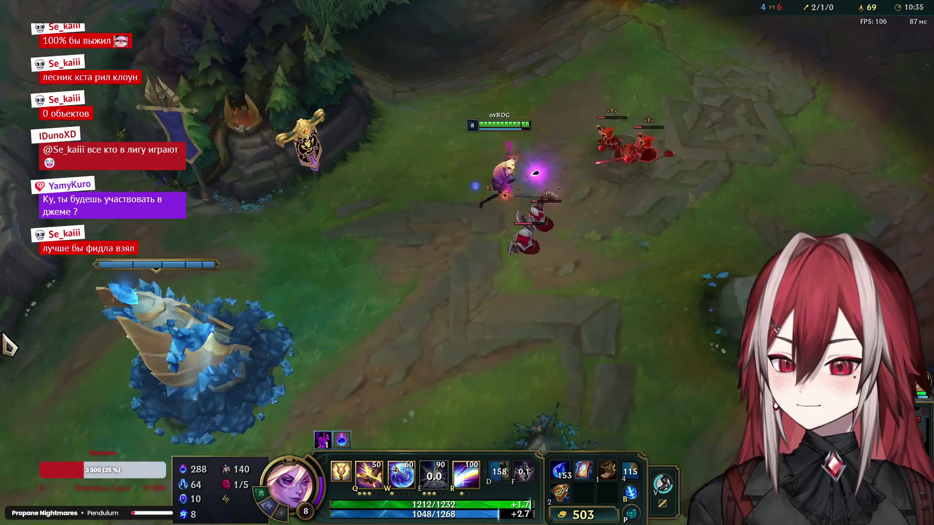
right_click(543, 321)
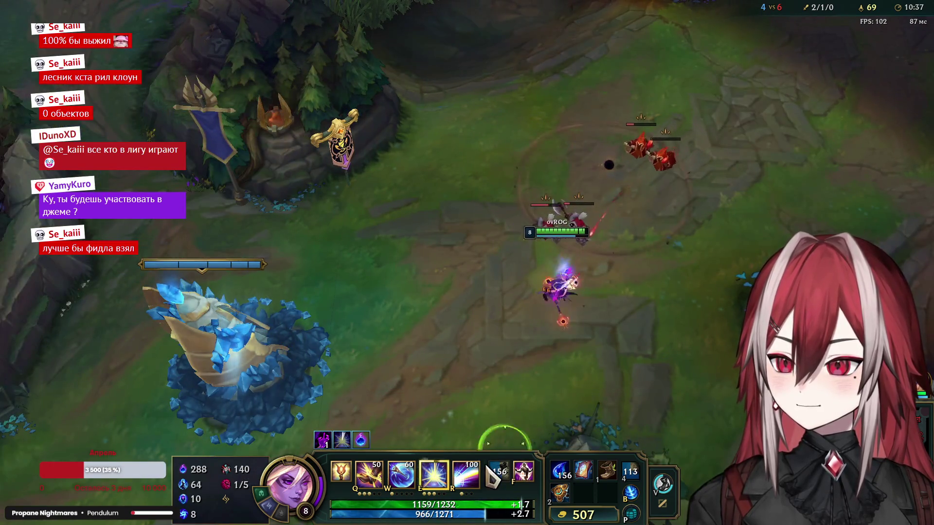
key("e")
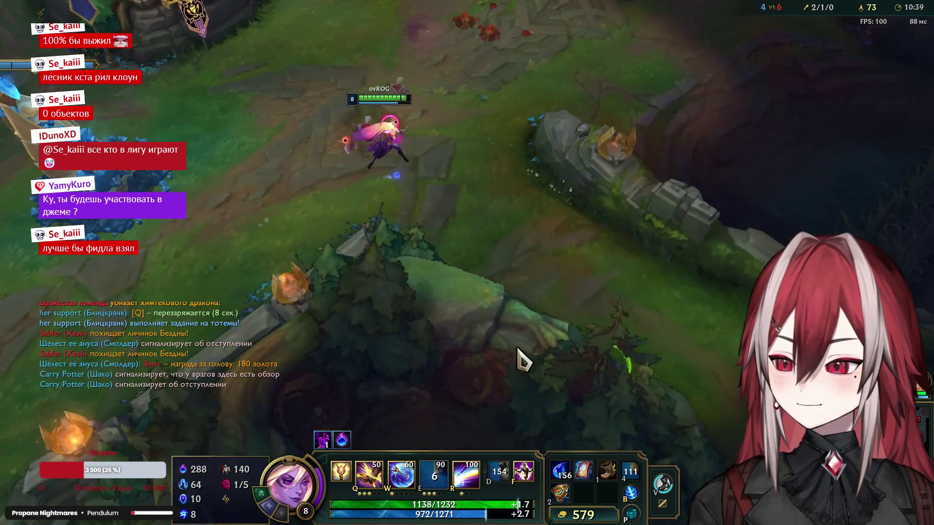
Step: Hover near the friendly turret, then advance and land a light zone on the enemy wave
right_click(565, 370)
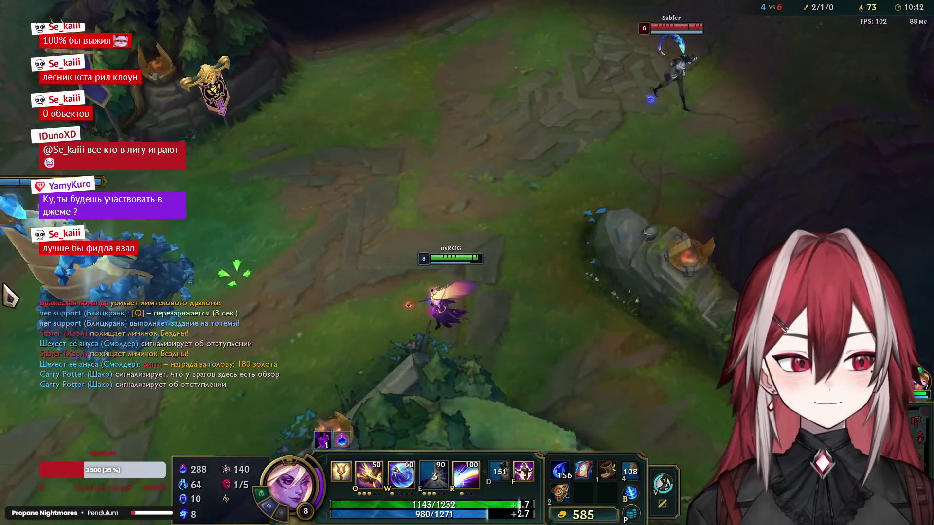
right_click(325, 270)
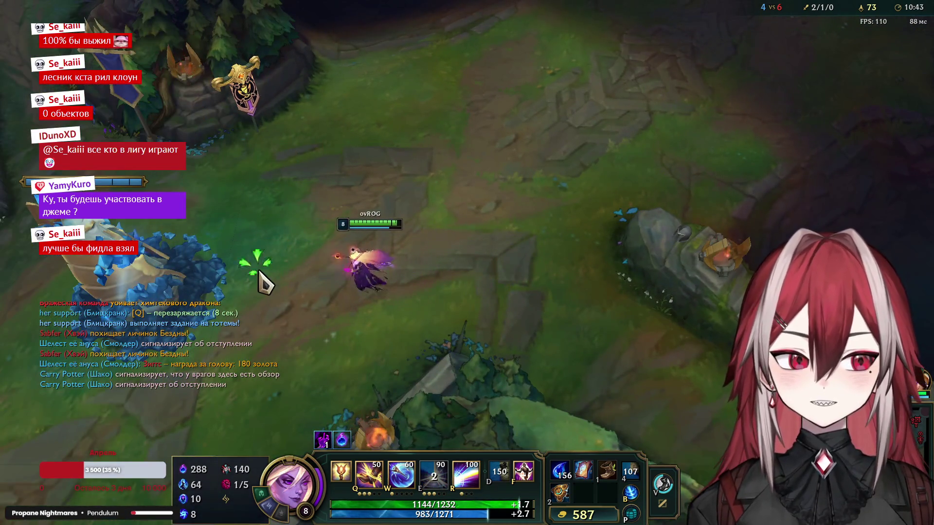
right_click(233, 313)
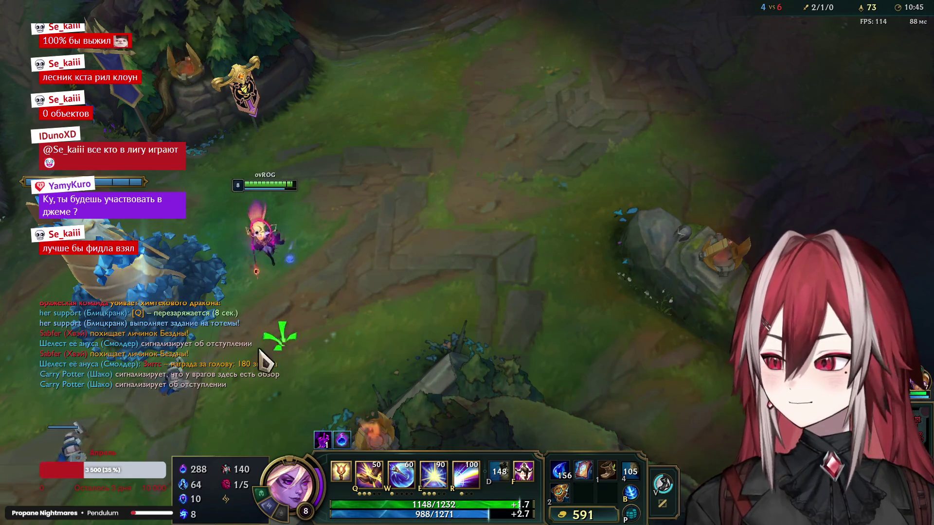
right_click(362, 250)
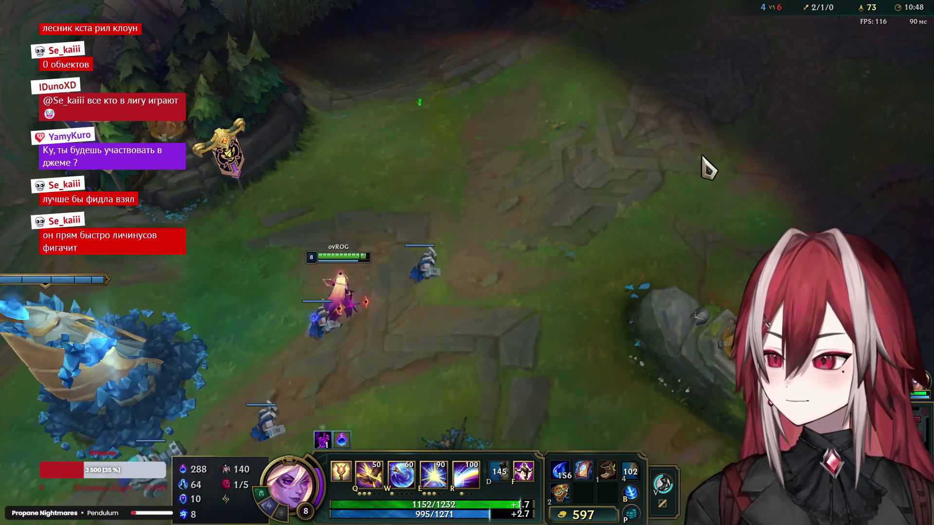
right_click(584, 185)
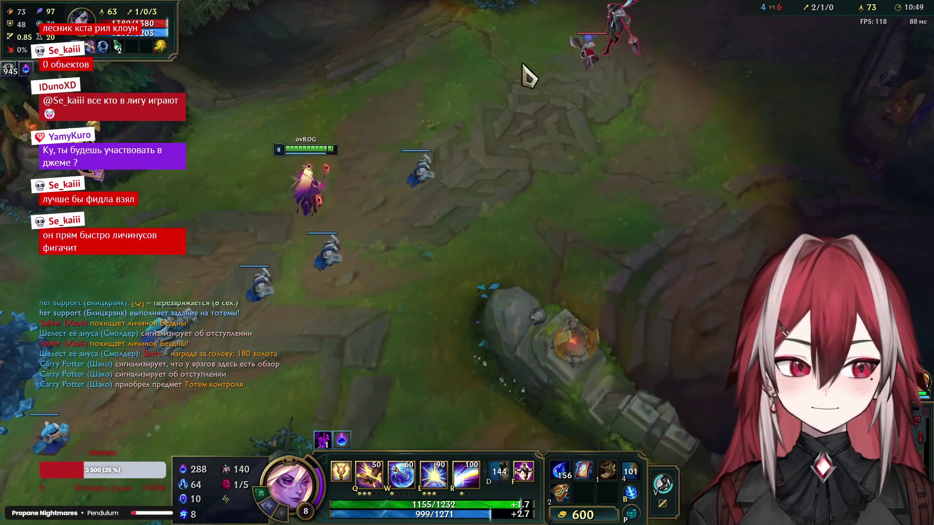
right_click(520, 205)
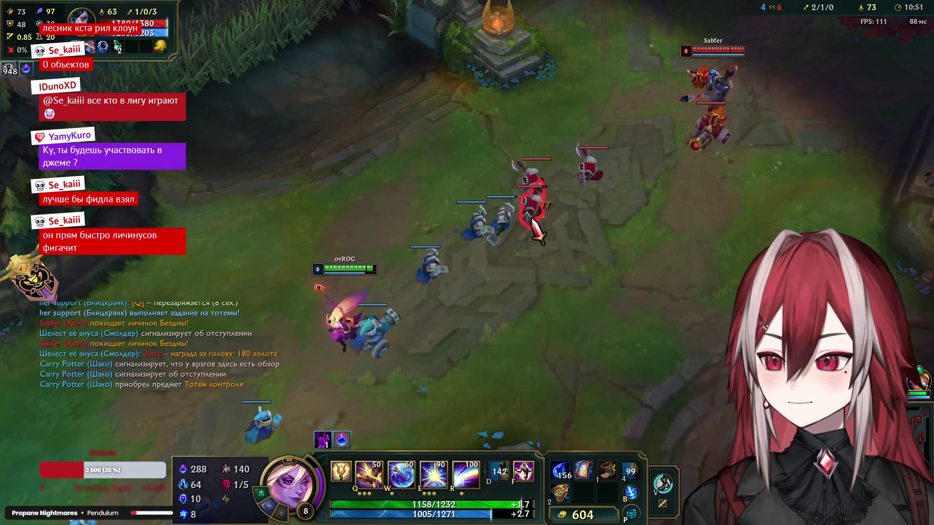
key("e")
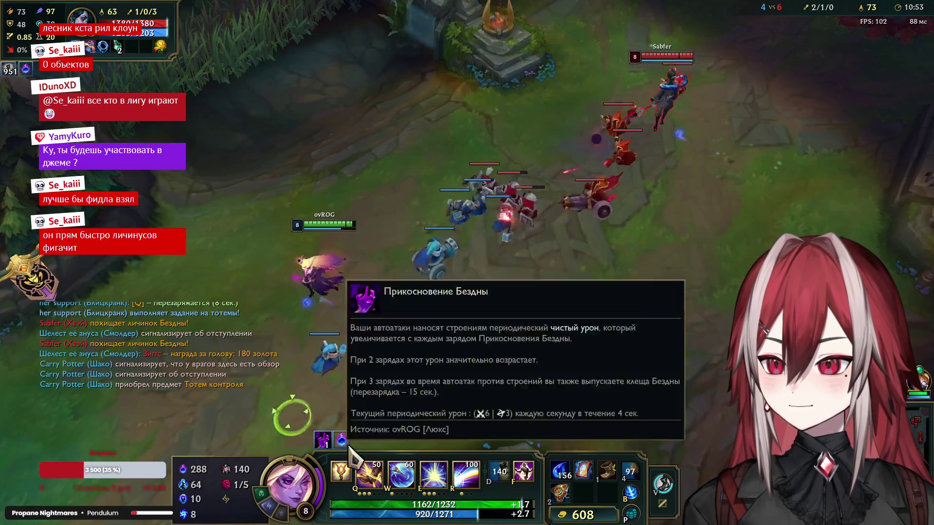
right_click(567, 355)
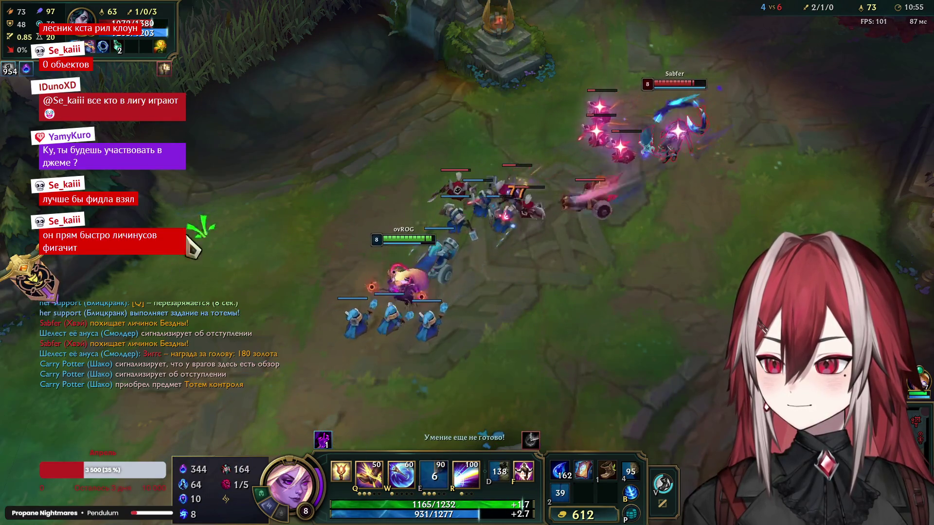
right_click(326, 291)
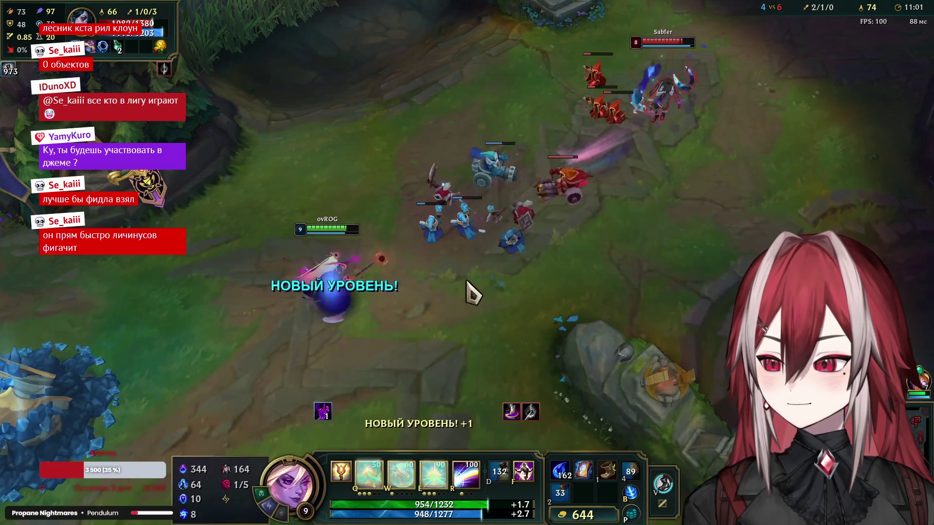
Step: Put the level-9 point into the light zone and use it to finish off two minions
left_click(431, 445)
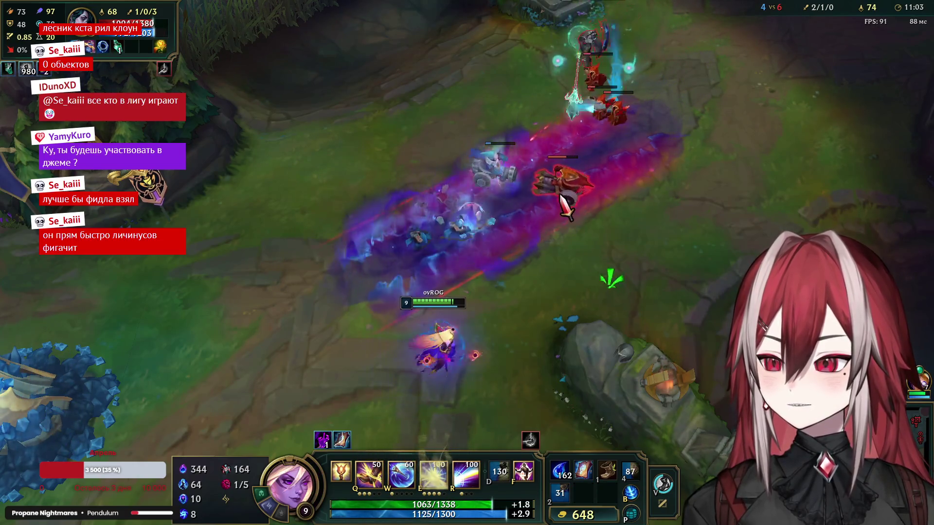
key("e")
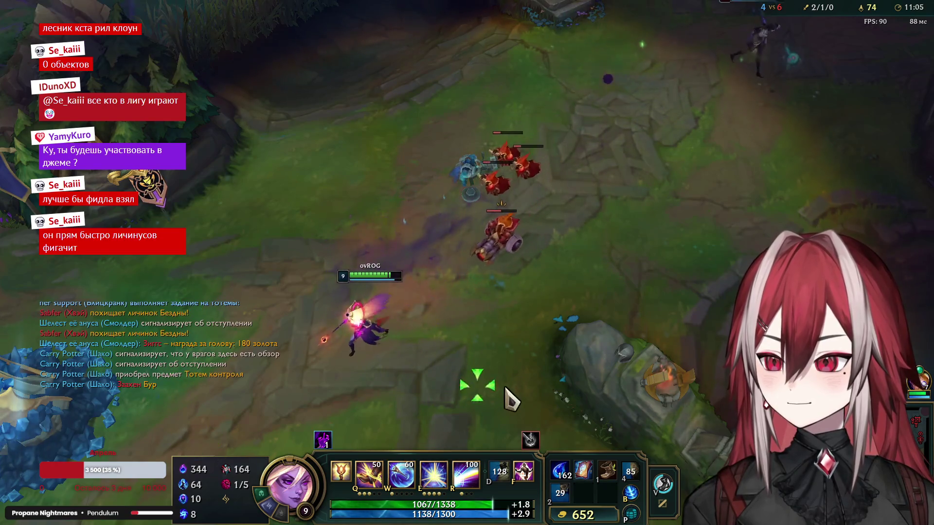
key("e")
right_click(148, 446)
key("space")
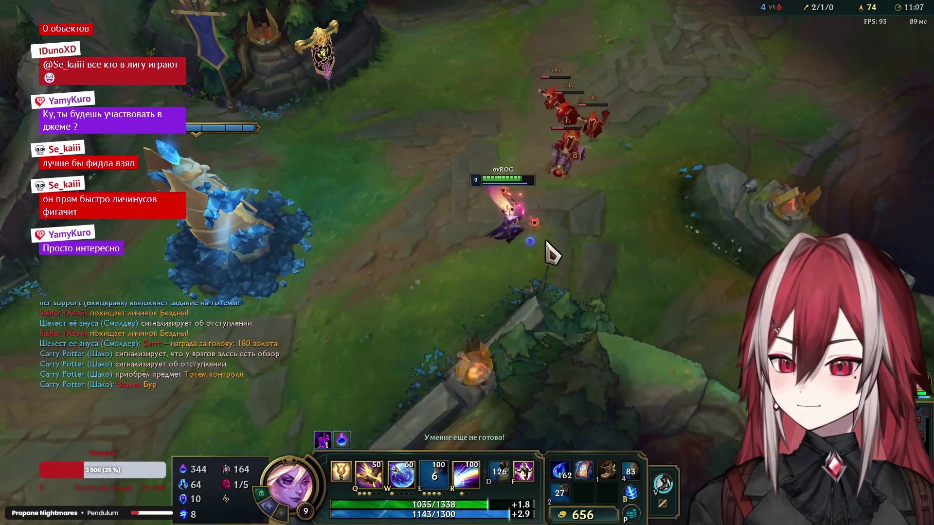
right_click(511, 292)
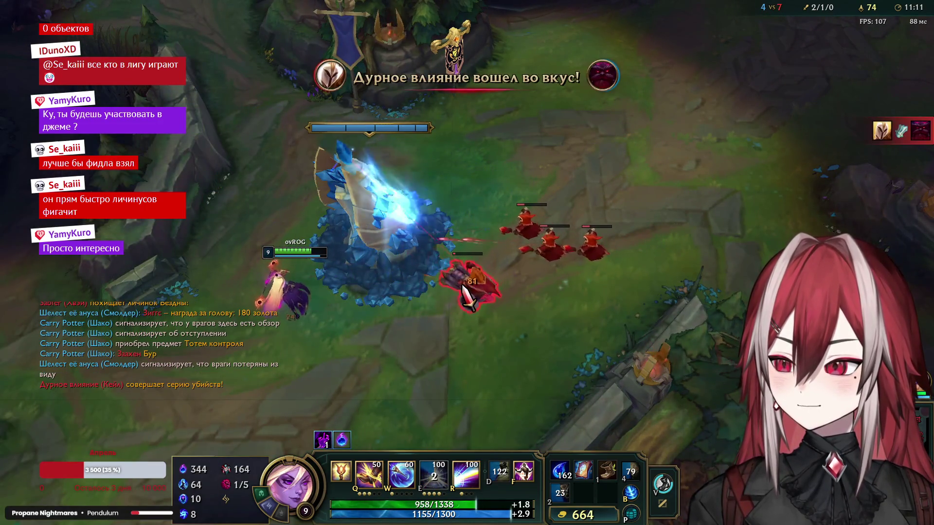
right_click(705, 205)
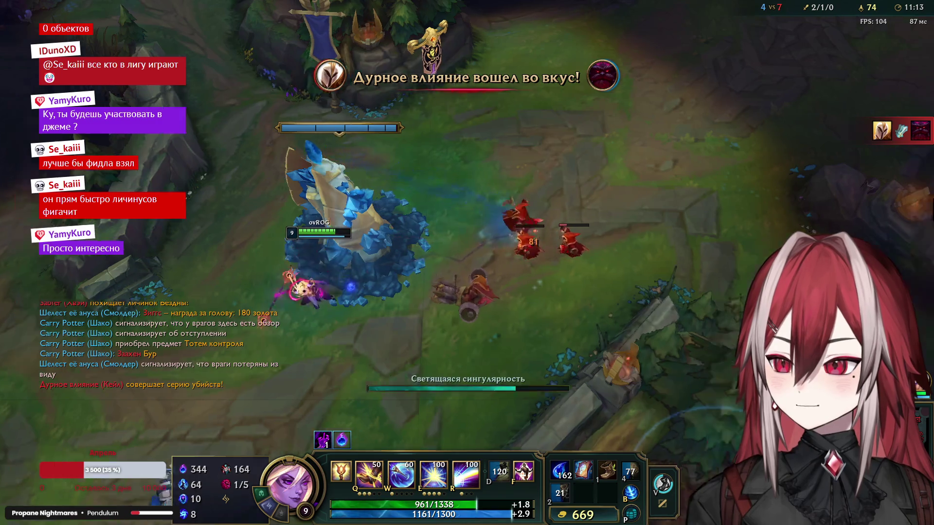
key("e")
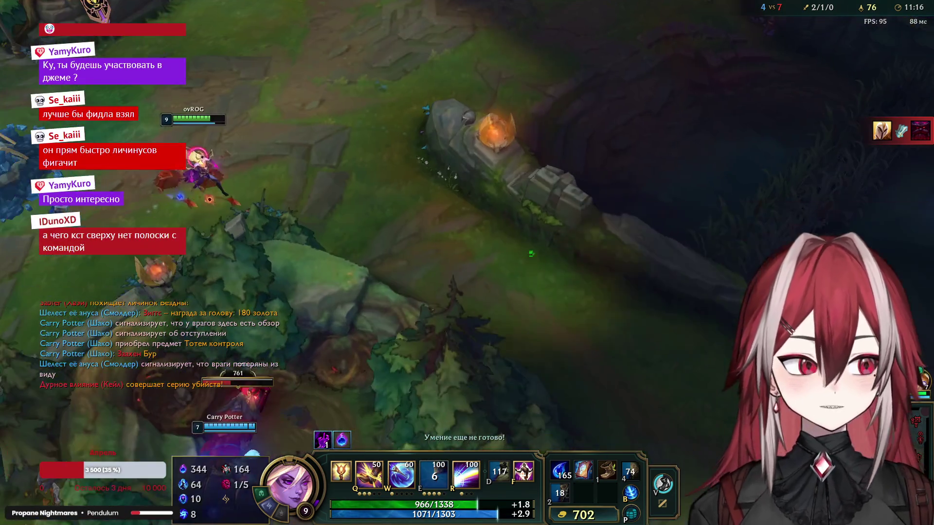
Step: Fall back toward the turret, then auto-attack the enemy minions again
right_click(609, 344)
key("space")
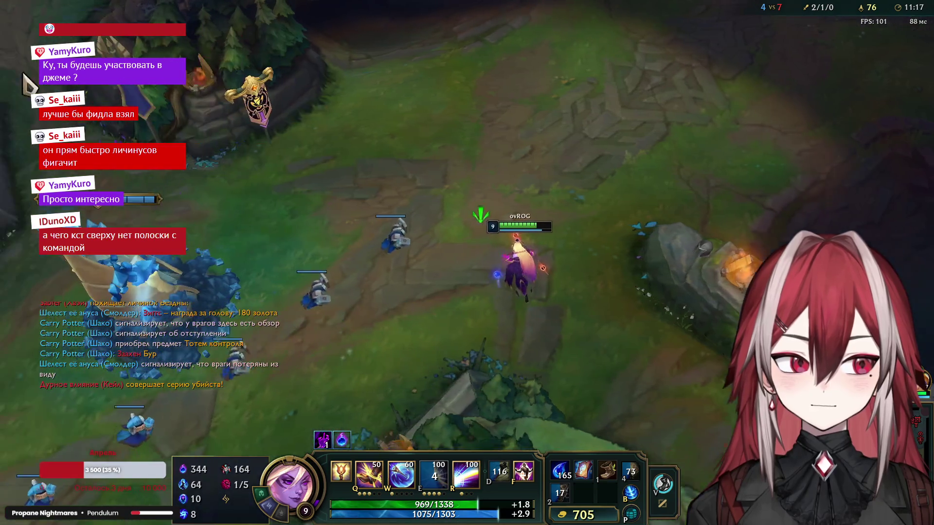
right_click(314, 267)
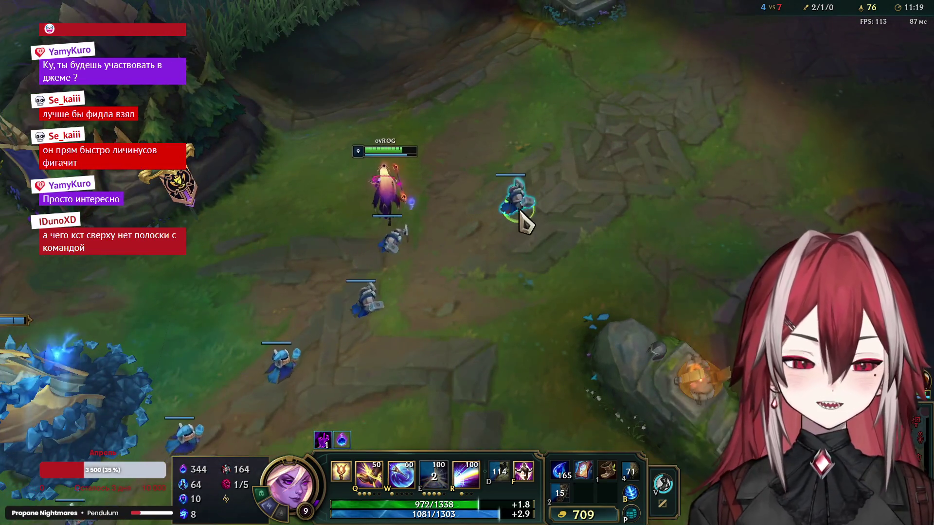
right_click(504, 200)
right_click(478, 341)
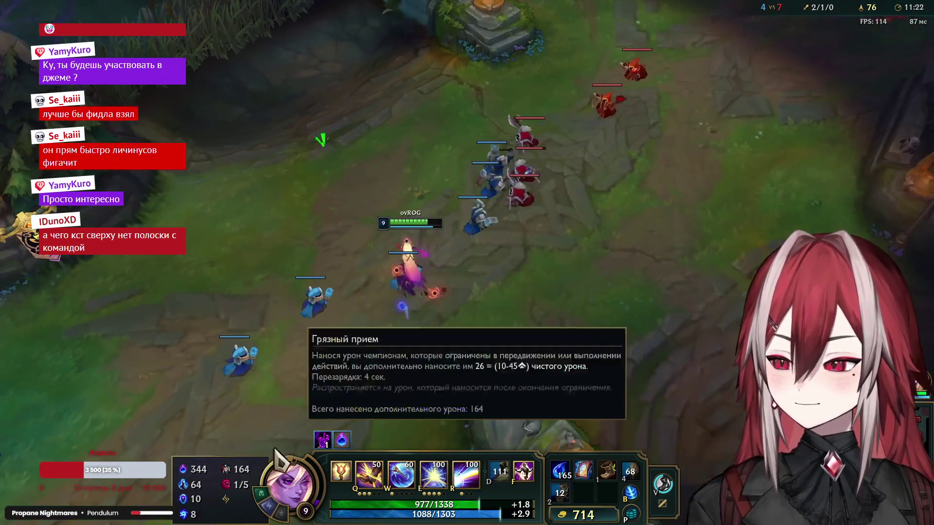
right_click(540, 189)
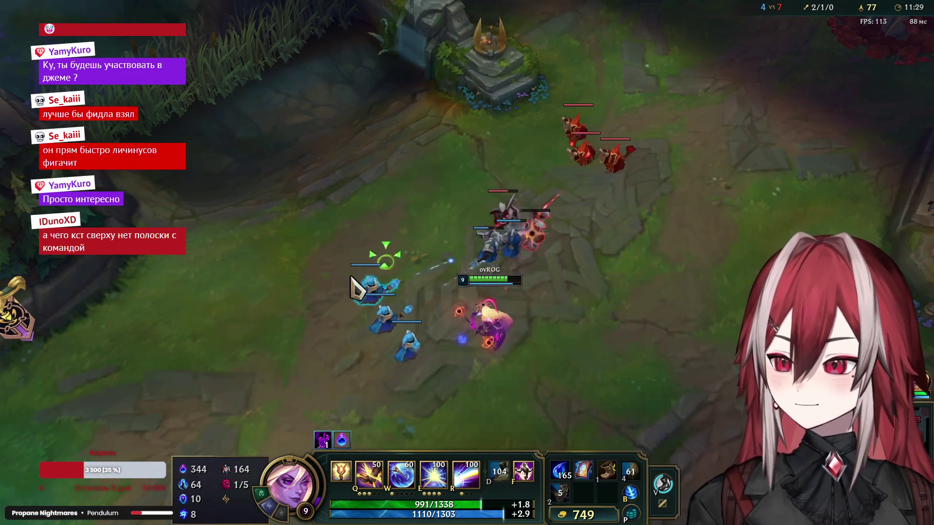
right_click(309, 282)
right_click(526, 209)
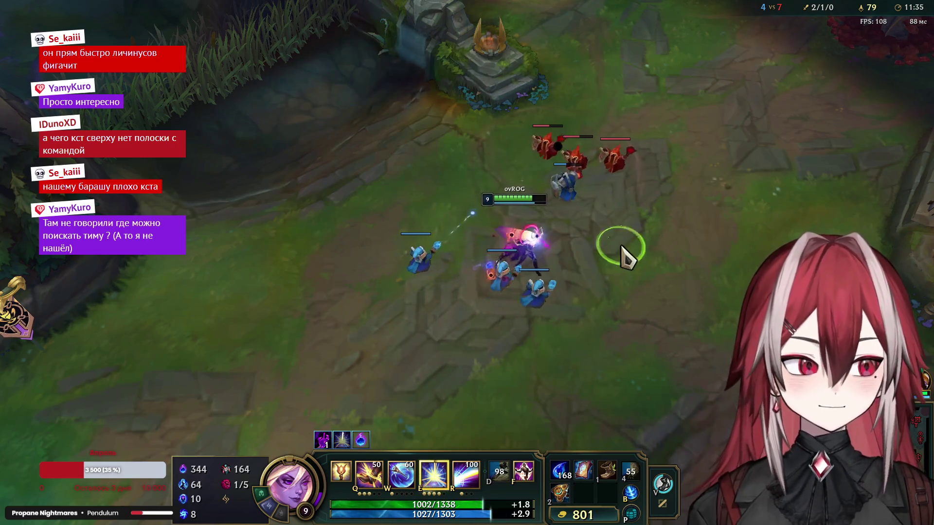
Step: Move into range and hit the enemy with a light binding and a light zone
right_click(710, 120)
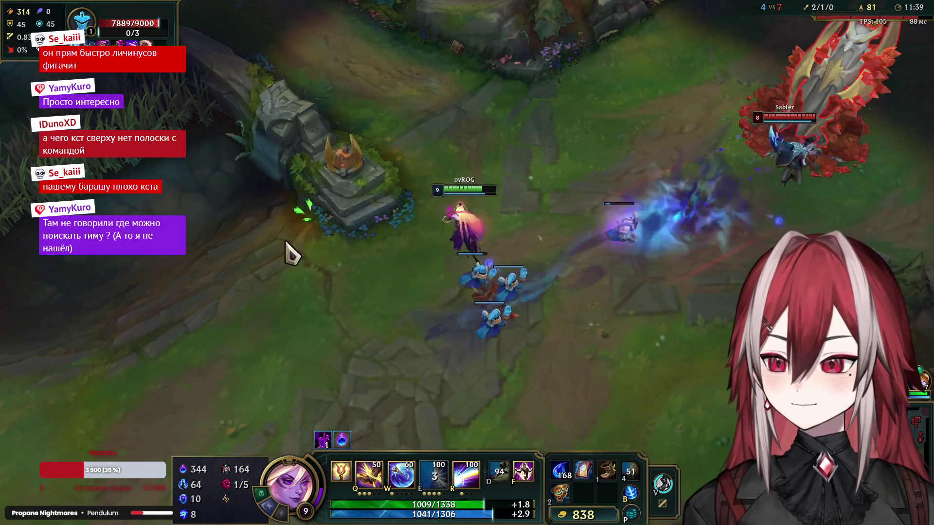
right_click(267, 252)
right_click(586, 176)
key("q")
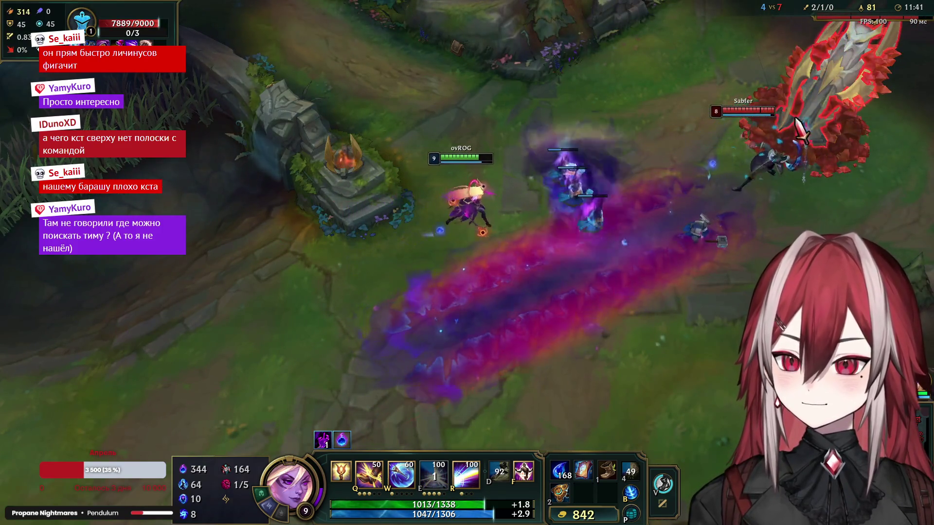
right_click(298, 266)
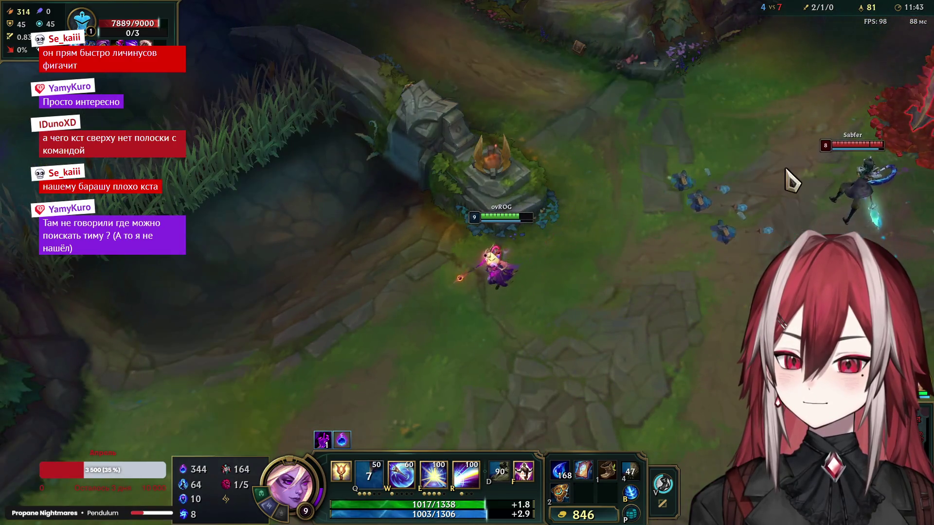
key("e")
right_click(407, 347)
right_click(531, 346)
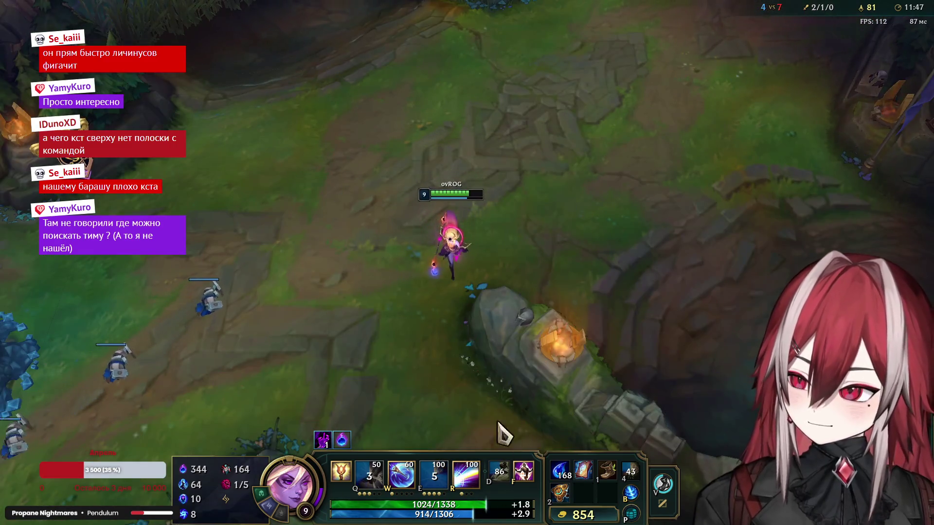
Step: Walk Lux north through the jungle toward the river skirmish
right_click(537, 359)
right_click(643, 301)
right_click(535, 224)
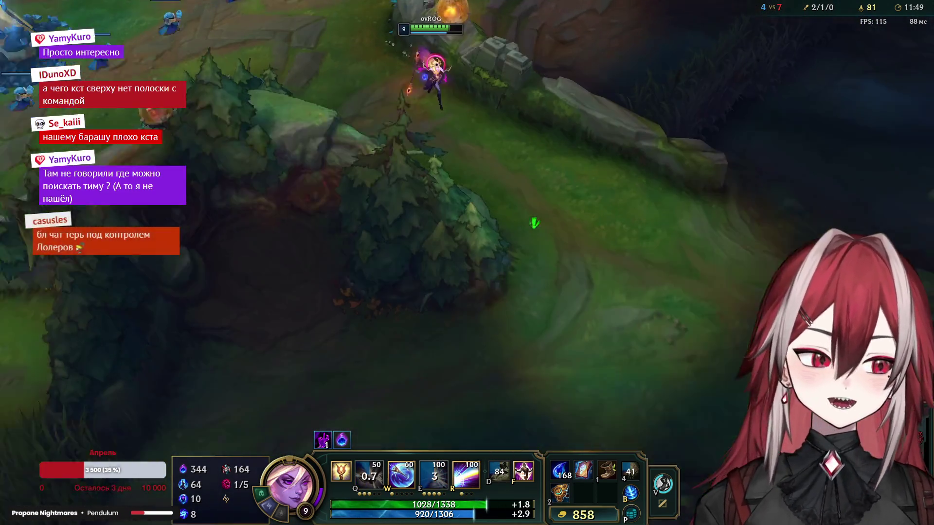
right_click(641, 308)
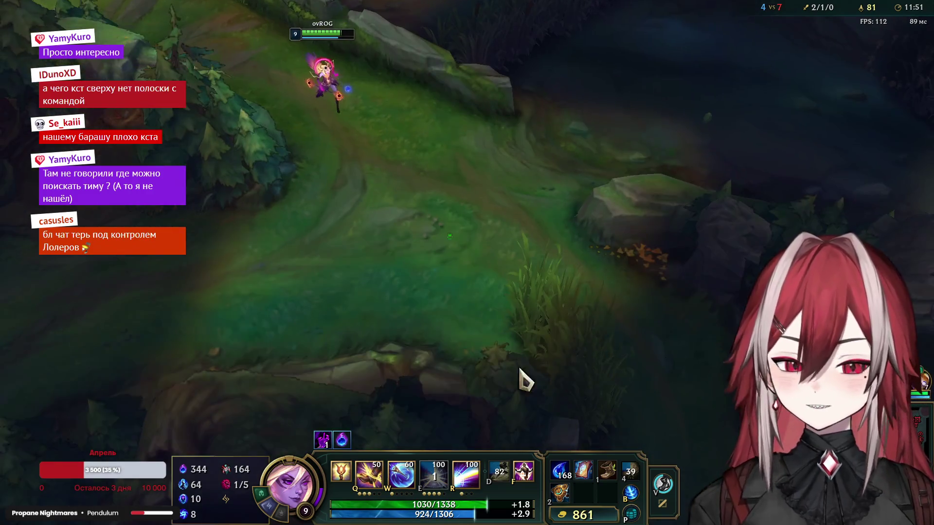
right_click(599, 378)
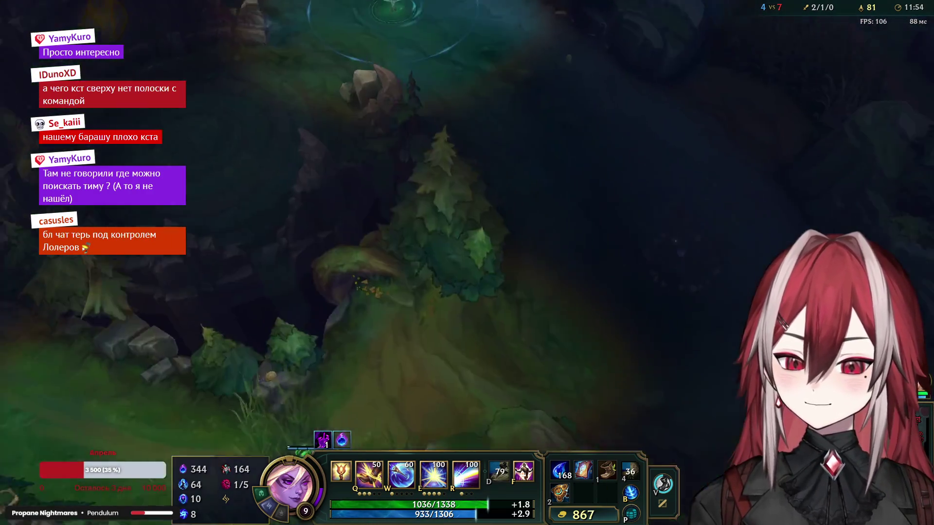
right_click(439, 260)
key("space")
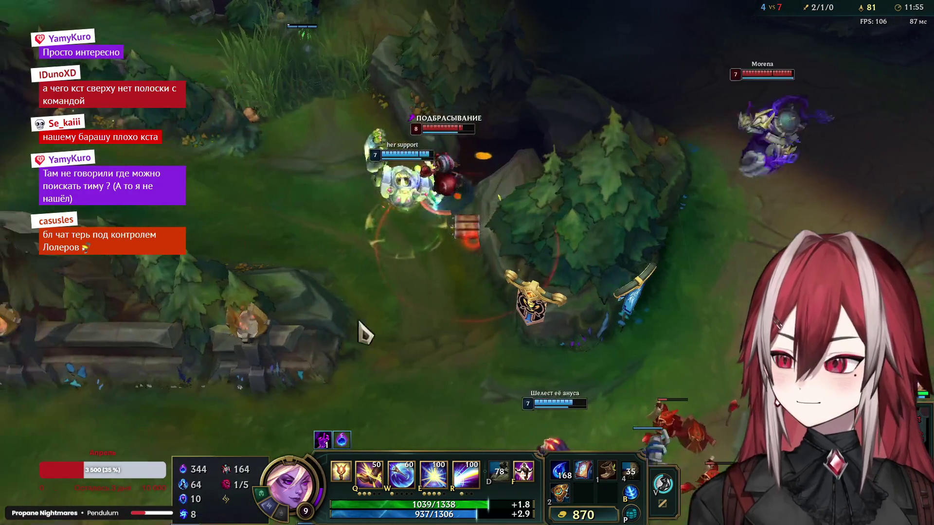
Step: Fire the laser ultimate across the river, then snare and blast the enemy champion
key("r")
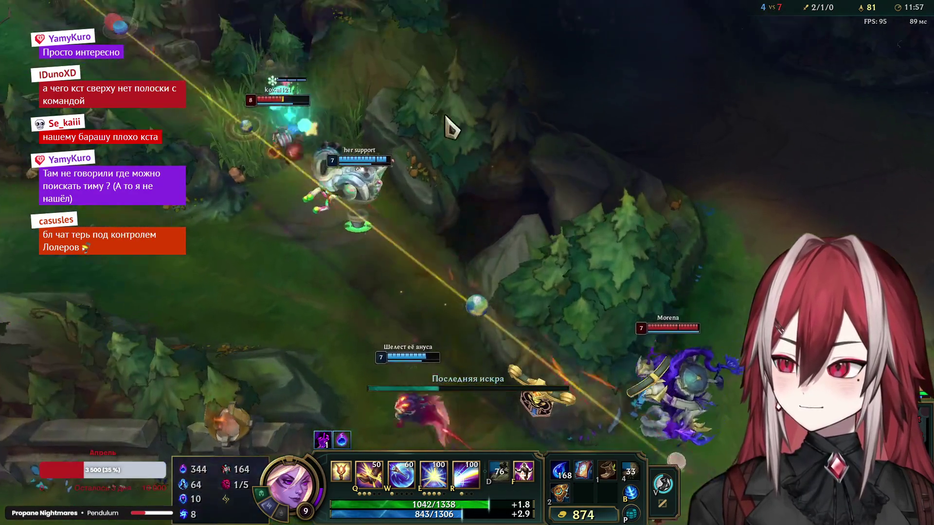
right_click(387, 95)
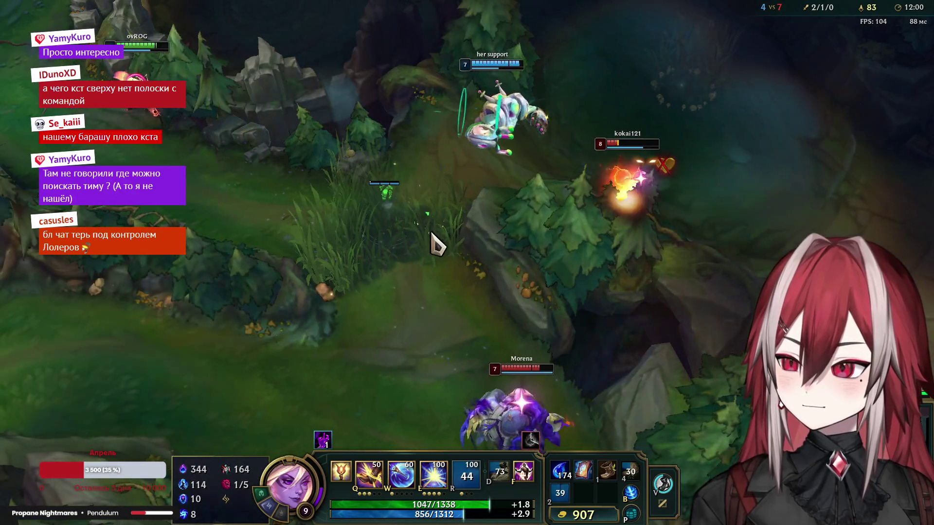
right_click(478, 234)
key("f")
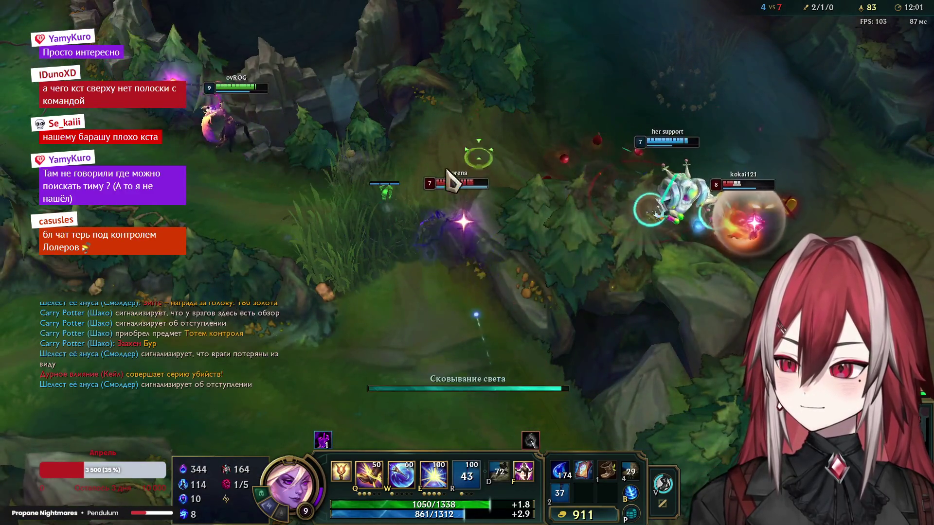
key("e")
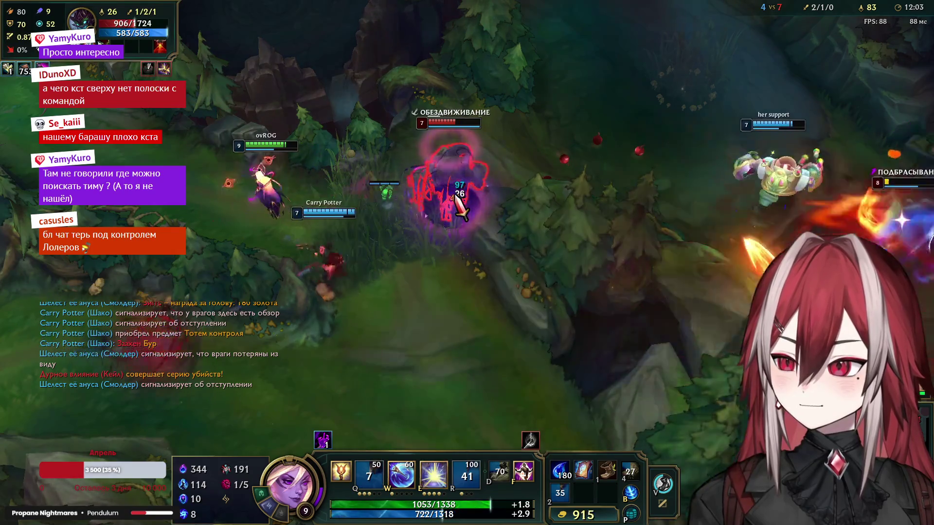
right_click(466, 207)
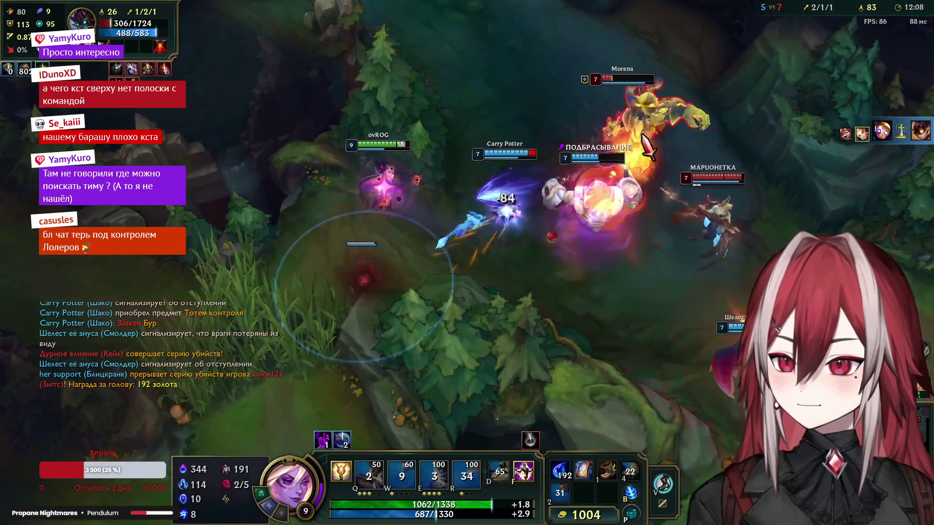
Step: Stay with the fight and drop then detonate a light zone on the enemies
right_click(620, 151)
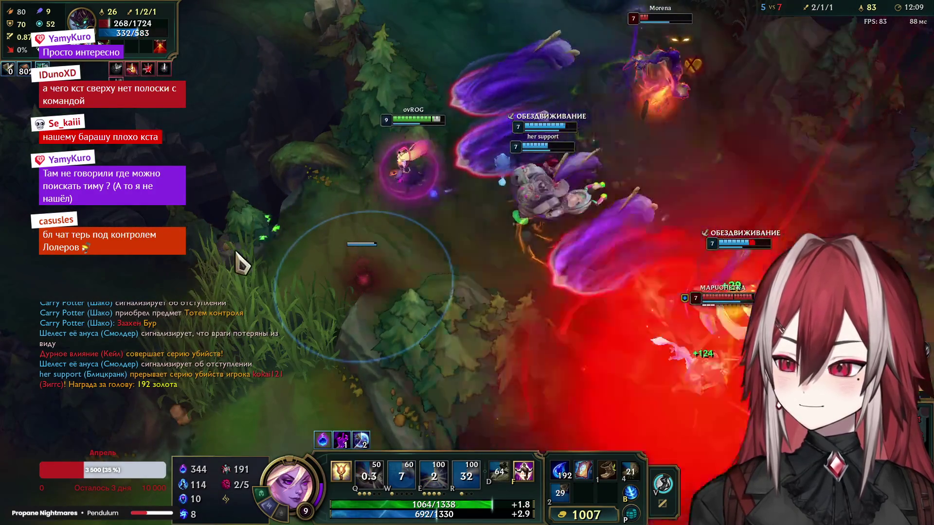
right_click(628, 187)
right_click(594, 209)
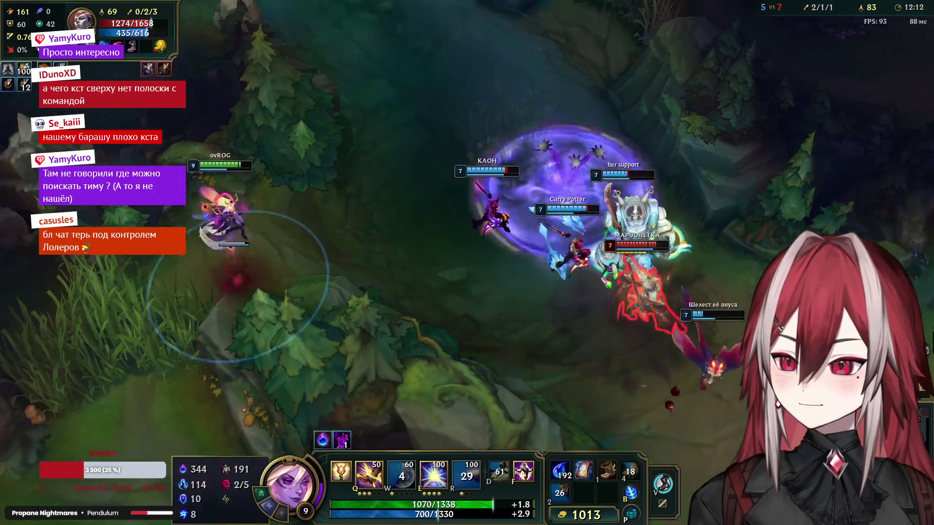
right_click(647, 321)
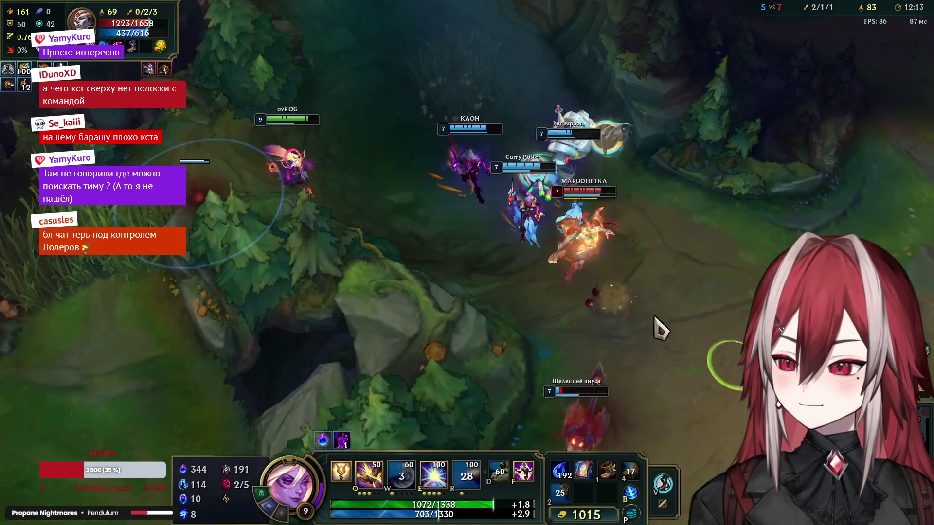
key("e")
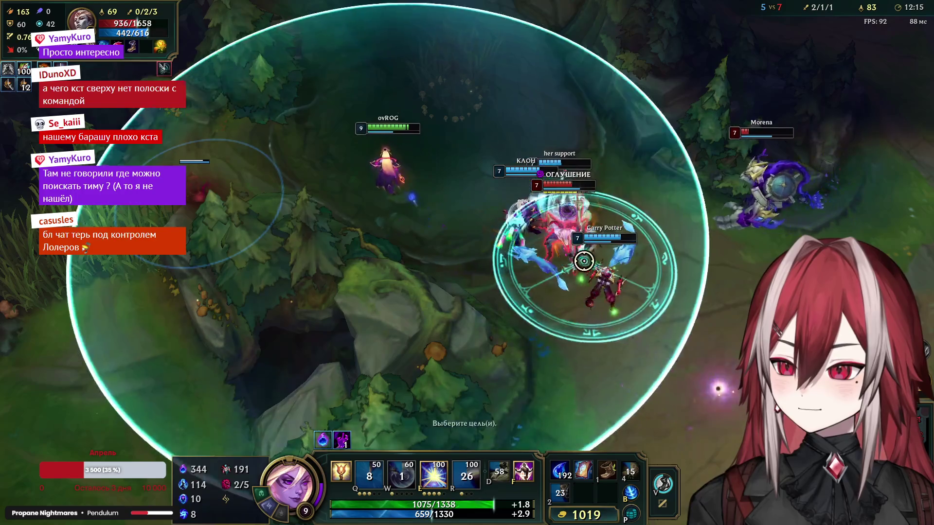
right_click(288, 184)
key("e")
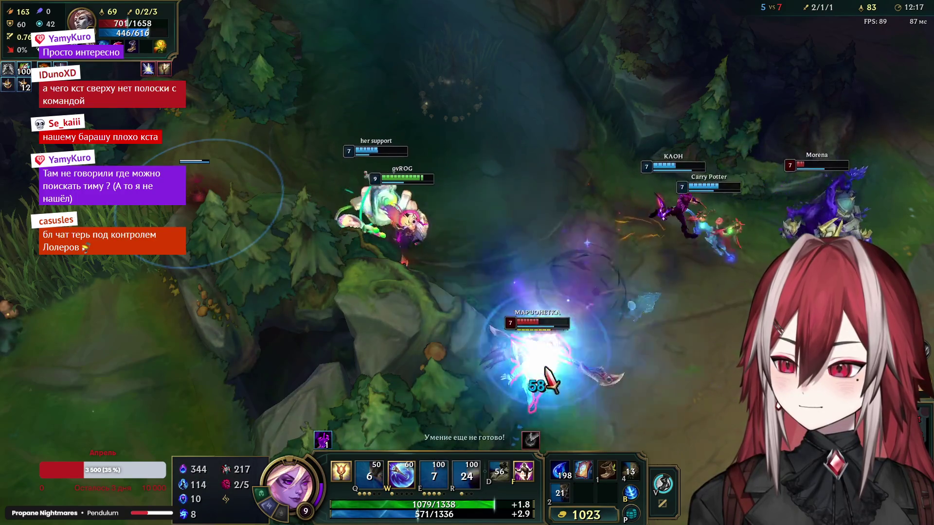
right_click(540, 316)
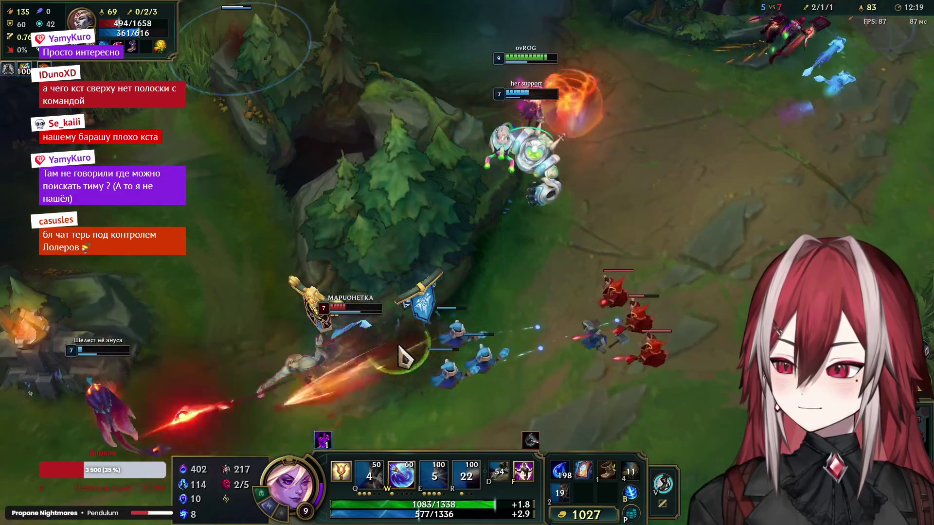
Step: Shield with W, bind the enemy with Q, and chase them down for the kill
key("w")
right_click(221, 348)
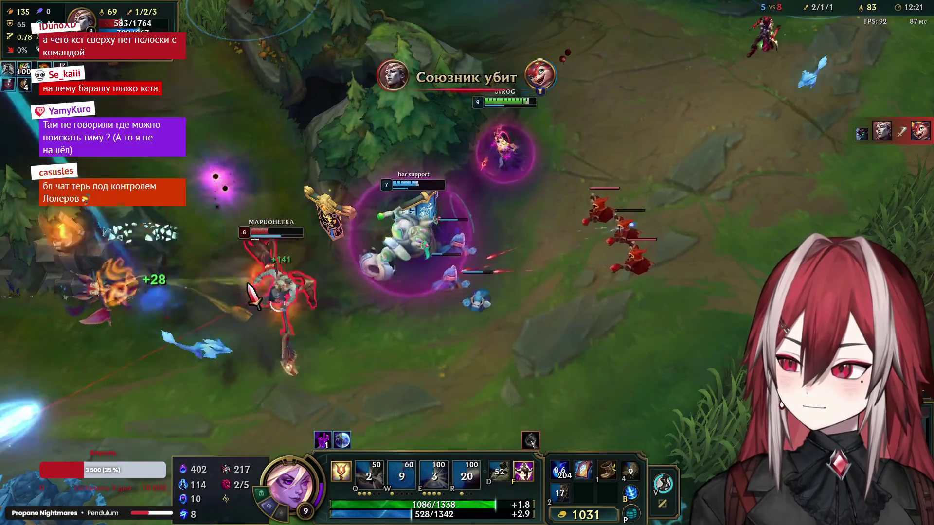
right_click(253, 236)
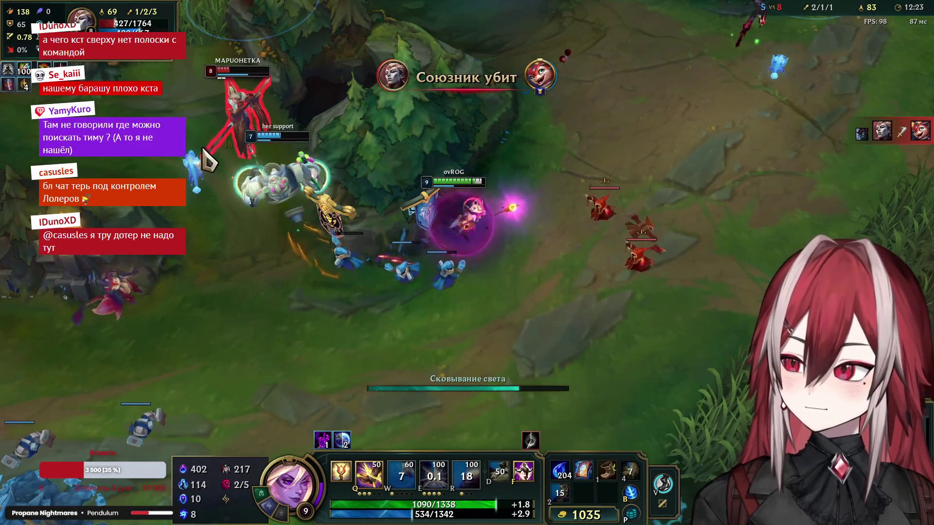
key("q")
right_click(336, 145)
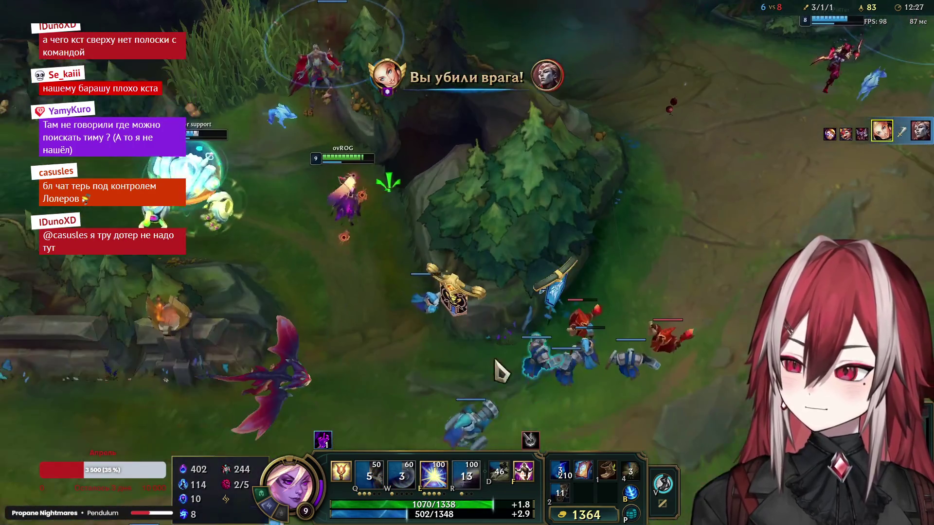
right_click(574, 290)
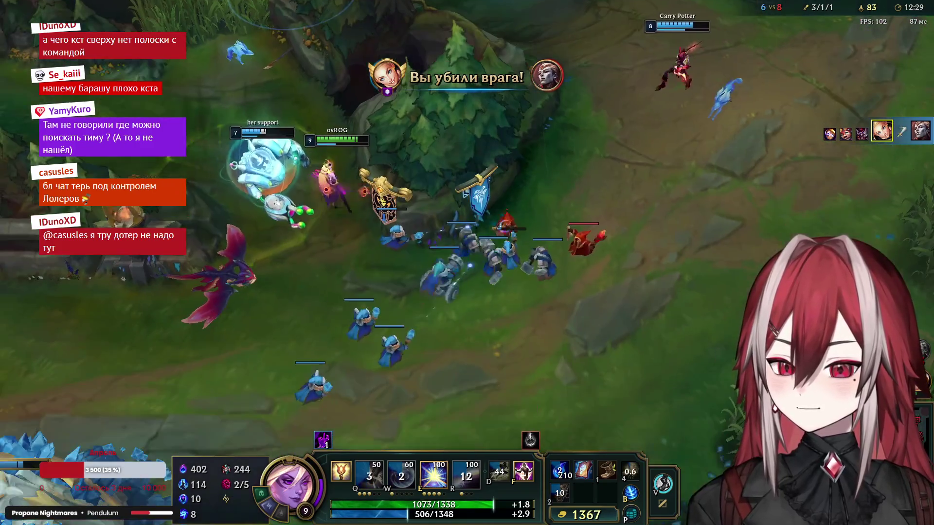
right_click(652, 292)
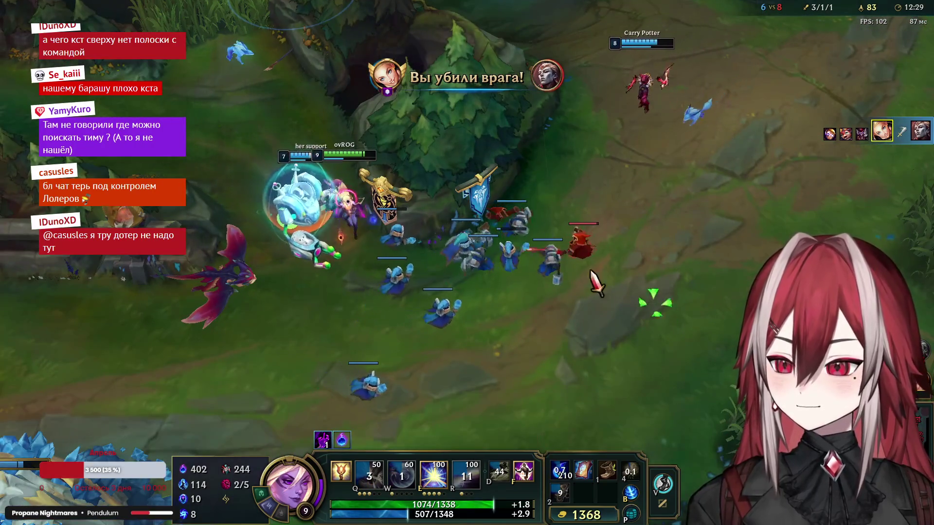
Step: Teleport to the ward at the lane and hit the minion wave with Q and E
right_click(204, 109)
key("f")
left_click(619, 185)
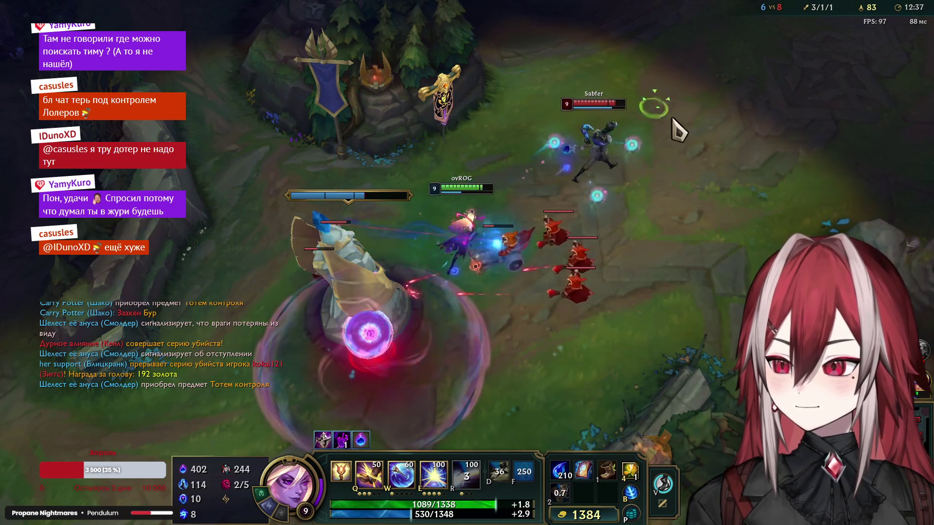
key("q")
right_click(285, 371)
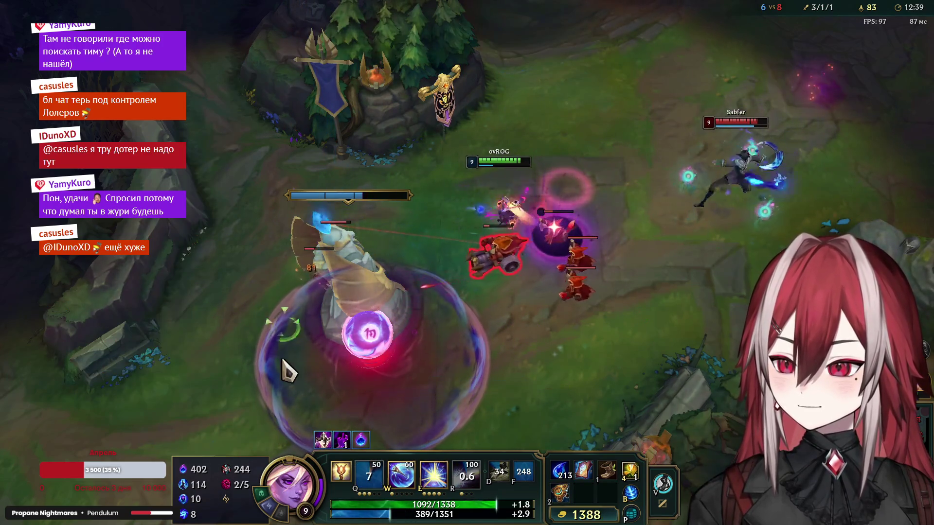
key("e")
key("space")
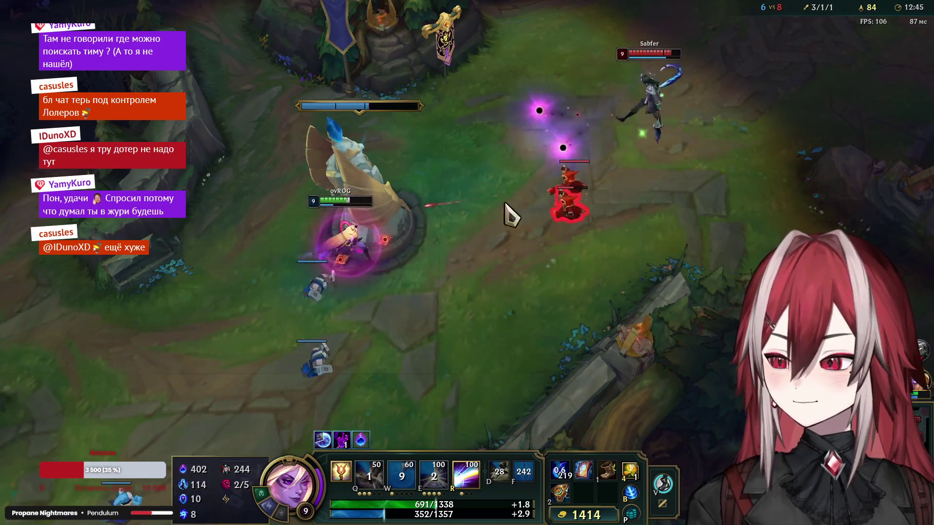
Step: Clear the tower's minion wave with the laser ultimate and binding, retreating down the lane
right_click(430, 356)
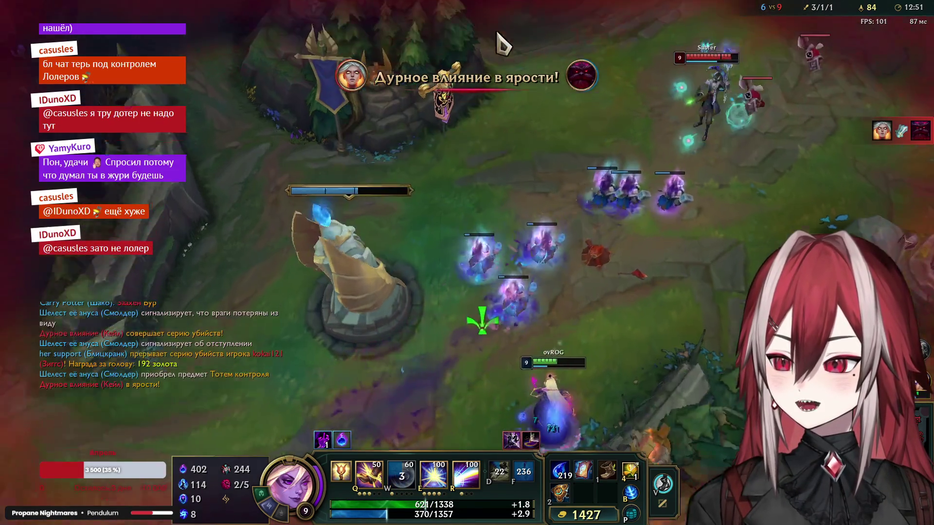
right_click(611, 378)
right_click(662, 326)
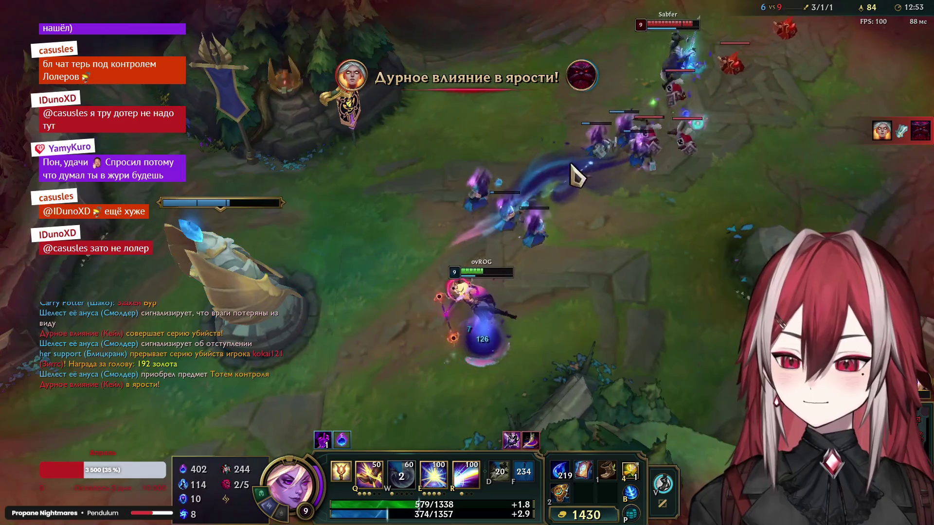
key("r")
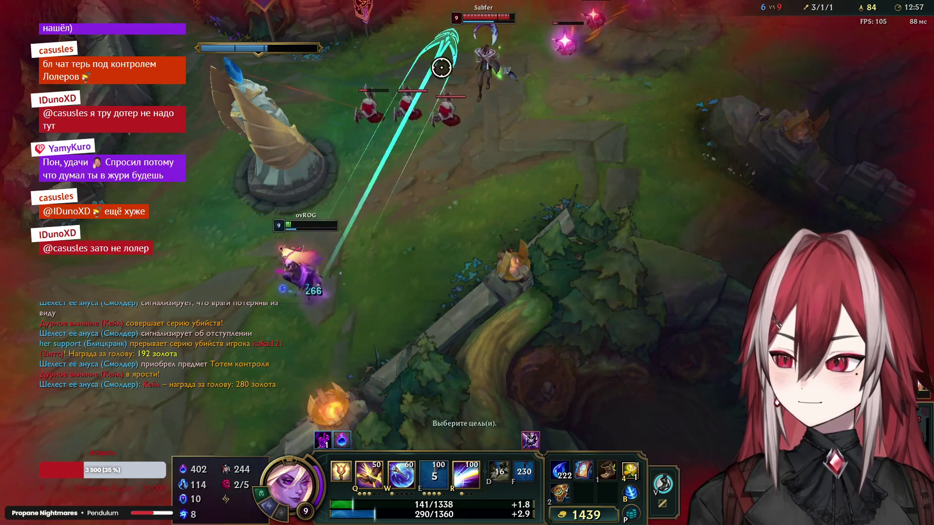
left_click(441, 67)
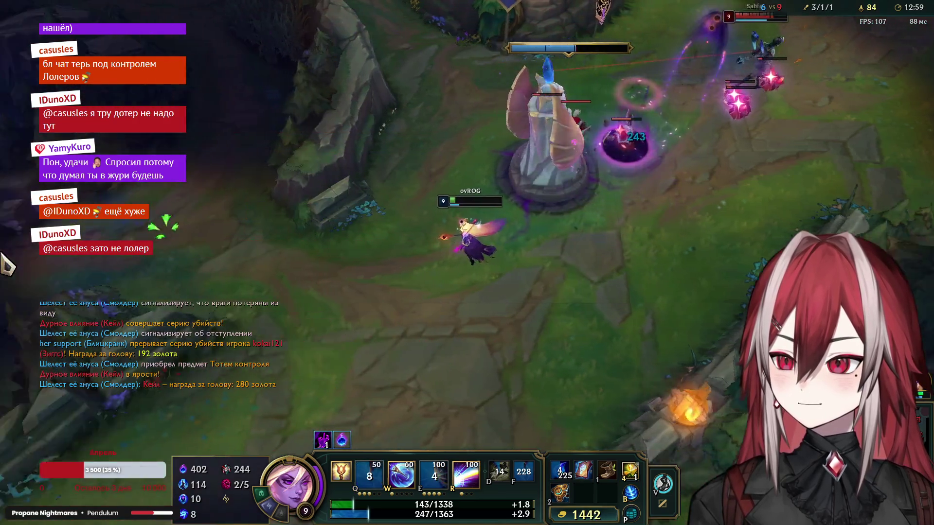
right_click(214, 207)
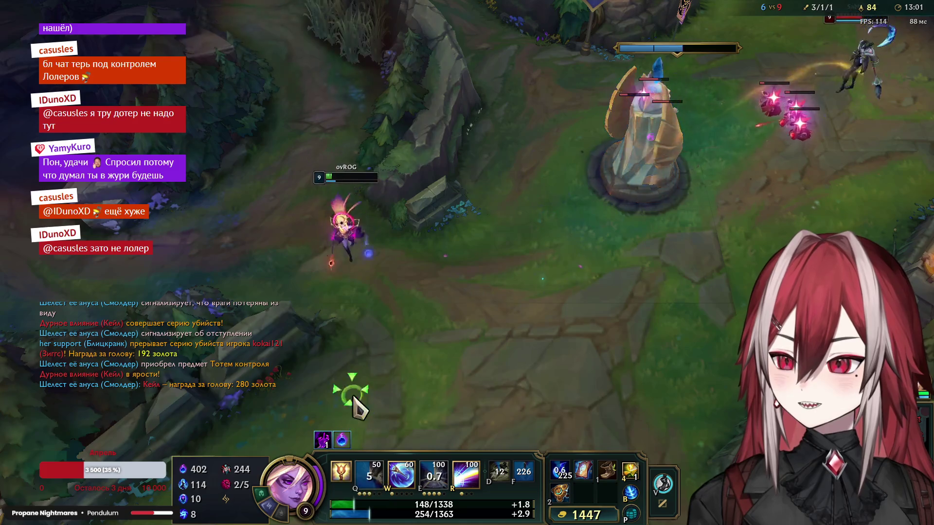
right_click(335, 369)
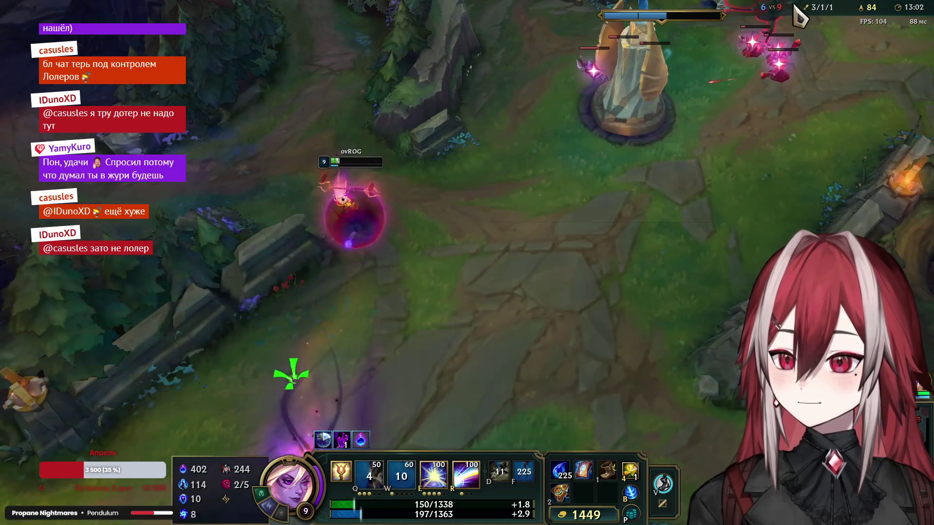
key("r")
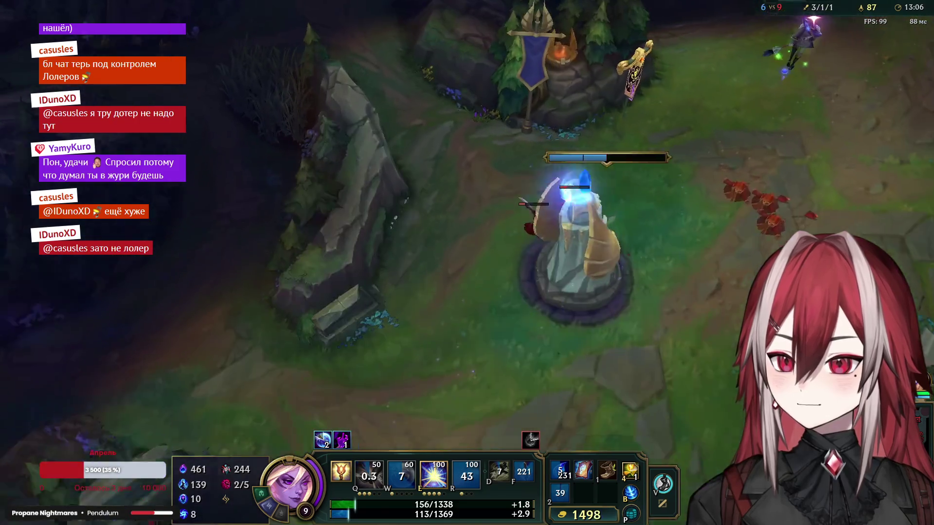
Step: Step back beside the tower and start Lux's Recall with B
right_click(183, 300)
key("b")
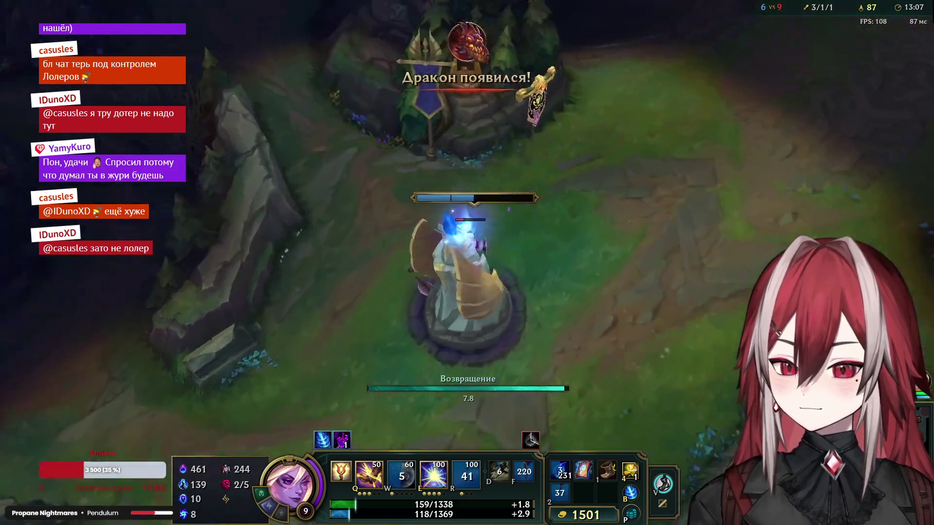
key("space")
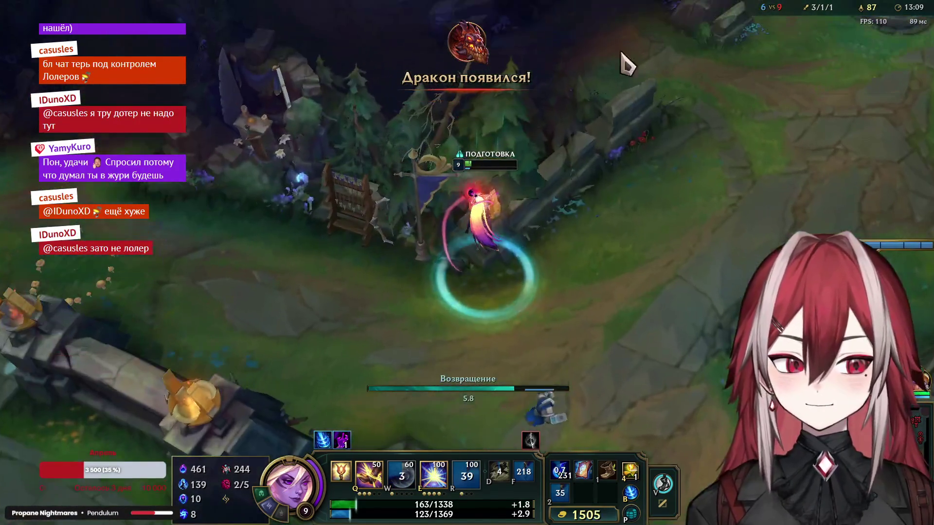
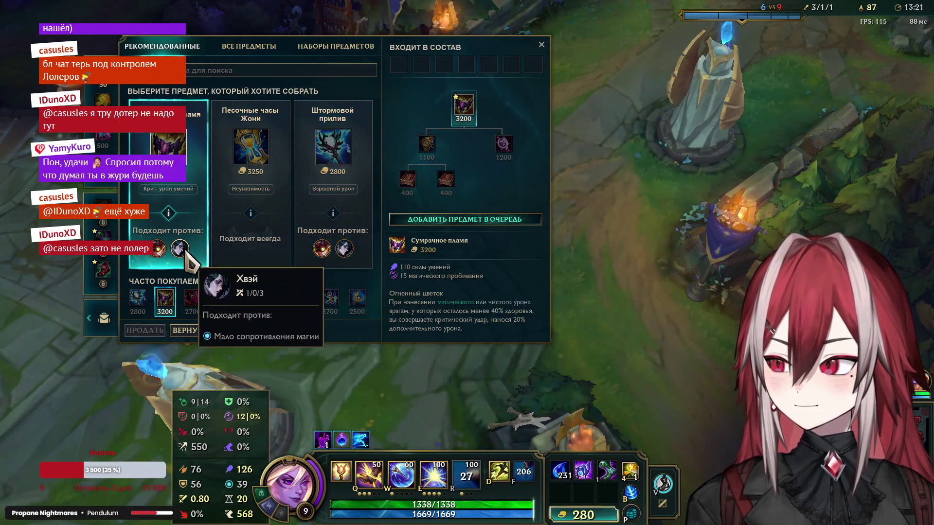
Step: Drag the minimap view to the lane turret where the minion waves are fighting
left_click_drag(695, 408, 691, 403)
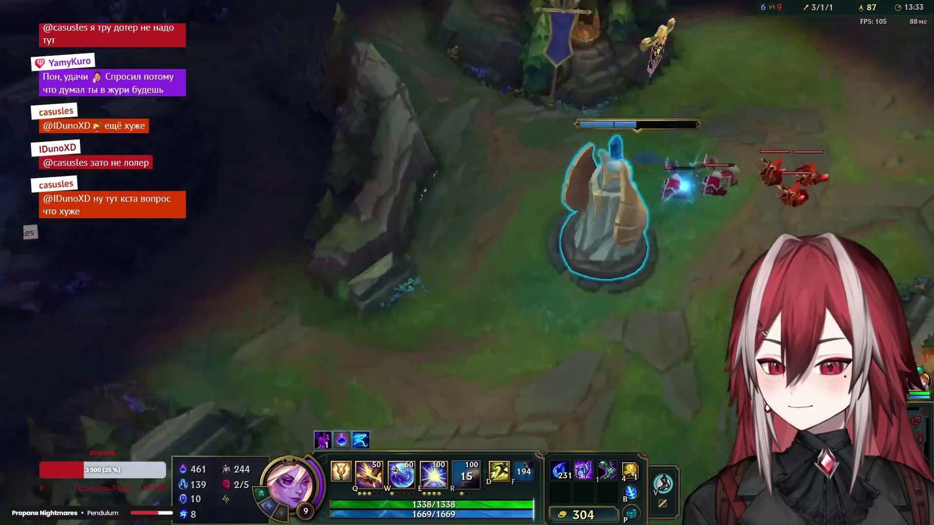
Step: Walk to the allied turret and clear the minion wave with E, Q and W
right_click(535, 351)
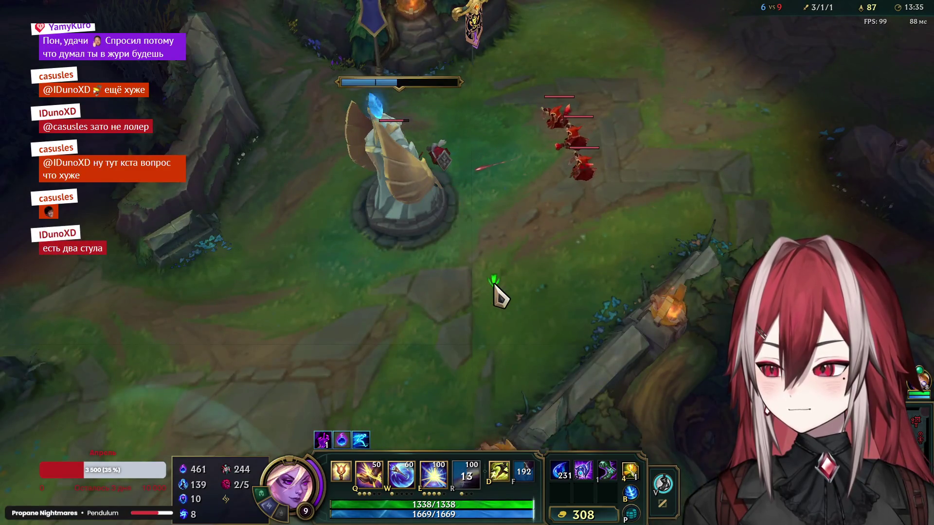
right_click(462, 297)
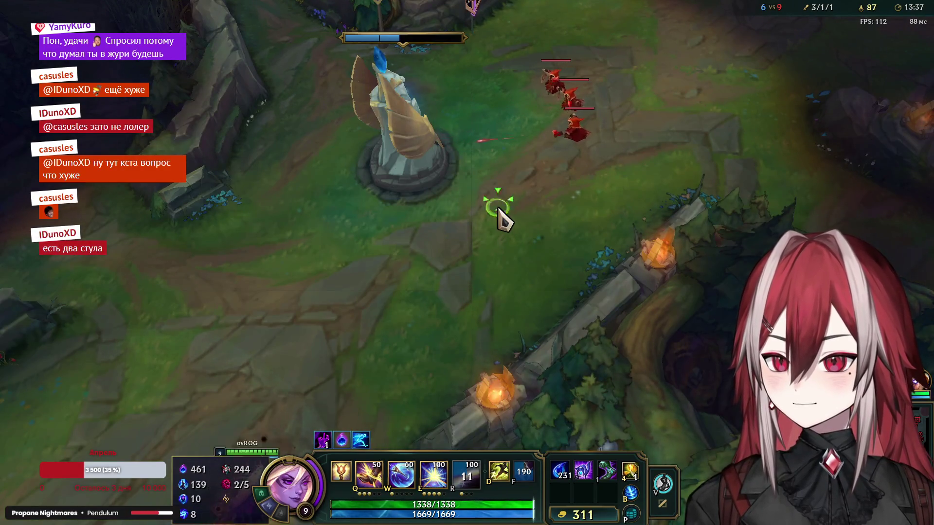
key("e")
key("q")
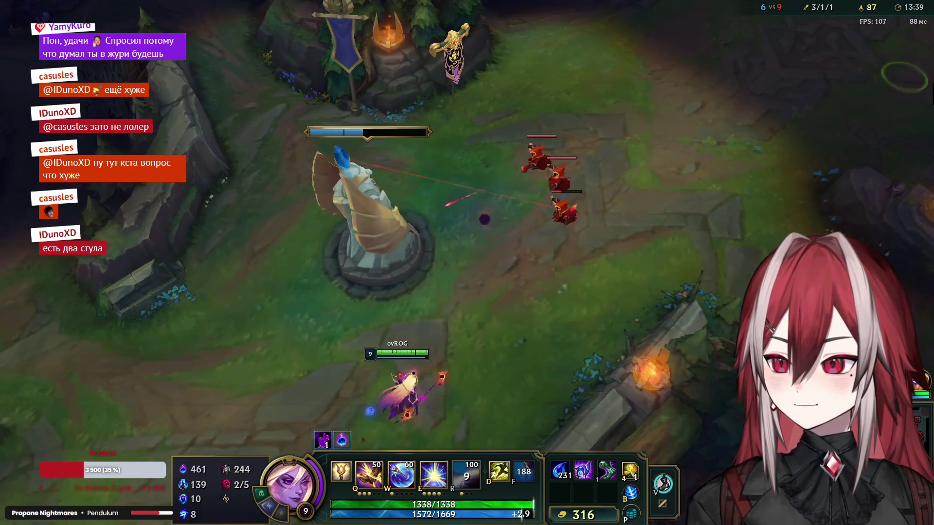
key("w")
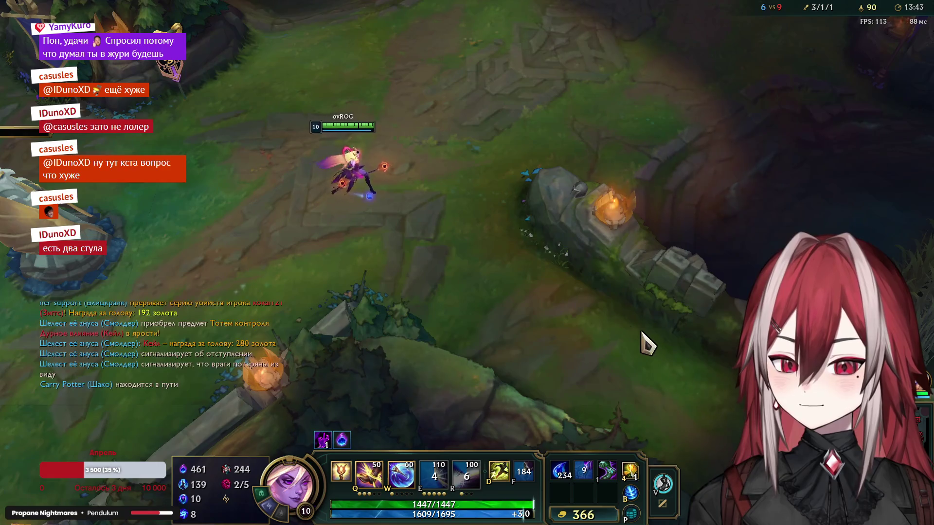
Step: Roam off the lane into the jungle, checking Morena's stats and chasing her
right_click(647, 340)
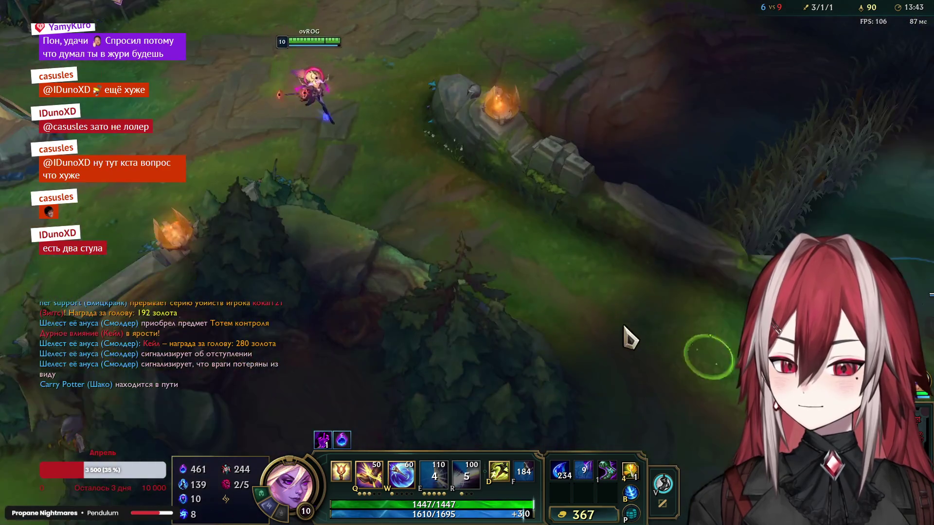
right_click(579, 292)
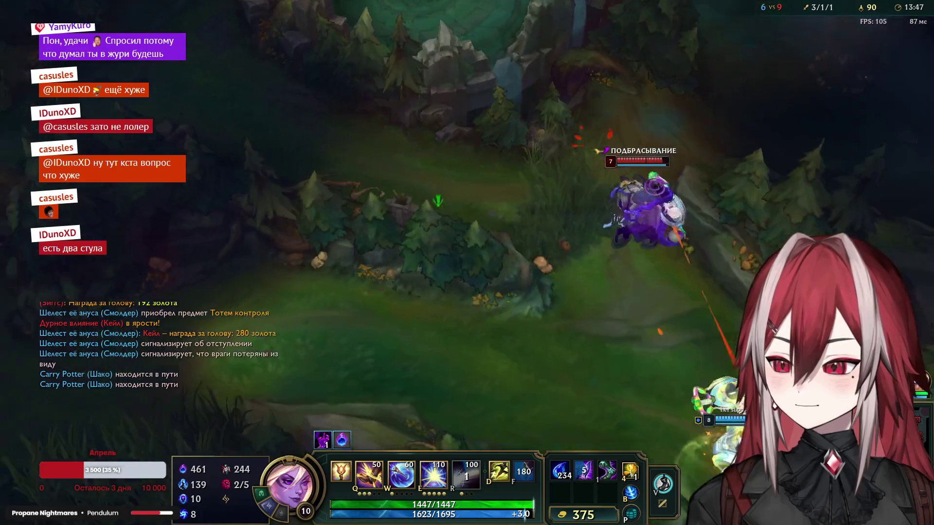
right_click(559, 311)
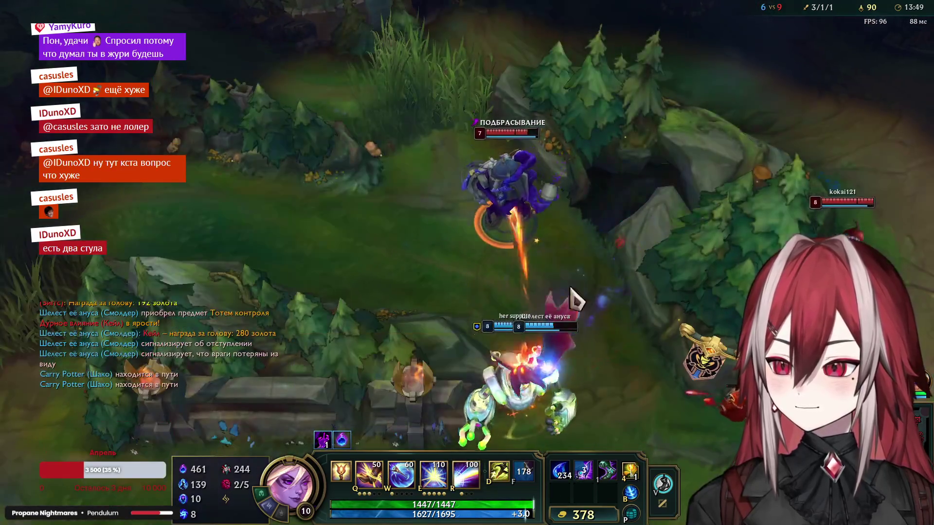
right_click(591, 299)
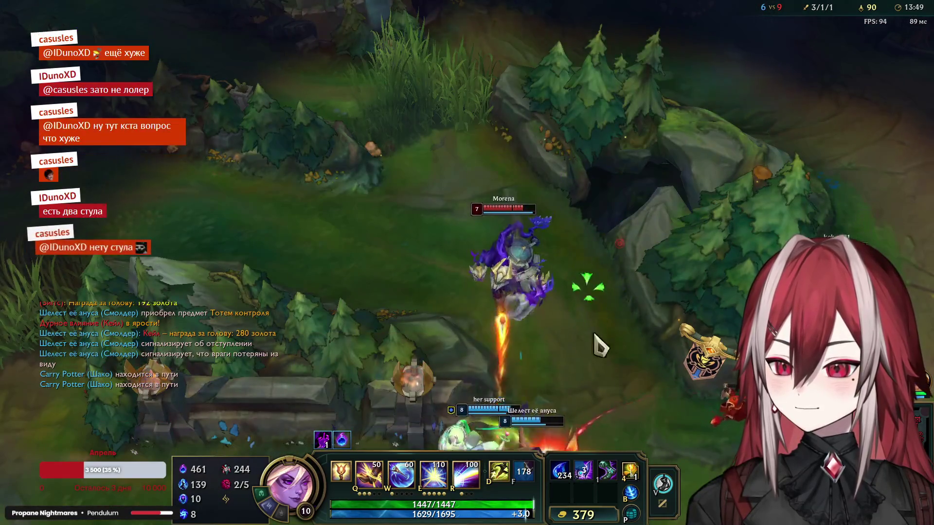
right_click(538, 183)
left_click(646, 234)
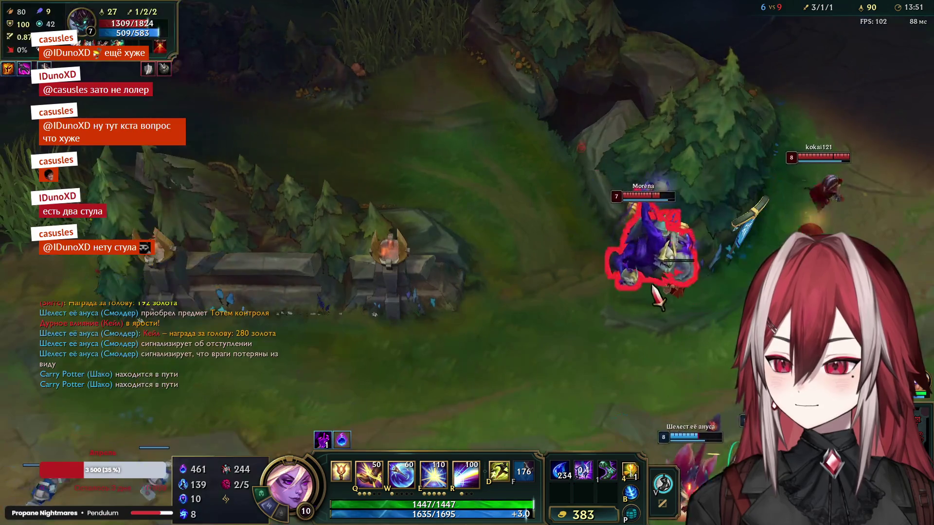
right_click(645, 258)
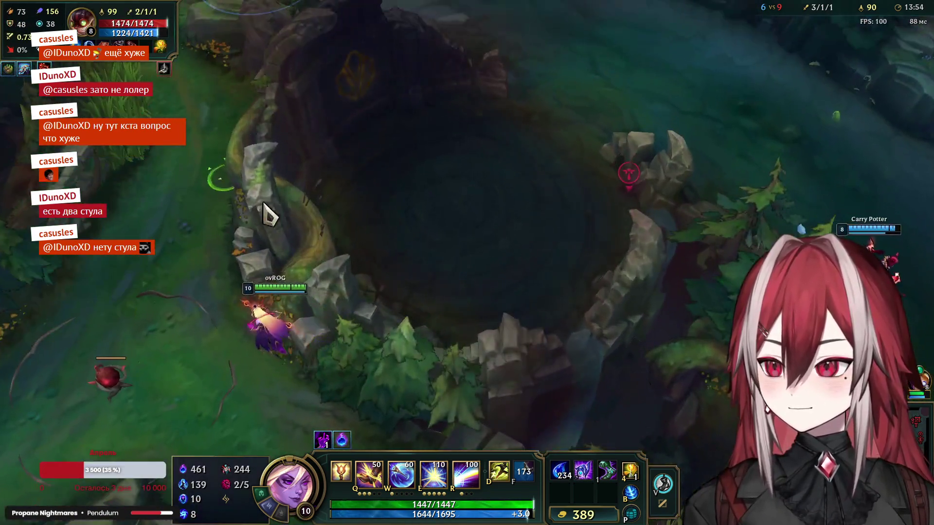
Step: Head down to the river and close in on the enemies in the bottom-right fight
right_click(517, 385)
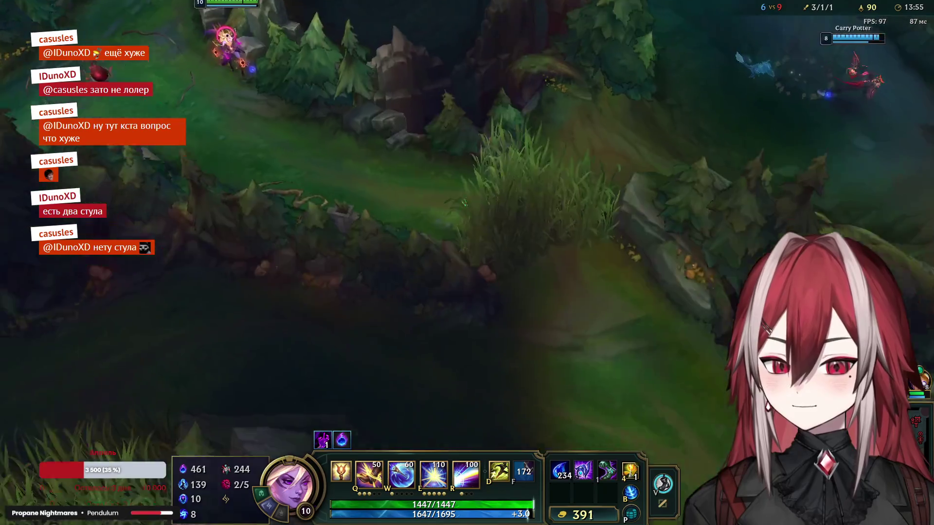
key("space")
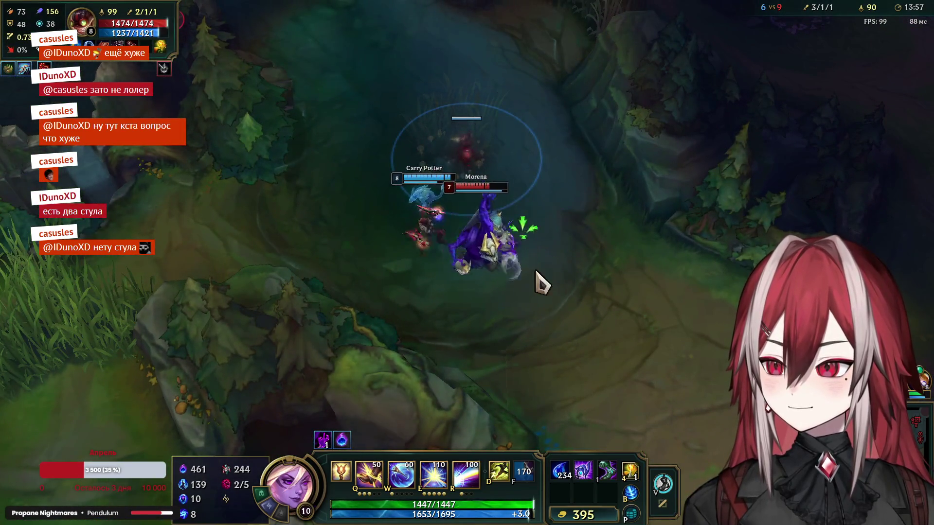
right_click(653, 355)
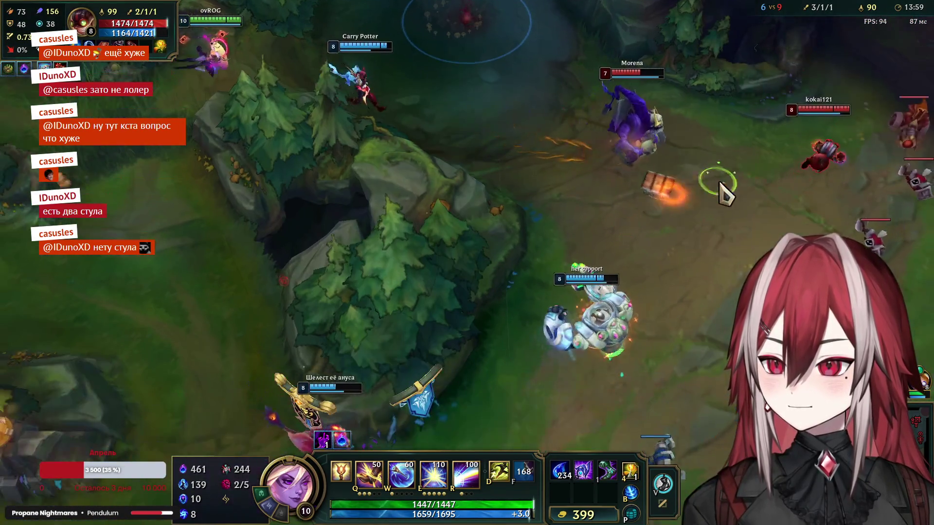
right_click(762, 128)
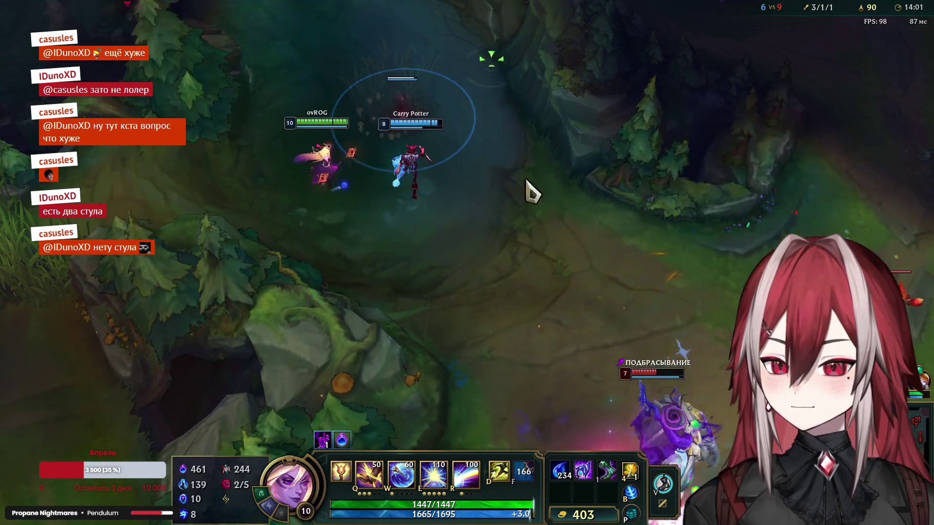
right_click(524, 235)
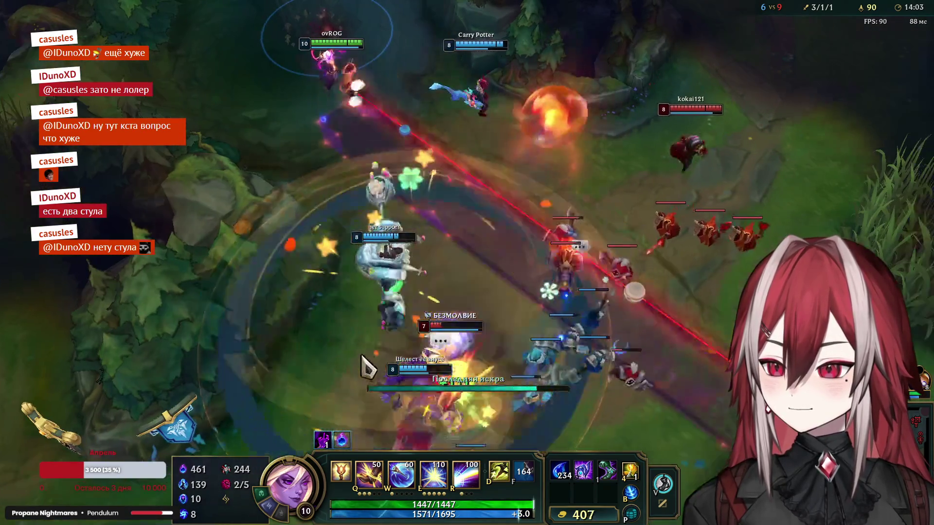
Step: Use the second item to help kill Morena, then walk past the dragon pit
key("2")
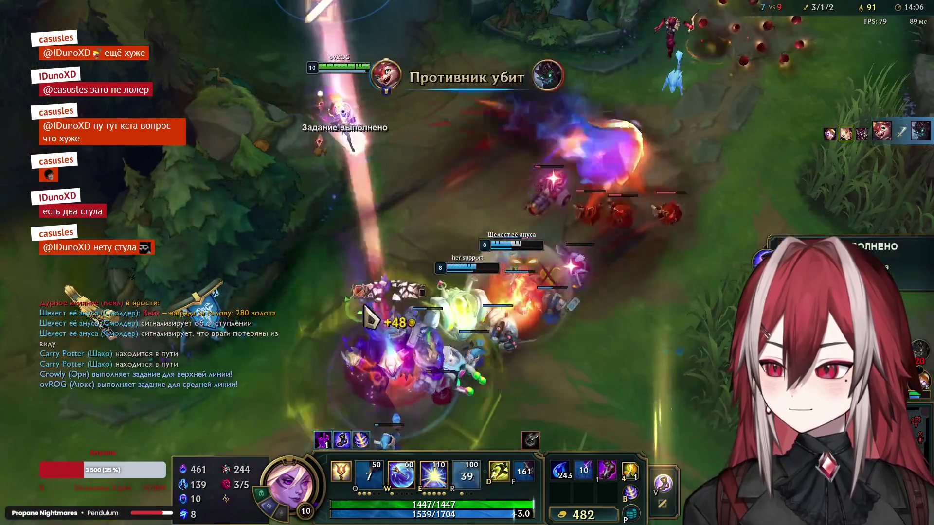
right_click(210, 78)
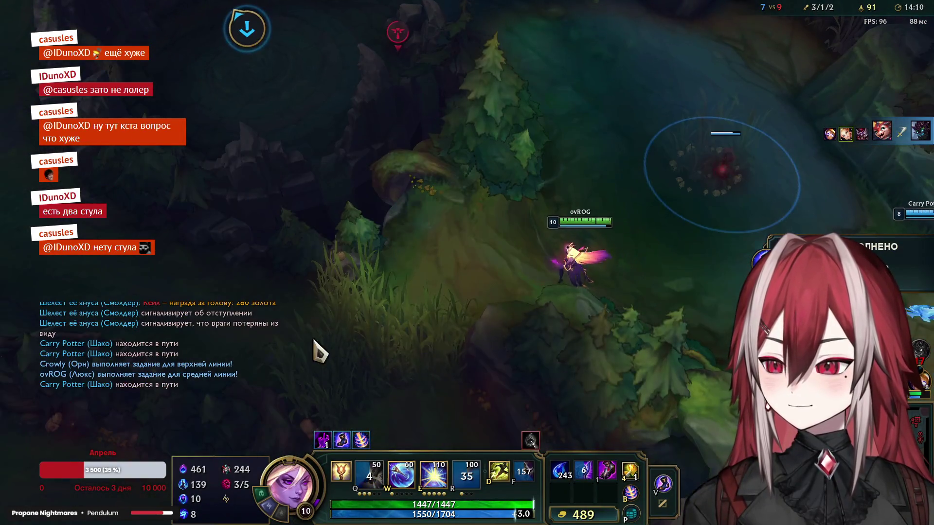
right_click(389, 285)
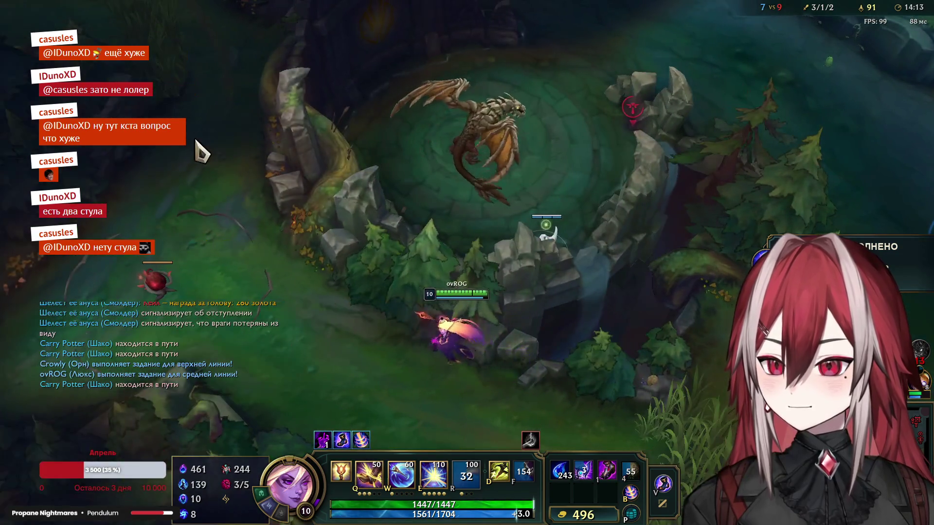
right_click(535, 312)
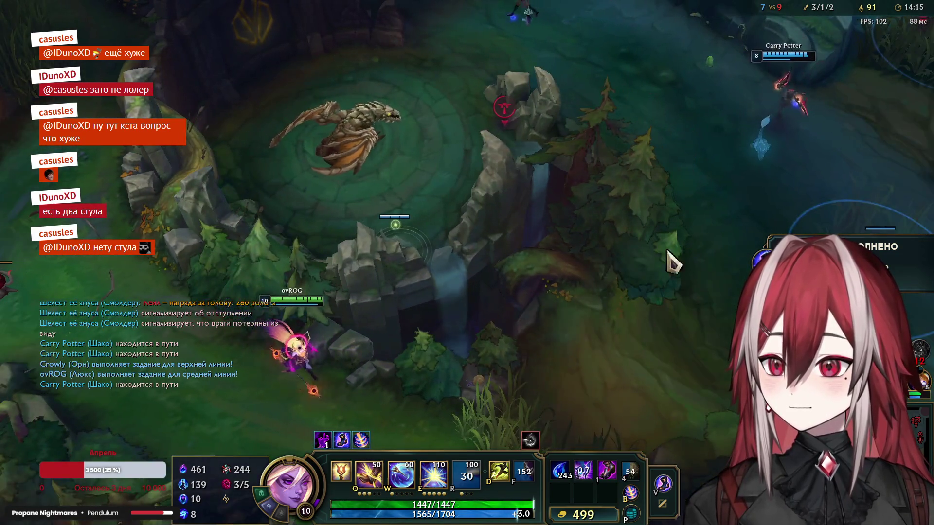
right_click(550, 207)
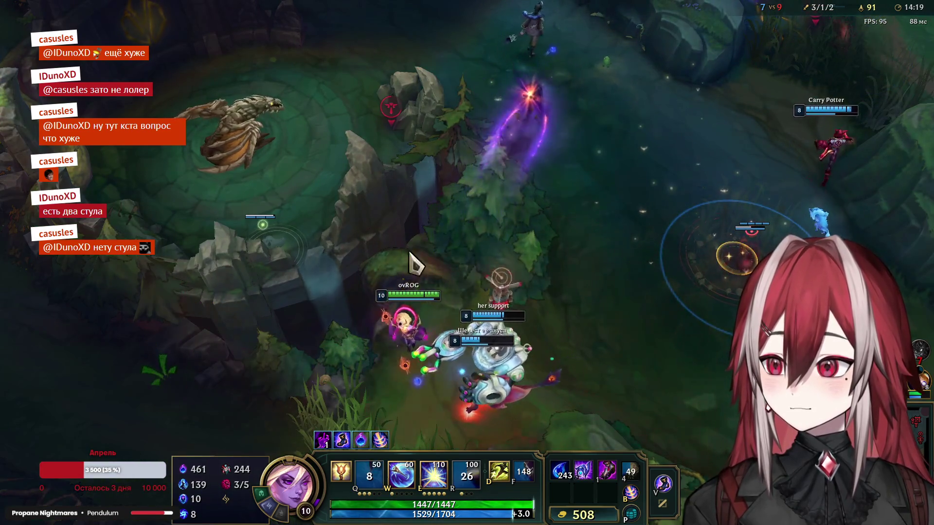
Step: Join the fight beyond the pit, throwing and detonating E to score a kill
right_click(480, 137)
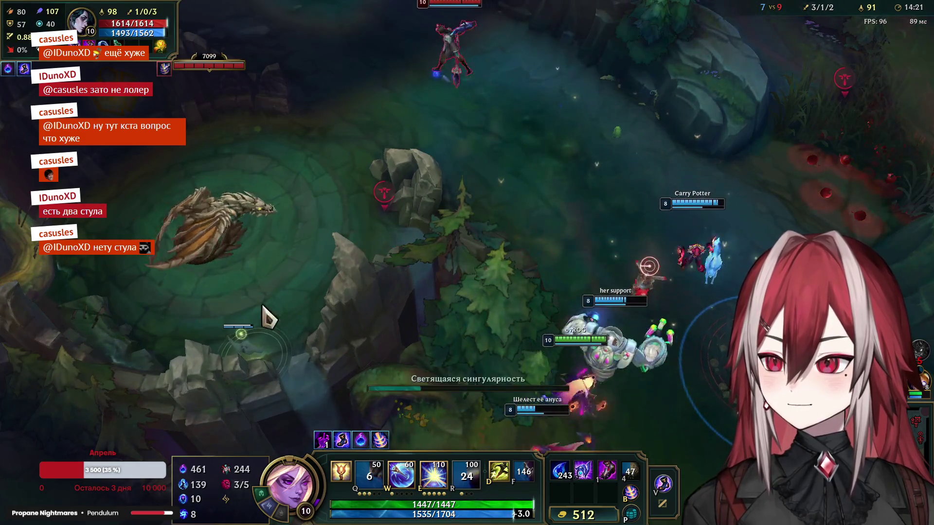
key("e")
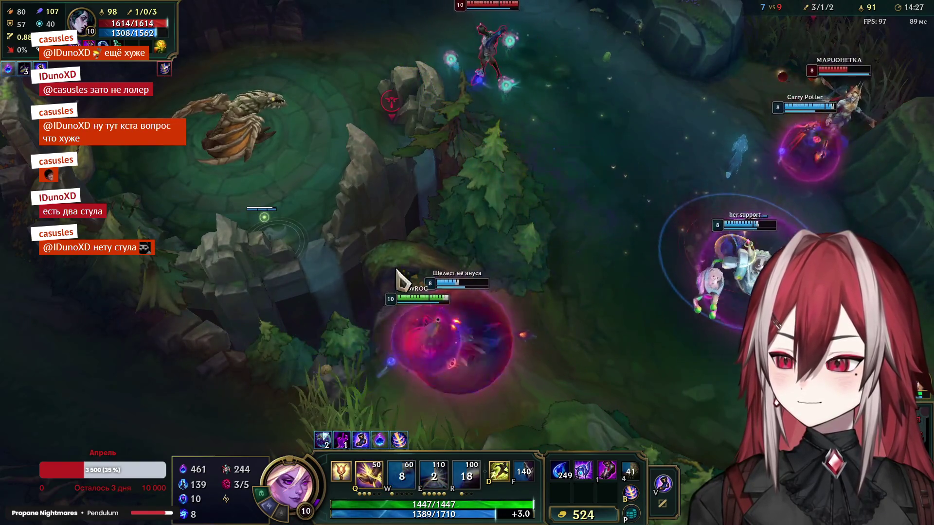
right_click(734, 280)
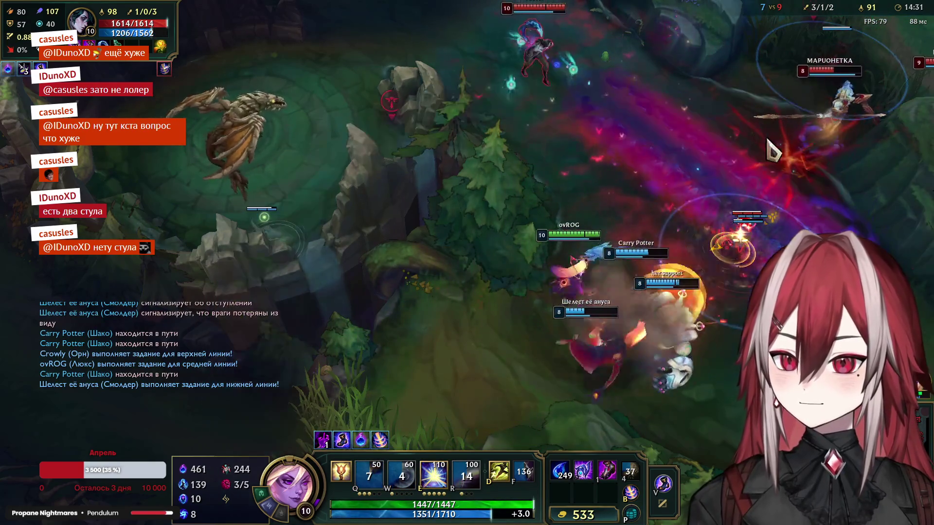
key("e")
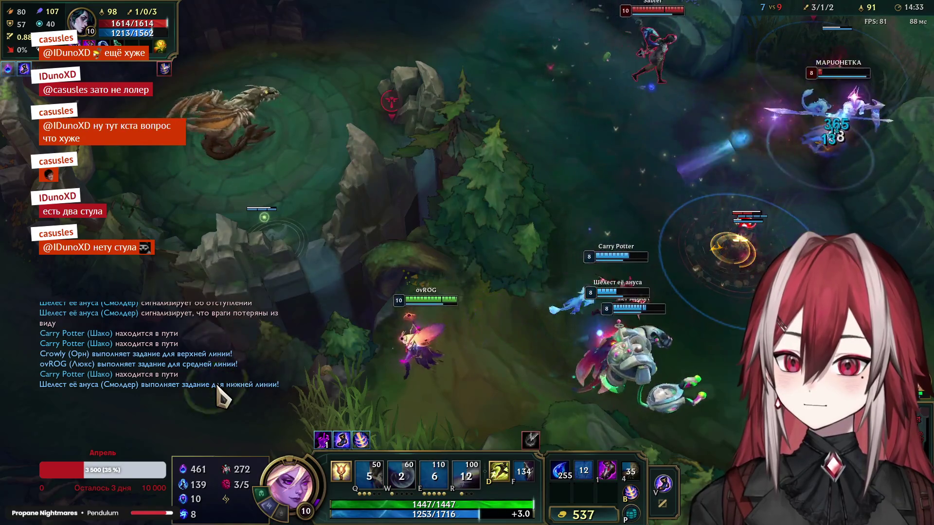
right_click(402, 278)
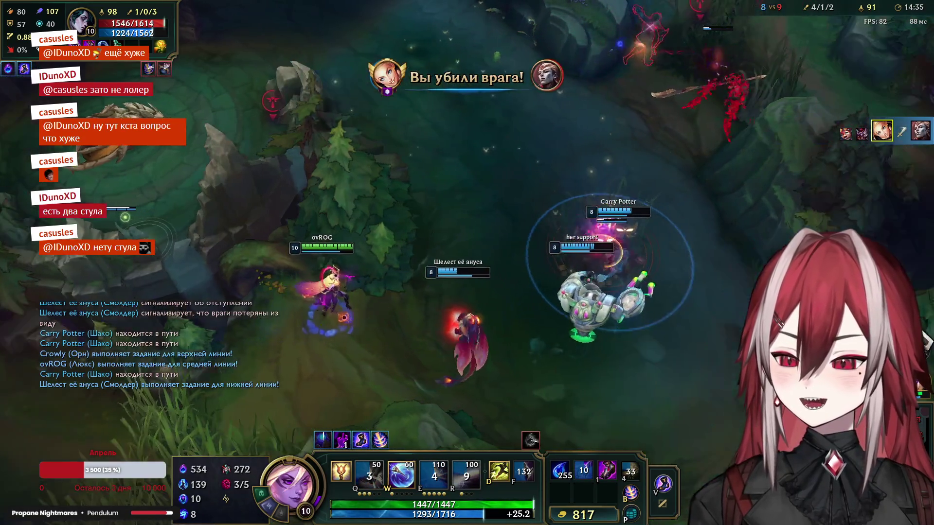
Step: Shield with W and walk Lux west along the river toward the dragon pit
key("w")
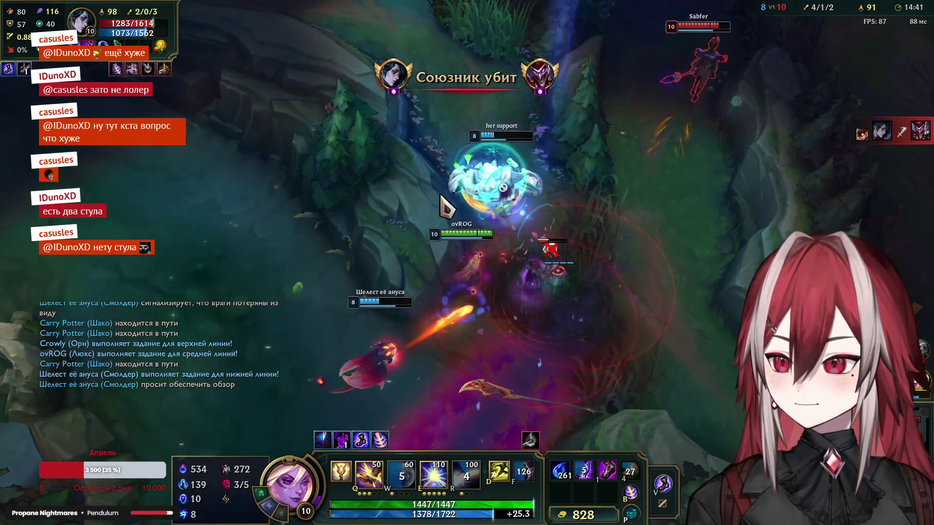
right_click(501, 143)
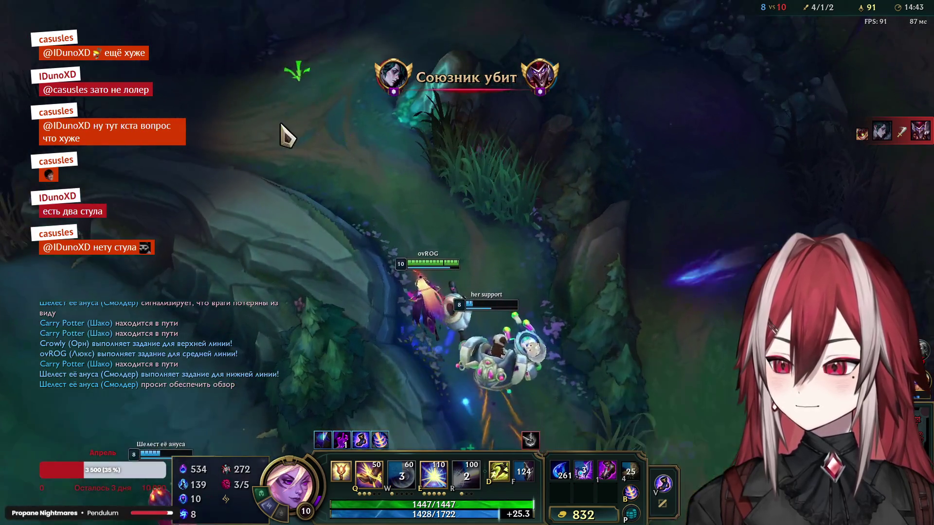
right_click(242, 117)
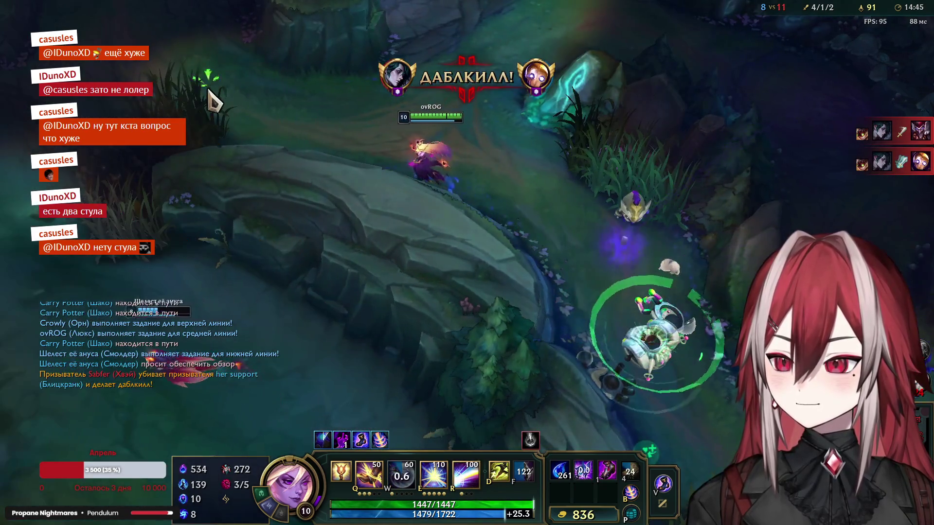
right_click(147, 154)
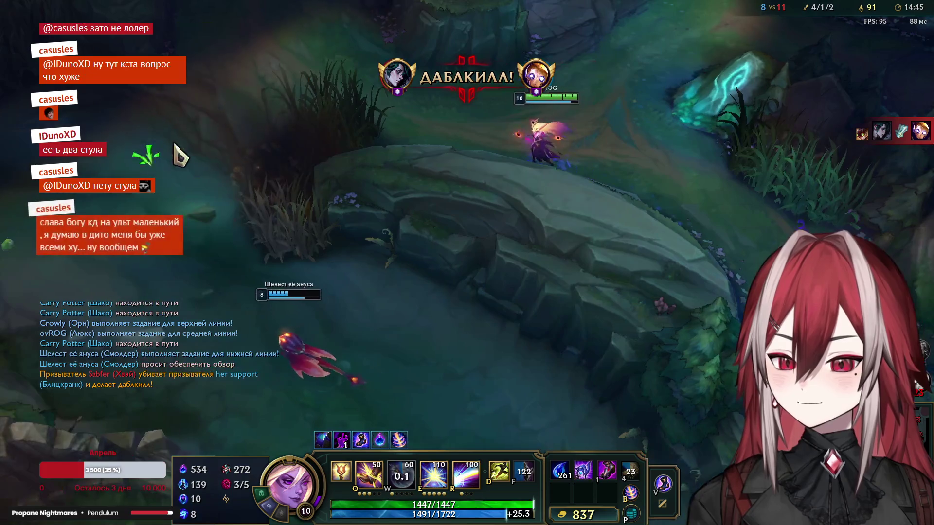
right_click(236, 130)
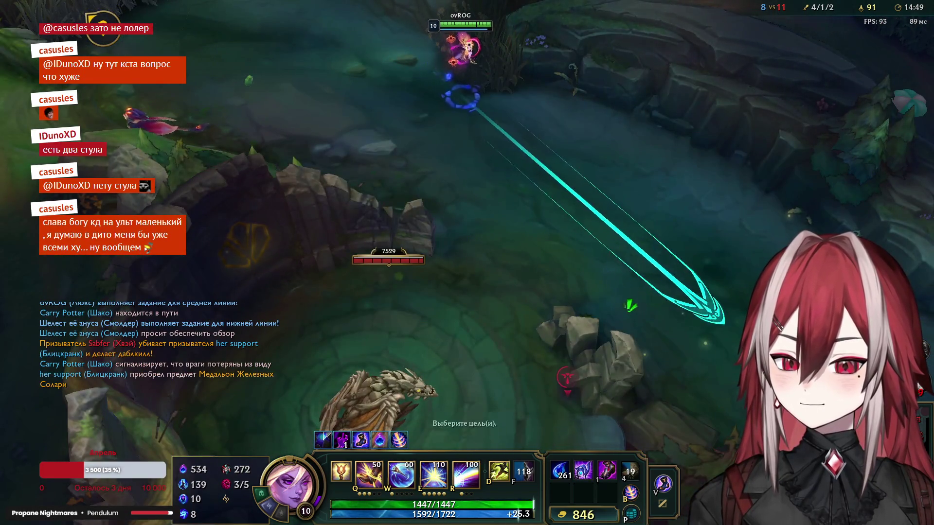
Step: Cast the barrier, fire the ultimate beam, detonate a singularity, then rejoin the teammate
key("w")
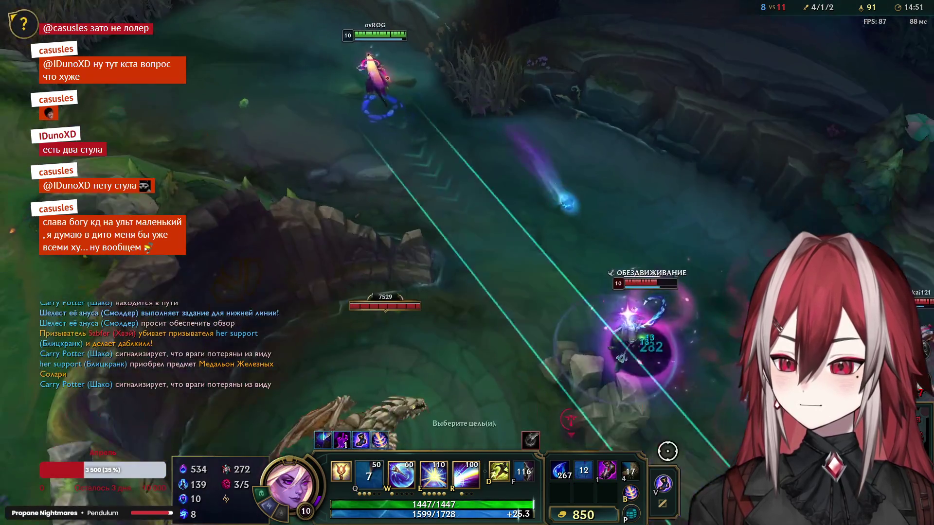
left_click(667, 451)
right_click(143, 152)
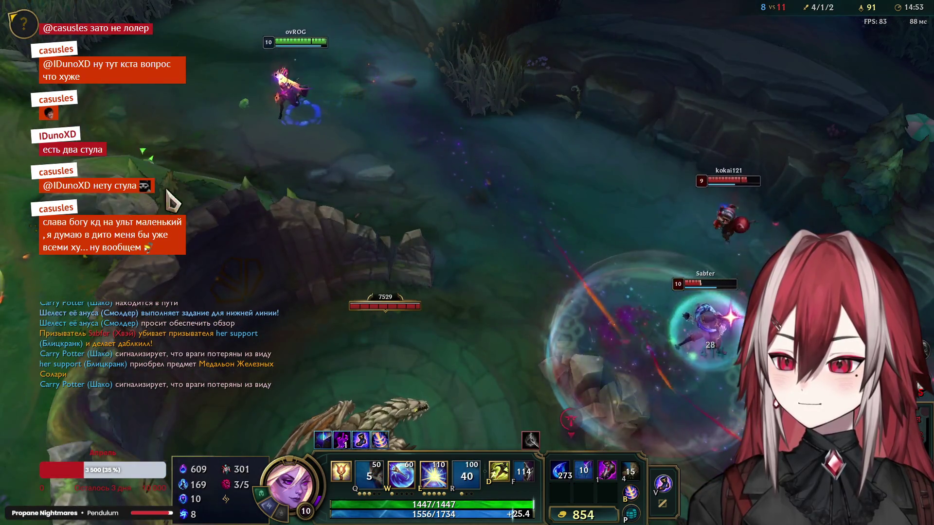
right_click(371, 217)
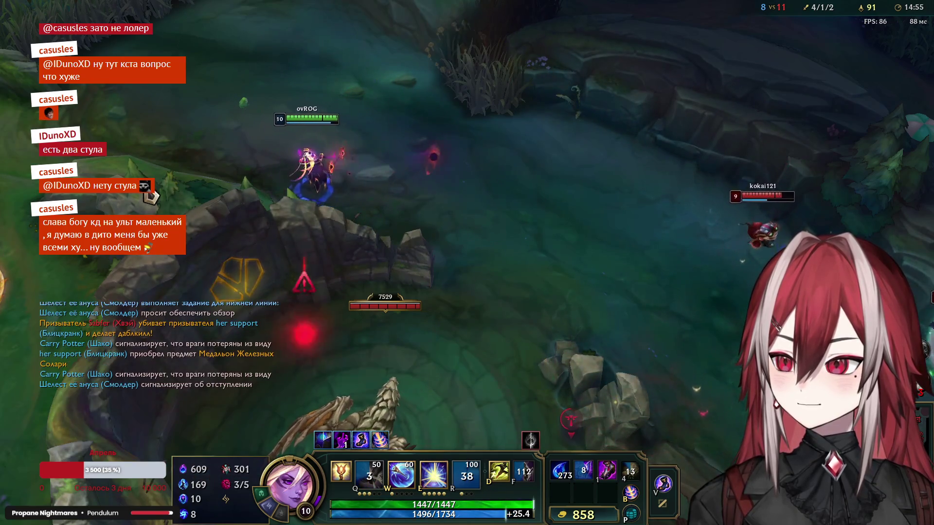
key("e")
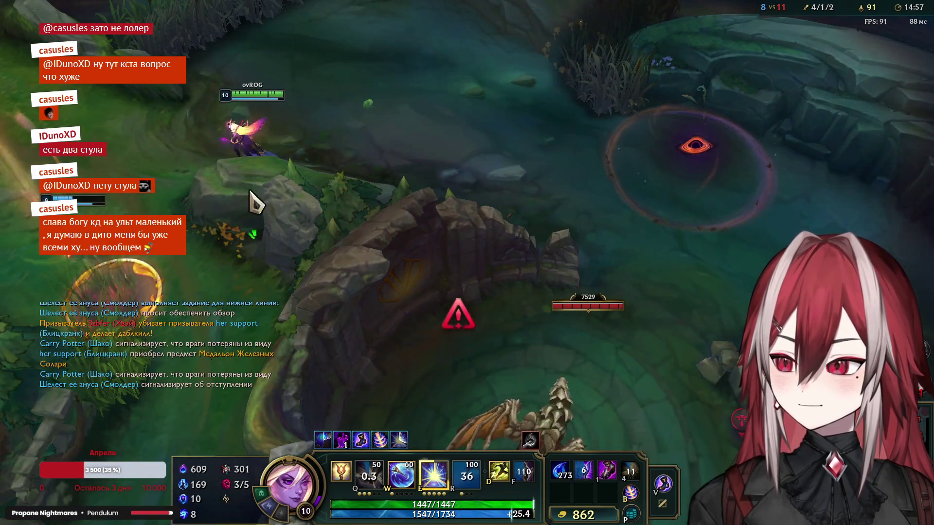
key("e")
right_click(291, 163)
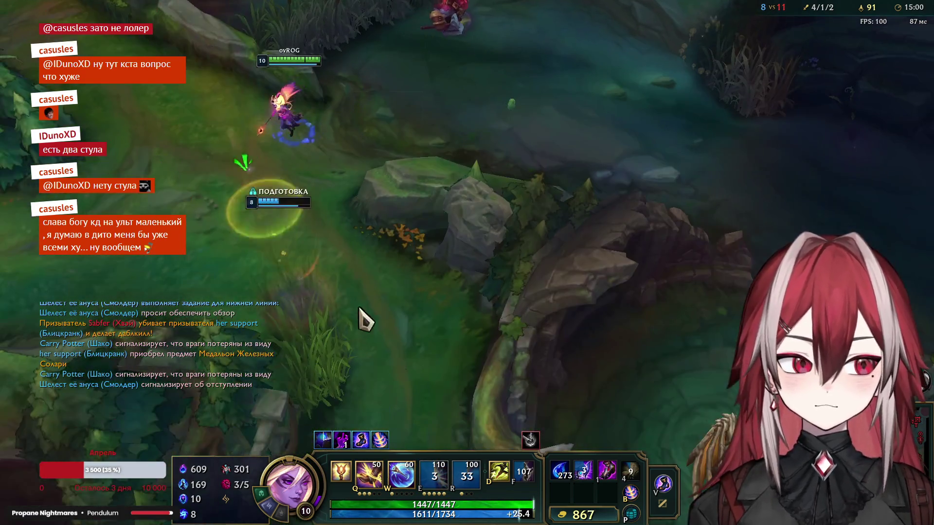
right_click(395, 266)
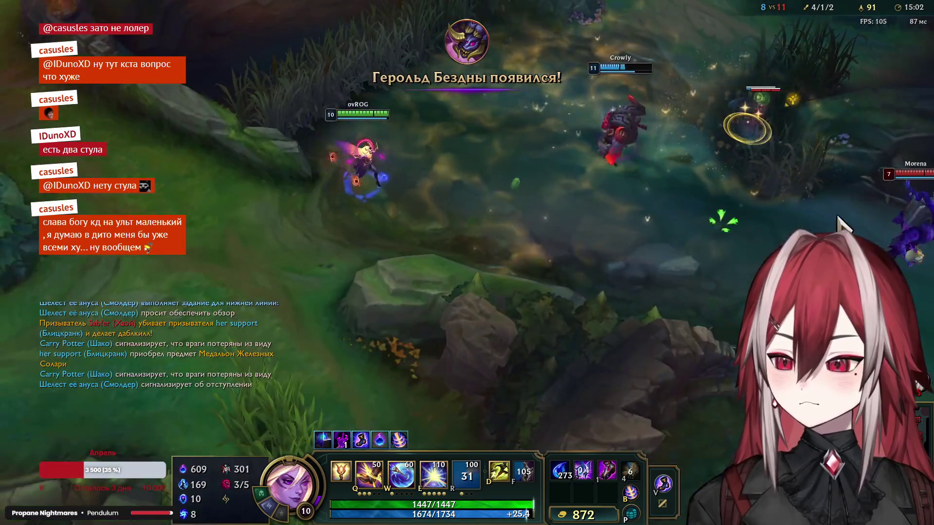
Step: From behind the teammate, land a Q binding, detonate E and barrier allies for the shutdown
right_click(571, 167)
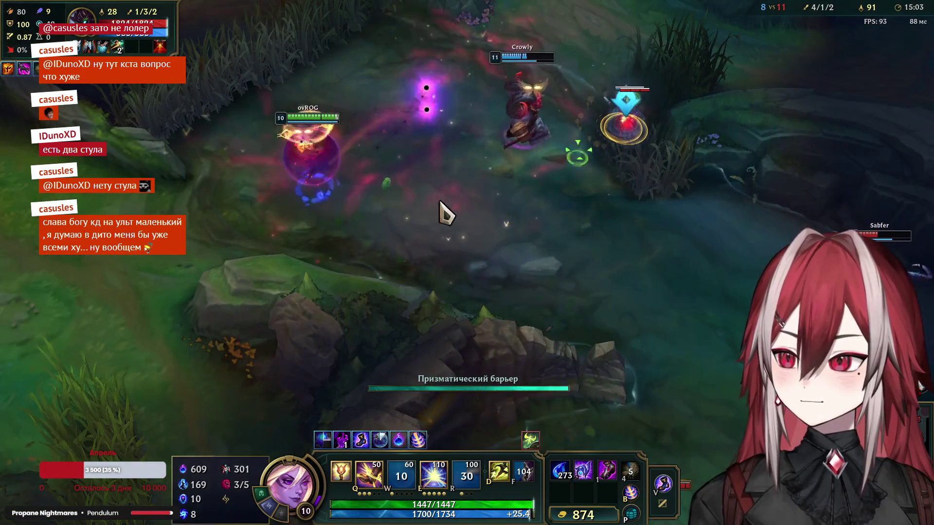
right_click(245, 241)
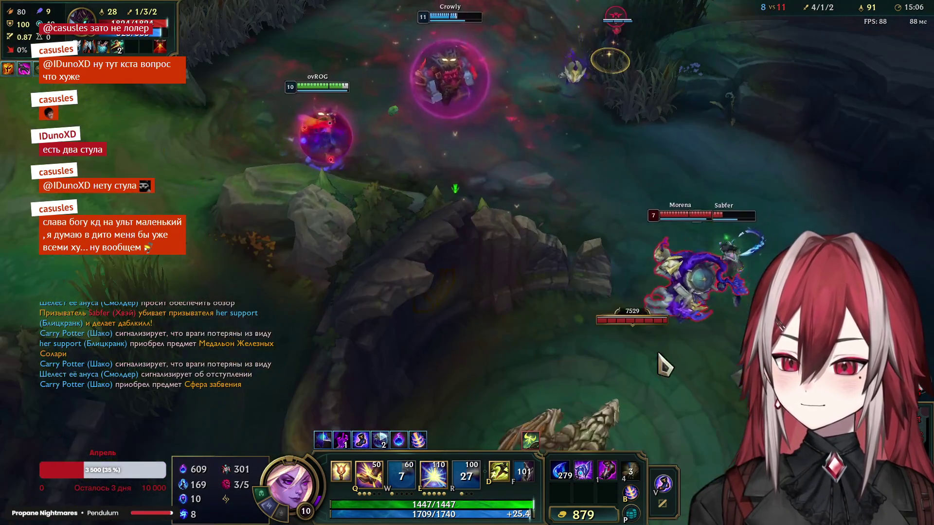
key("q")
left_click(740, 425)
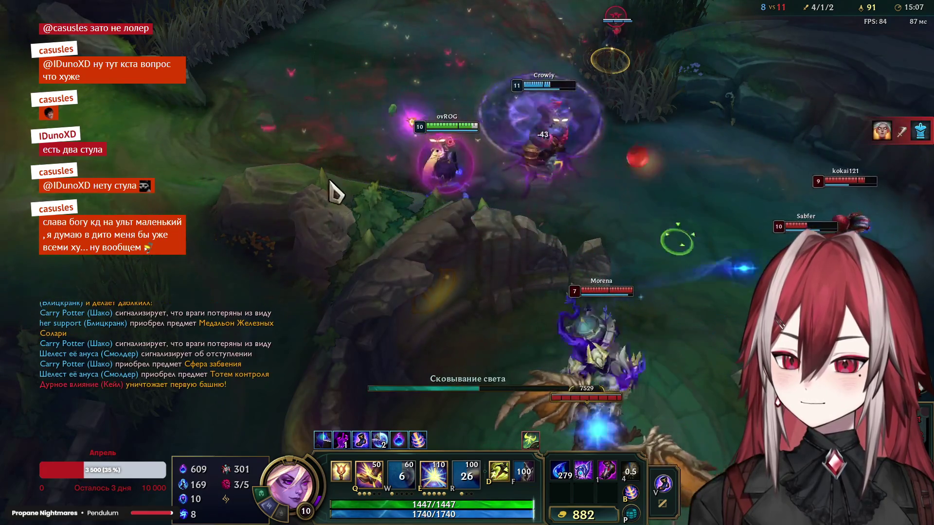
right_click(210, 148)
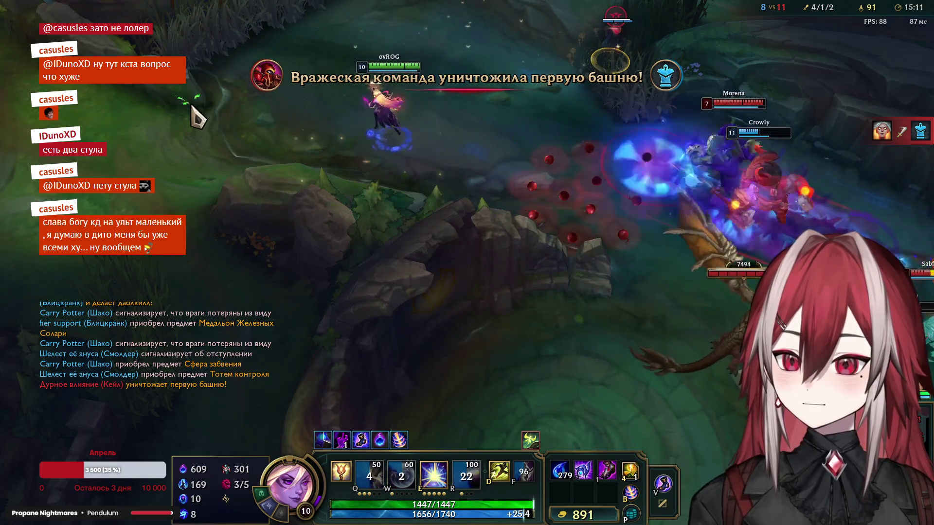
key("e")
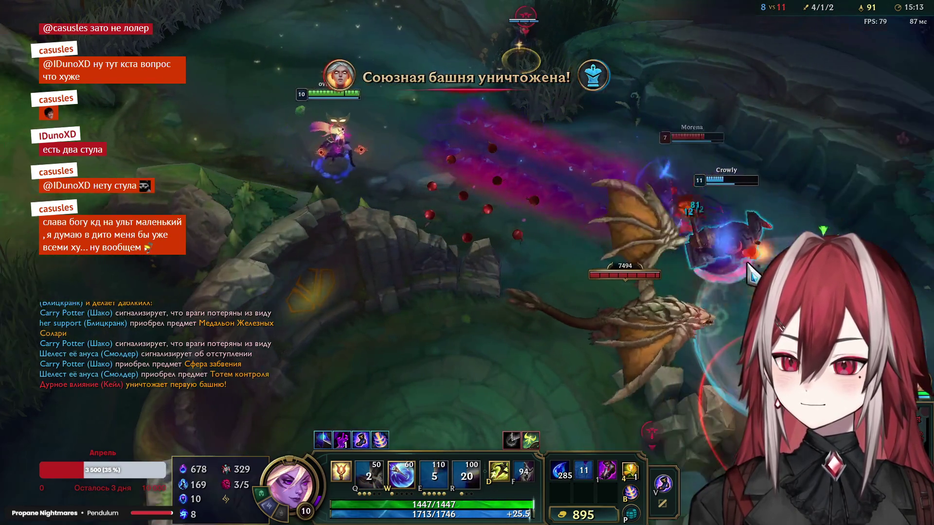
key("w")
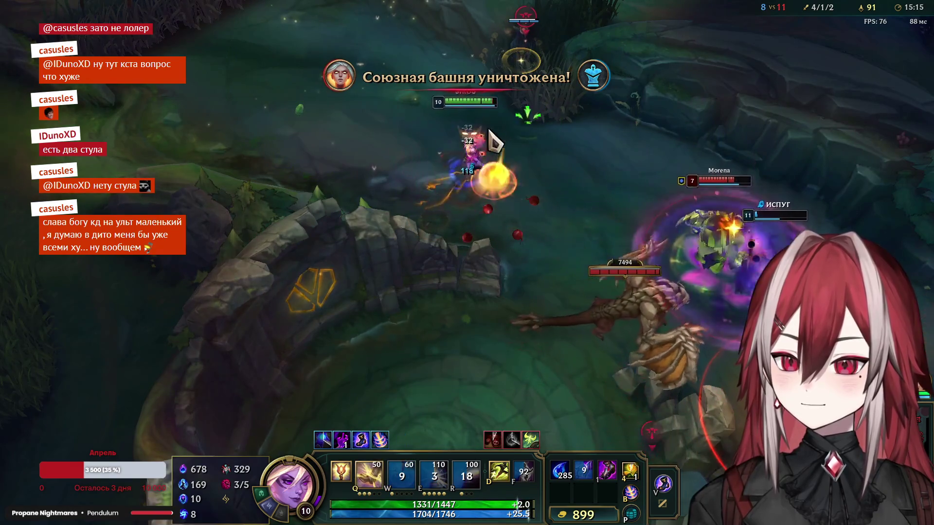
Step: Root the fleeing enemy, walk along the river, and drop a singularity on the enemies at dragon
key("q")
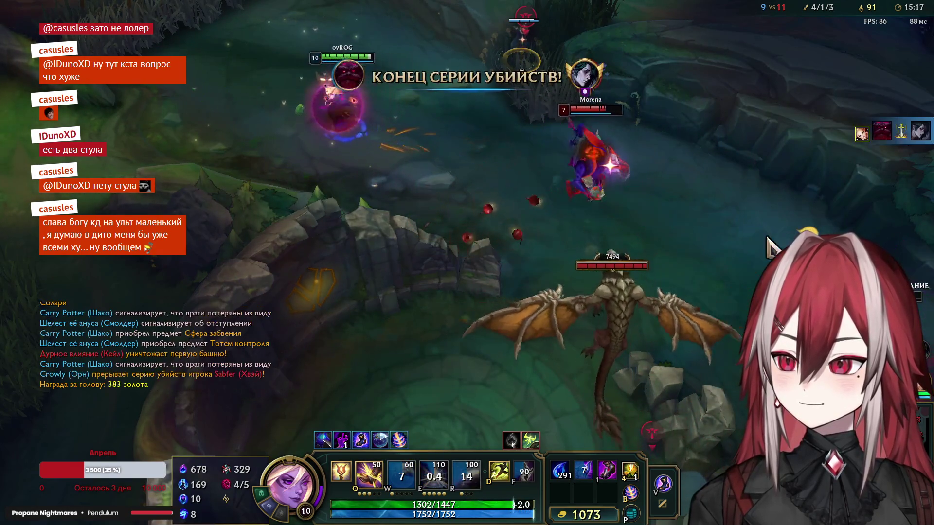
key("e")
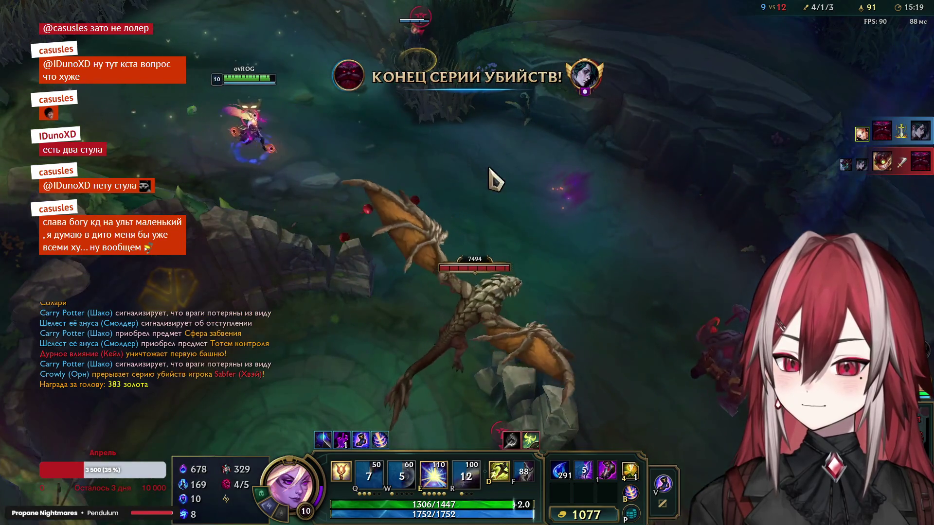
right_click(175, 158)
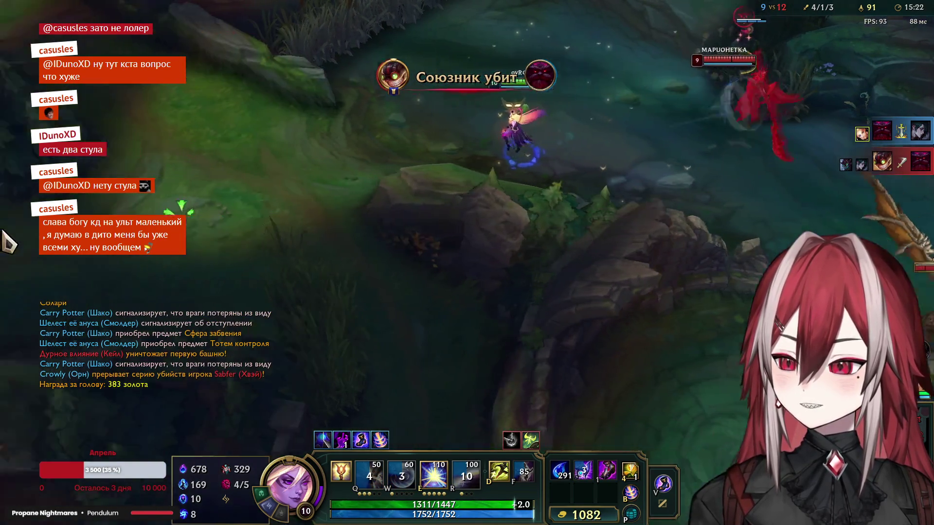
right_click(244, 209)
right_click(217, 265)
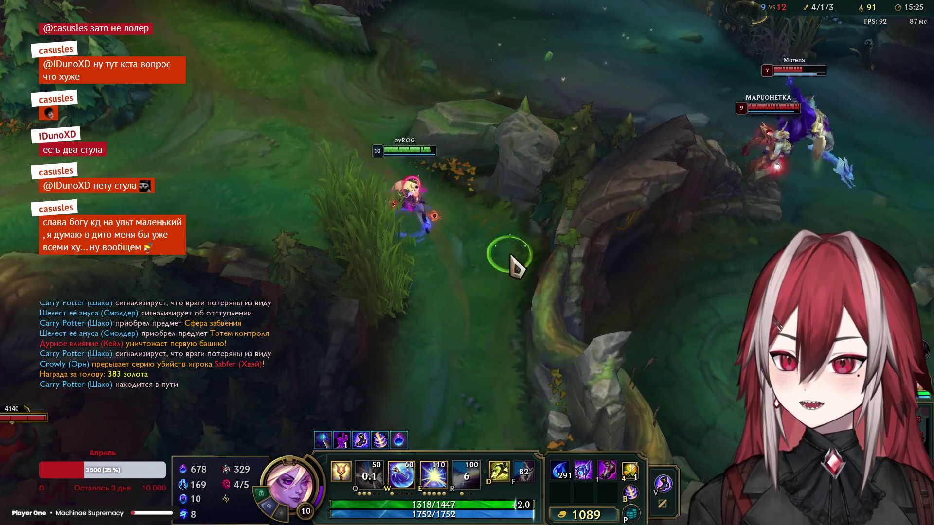
right_click(538, 250)
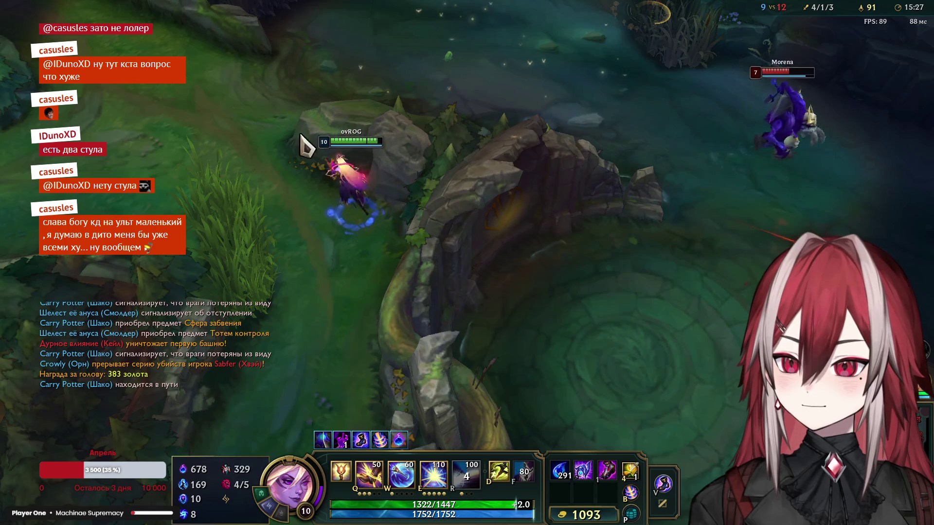
key("e")
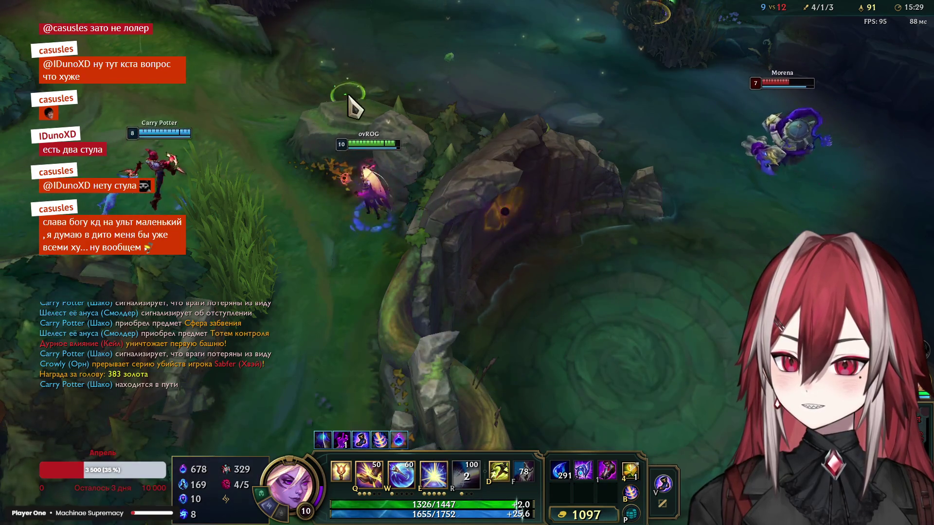
right_click(363, 232)
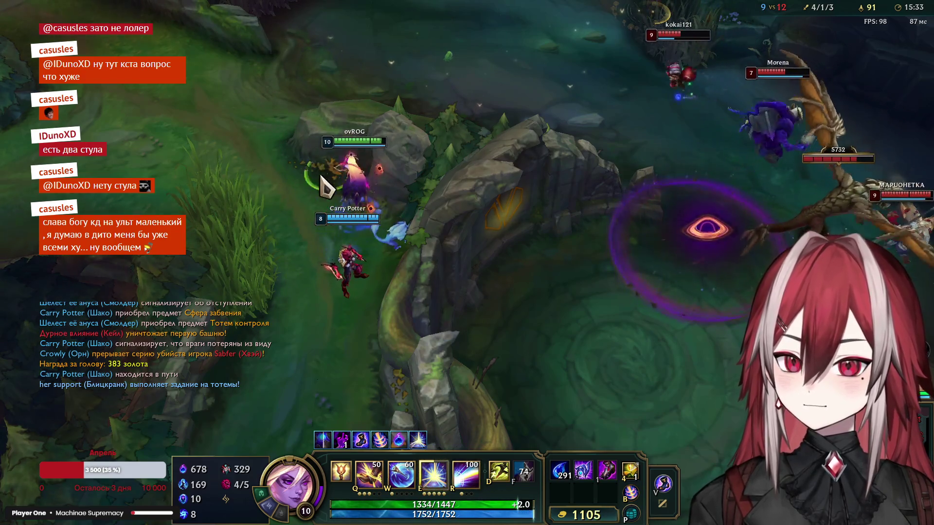
Step: At the pit edge, root the enemy with Q and finish them with Final Spark
right_click(354, 387)
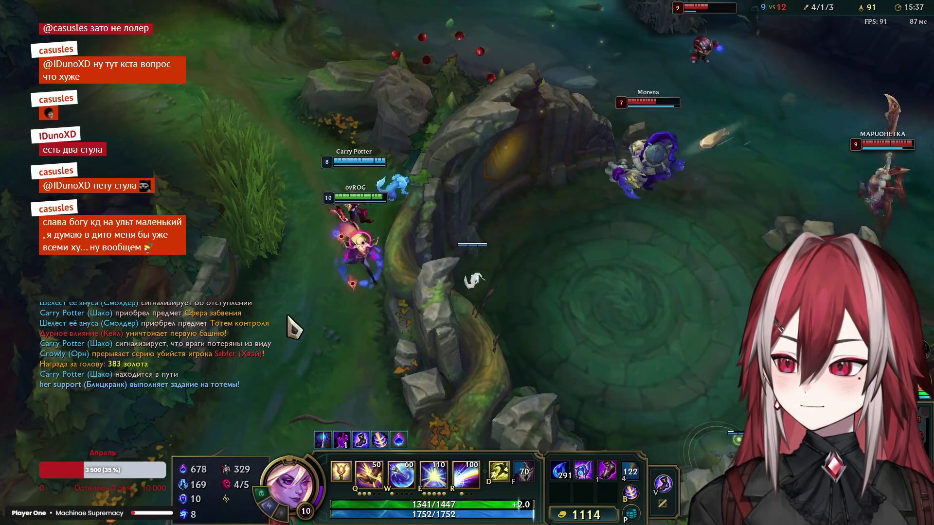
right_click(303, 386)
key("q")
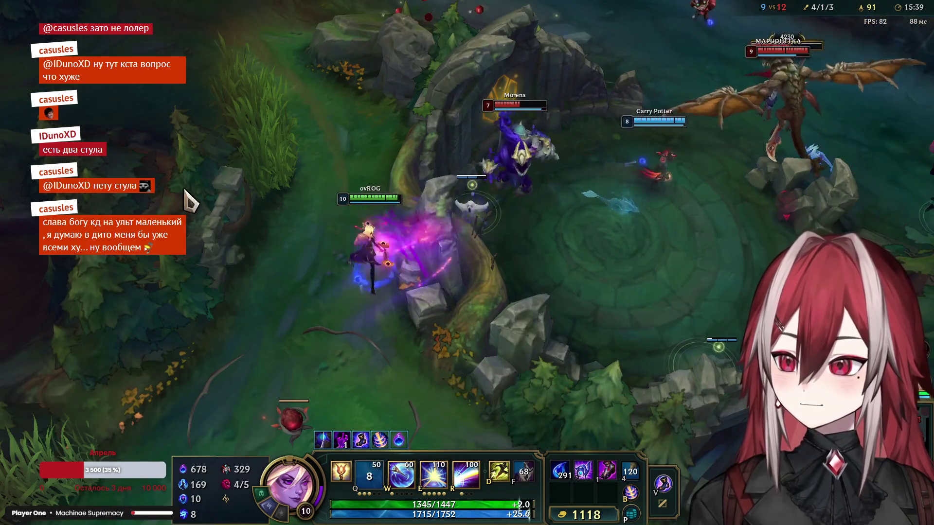
key("r")
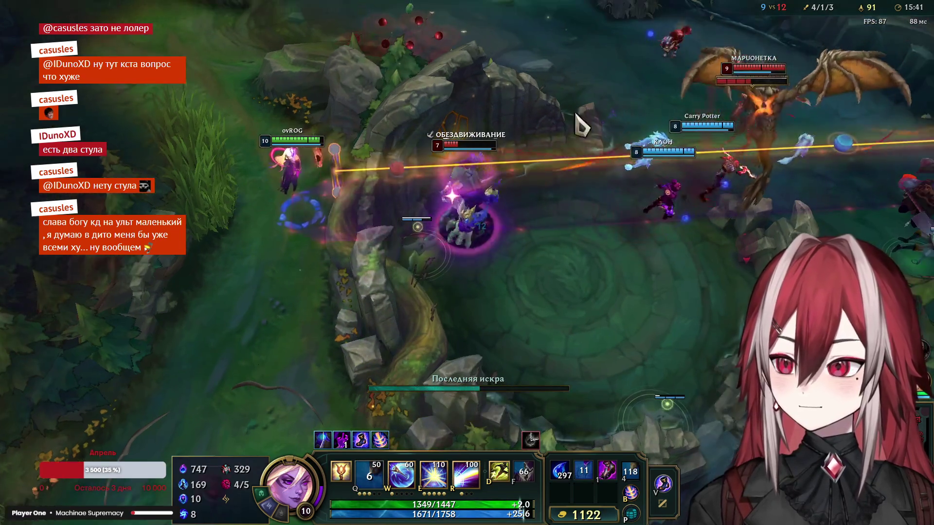
right_click(331, 171)
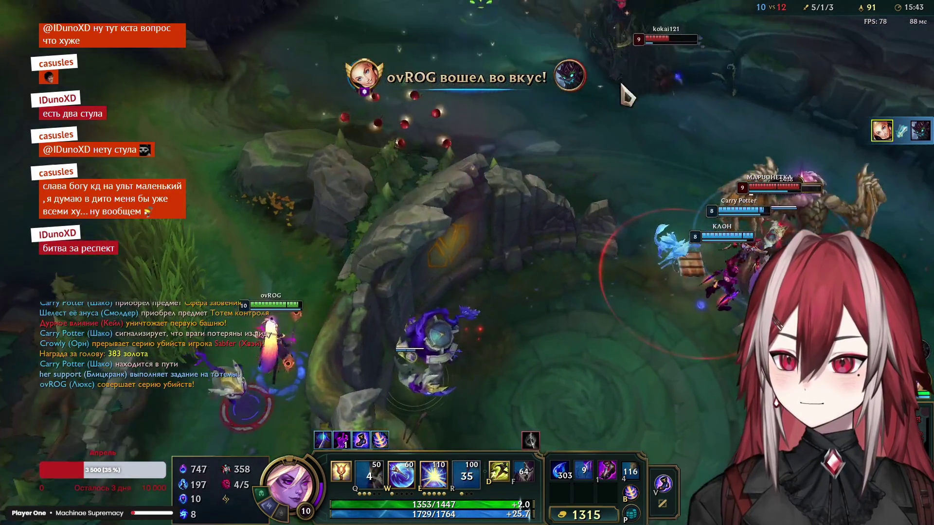
right_click(497, 122)
right_click(473, 142)
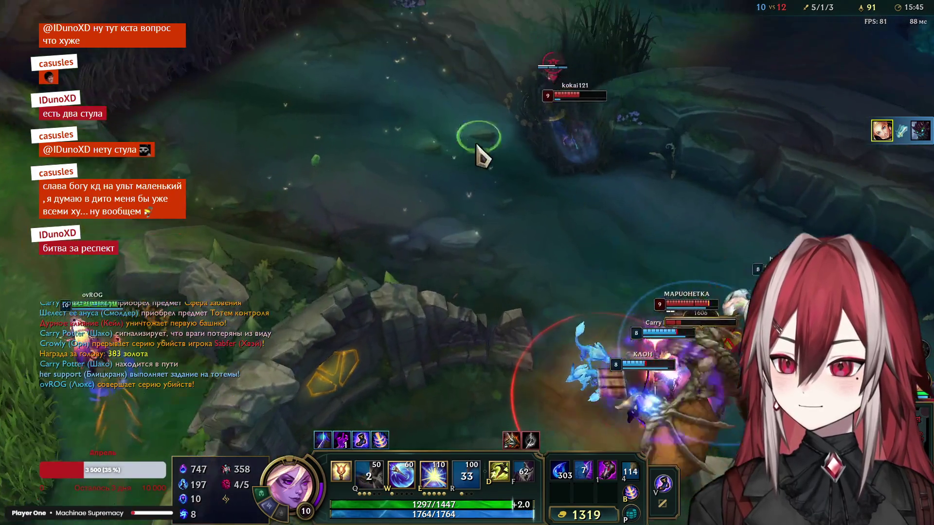